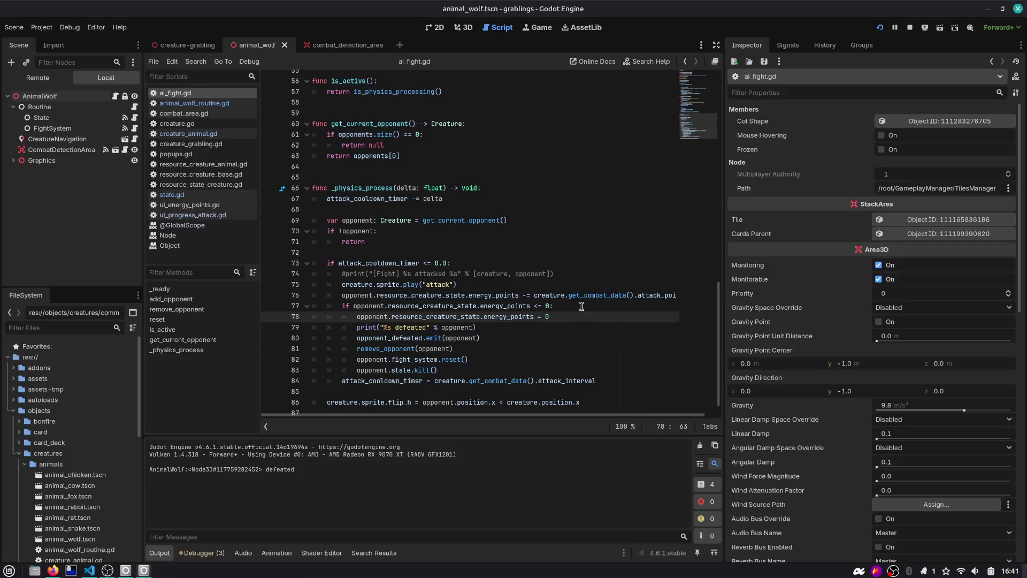
# - Delete the 'energy_points = 0' line in ai_fight.gd
pyautogui.hscroll(1, 582, 306)
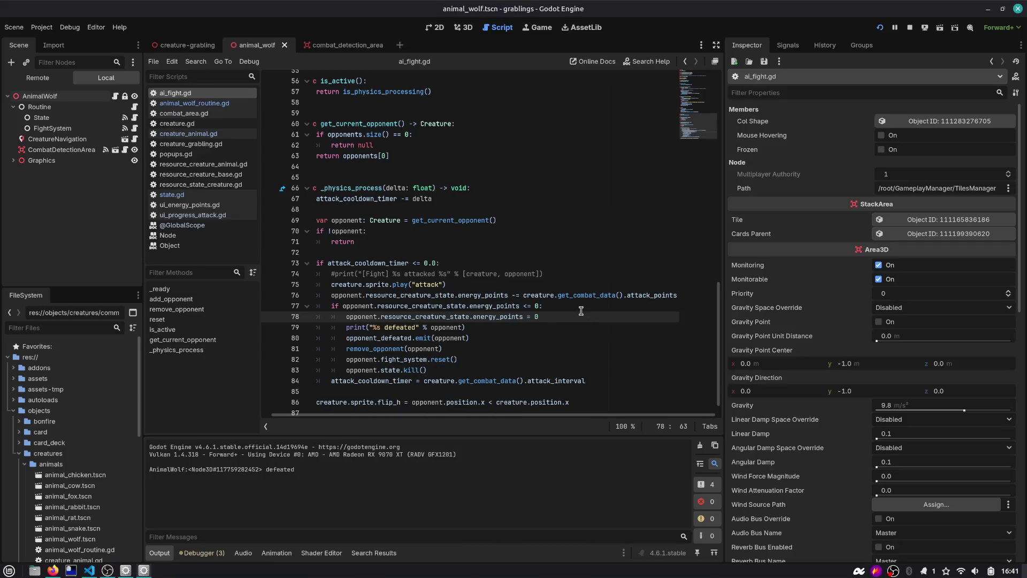
pyautogui.hotkey('shift', 'Home')
pyautogui.press('BackSpace')
pyautogui.press('BackSpace')
pyautogui.press('BackSpace')
pyautogui.press('Up')
pyautogui.press('Home')
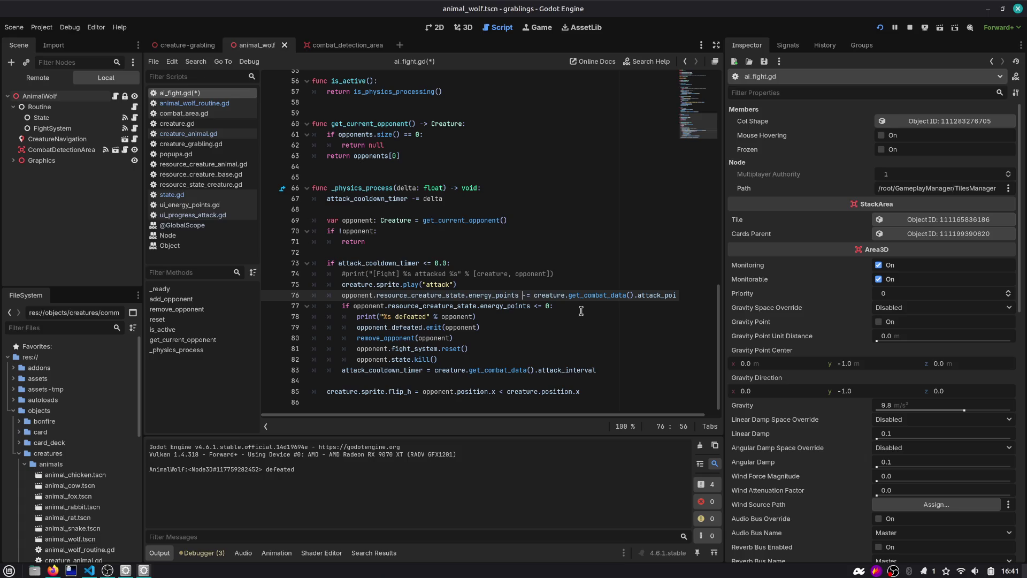
# - Begin rewriting the energy subtraction as '= max(0, opponent.resource_creature_state.energy_points'
pyautogui.press('Delete')
pyautogui.press('Right')
pyautogui.press('Right')
pyautogui.write('ma')
pyautogui.write('x(0, opponent.resource_creature_state.energy_points')
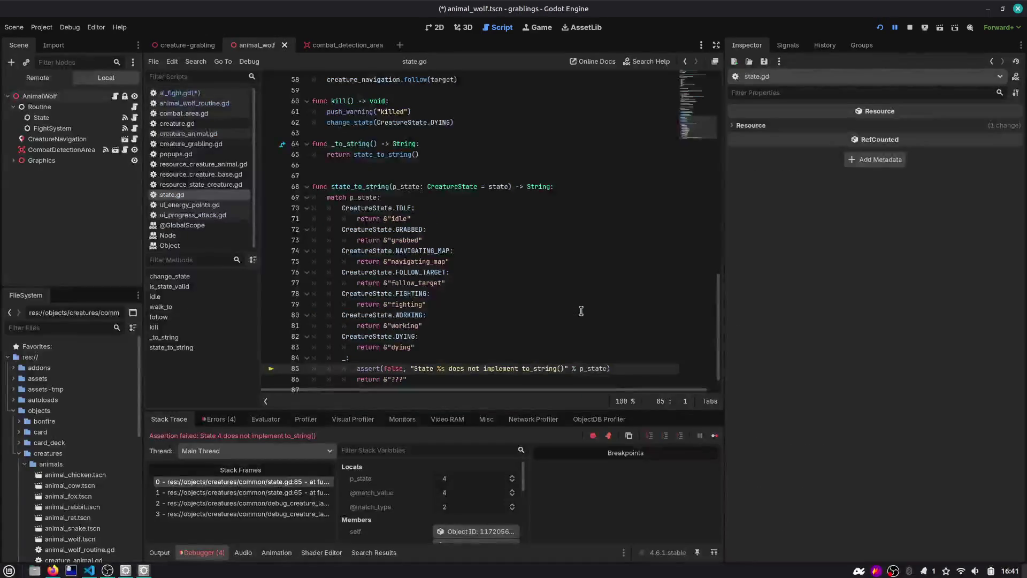
# - Stop the debugger, then in ai_fight.gd indent the subtraction argument and give the closing parenthesis its own line
pyautogui.click(914, 28)
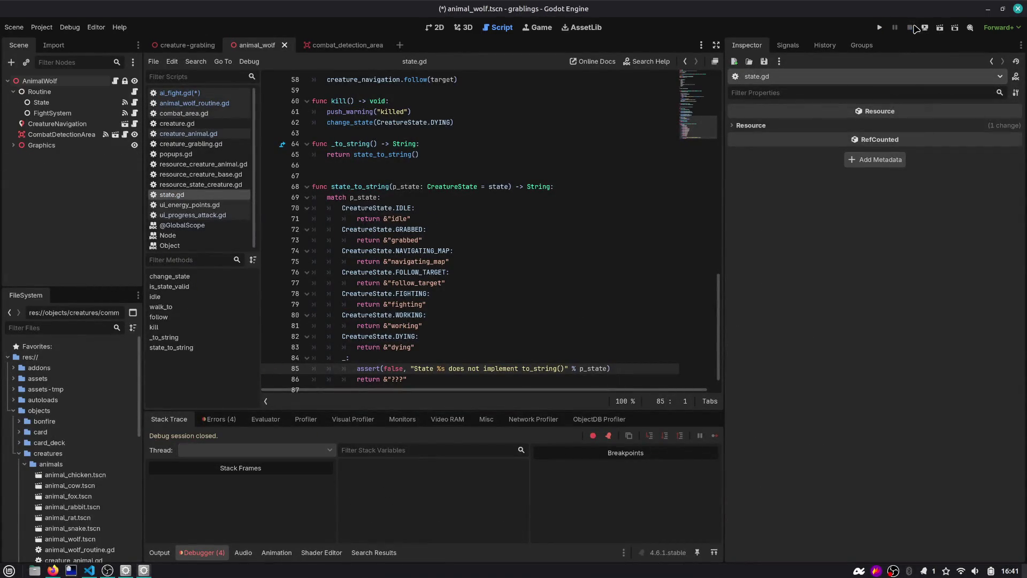
pyautogui.click(134, 113)
pyautogui.click(482, 304)
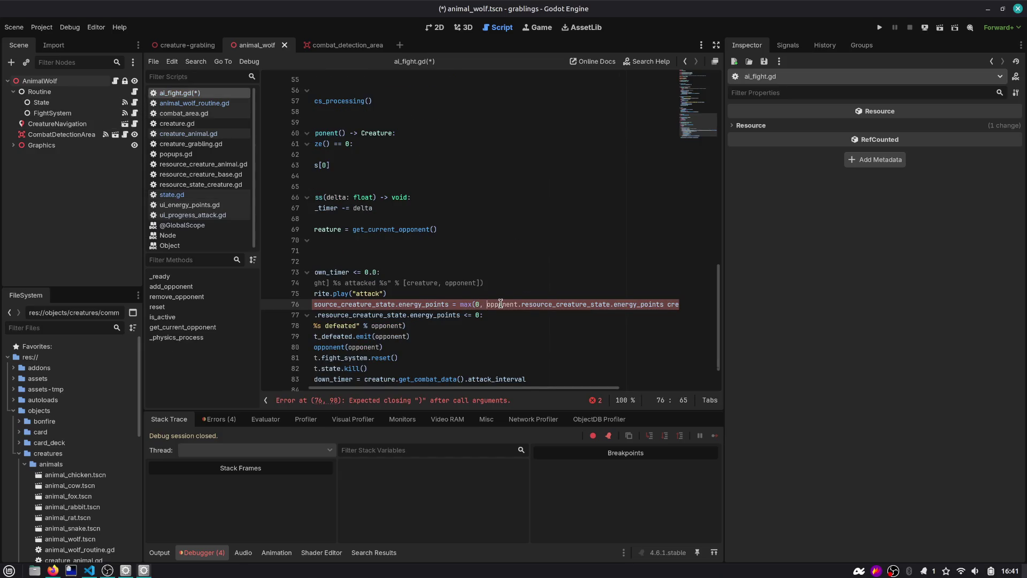
pyautogui.press('Return')
pyautogui.press('Tab')
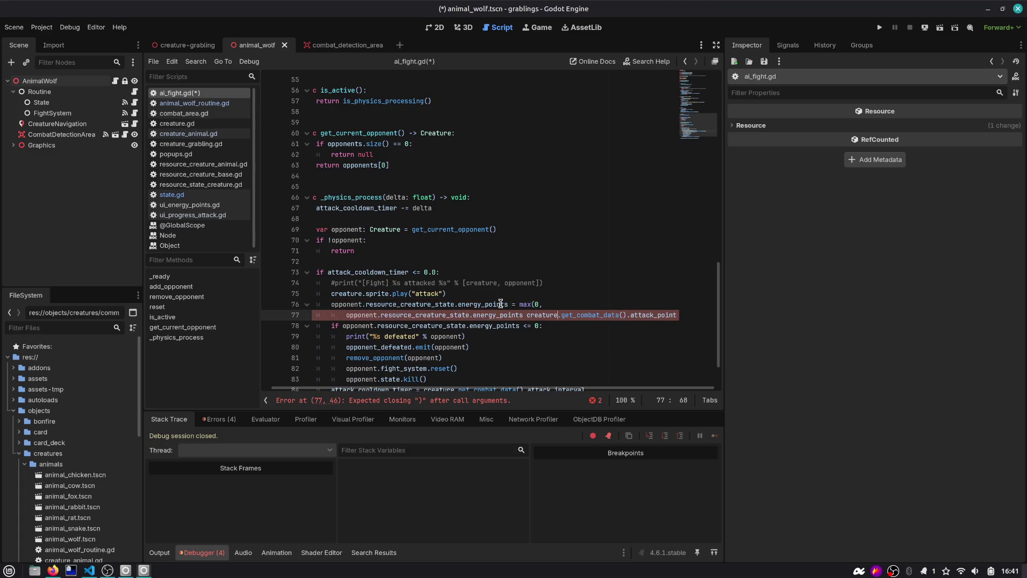
pyautogui.press('End')
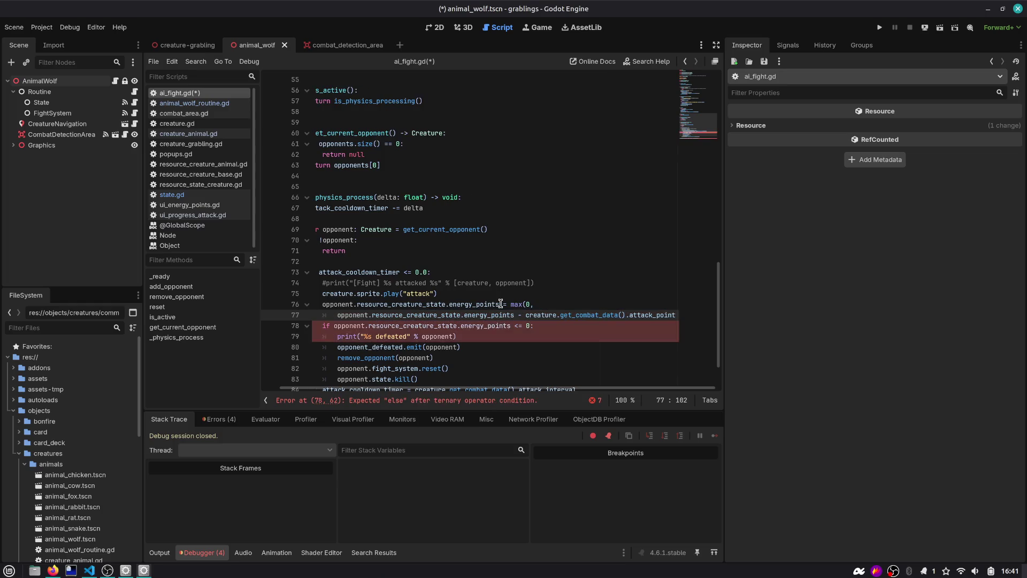
pyautogui.press('Return')
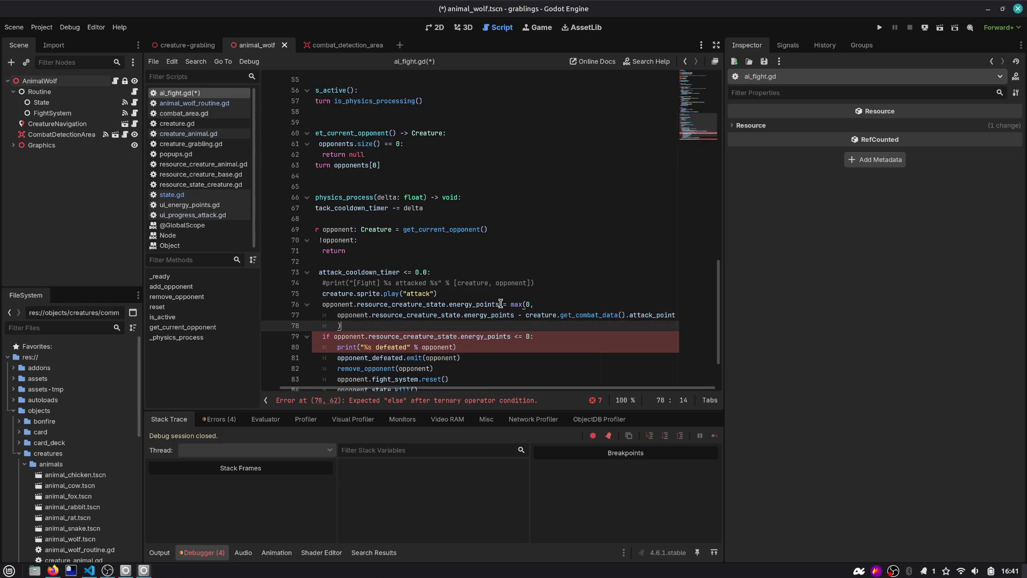
pyautogui.hotkey('shift', 'Tab')
pyautogui.press('Up')
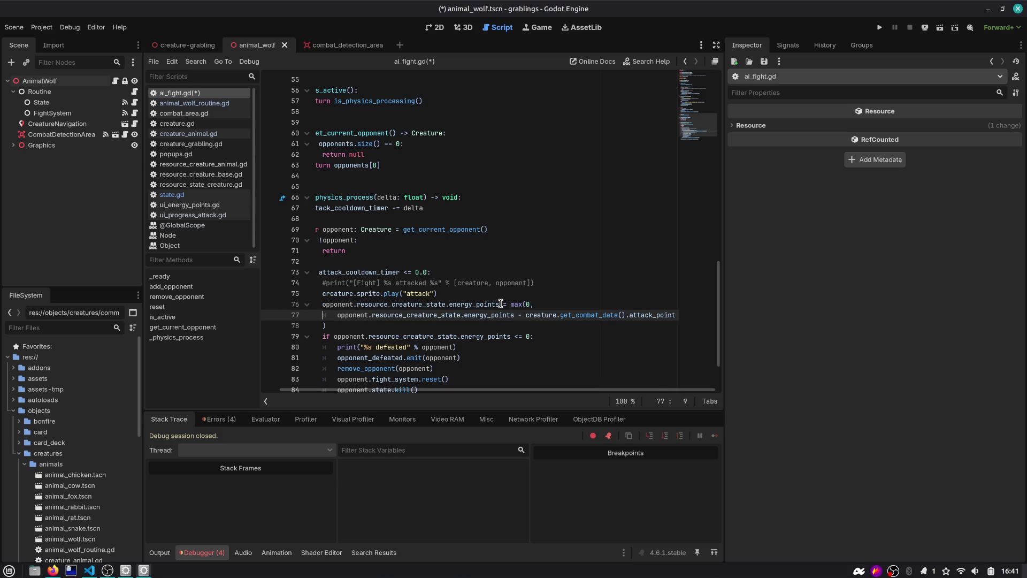
# - Put the 0 argument of the max() call on its own line
pyautogui.press('Up')
pyautogui.press('End')
pyautogui.press('Left')
pyautogui.press('Return')
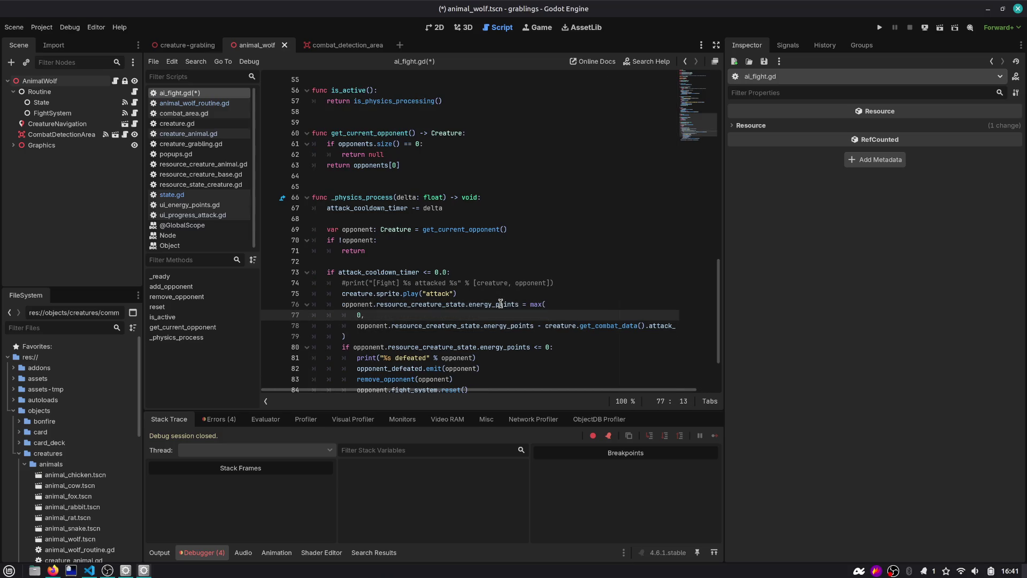
pyautogui.press('Down')
pyautogui.press('End')
# - Save ai_fight.gd and select the attack_point name on line 78
pyautogui.press('Down')
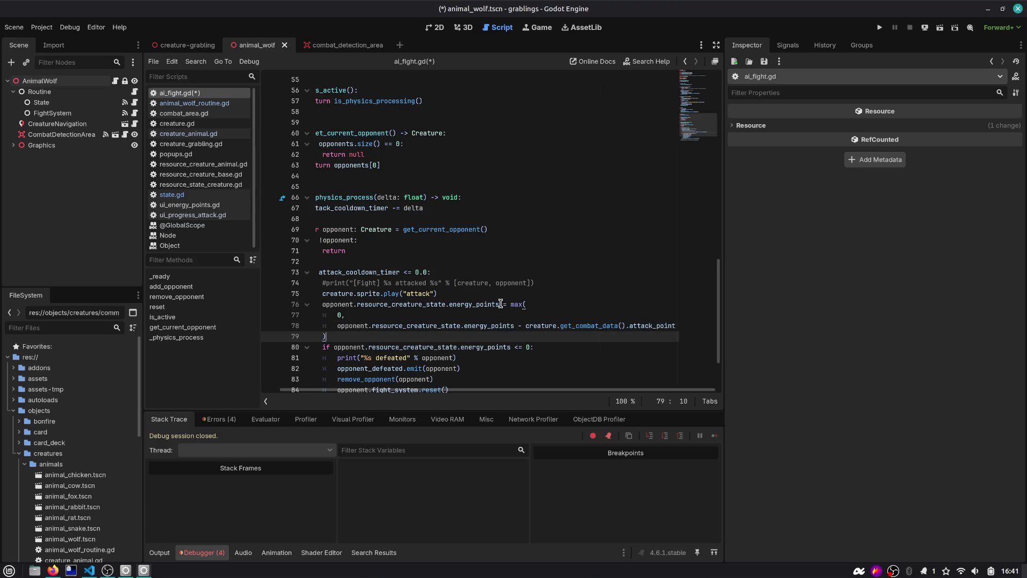
pyautogui.hotkey('ctrl', 's')
pyautogui.scroll(-2, 460, 278)
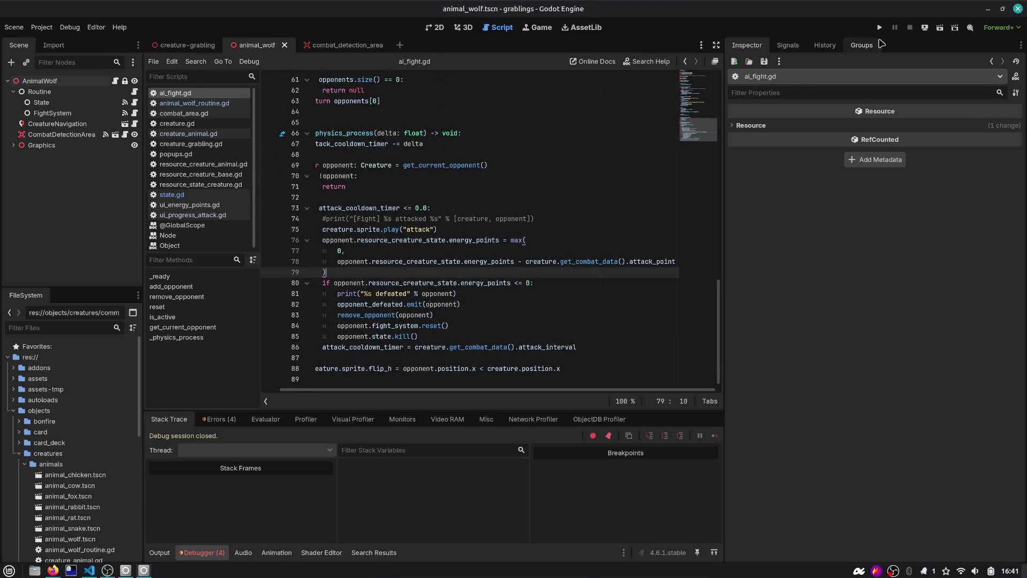
pyautogui.doubleClick(645, 260)
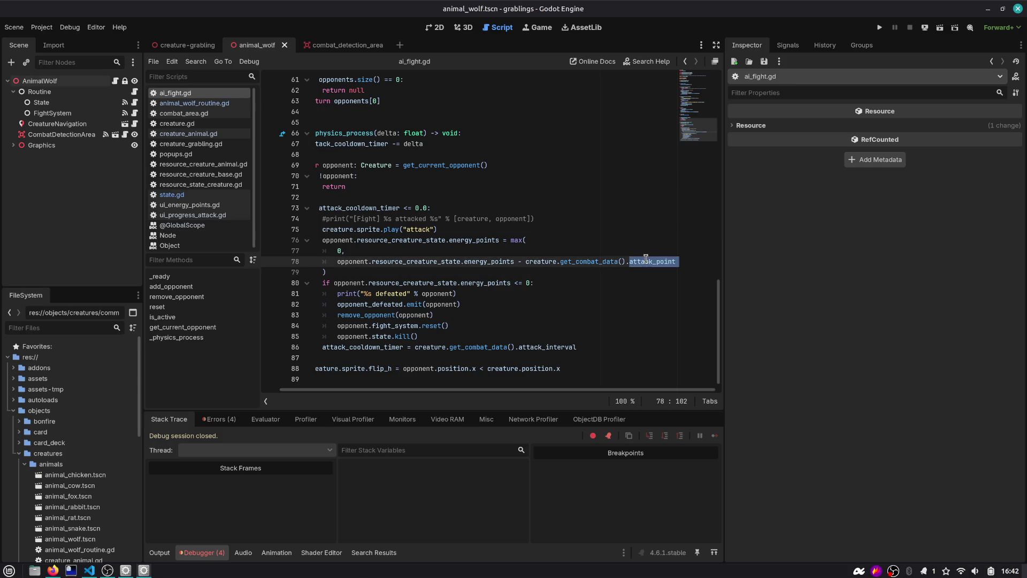
pyautogui.click(879, 29)
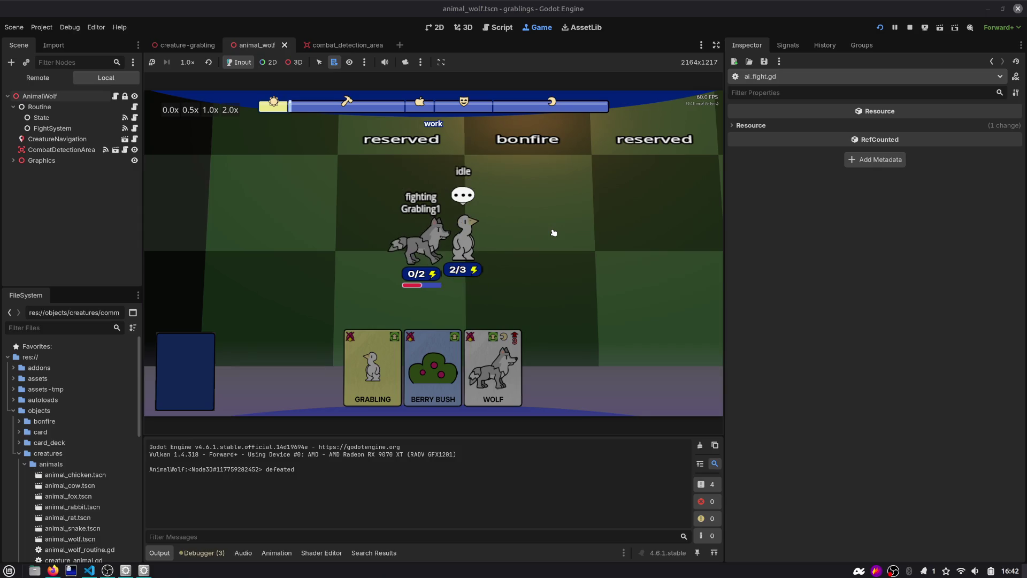
pyautogui.click(909, 27)
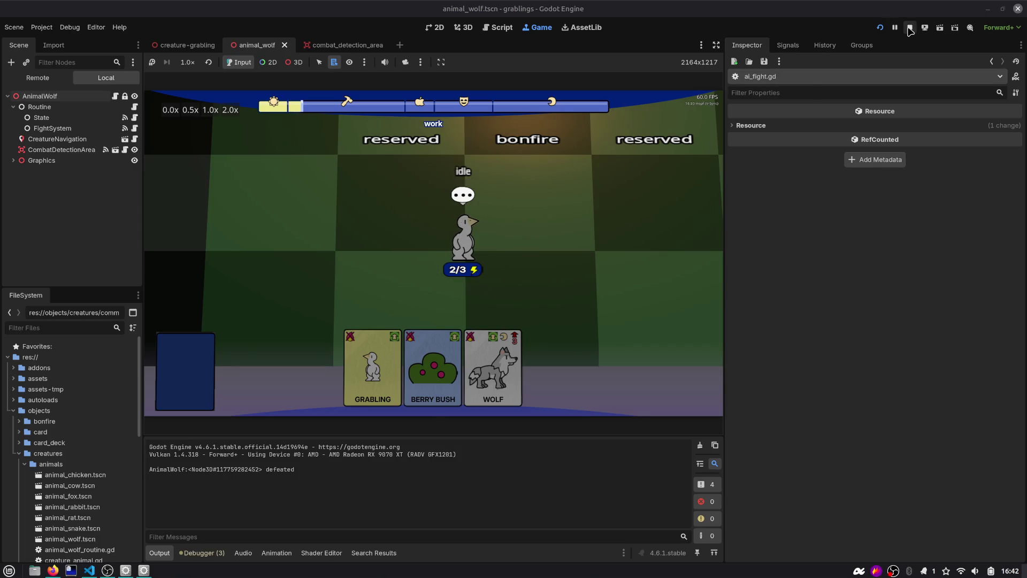
# - Step through the debugger errors, then delete the push_warning("killed") line from kill() in state.gd
pyautogui.click(203, 553)
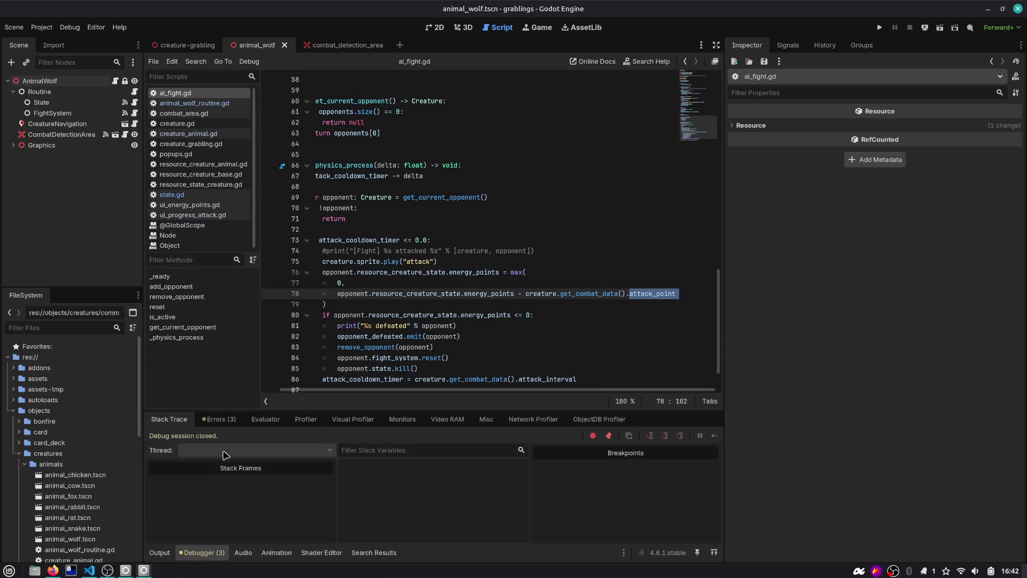
pyautogui.click(219, 419)
pyautogui.click(306, 455)
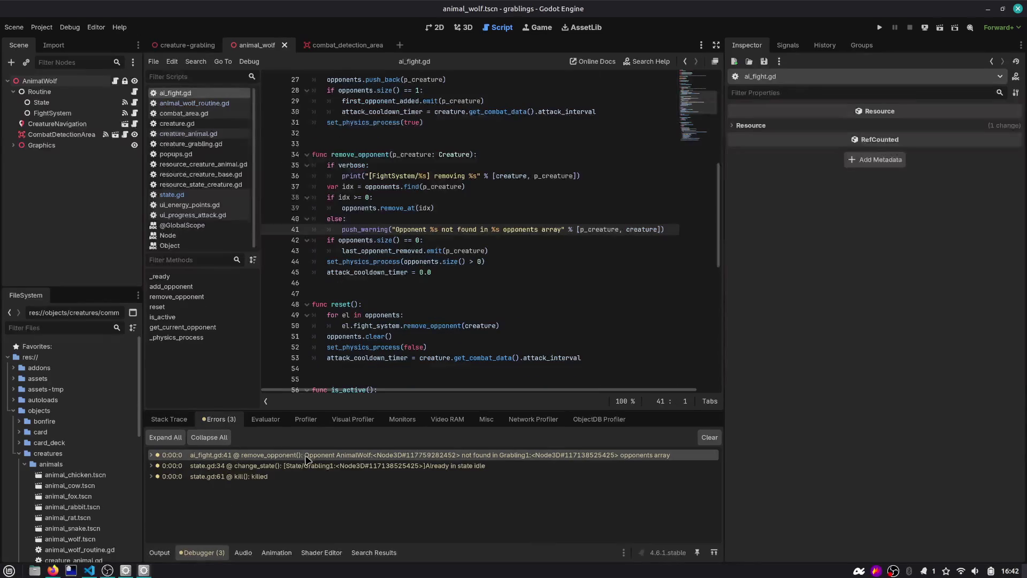
pyautogui.click(411, 464)
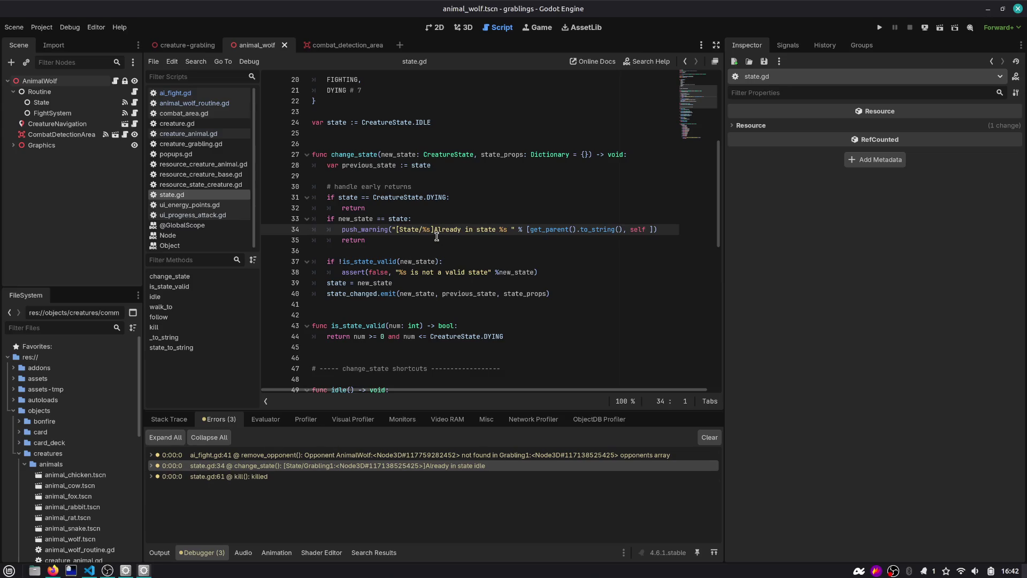
pyautogui.click(289, 476)
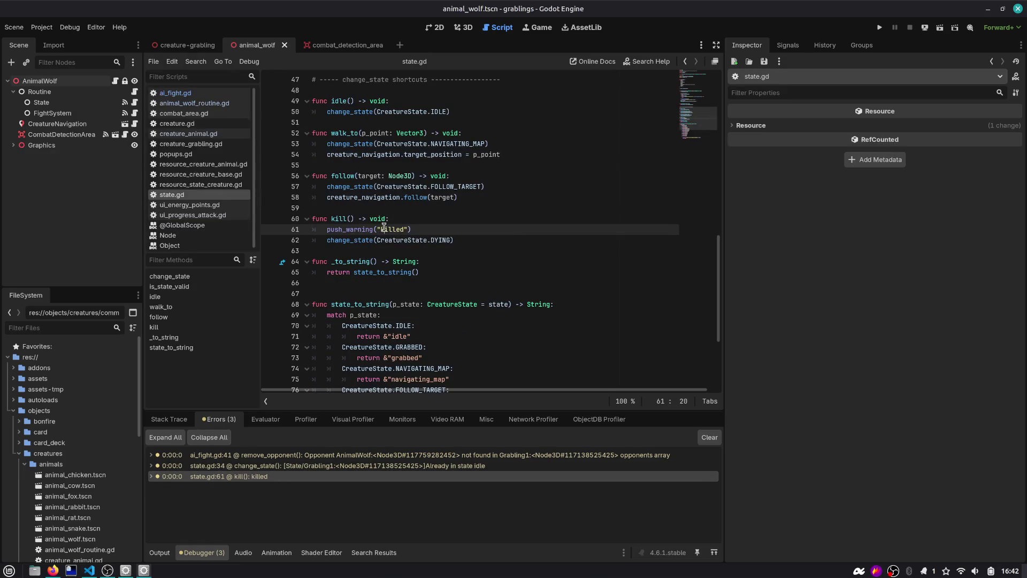
pyautogui.hotkey('ctrl', 'shift', 'k')
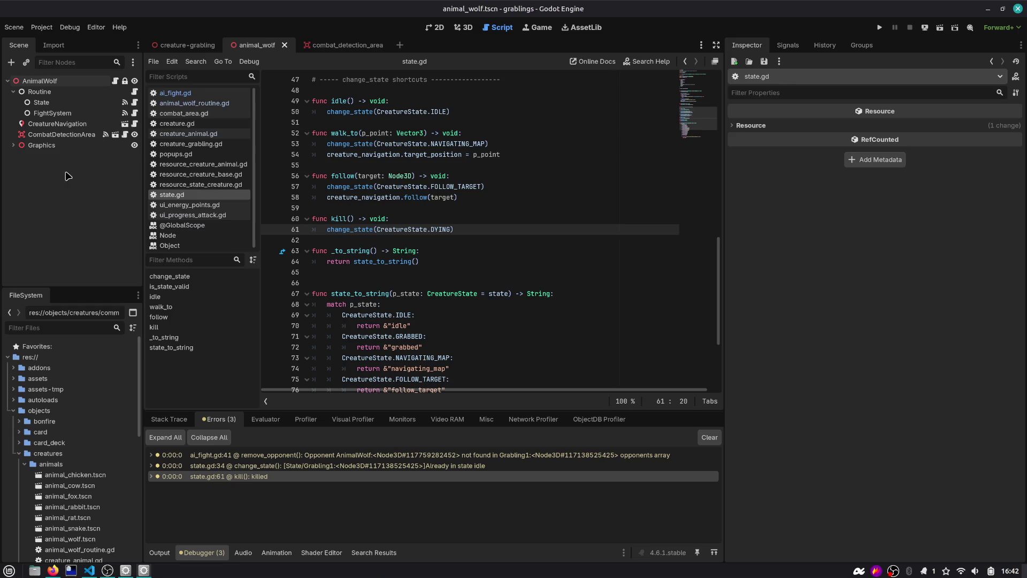
# - Stage animal_wolf_routine.gd in VS Code Source Control and clear the old commit message
pyautogui.hotkey('alt', 'Tab')
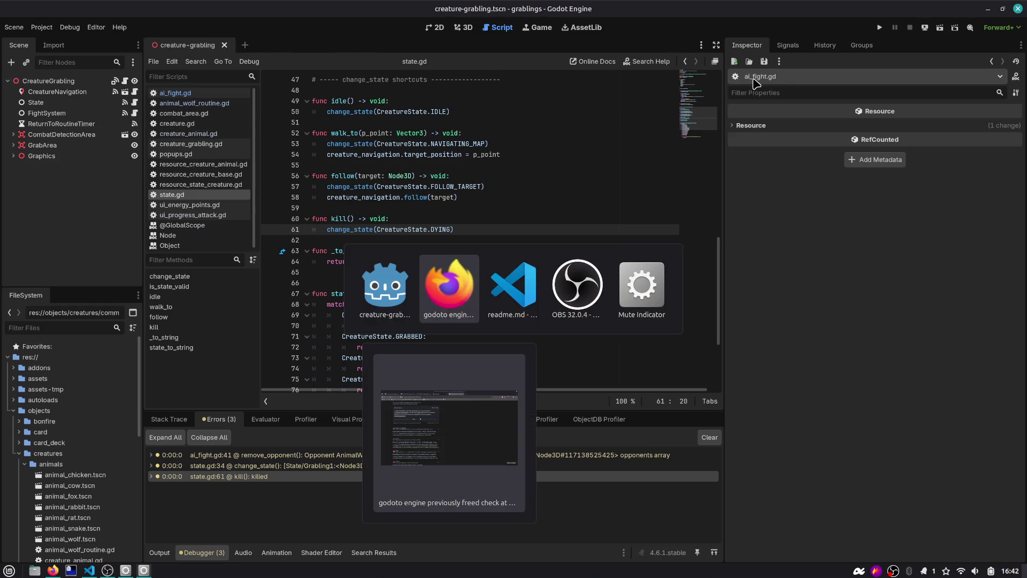
pyautogui.hotkey('ctrl', 'shift', 'g')
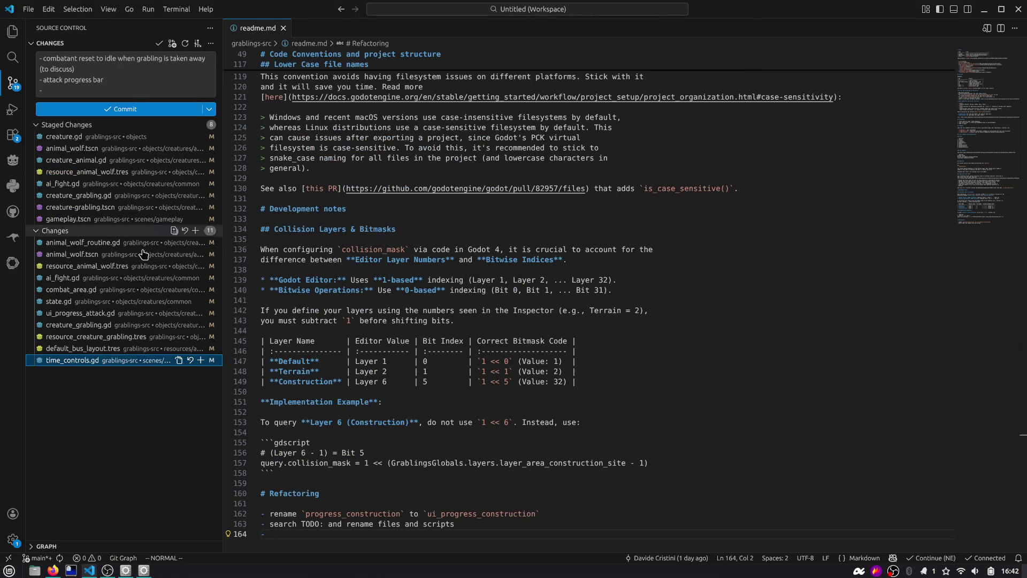
pyautogui.click(141, 247)
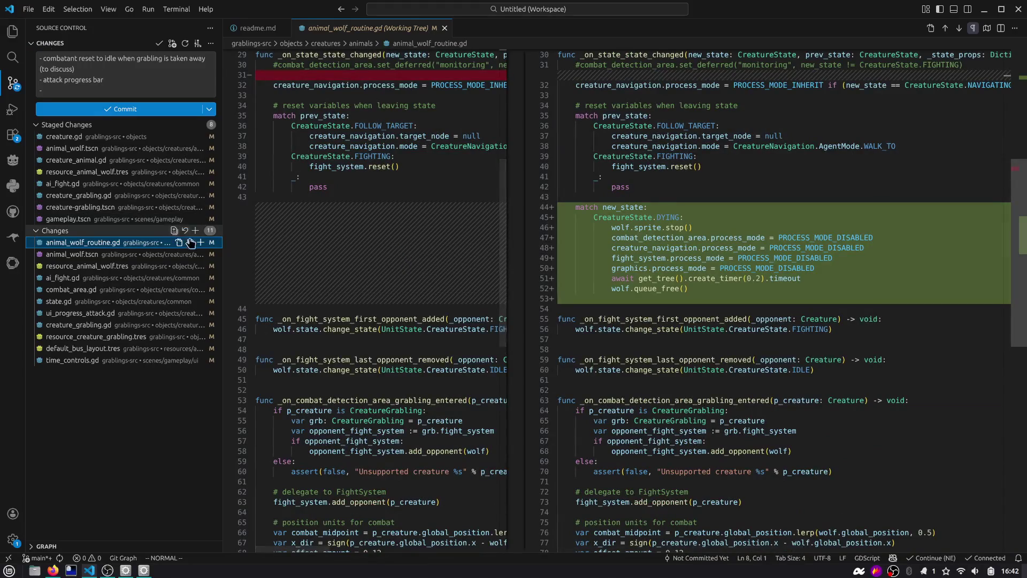
pyautogui.click(201, 242)
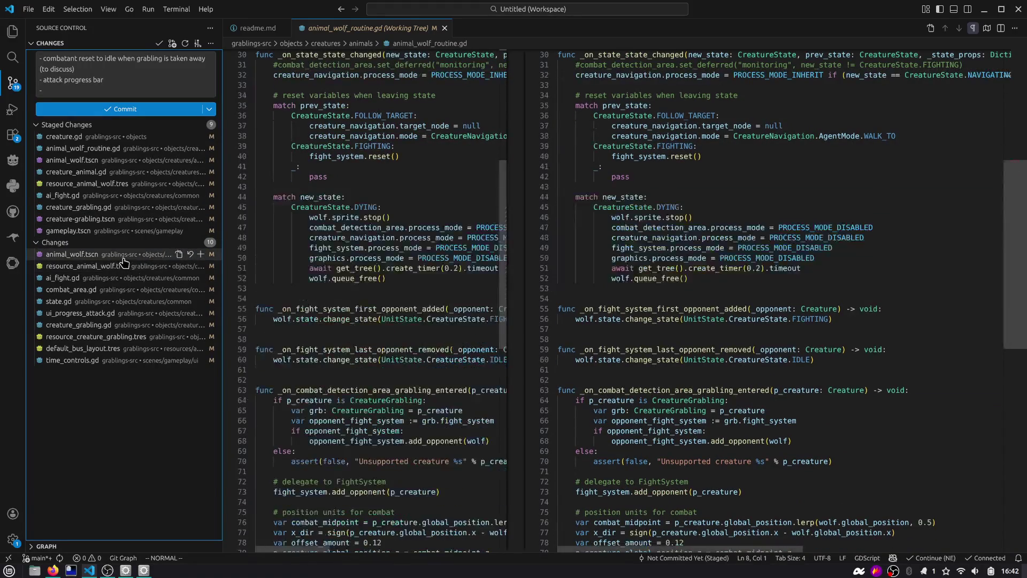
pyautogui.moveTo(125, 84); pyautogui.dragTo(13, 52)
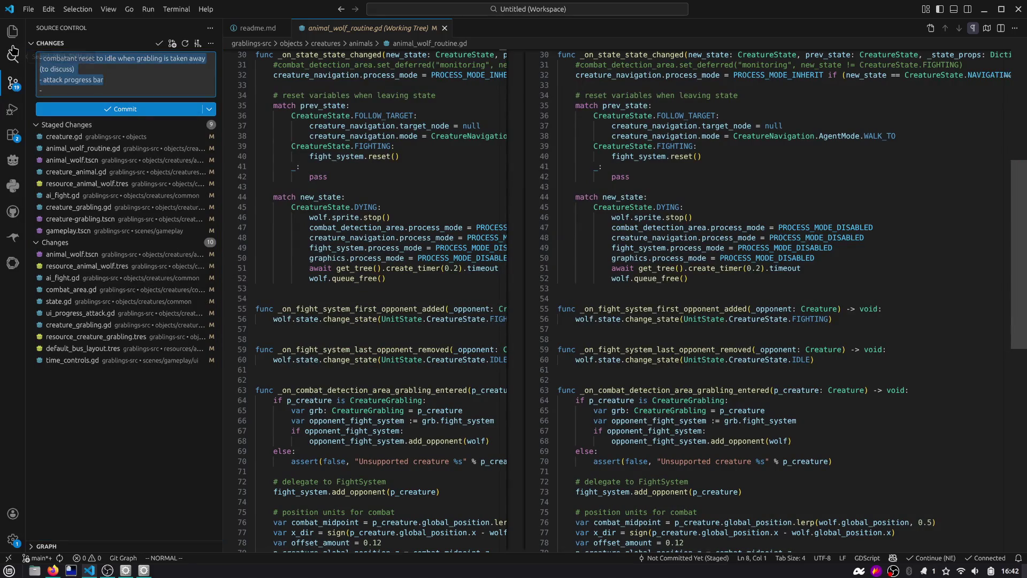
pyautogui.hotkey('ctrl', 'x')
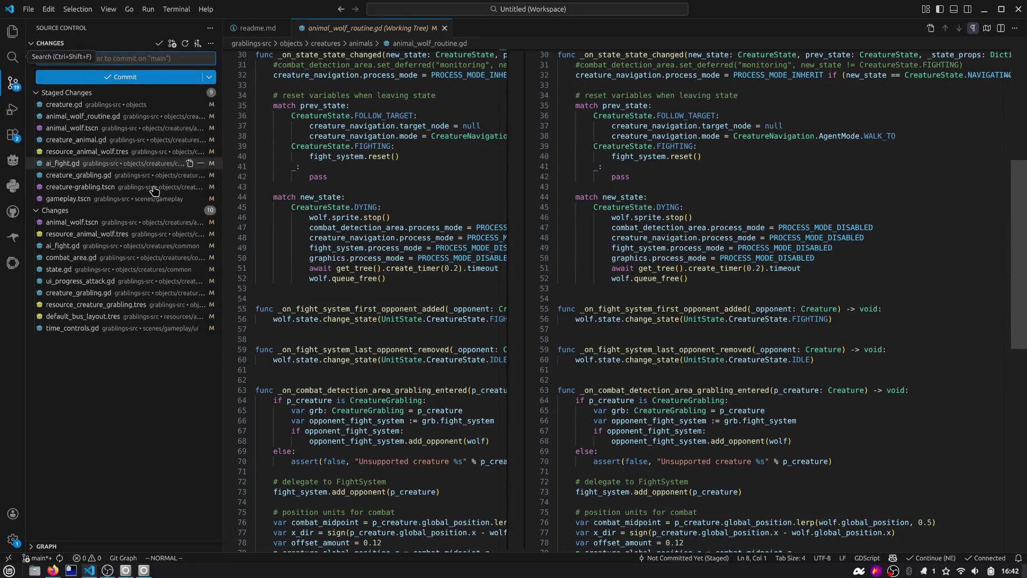
# - Review and stage animal_wolf.tscn and resource_animal_wolf.tres, closing the reviewed diff tabs
pyautogui.click(180, 222)
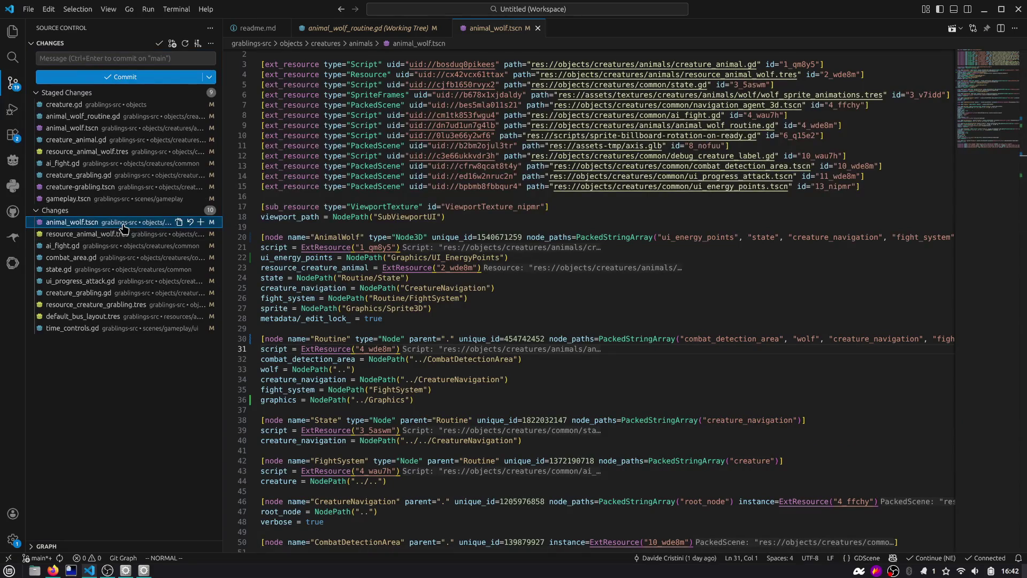
pyautogui.click(200, 223)
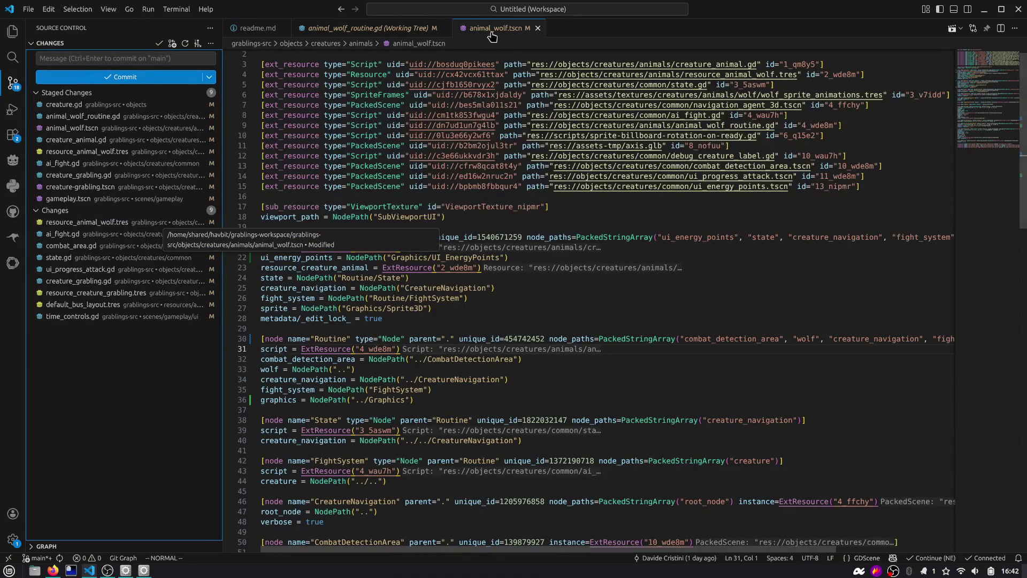
pyautogui.click(537, 28)
pyautogui.click(440, 28)
pyautogui.click(134, 222)
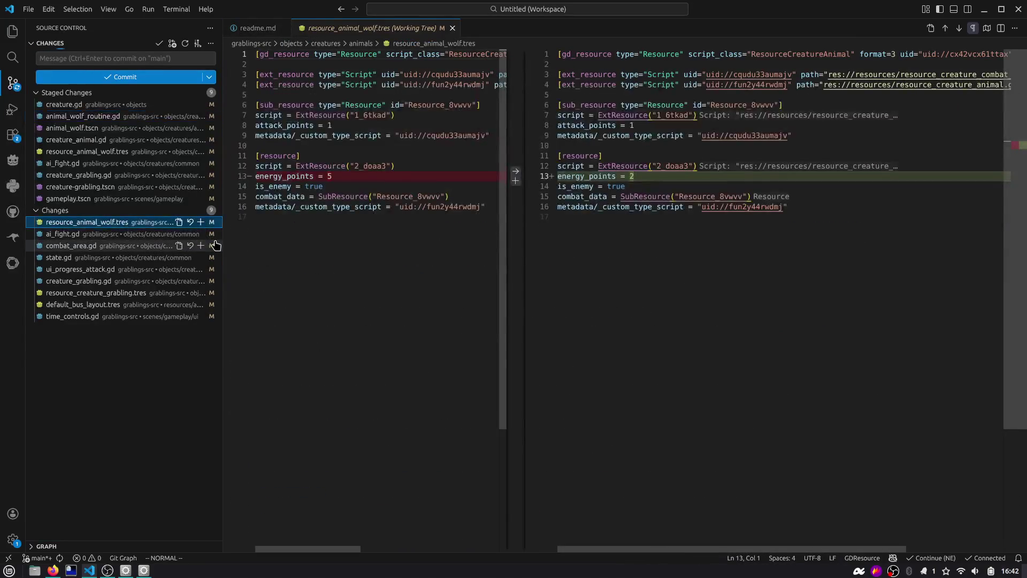
pyautogui.click(201, 222)
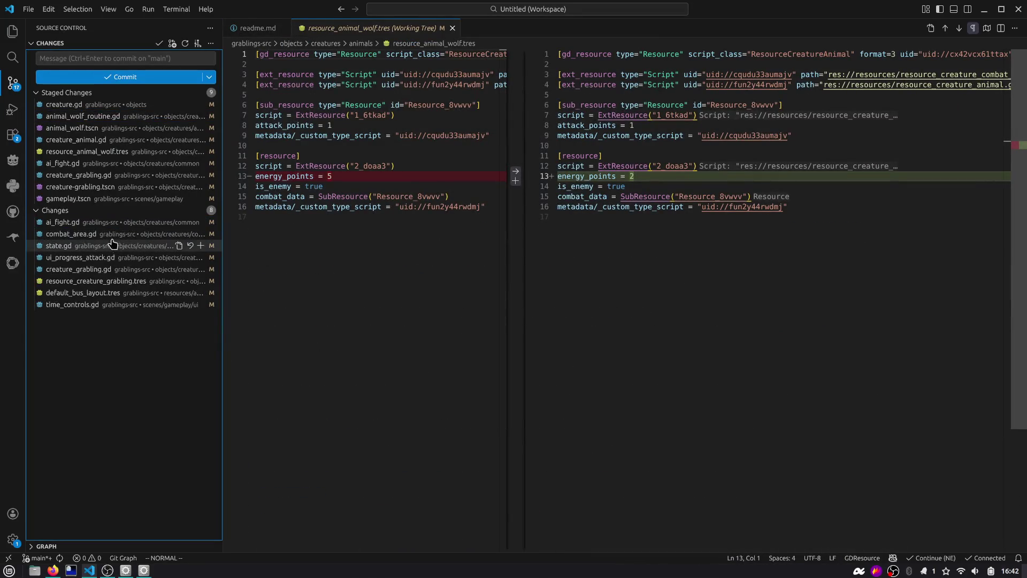
# - Review and stage the ai_fight.gd diff, then bring up combat_area.gd's diff
pyautogui.click(109, 222)
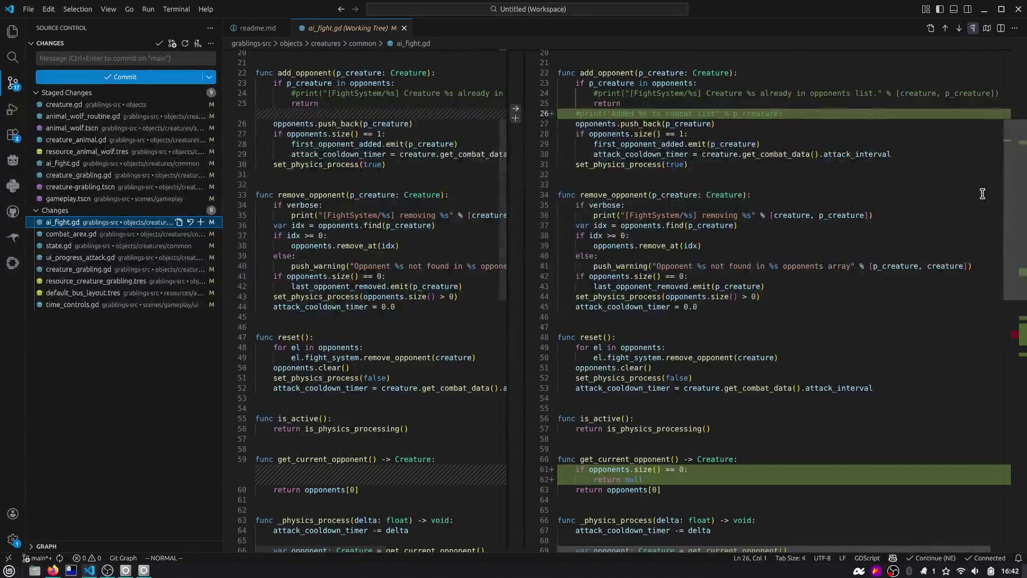
pyautogui.scroll(-5, 1015, 257)
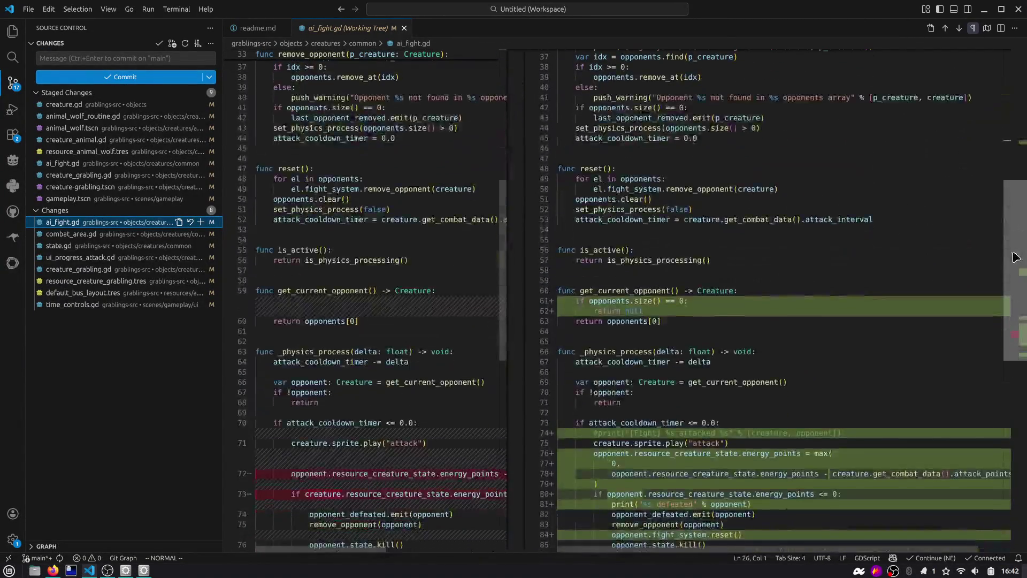
pyautogui.scroll(-5, 645, 393)
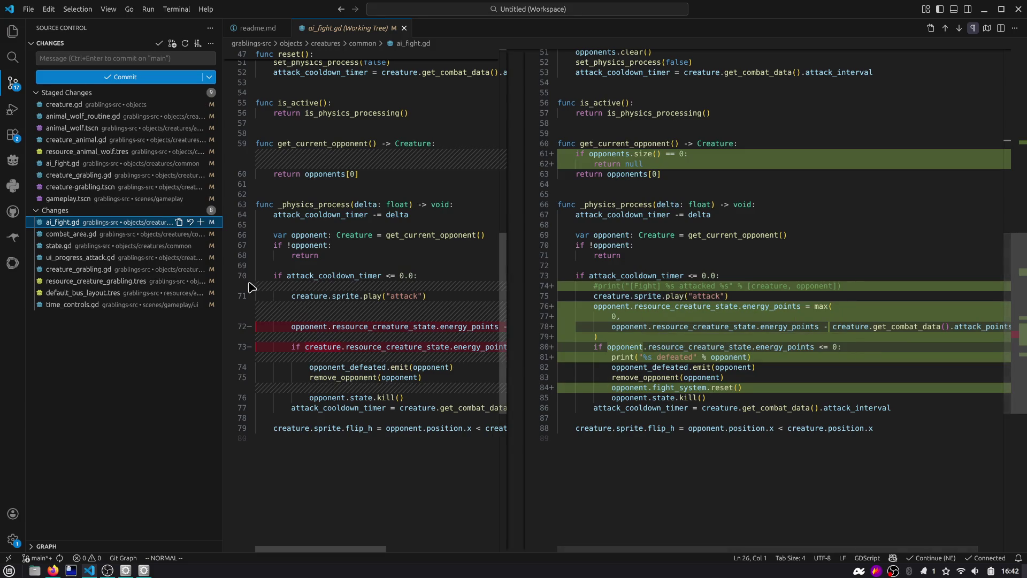
pyautogui.click(200, 222)
pyautogui.click(134, 222)
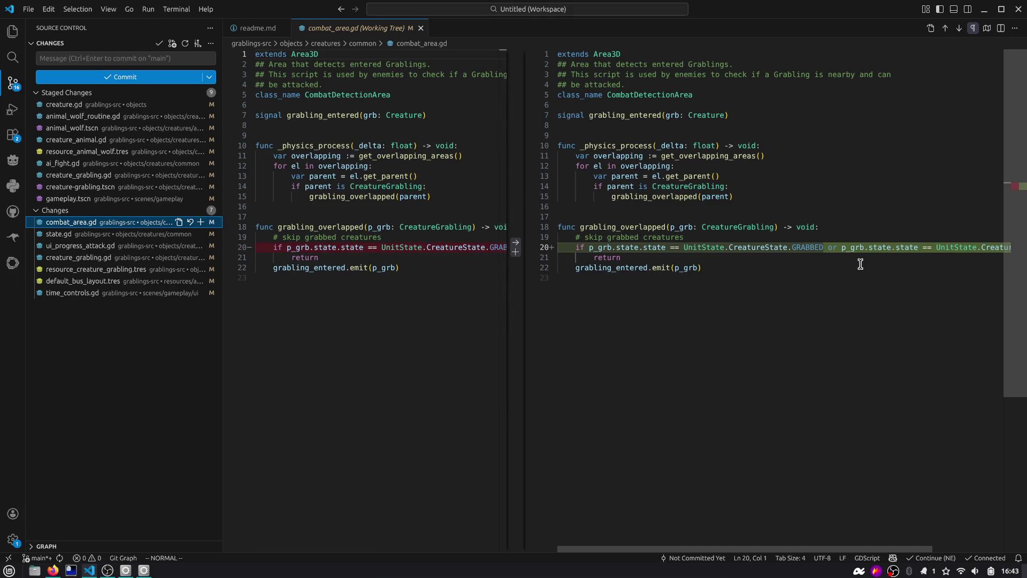
# - Stage combat_area.gd and state.gd, view ui_progress_attack.gd, and start the commit message
pyautogui.hscroll(3, 859, 263)
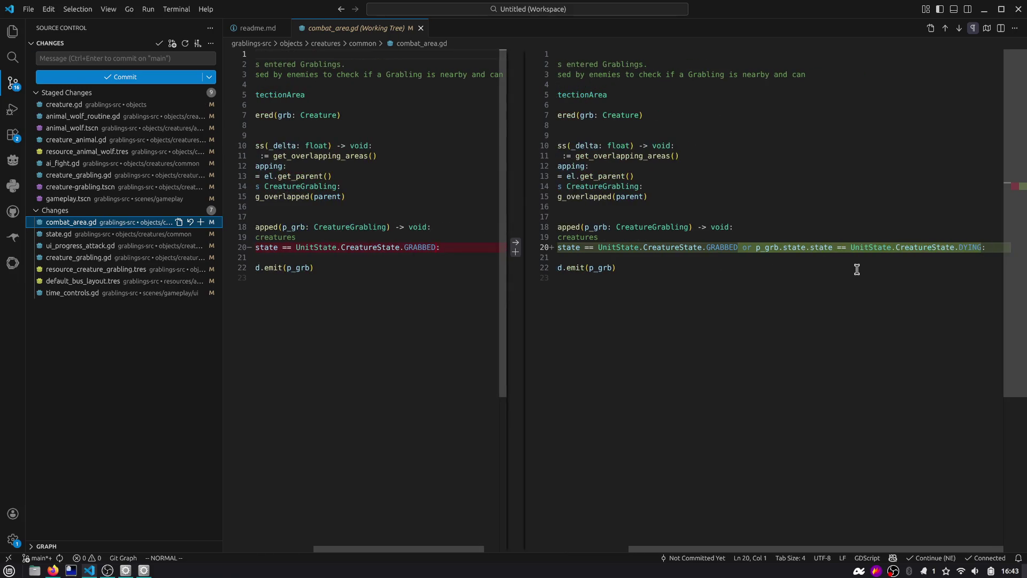
pyautogui.click(201, 222)
pyautogui.click(137, 238)
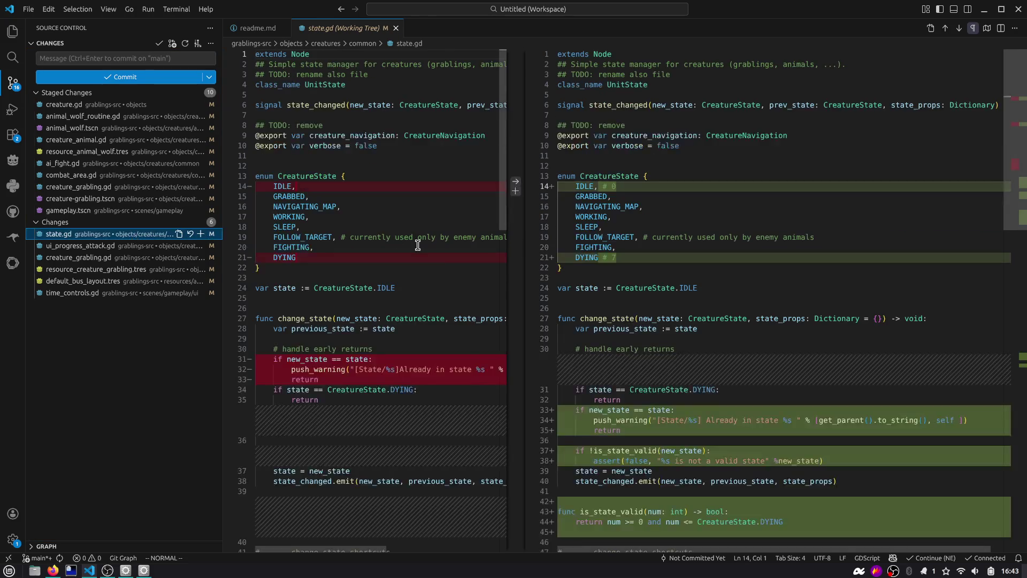
pyautogui.scroll(-5, 460, 251)
pyautogui.scroll(-4, 679, 240)
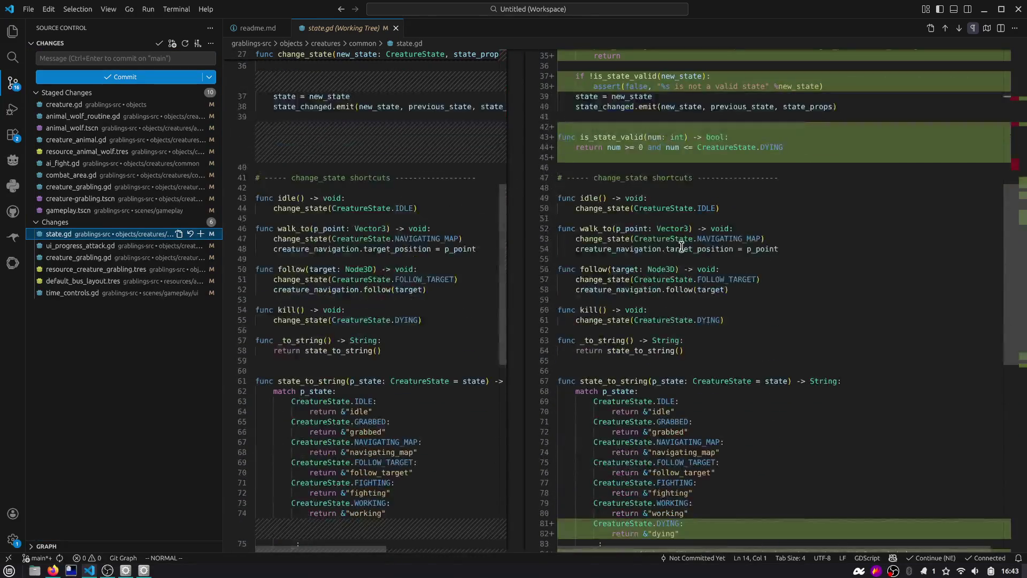
pyautogui.moveTo(992, 215); pyautogui.dragTo(1003, 293)
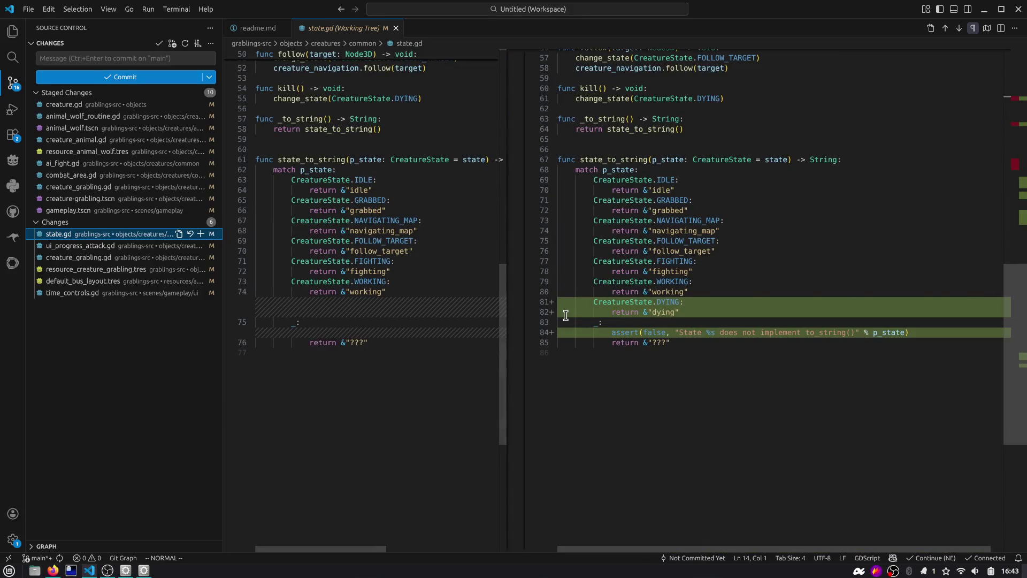
pyautogui.click(200, 233)
pyautogui.click(140, 246)
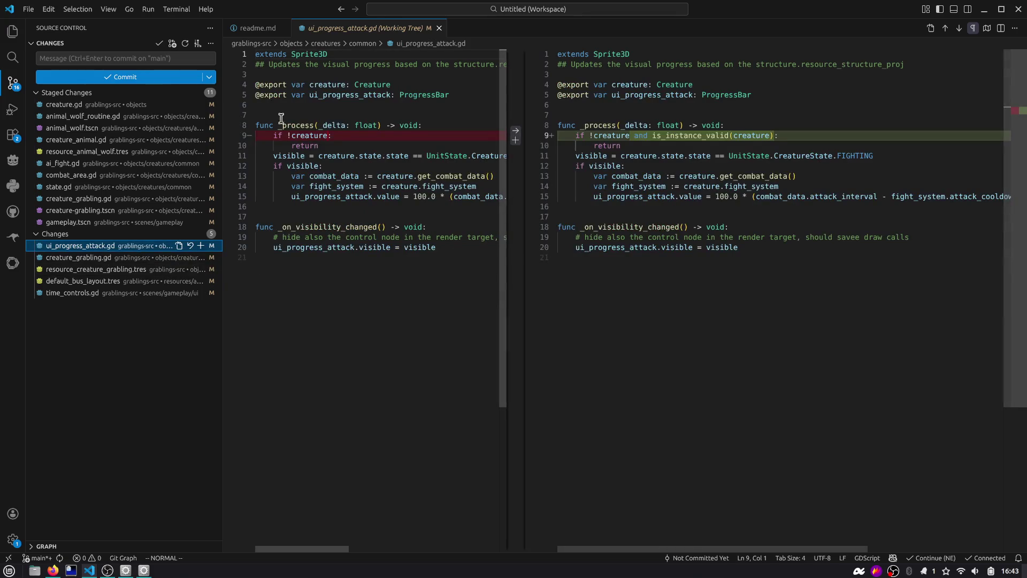
pyautogui.click(165, 59)
pyautogui.write('- fix state to string, had a missing branch')
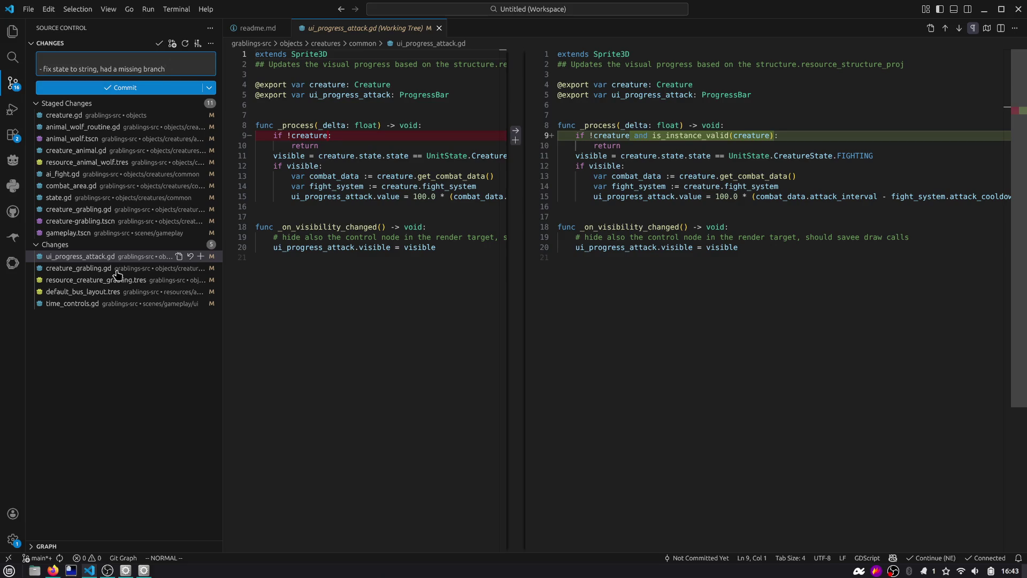
# - Stage ui_progress_attack.gd, then delete creature_grabling.gd's debug print on line 342 and stage it
pyautogui.click(117, 260)
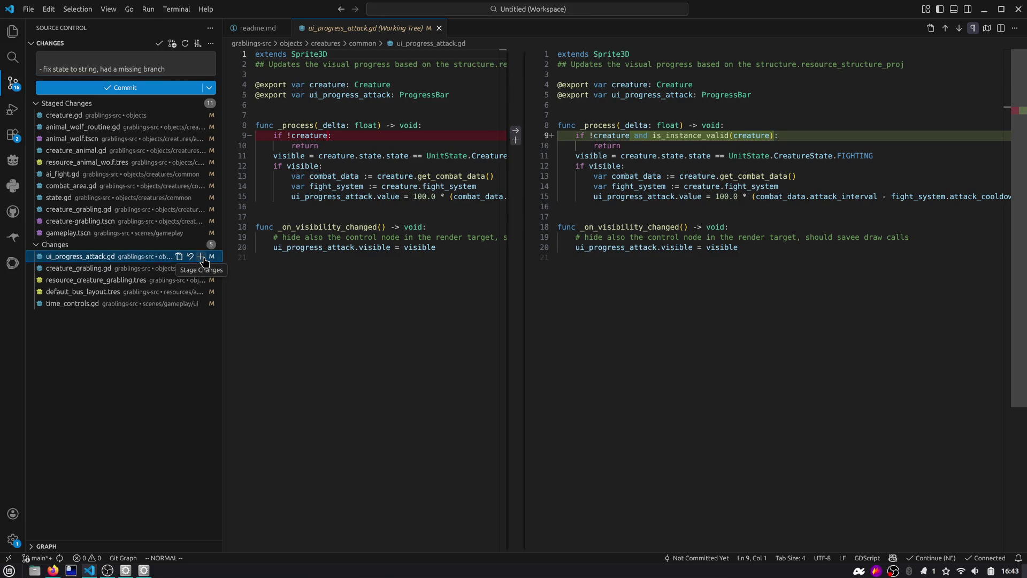
pyautogui.click(203, 256)
pyautogui.click(114, 269)
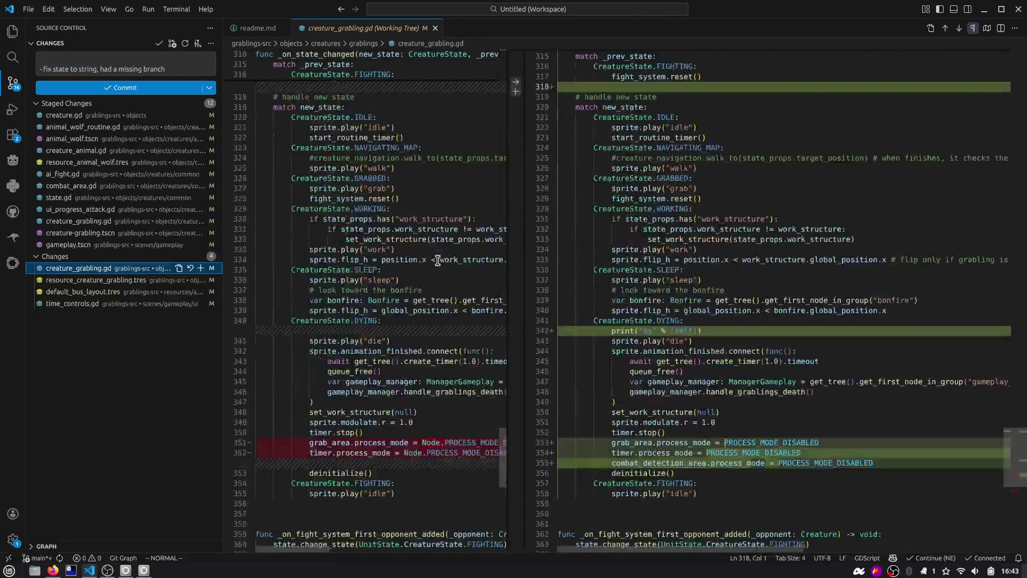
pyautogui.scroll(-3, 438, 260)
pyautogui.scroll(-1, 781, 393)
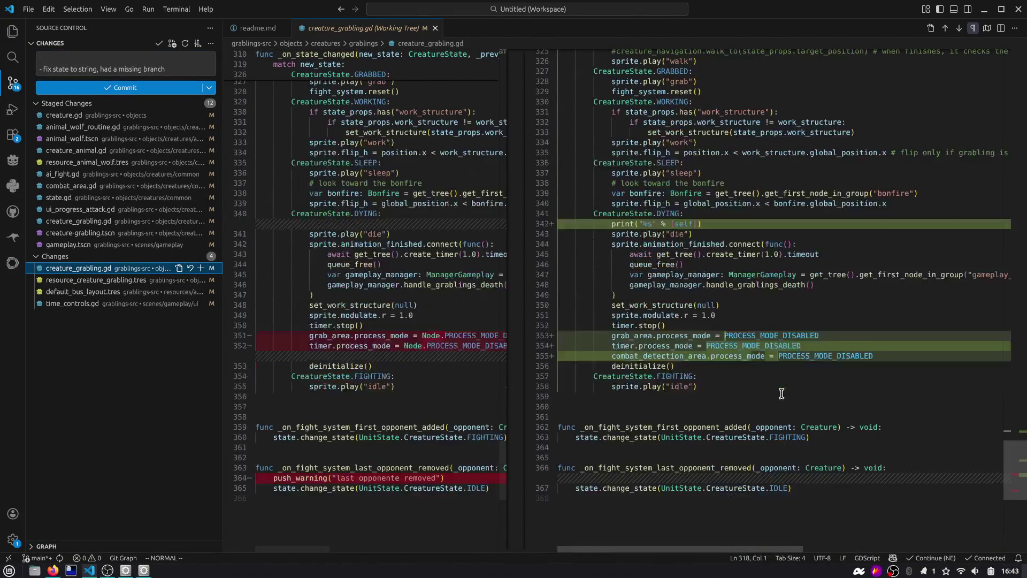
pyautogui.click(698, 223)
pyautogui.press('d')
pyautogui.press('d')
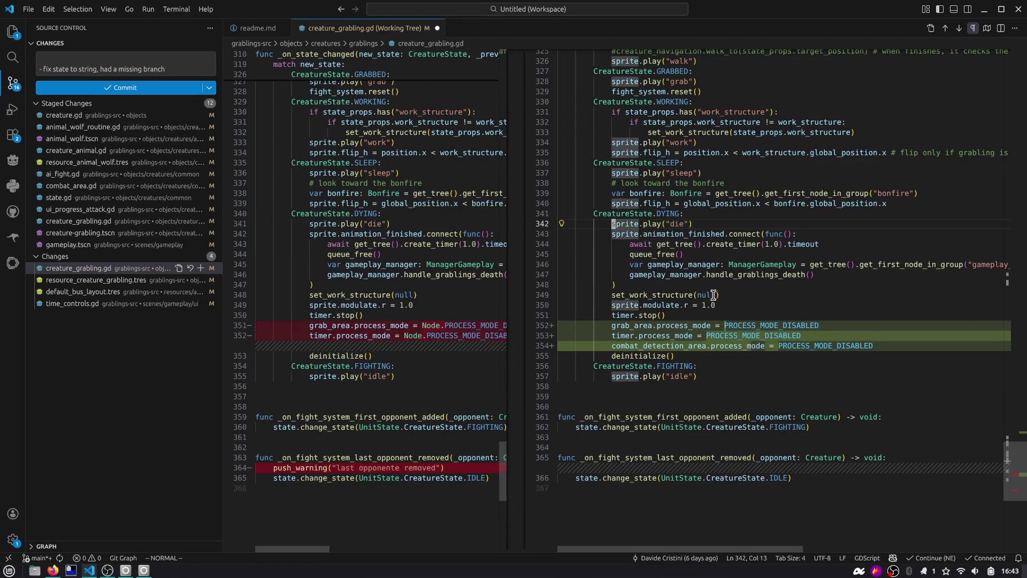
pyautogui.scroll(-3, 713, 294)
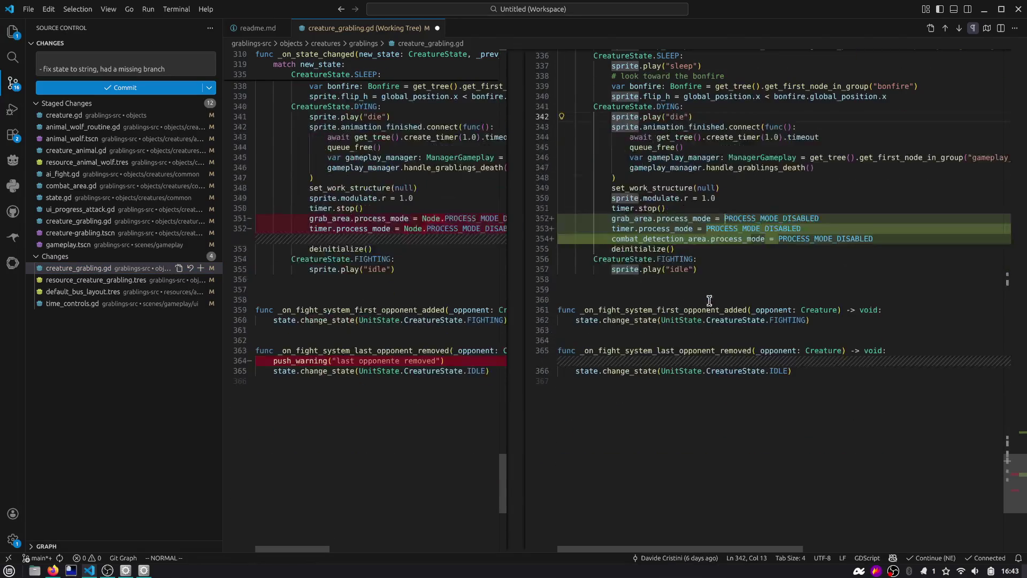
pyautogui.click(200, 268)
# - Write the commit headline 'feat(combat): implement grabling and animal kill.' and start a new line
pyautogui.click(112, 59)
pyautogui.write('feat(comb')
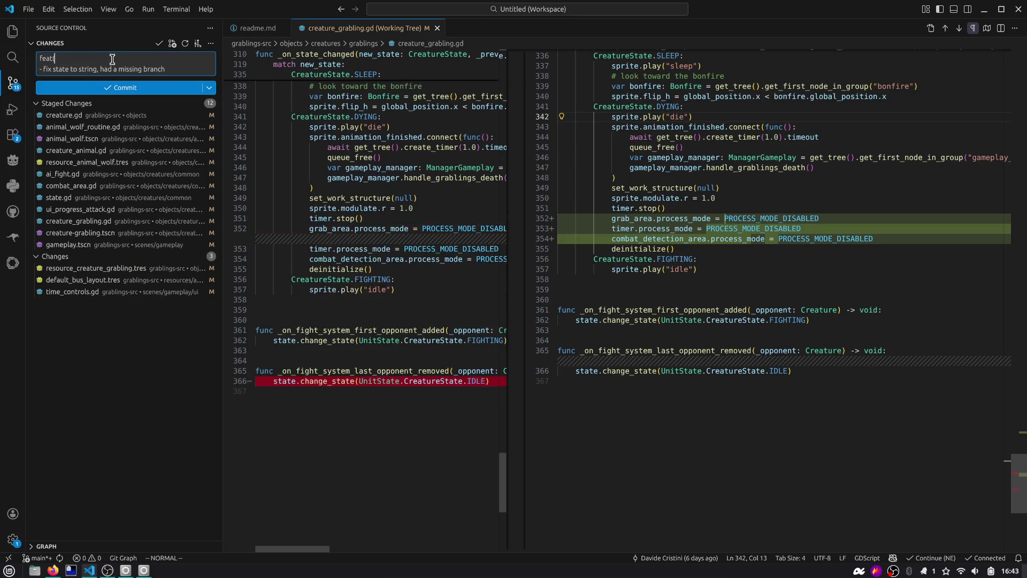
pyautogui.write('at)')
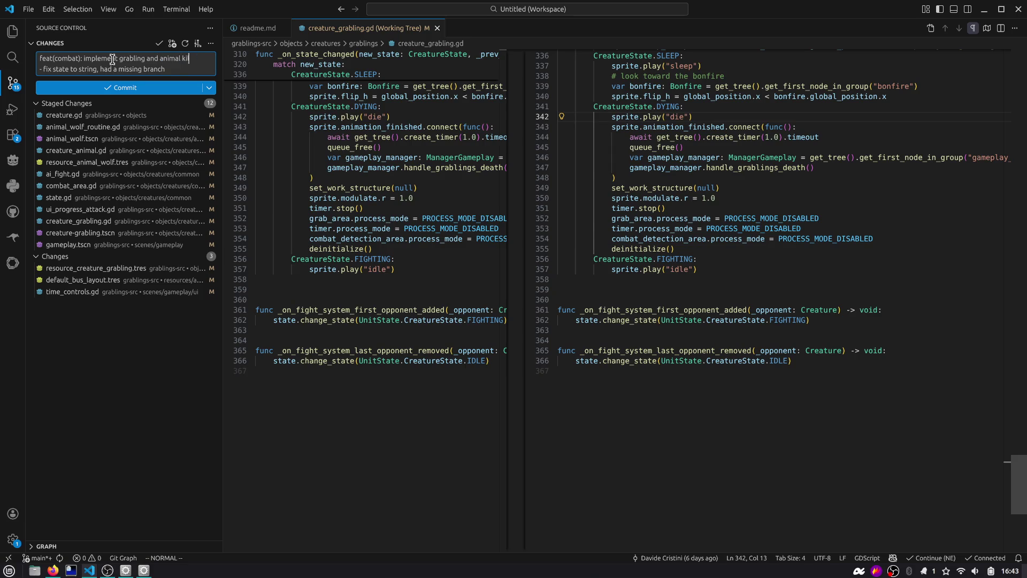
pyautogui.write('.')
pyautogui.press('Return')
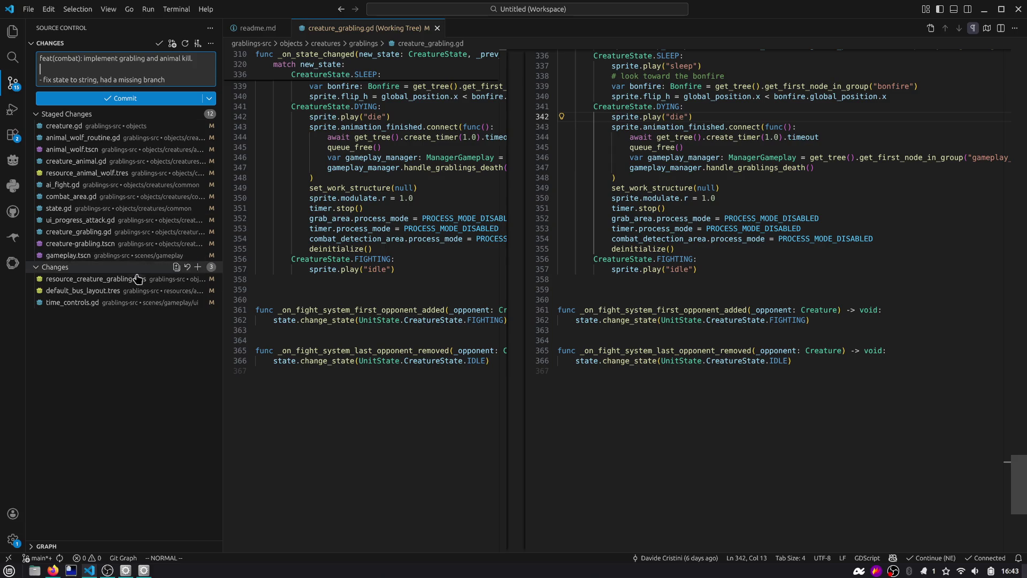
# - Discard the changes to resource_creature_grabling.tres
pyautogui.click(171, 279)
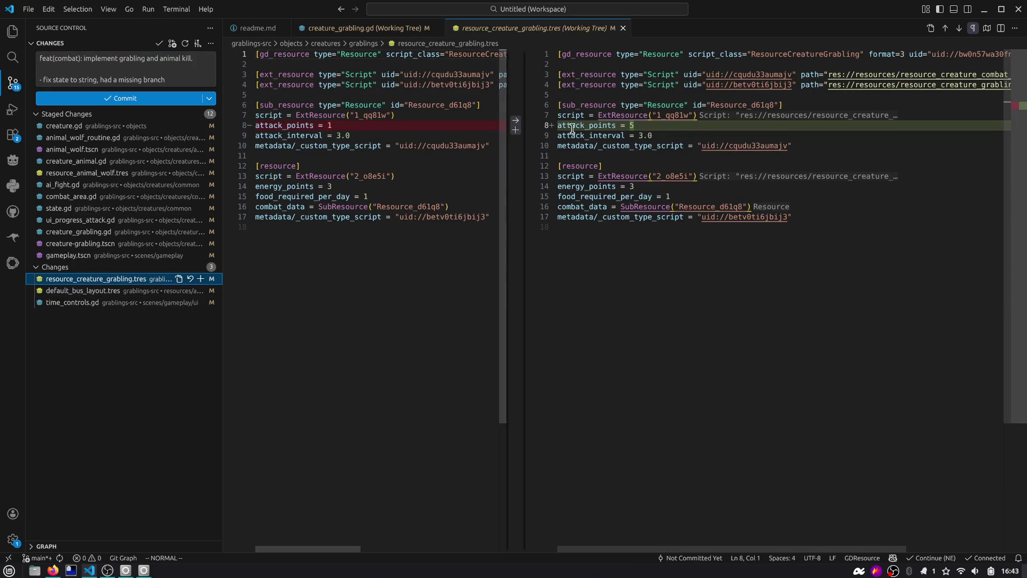
pyautogui.click(190, 278)
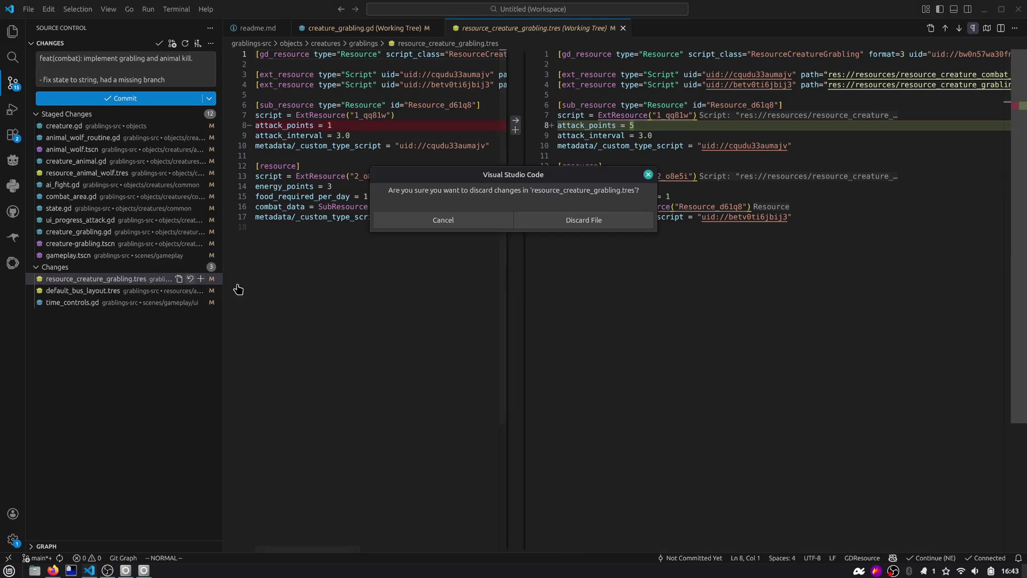
pyautogui.click(596, 220)
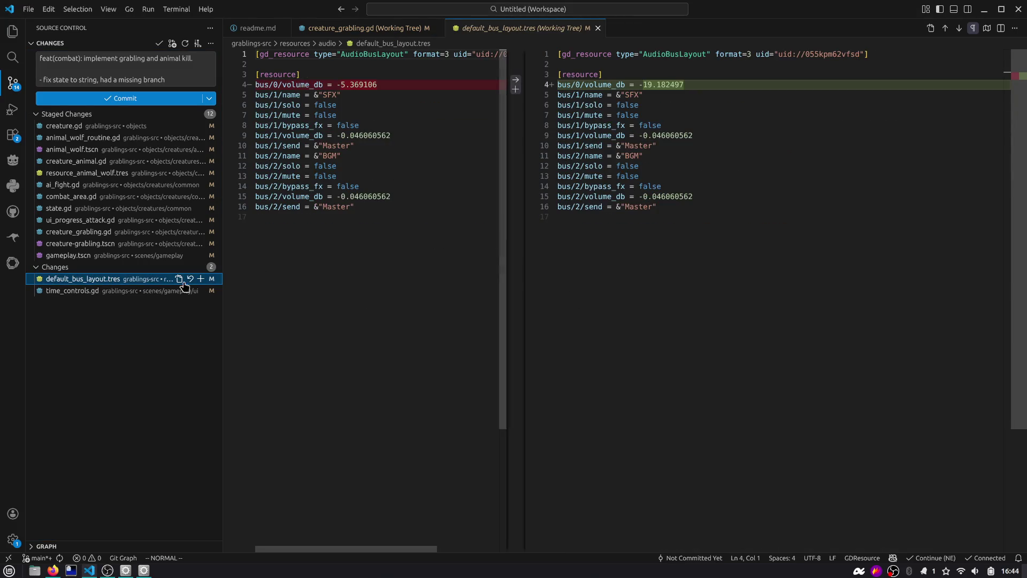
# - Review the time_controls.gd, gameplay.tscn, animal_wolf_routine.gd and animal_wolf.tscn diffs
pyautogui.click(141, 291)
pyautogui.click(95, 257)
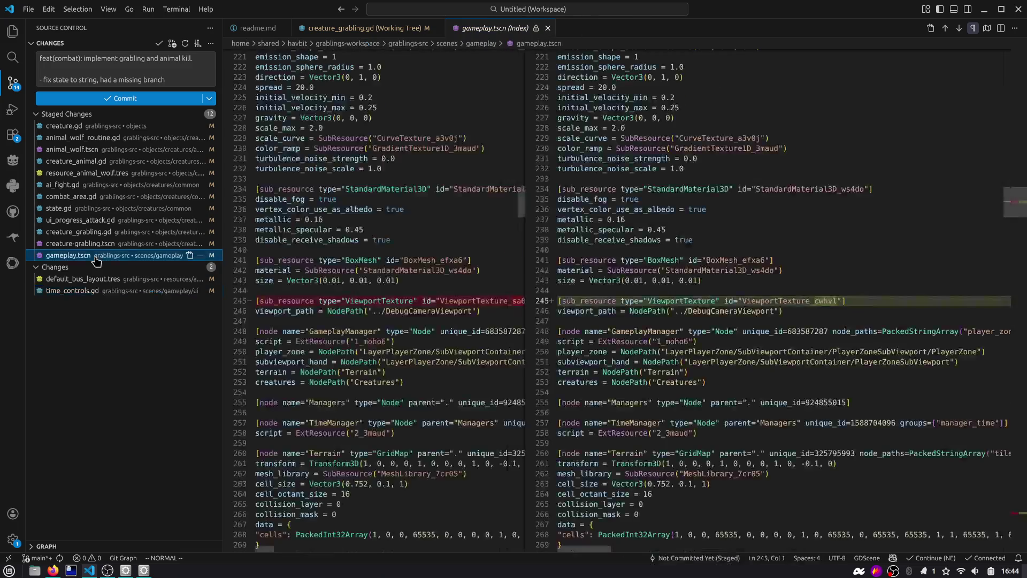
pyautogui.click(80, 140)
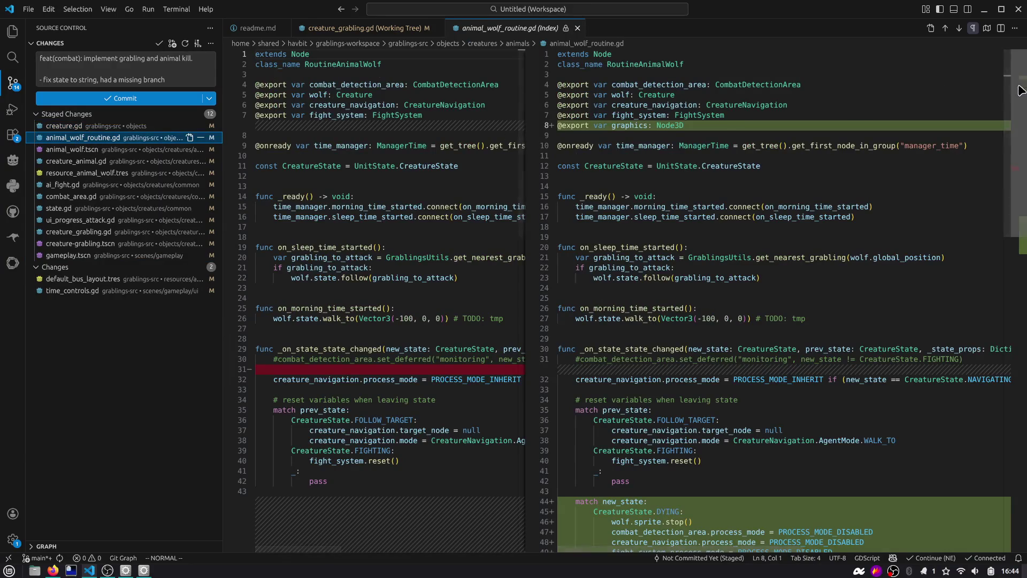
pyautogui.scroll(-5, 500, 256)
pyautogui.scroll(-3, 500, 256)
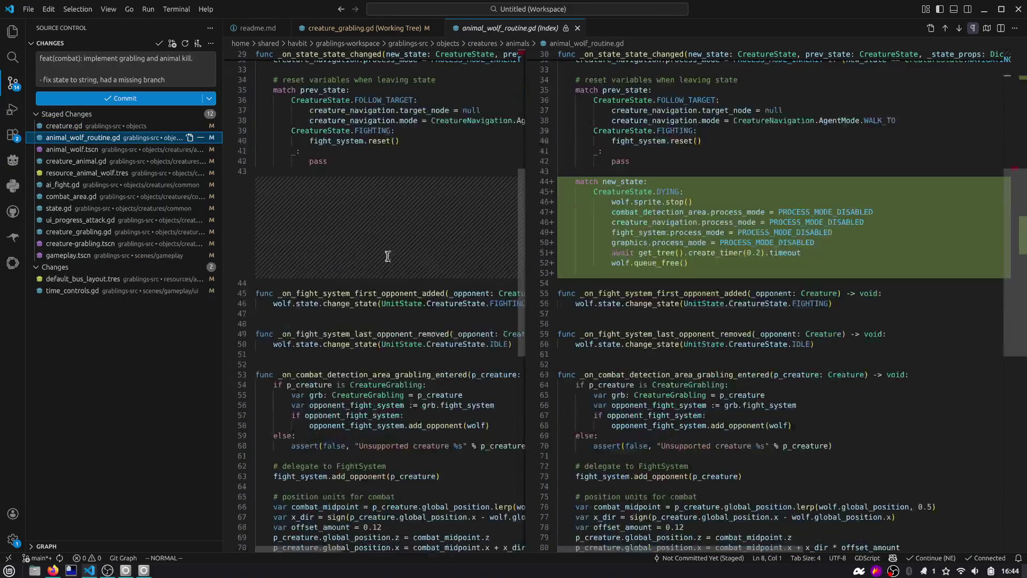
pyautogui.click(99, 151)
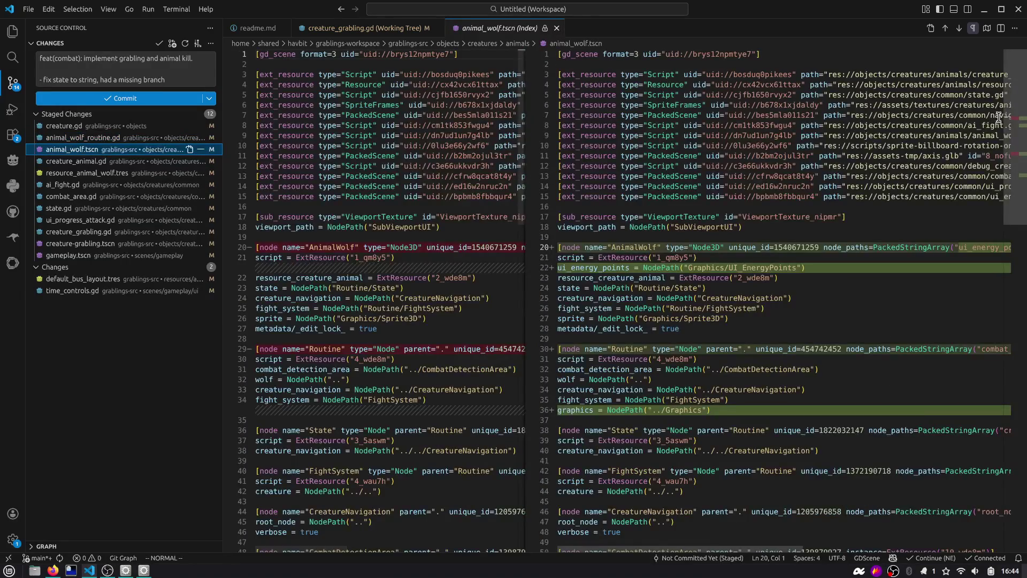
pyautogui.scroll(-5, 998, 118)
# - Check the staged creature_animal.gd, resource_animal_wolf.tres and ai_fight.gd diffs, then unstage resource_animal_wolf.tres
pyautogui.click(117, 163)
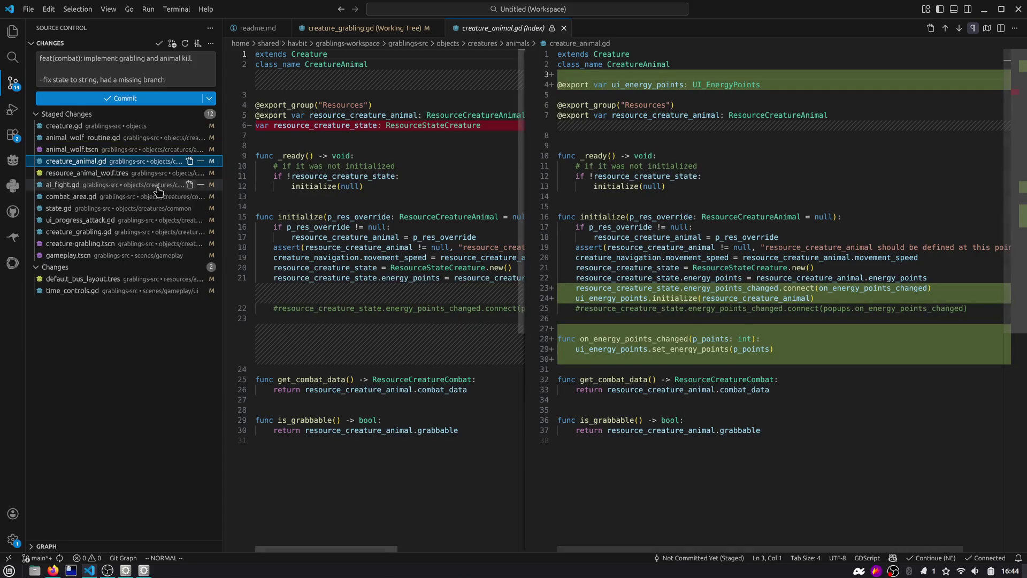
pyautogui.click(105, 173)
pyautogui.click(103, 185)
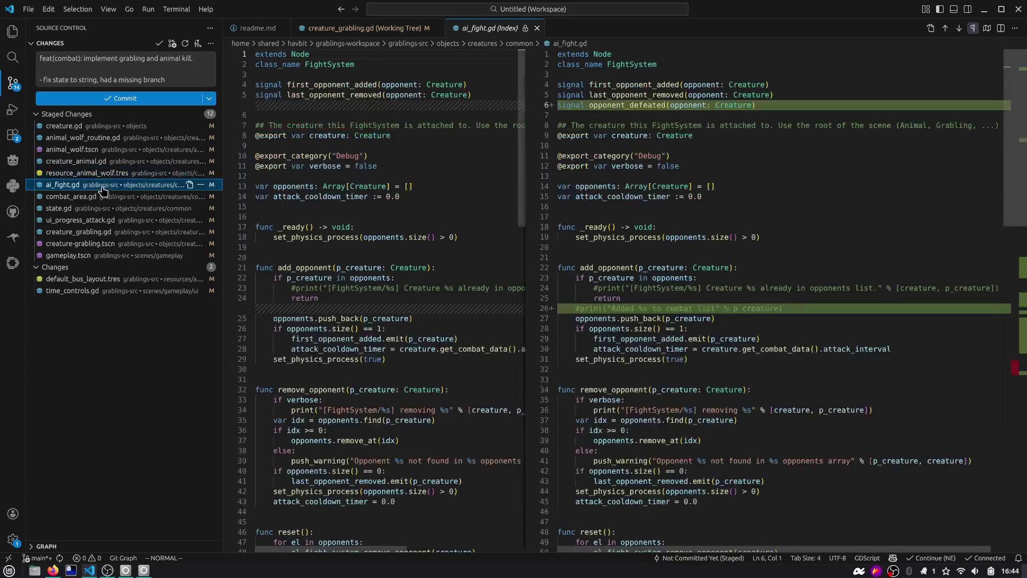
pyautogui.click(199, 176)
pyautogui.click(202, 174)
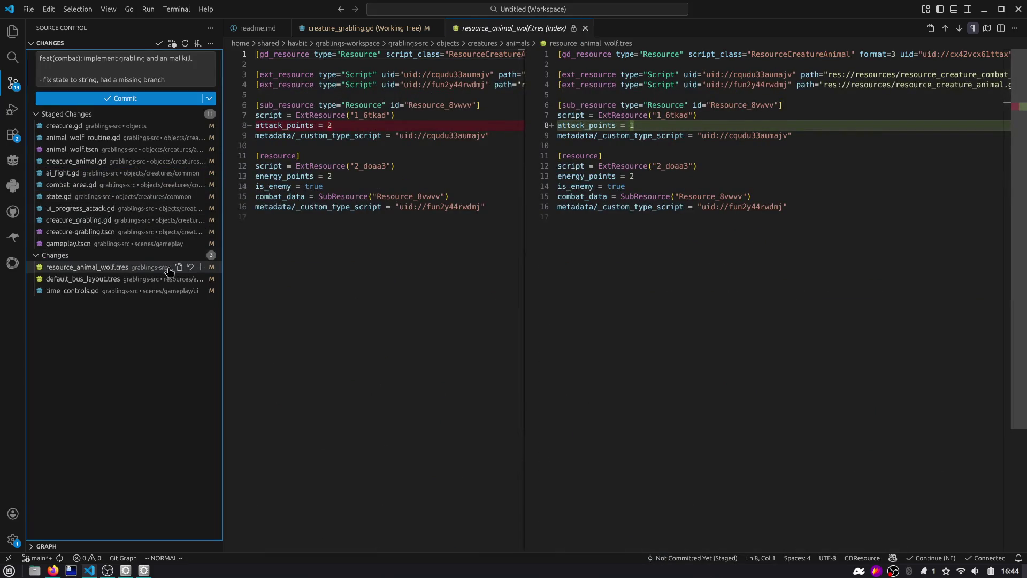
# - Discard the working-tree changes to resource_animal_wolf.tres
pyautogui.click(160, 267)
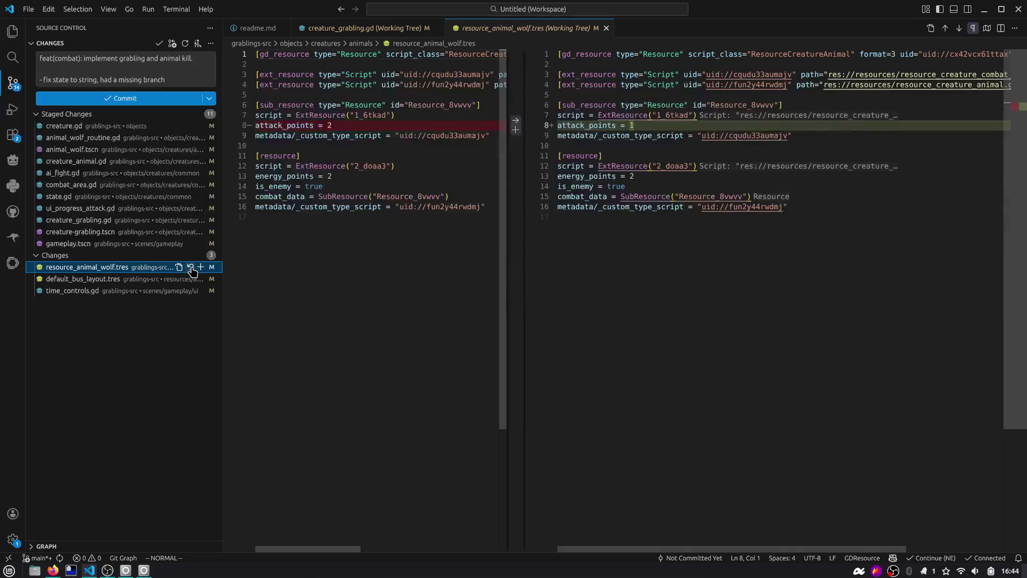
pyautogui.click(191, 267)
pyautogui.click(396, 221)
pyautogui.click(81, 149)
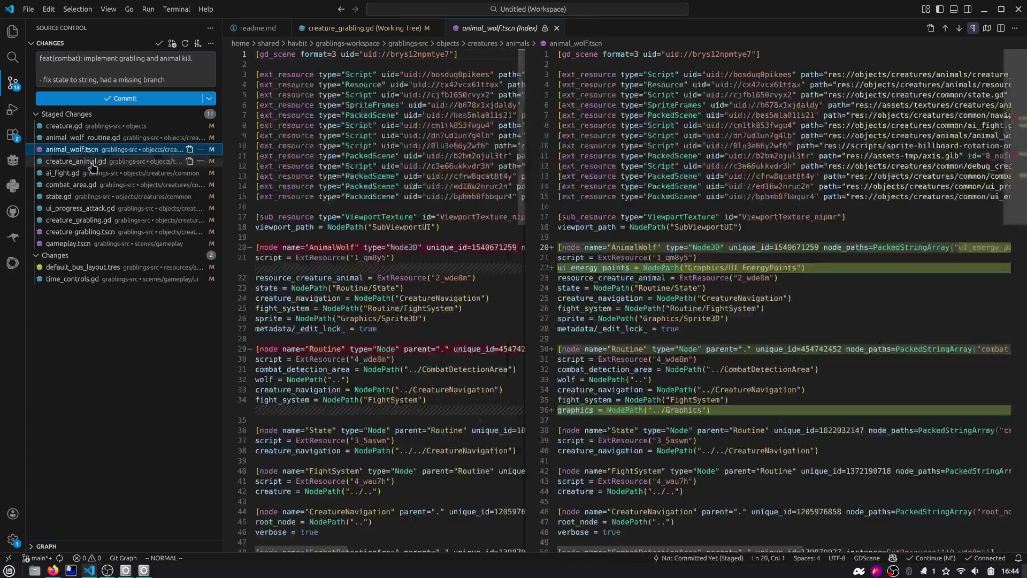
# - Step through the staged creature_animal.gd, ai_fight.gd and combat_area.gd diffs
pyautogui.click(92, 161)
pyautogui.click(93, 173)
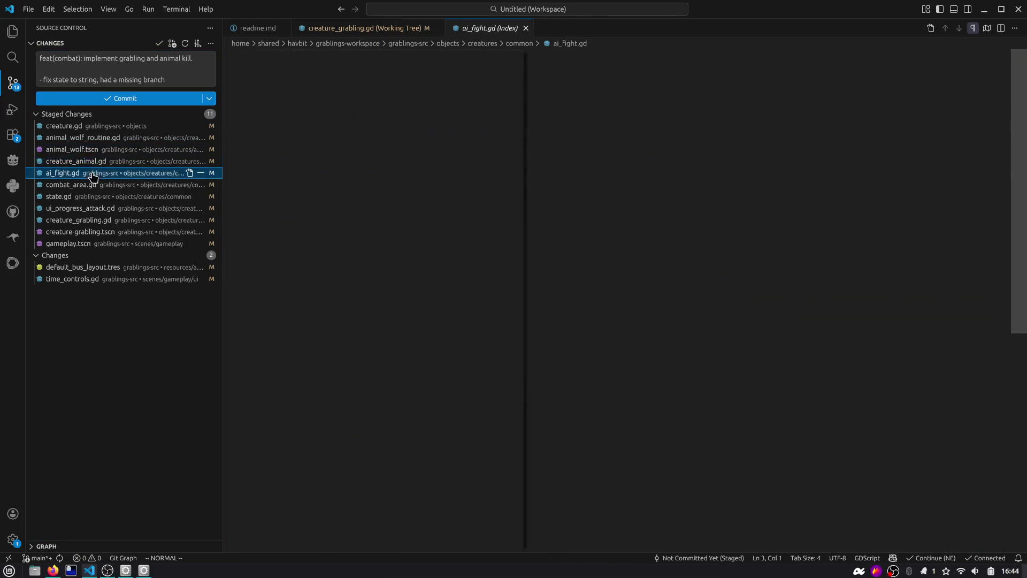
pyautogui.scroll(-4, 373, 185)
pyautogui.scroll(-10, 373, 185)
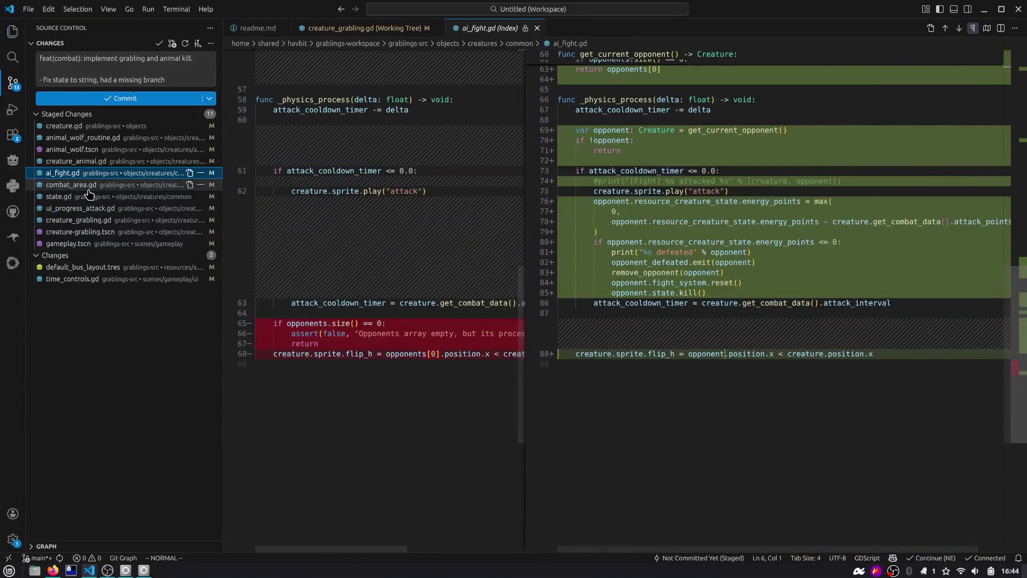
pyautogui.click(80, 185)
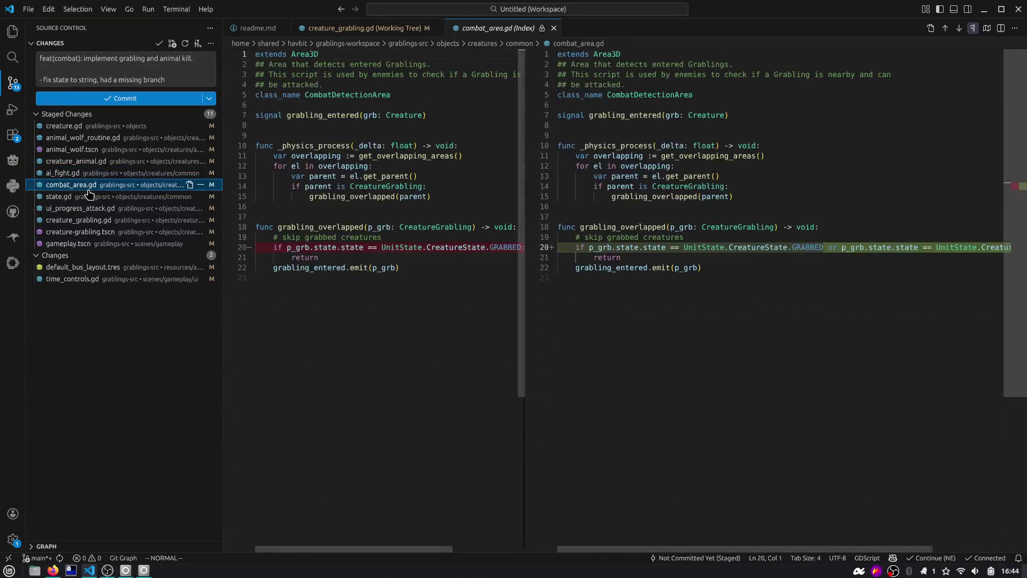
pyautogui.scroll(-4, 355, 241)
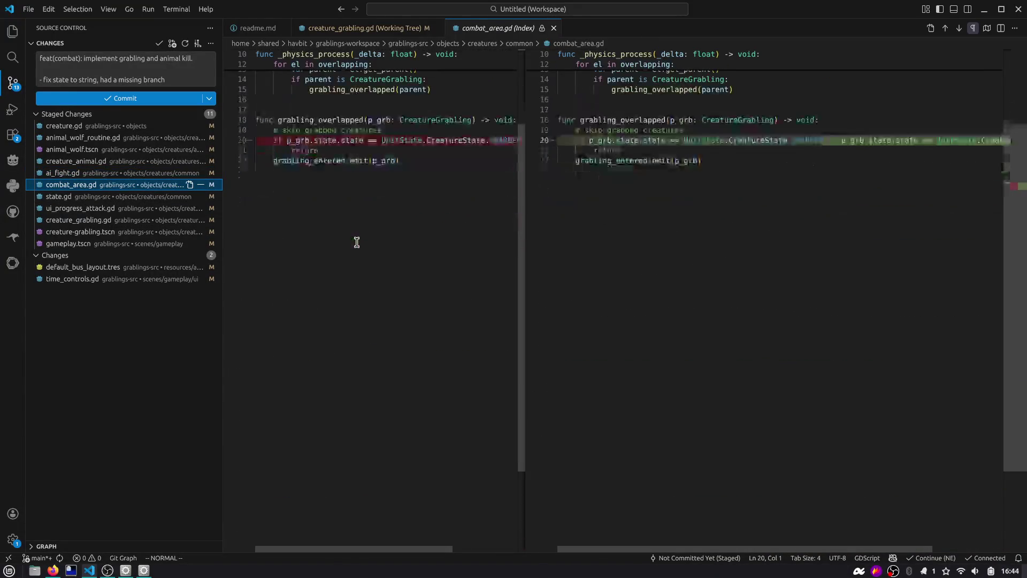
pyautogui.hscroll(3, 357, 216)
# - Check the staged state.gd and ui_progress_attack.gd diffs, then close the creature_grabling.gd diff
pyautogui.click(134, 196)
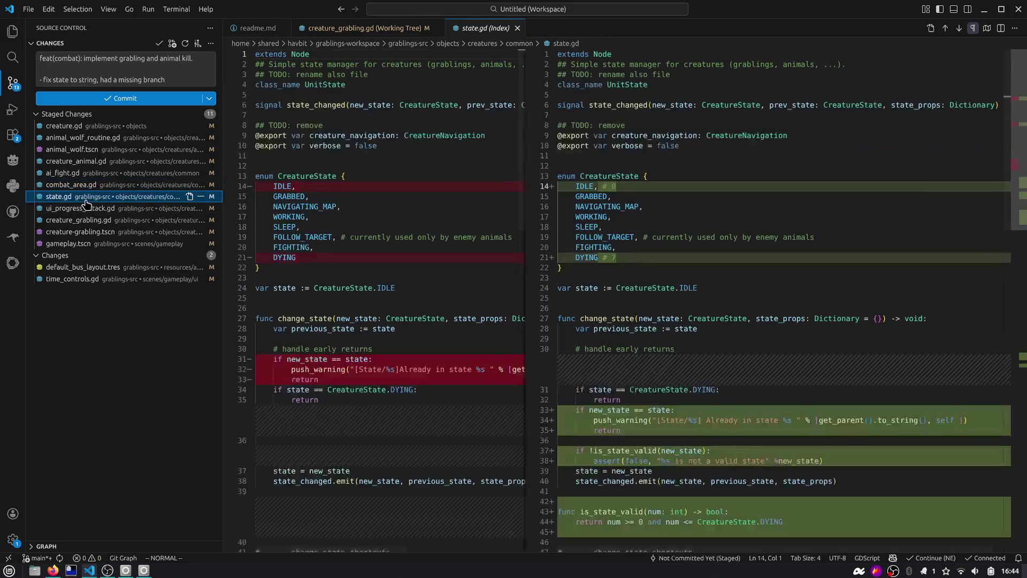
pyautogui.scroll(-10, 377, 236)
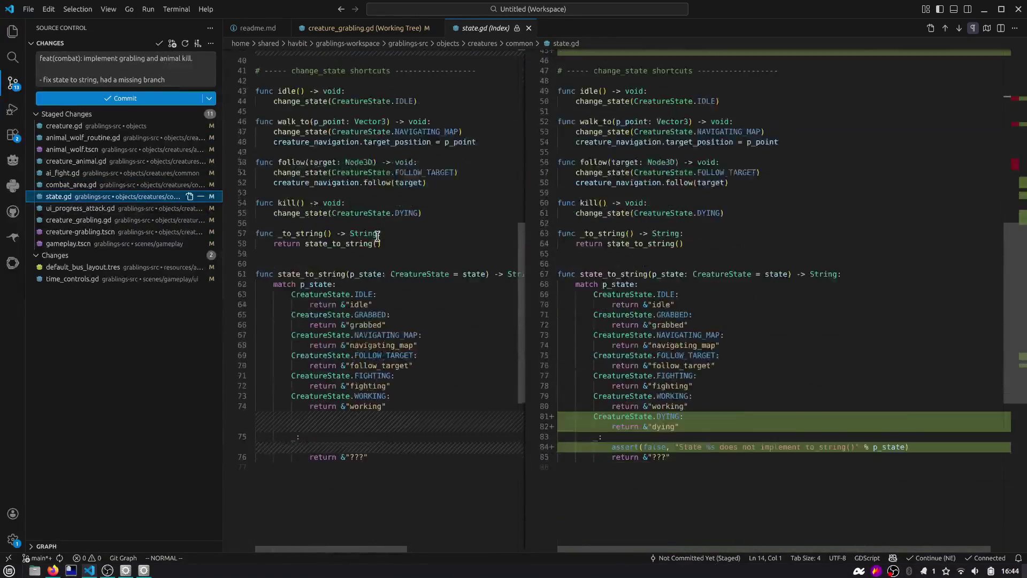
pyautogui.click(140, 208)
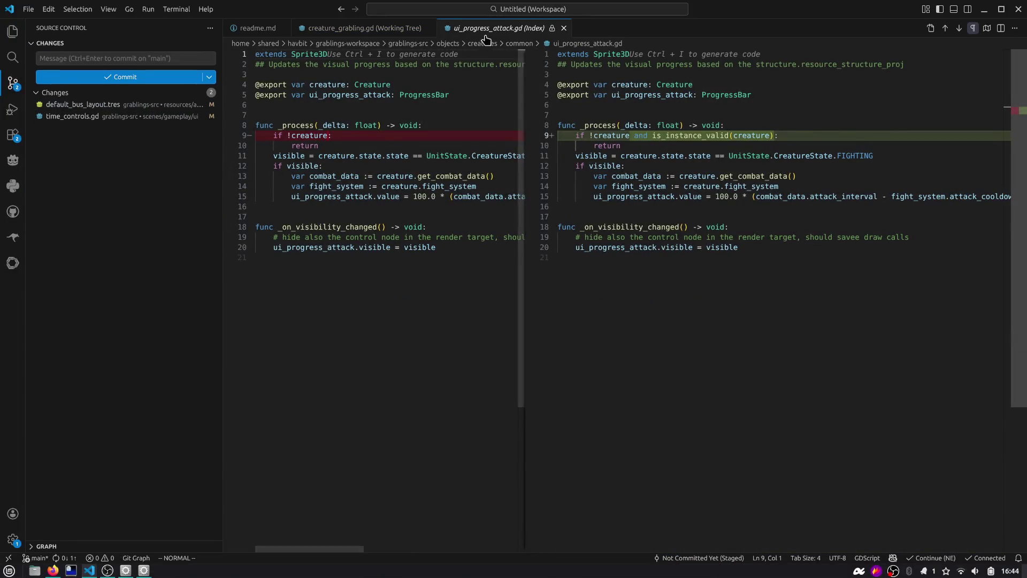
pyautogui.middleClick(382, 32)
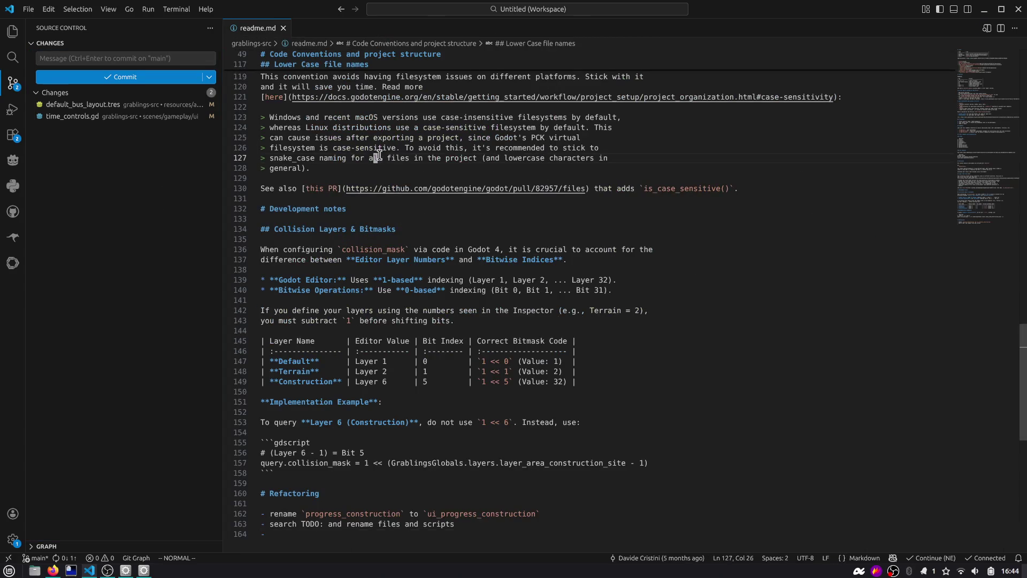
# - In the running game, place a Grabling on the board and set it fighting the wolf
pyautogui.hotkey('alt', 'Tab')
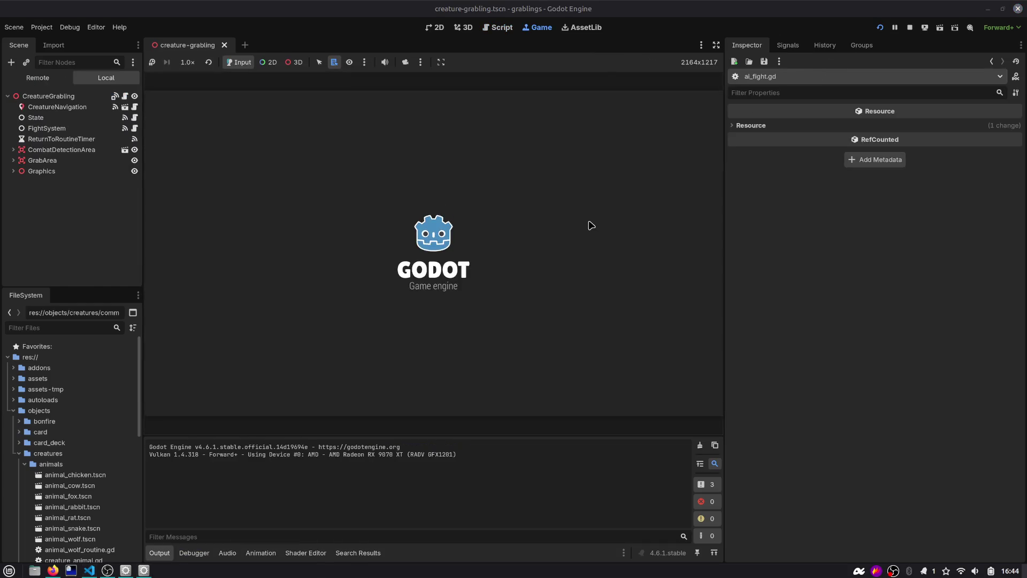
pyautogui.moveTo(373, 363); pyautogui.dragTo(298, 194)
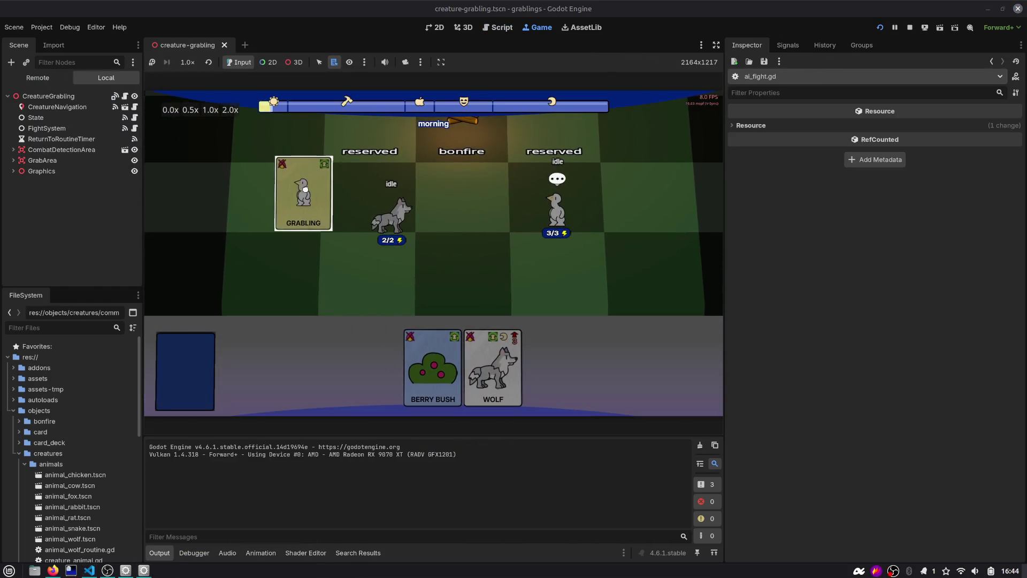
pyautogui.moveTo(399, 207); pyautogui.dragTo(402, 211)
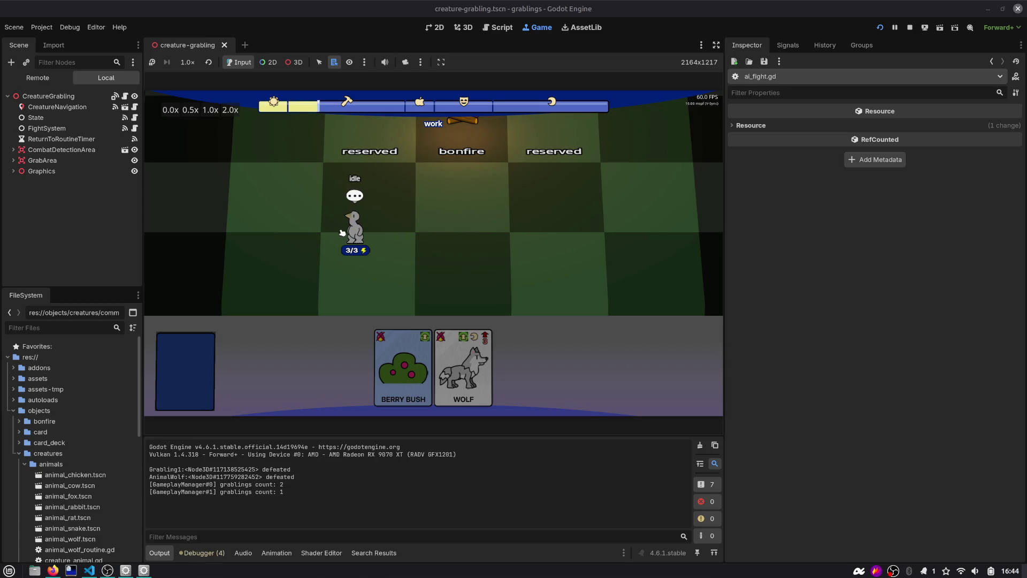
pyautogui.moveTo(346, 234)
pyautogui.mouseDown()
pyautogui.moveTo(451, 197)
pyautogui.moveTo(532, 237)
pyautogui.mouseUp()
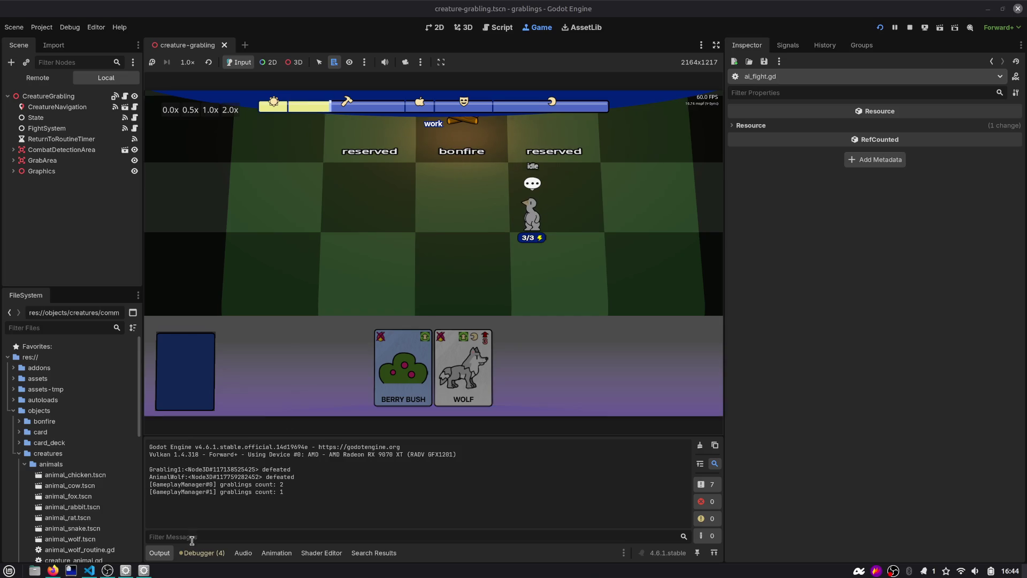
# - Review the four debugger errors, stop the game, and return to VS Code
pyautogui.click(203, 553)
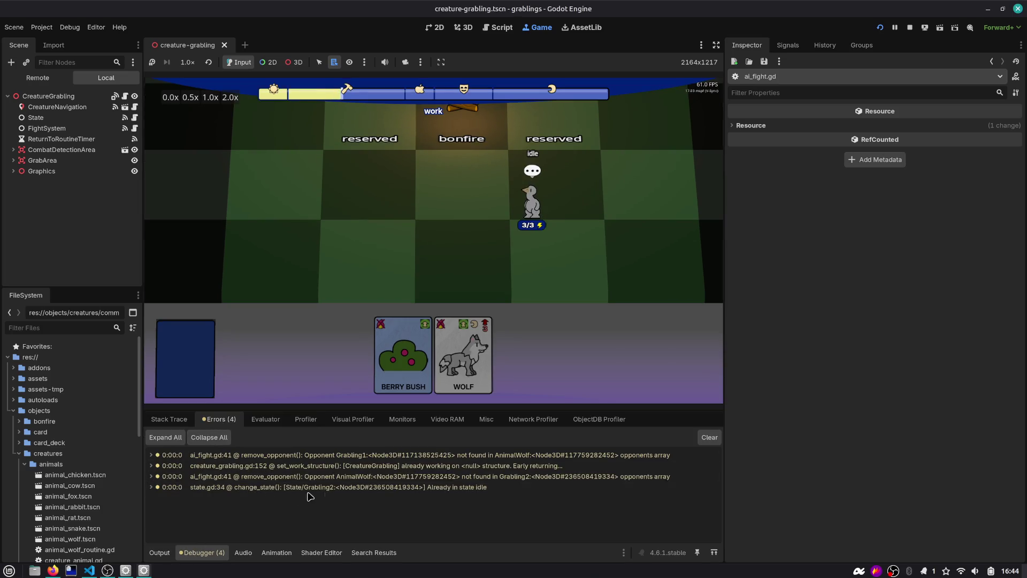
pyautogui.click(910, 28)
pyautogui.hotkey('alt', 'Tab')
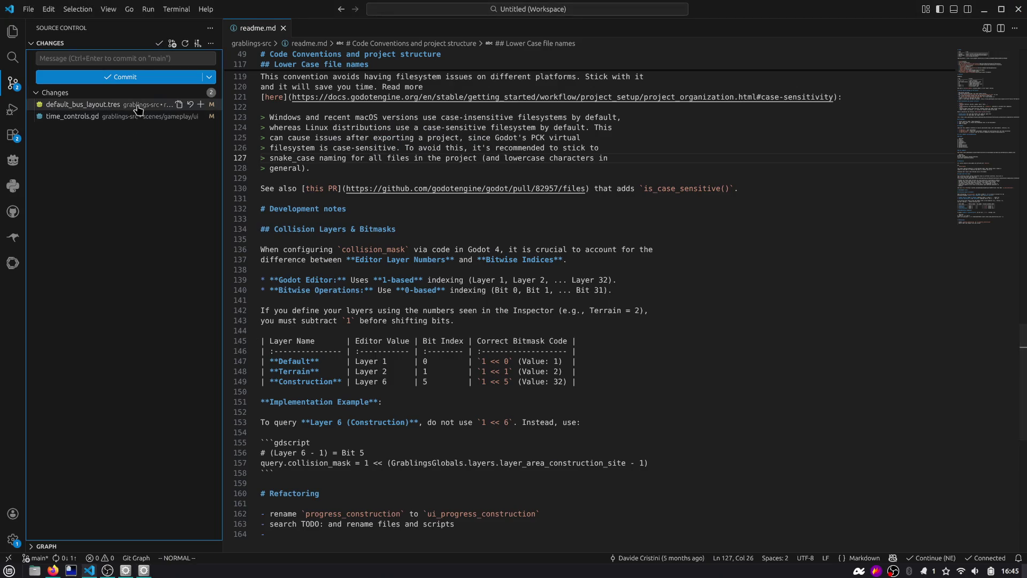
# - Read the readme.md notes around line 123, then go back to the Godot editor
pyautogui.click(438, 116)
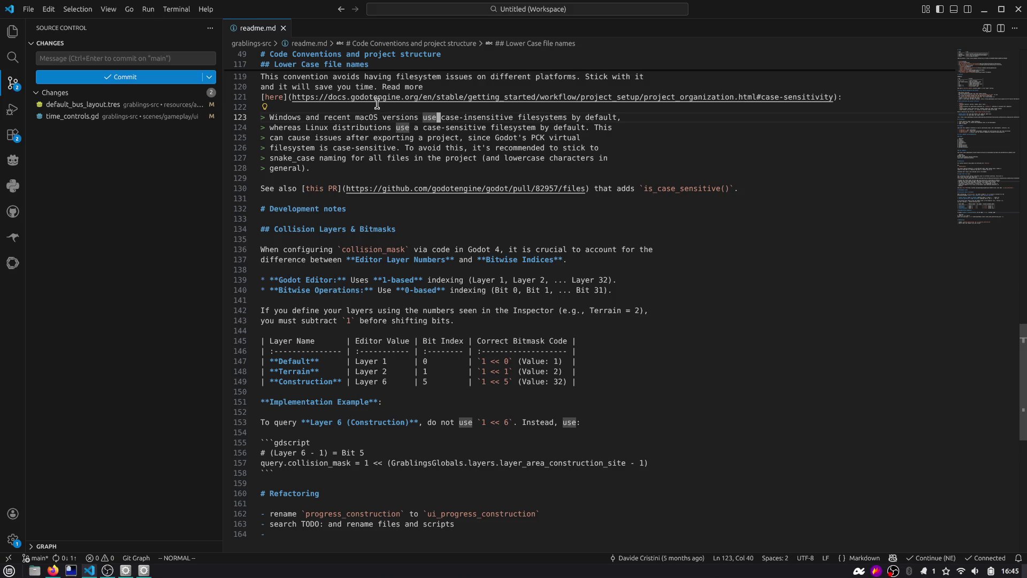
pyautogui.click(324, 117)
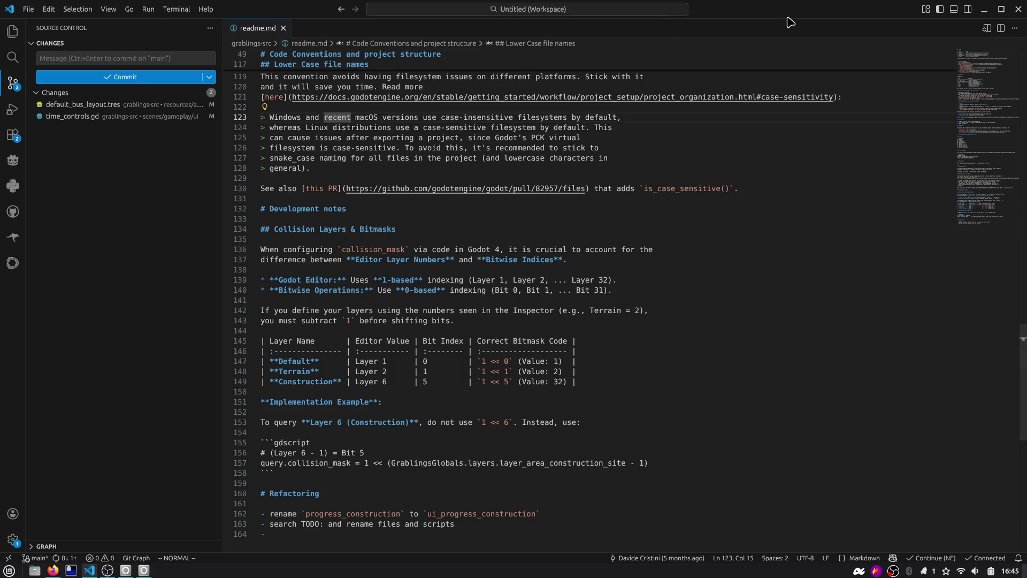
pyautogui.hotkey('alt', 'Tab')
# - Enlarge the script list panel, select the CreatureGrabbling node, then switch to Firefox's search results
pyautogui.scroll(3, 497, 173)
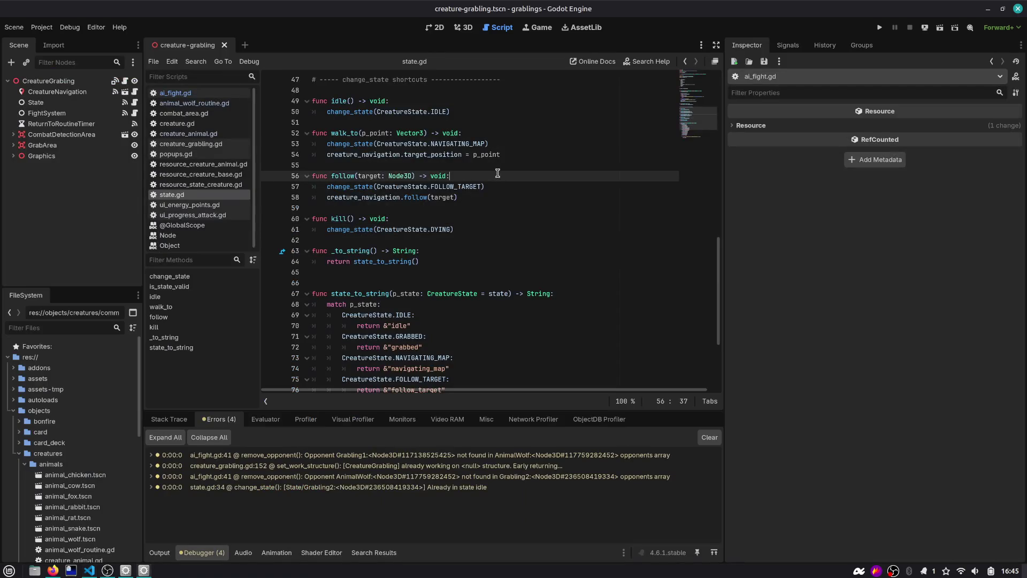
pyautogui.scroll(10, 497, 173)
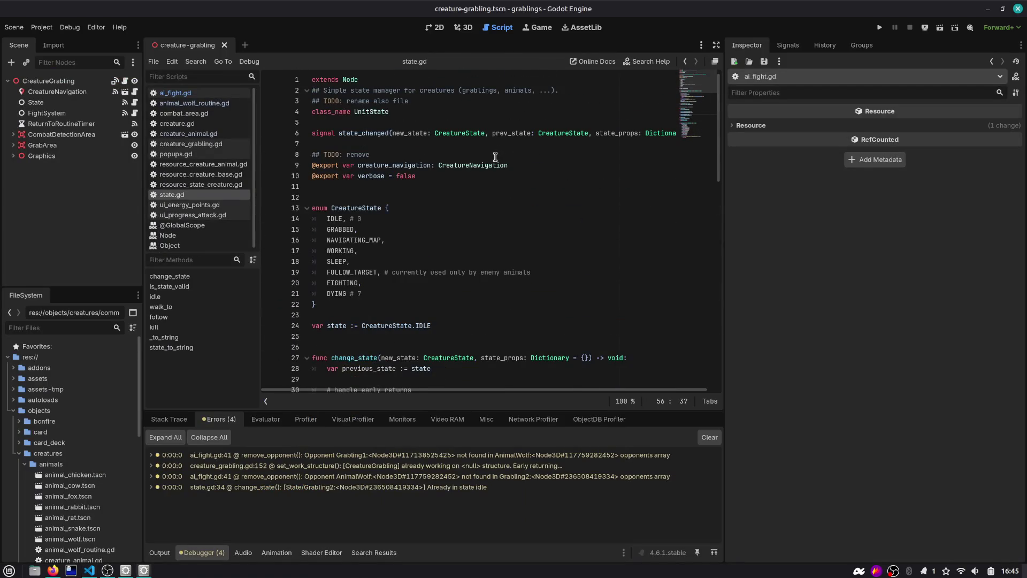
pyautogui.moveTo(263, 118); pyautogui.dragTo(282, 119)
pyautogui.moveTo(196, 252); pyautogui.dragTo(201, 279)
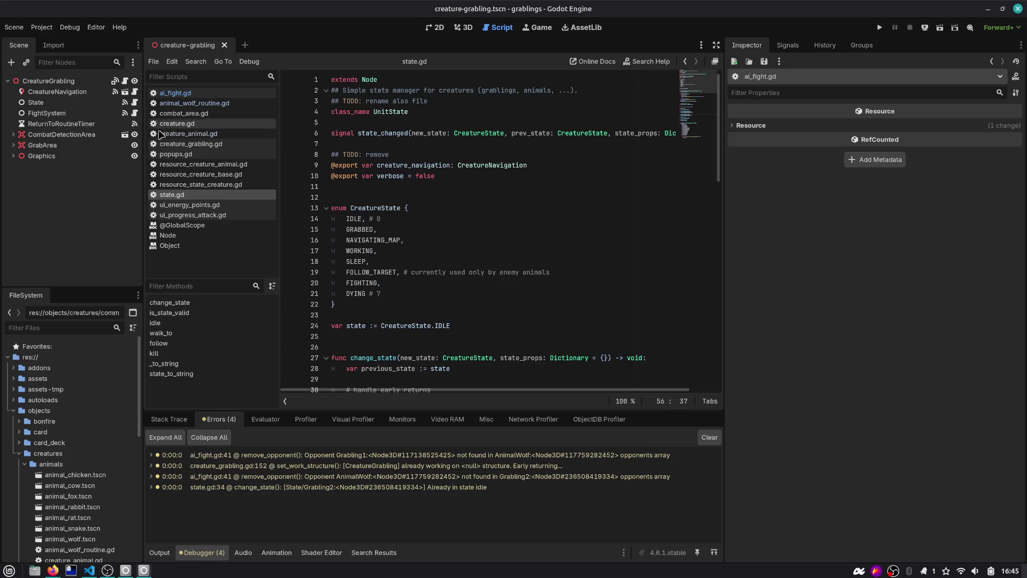
pyautogui.click(77, 83)
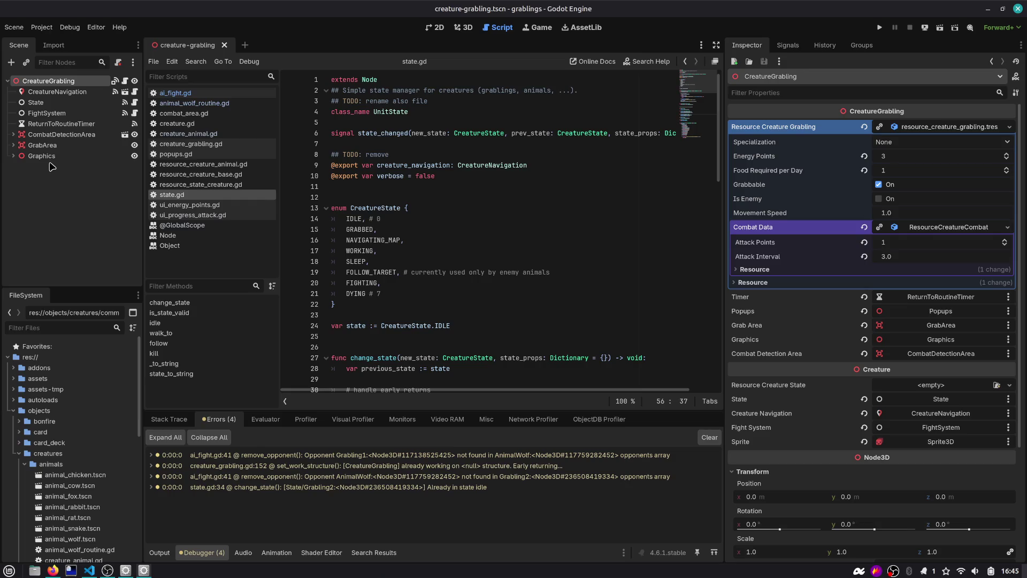
pyautogui.hotkey('alt', 'Tab')
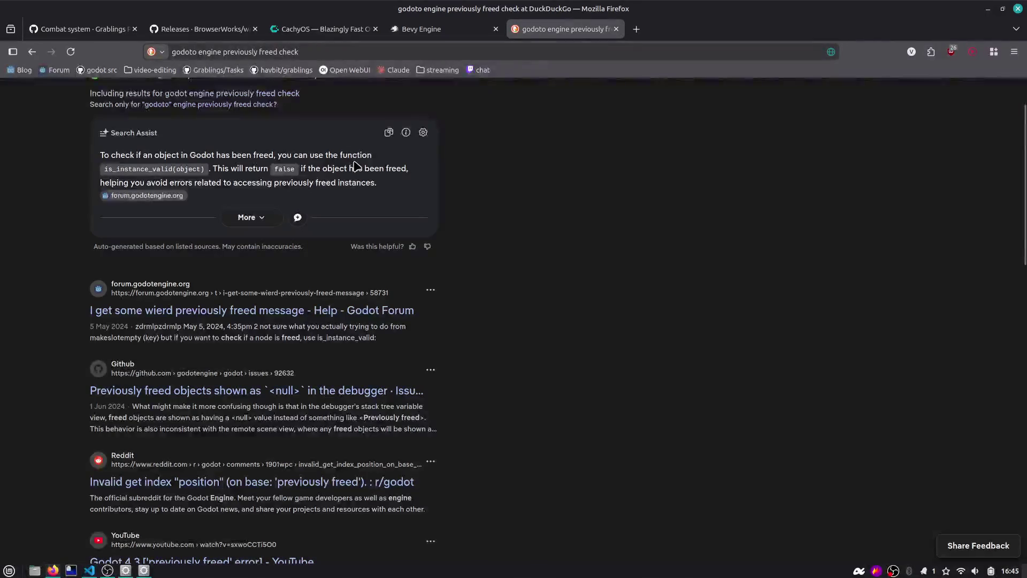
# - Tick the apply_damage(), killed signal and enemy-dies checklist items in issue #24, then close the panel
pyautogui.middleClick(564, 30)
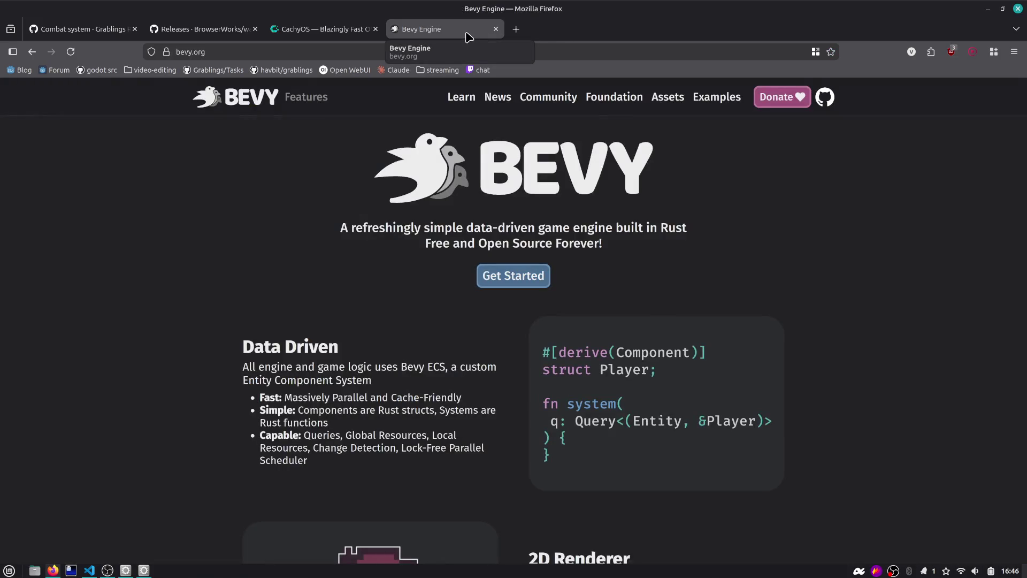
pyautogui.click(75, 32)
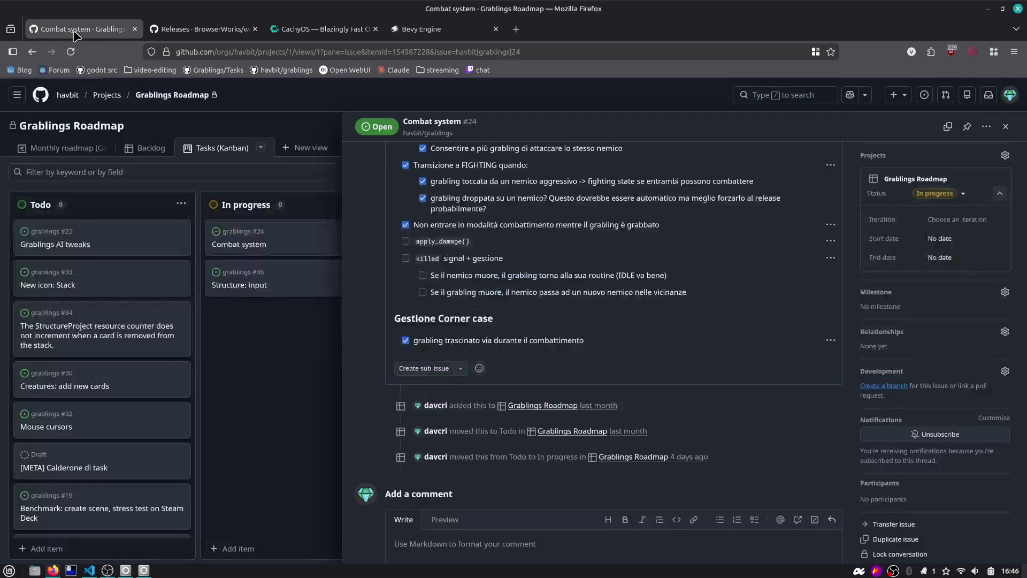
pyautogui.click(407, 242)
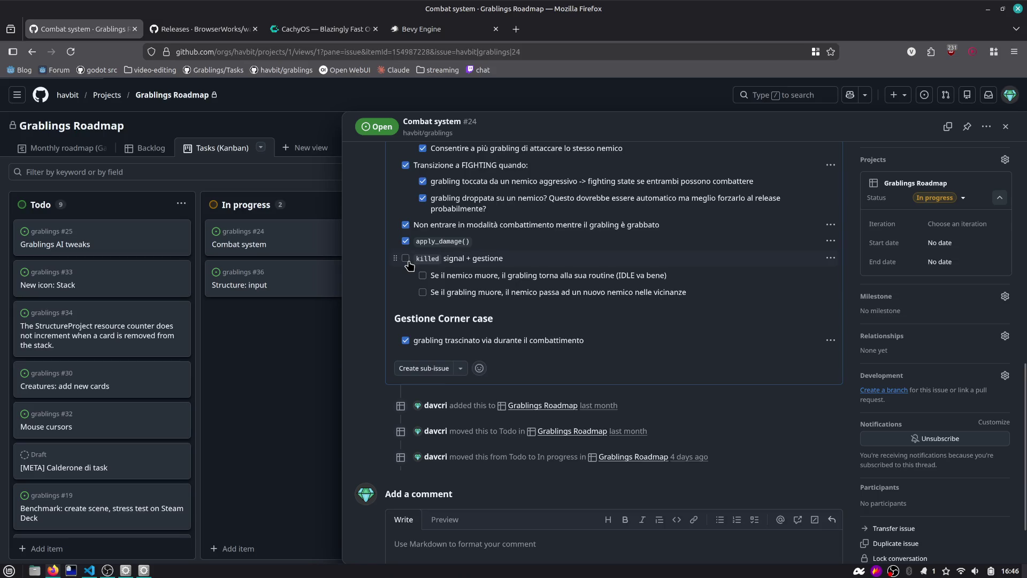
pyautogui.click(406, 258)
pyautogui.click(422, 275)
pyautogui.click(423, 292)
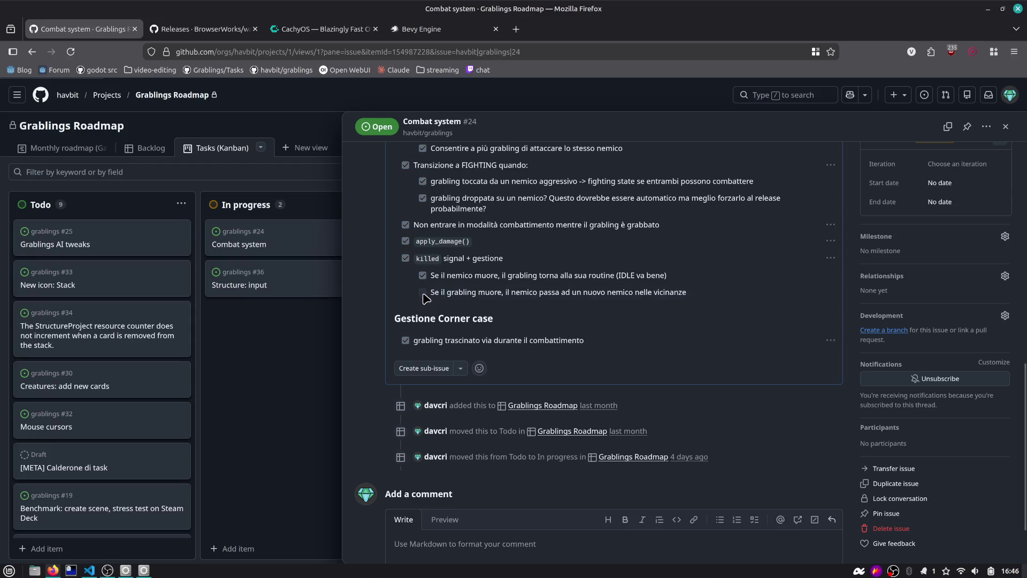
pyautogui.click(289, 380)
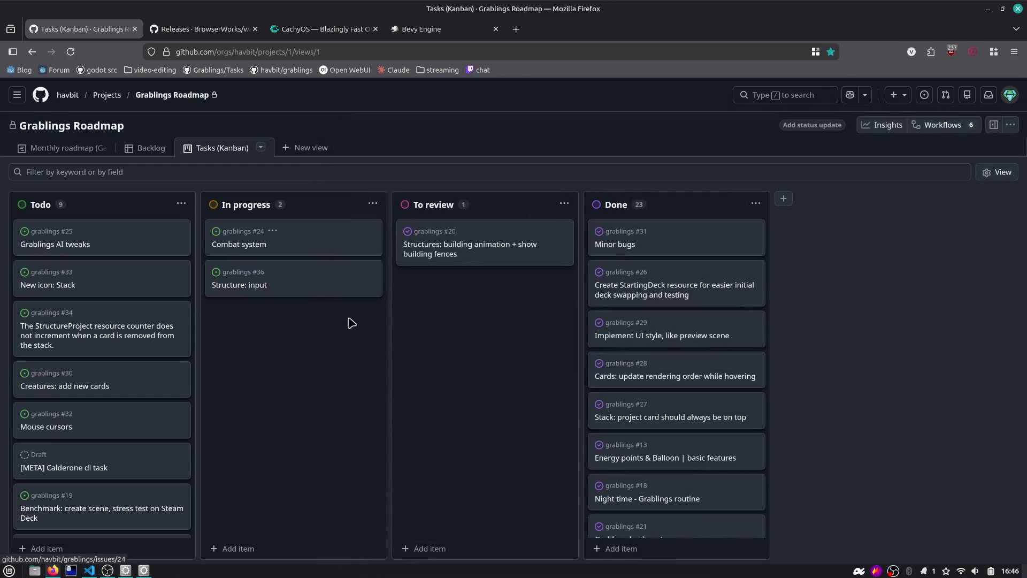
# - Glance at the Combat system issue again, then scroll the Todo column down to the [META] task da valutare card
pyautogui.click(260, 246)
pyautogui.click(260, 246)
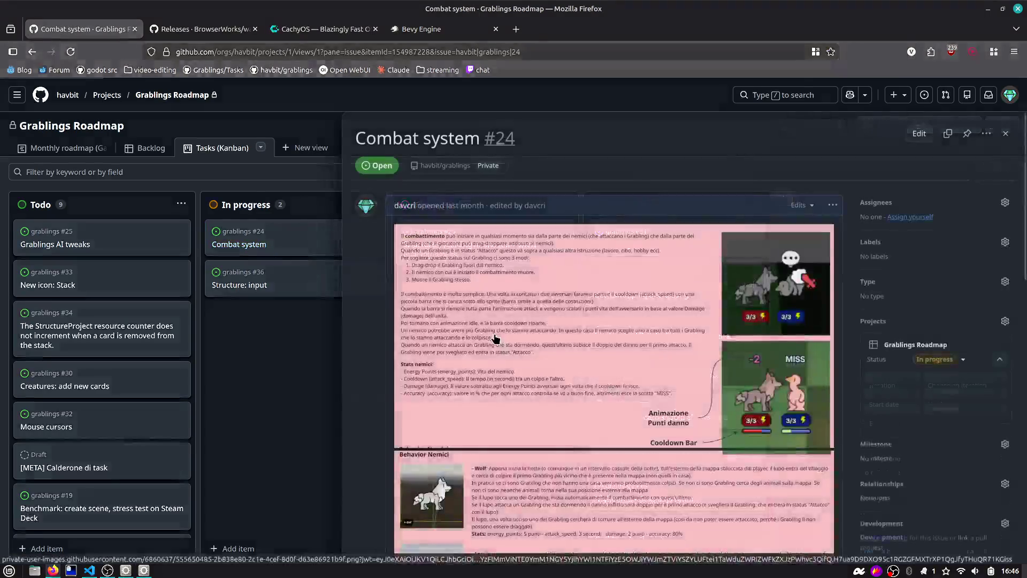
pyautogui.scroll(-15, 671, 301)
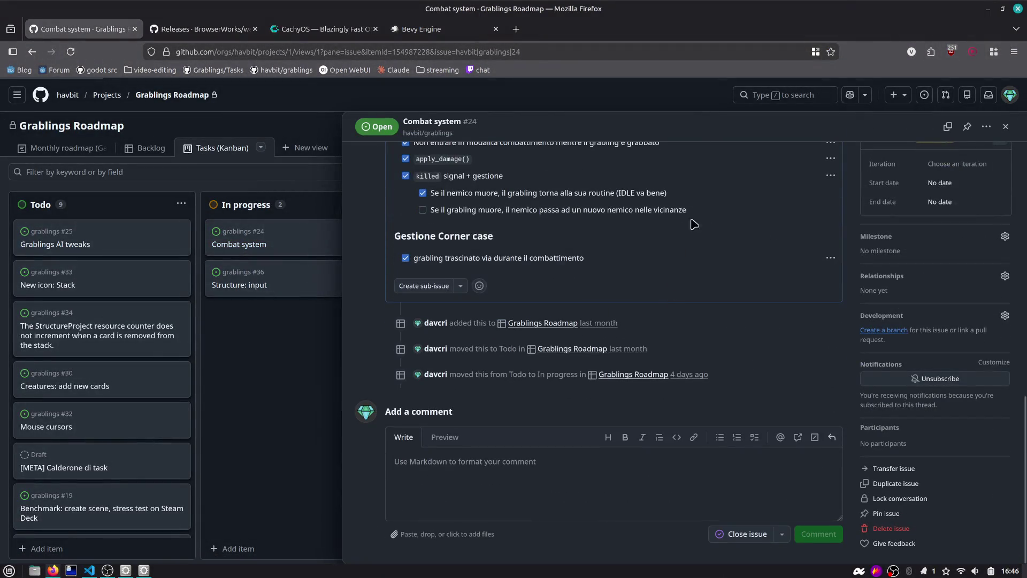
pyautogui.moveTo(695, 211); pyautogui.dragTo(417, 216)
pyautogui.hotkey('ctrl', 'c')
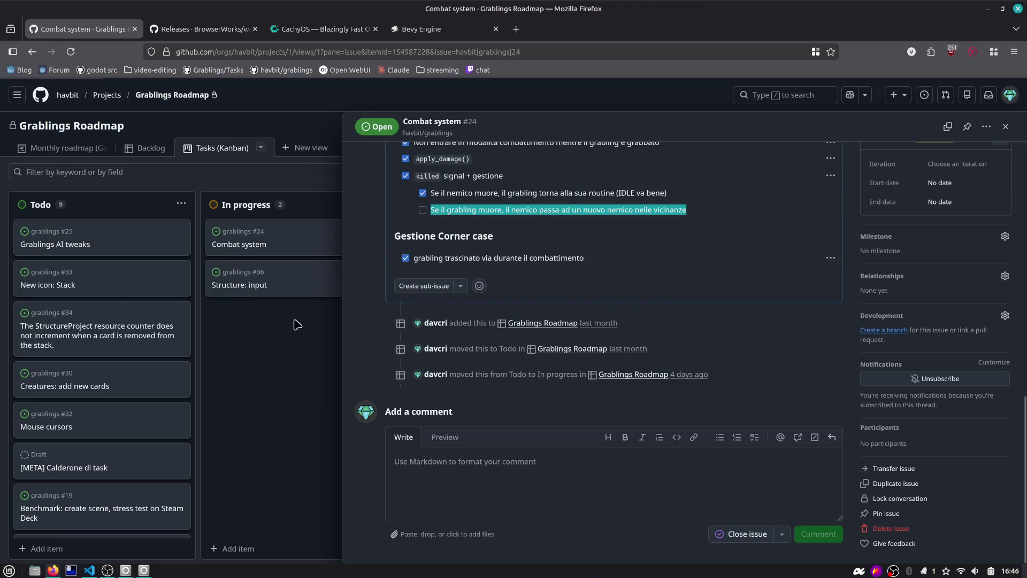
pyautogui.click(295, 322)
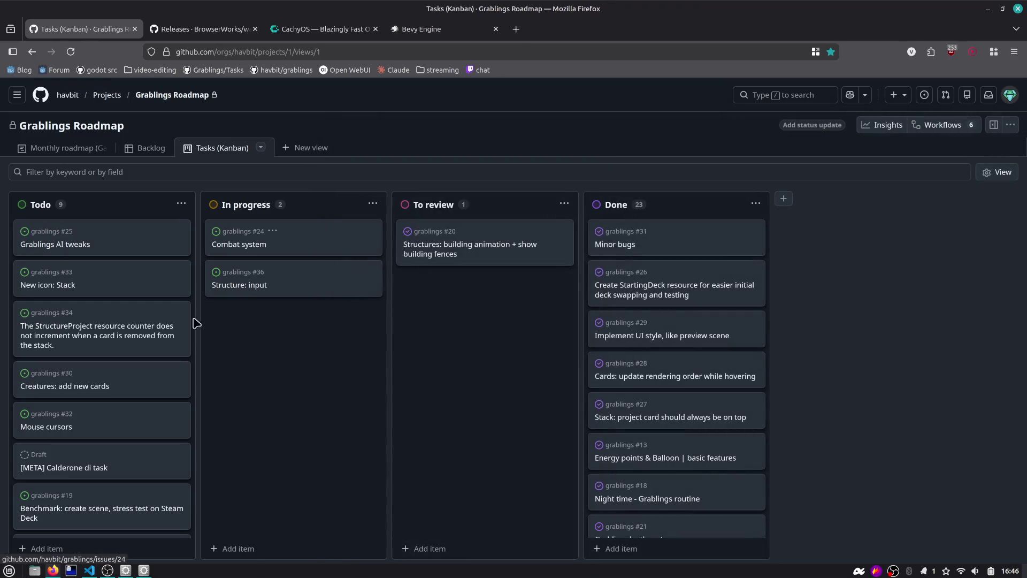
pyautogui.scroll(-2, 176, 300)
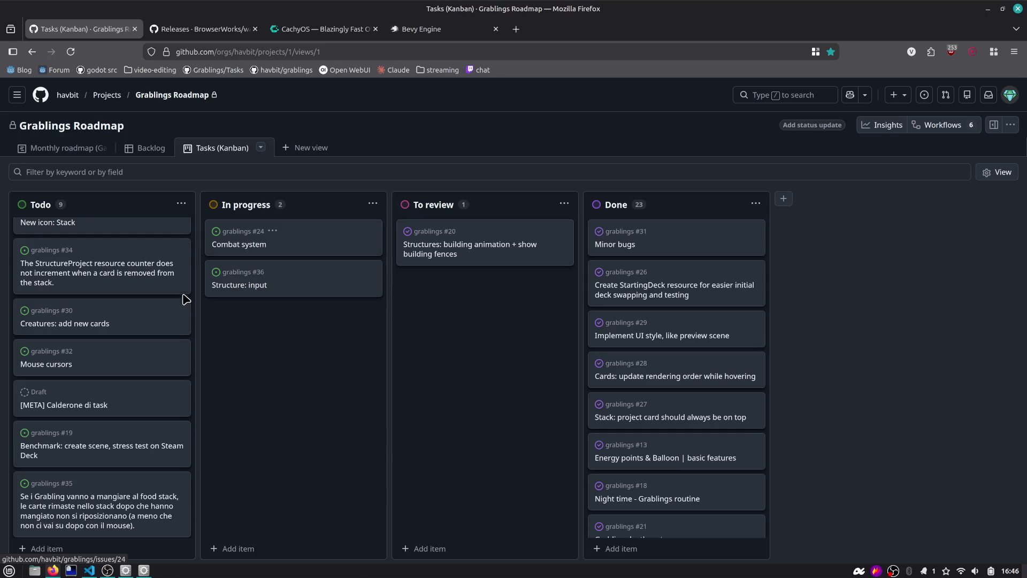
pyautogui.scroll(-2, 160, 337)
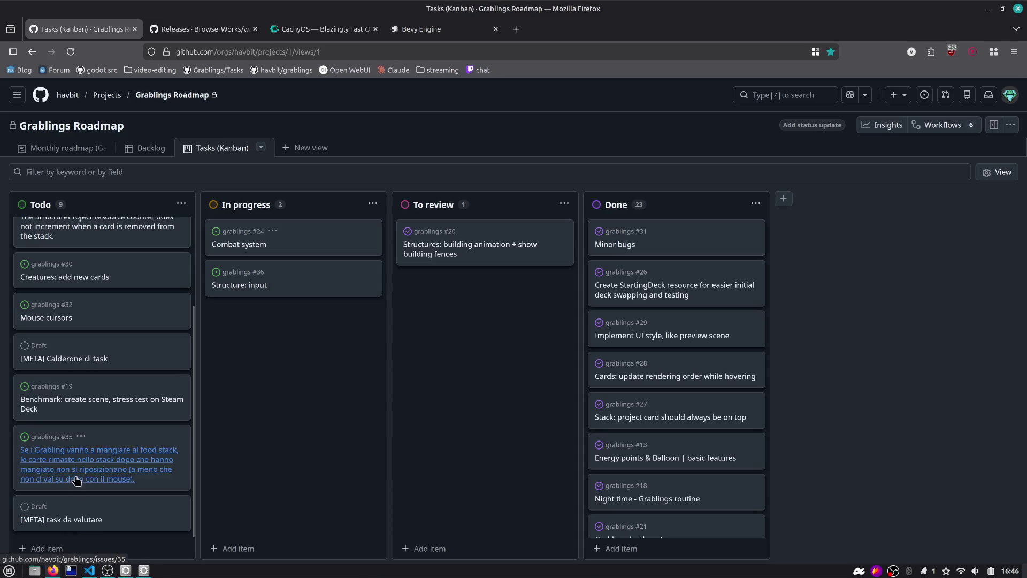
# - Paste the enemy-retargeting checklist item under the ## Combat system heading of the draft's description
pyautogui.click(70, 519)
pyautogui.click(779, 208)
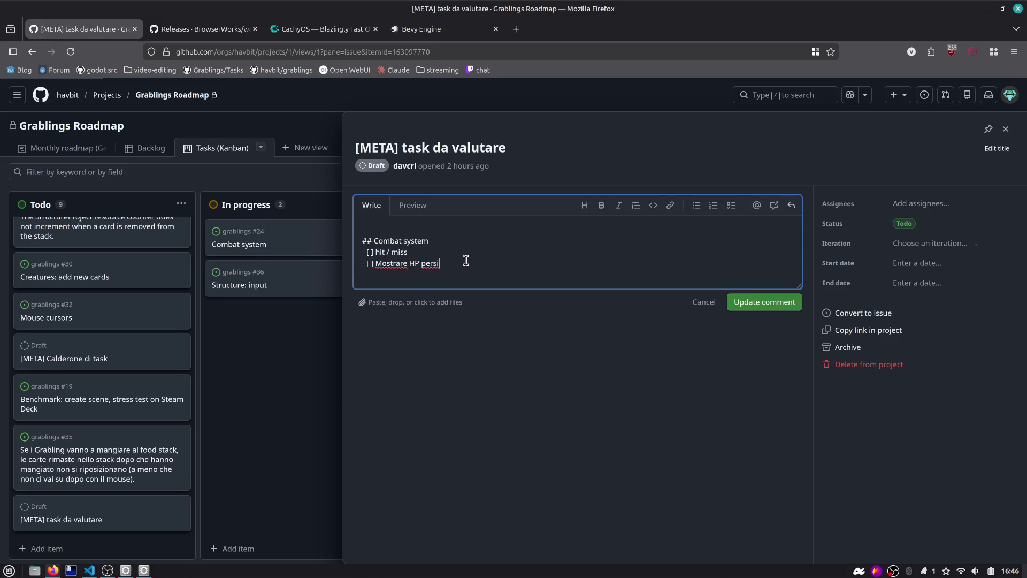
pyautogui.hotkey('ctrl', 'v')
pyautogui.press('Home')
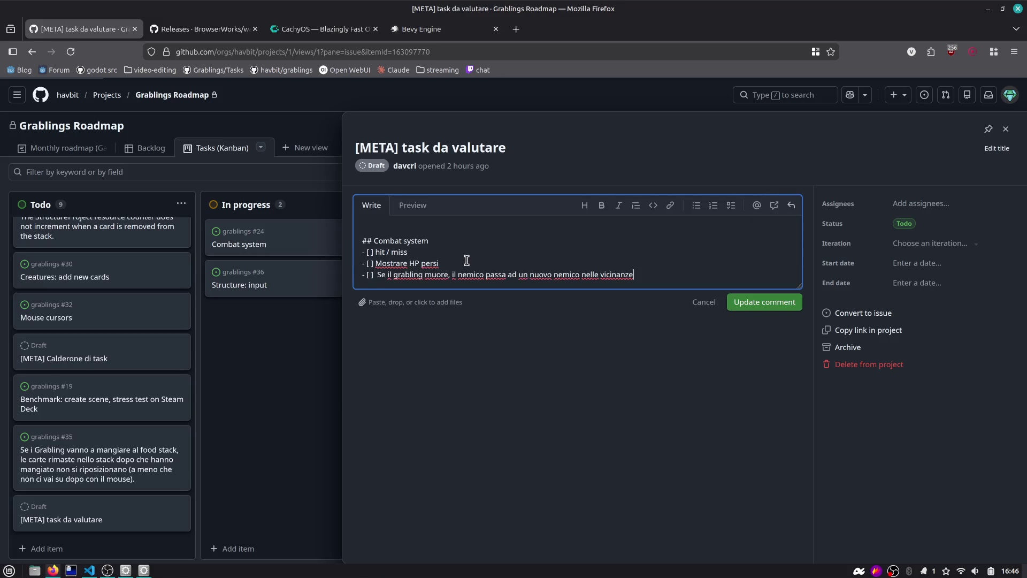
pyautogui.press('Delete')
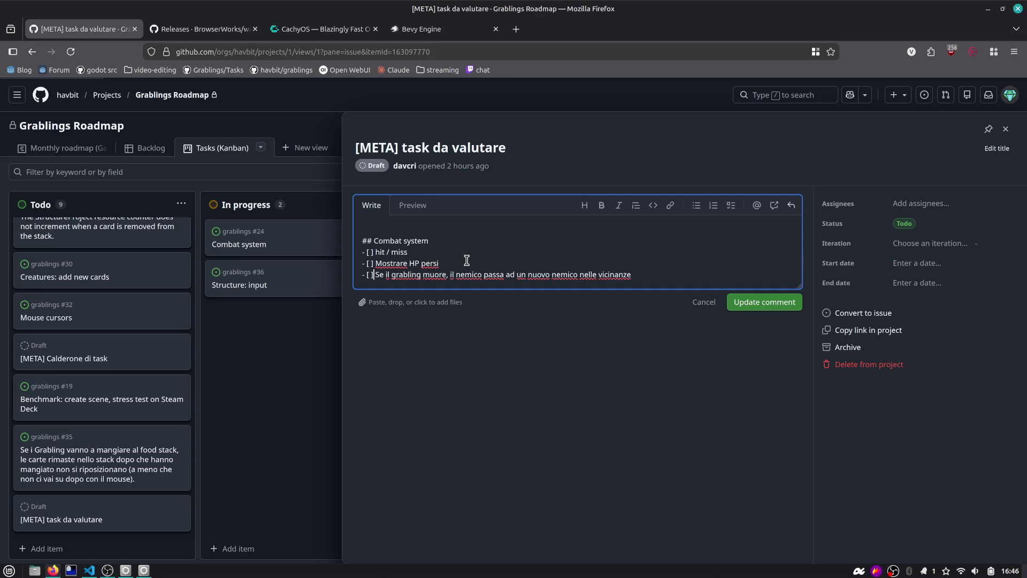
pyautogui.press('End')
pyautogui.press('Return')
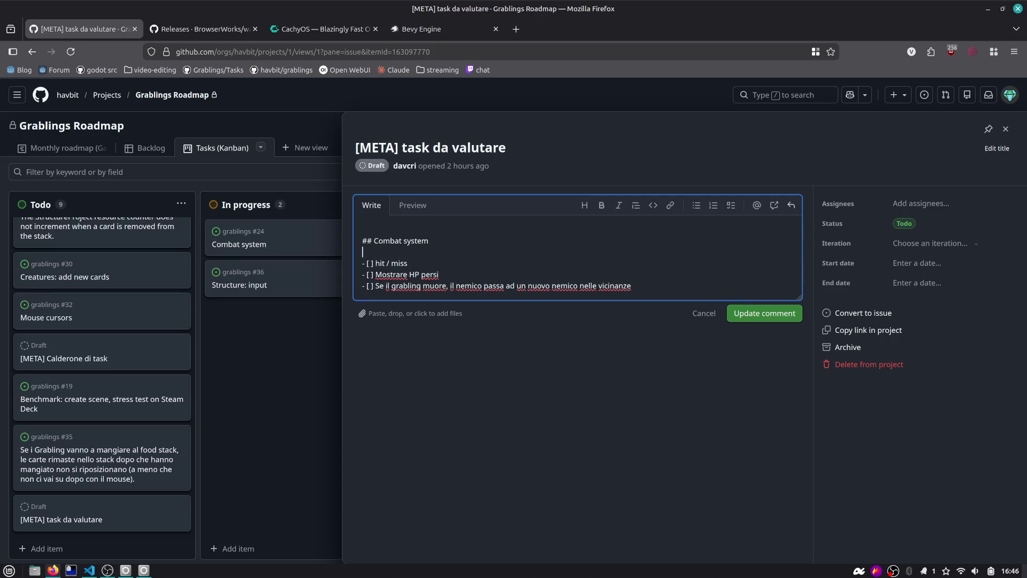
pyautogui.press('Up')
pyautogui.press('Up')
pyautogui.press('Return')
# - Draft a Wolf routine section containing a 'wolf idle timer to return to routine' line
pyautogui.write('# Wo')
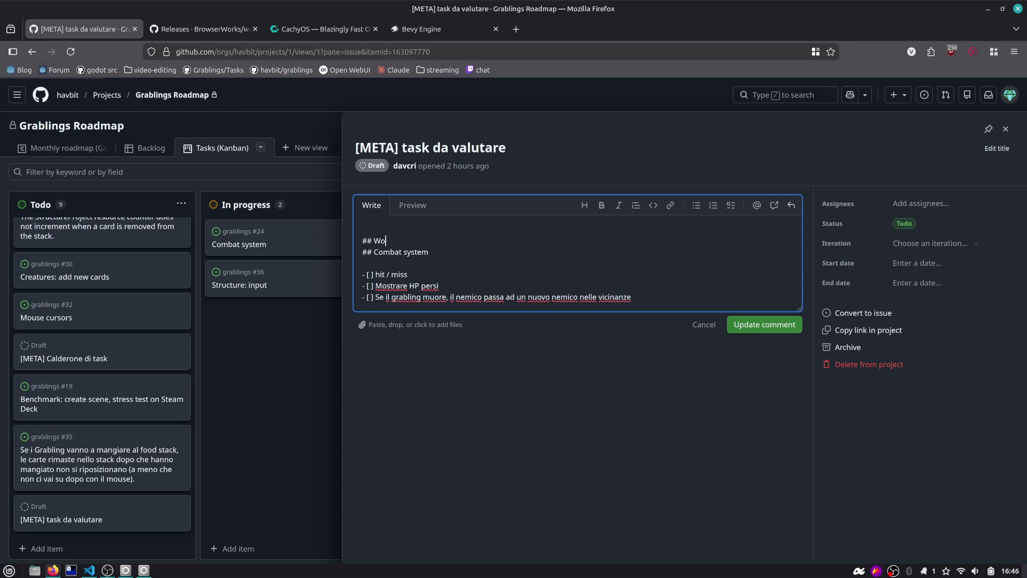
pyautogui.press('Return')
pyautogui.press('Return')
pyautogui.write('-')
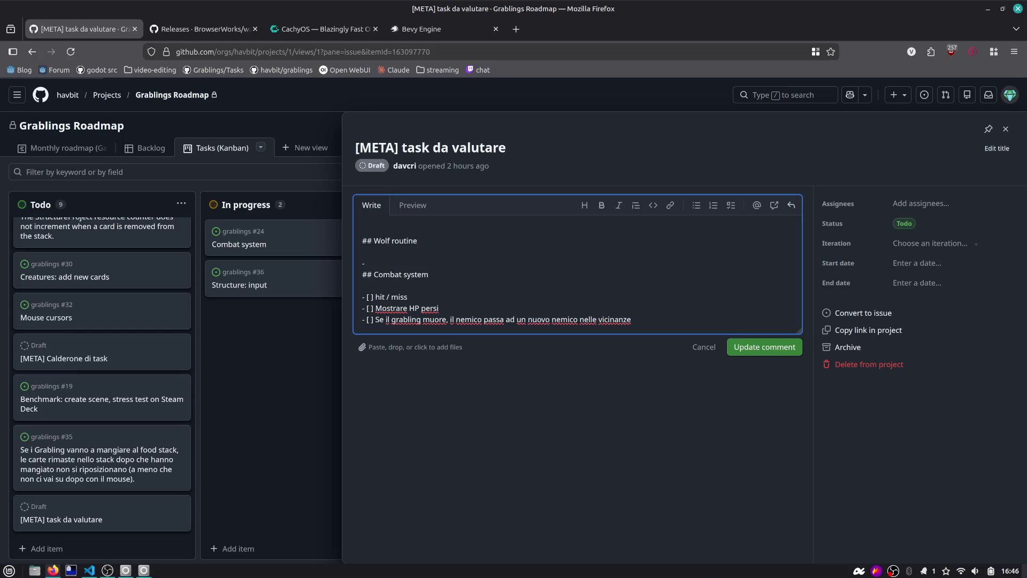
pyautogui.write('dle ti')
pyautogui.write('last')
pyautogui.hotkey('ctrl', 'shift', 'Left')
pyautogui.write('routin')
pyautogui.write('e')
pyautogui.press('Return')
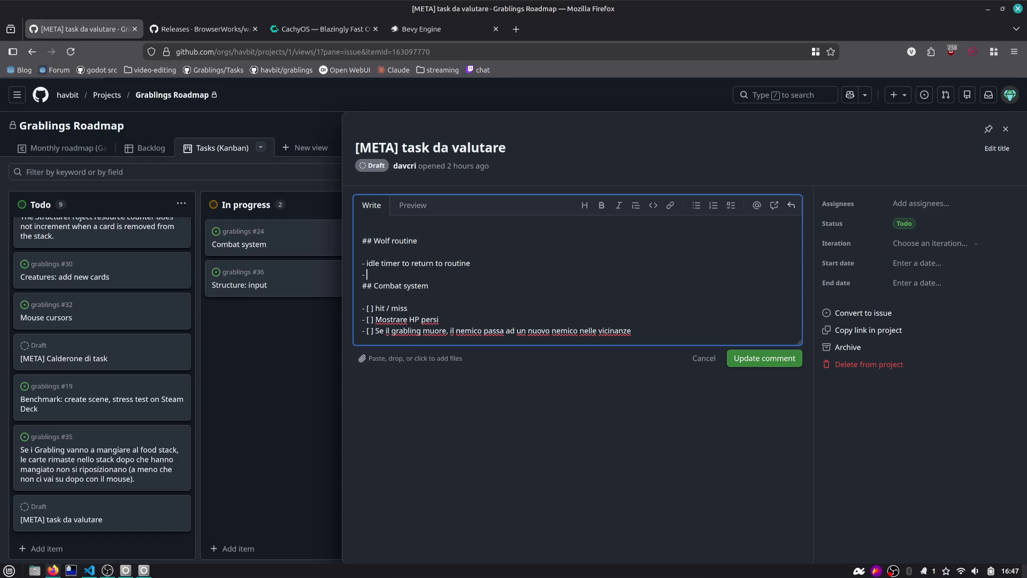
pyautogui.press('Right')
pyautogui.press('Right')
pyautogui.write('wolf')
# - Move the wolf idle timer line into the Combat system checklist, delete the Wolf routine section, and save
pyautogui.hotkey('shift', 'Home')
pyautogui.hotkey('ctrl', 'c')
pyautogui.press('BackSpace')
pyautogui.press('Return')
pyautogui.hotkey('ctrl', 'v')
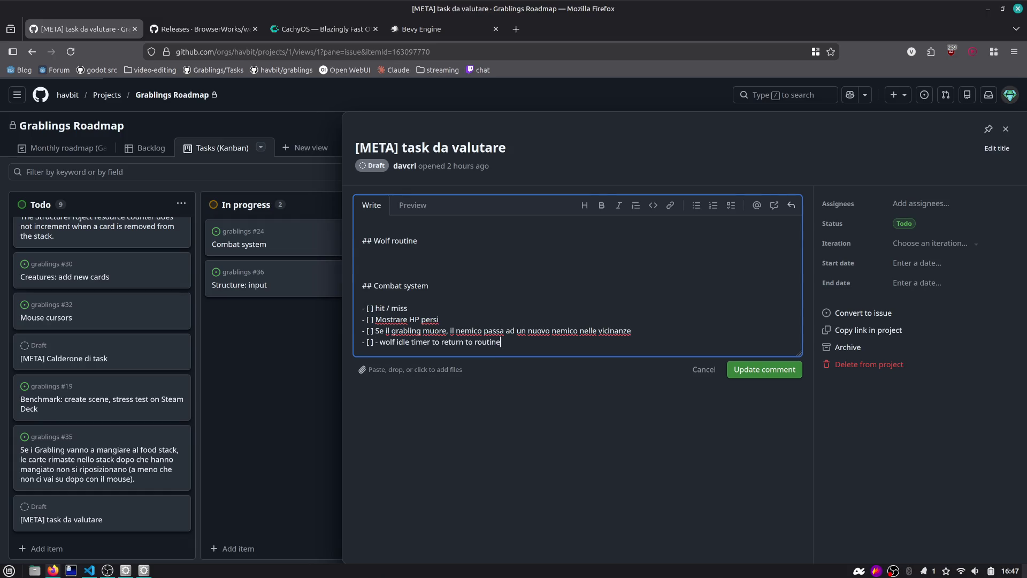
pyautogui.press('Right')
pyautogui.press('Right')
pyautogui.press('Delete')
pyautogui.press('Delete')
pyautogui.press('Up')
pyautogui.press('Up')
pyautogui.press('Up')
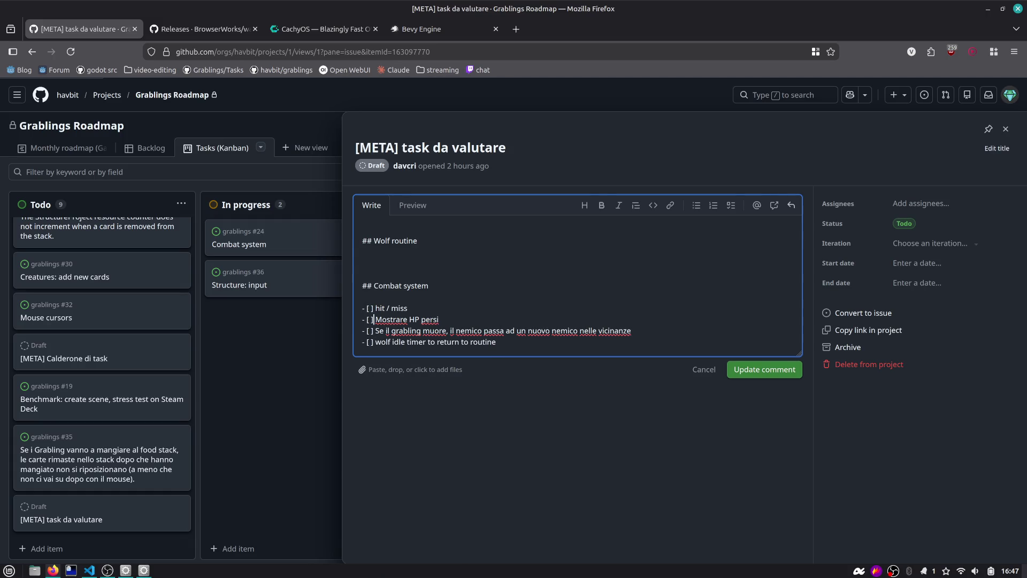
pyautogui.hotkey('shift', 'Up')
pyautogui.press('Delete')
pyautogui.press('Delete')
pyautogui.press('Delete')
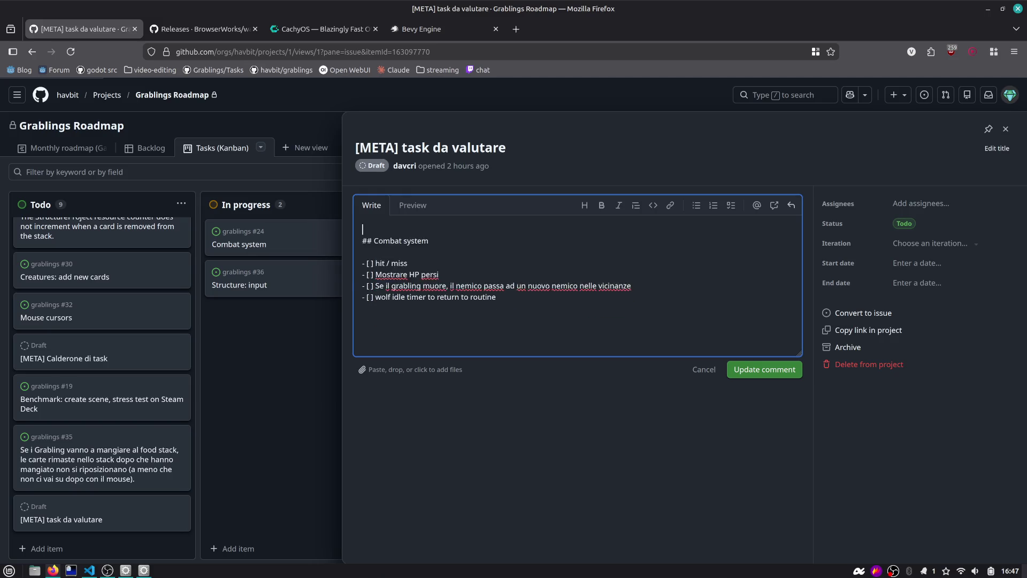
pyautogui.click(733, 370)
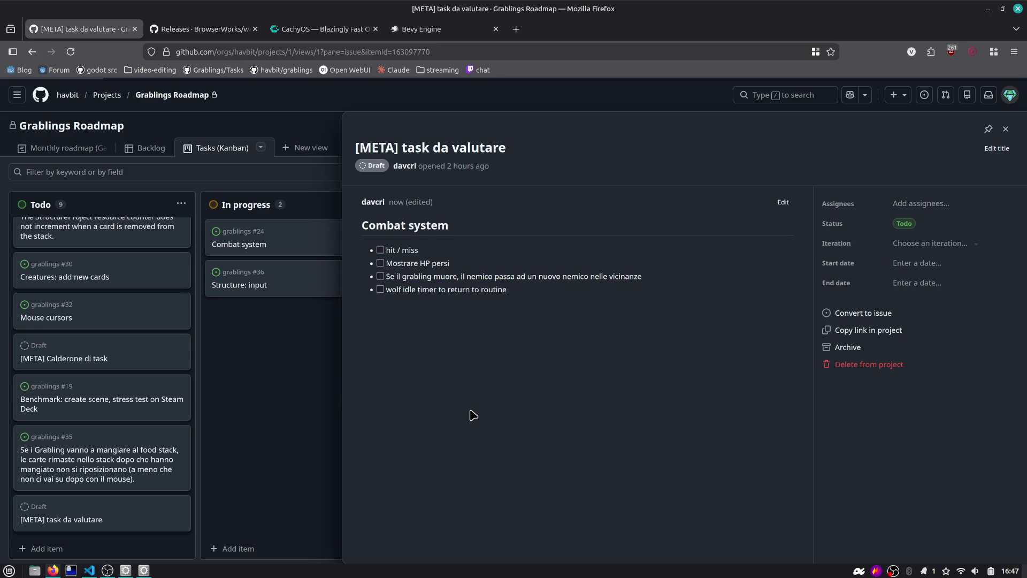
# - Move the Combat system card into the To review column
pyautogui.click(303, 326)
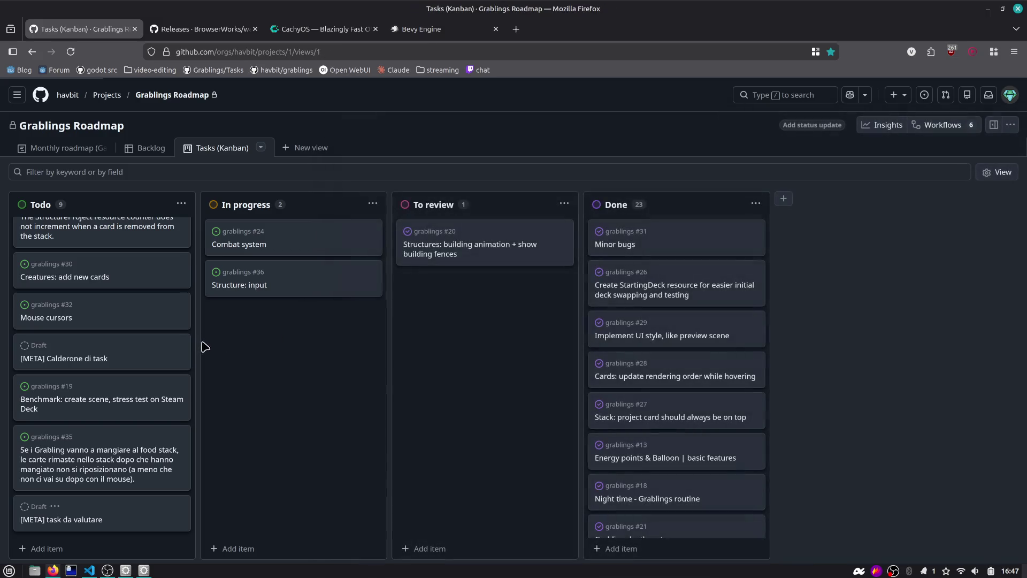
pyautogui.click(246, 285)
pyautogui.press('Escape')
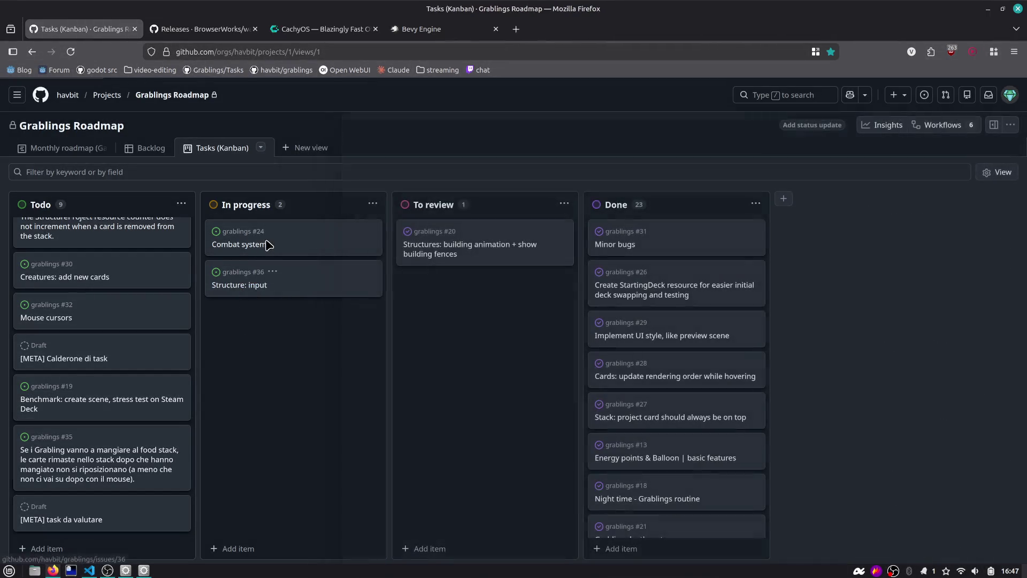
pyautogui.moveTo(268, 243); pyautogui.dragTo(466, 214)
# - Open issue #36 Structure: input and scroll through its 'Strutture con Input' sketches
pyautogui.click(239, 246)
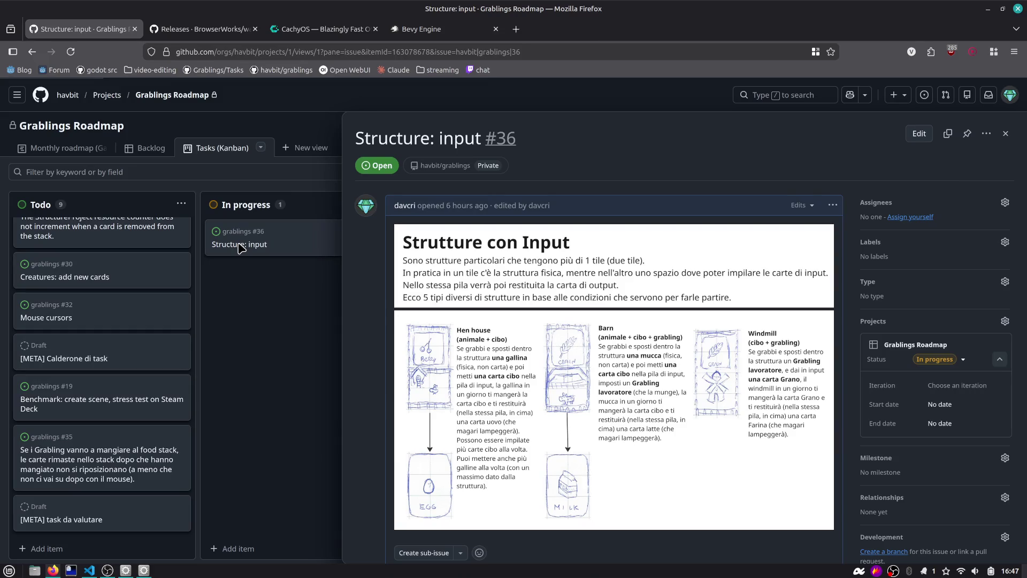
pyautogui.scroll(-2, 481, 291)
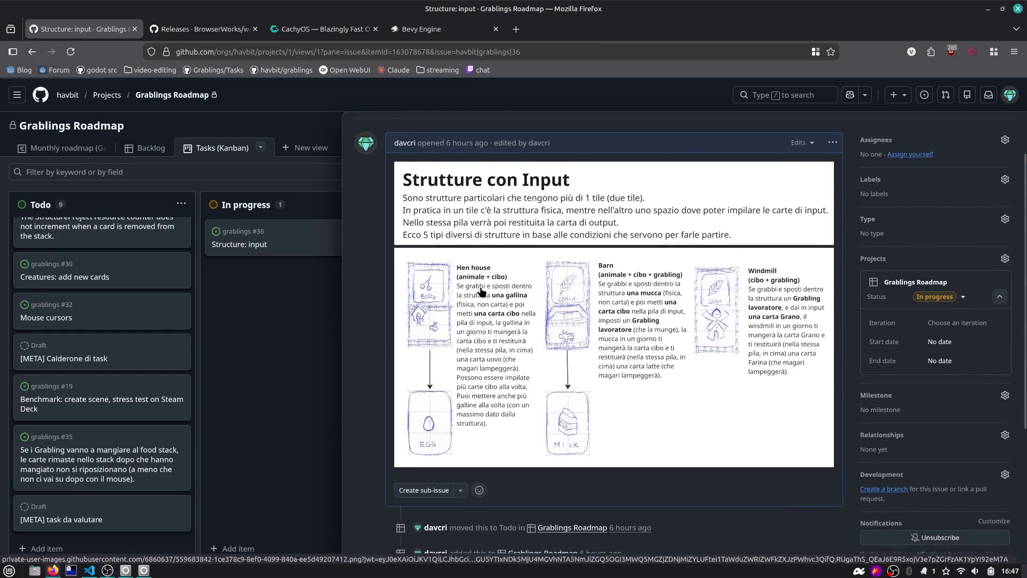
pyautogui.scroll(-2, 482, 292)
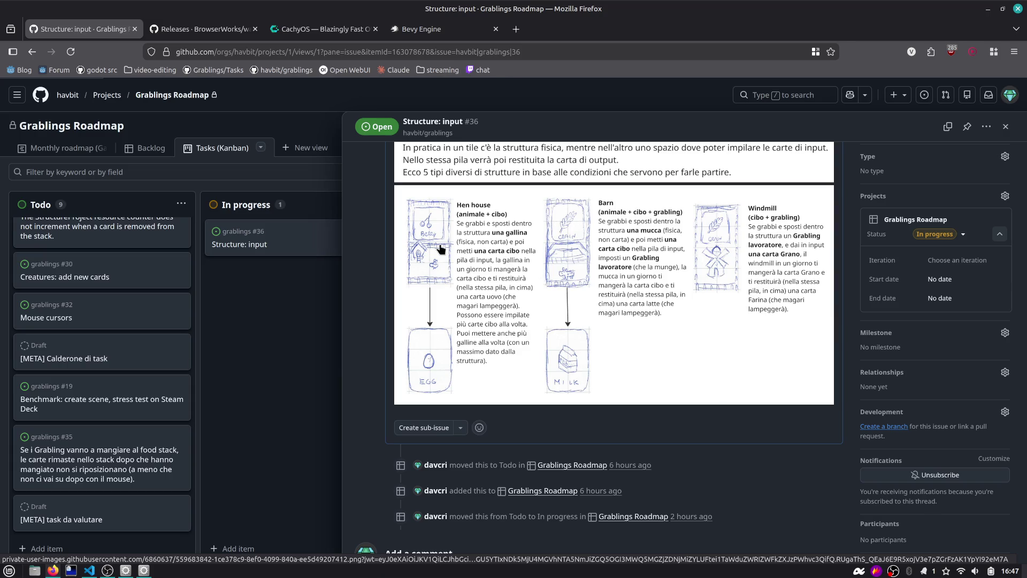
# - In Godot's 3D view, briefly run the project and stop it
pyautogui.hotkey('alt', 'Tab')
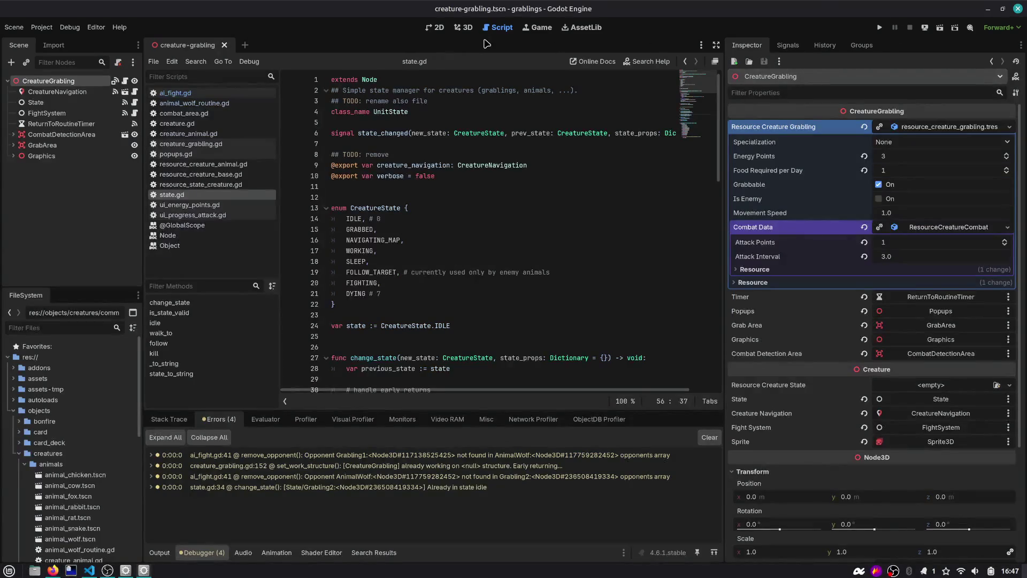
pyautogui.click(463, 28)
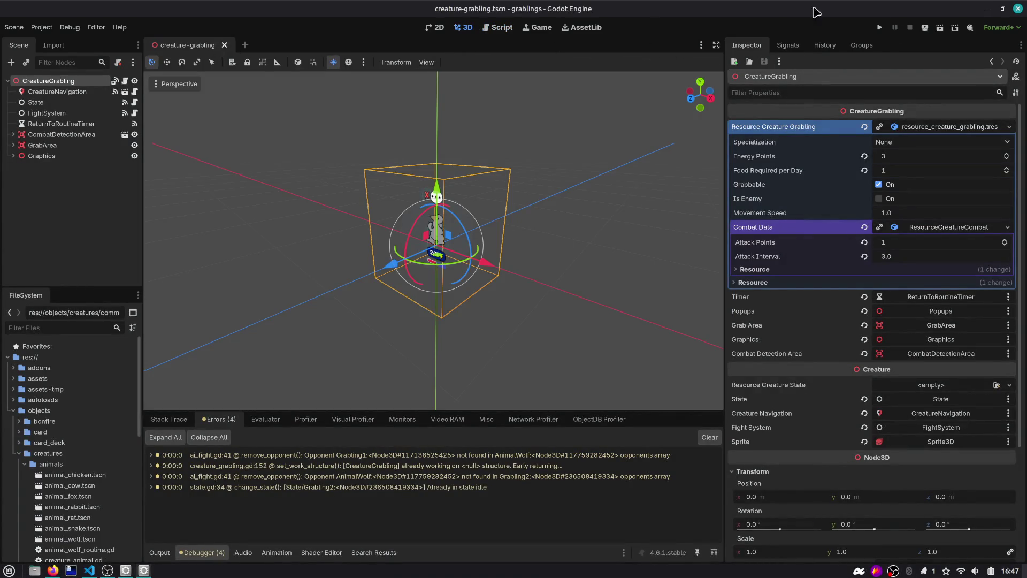
pyautogui.click(879, 28)
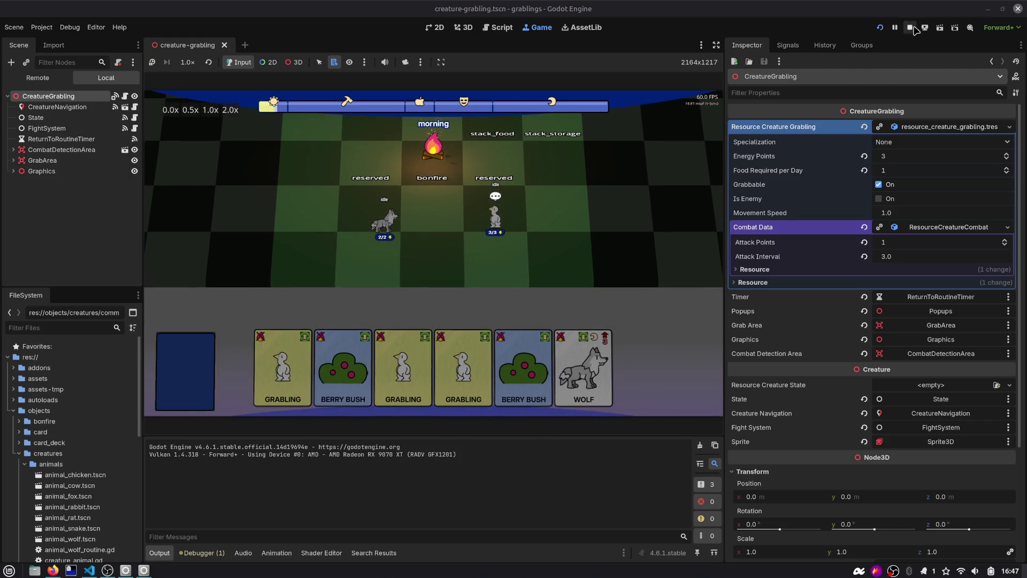
pyautogui.click(910, 28)
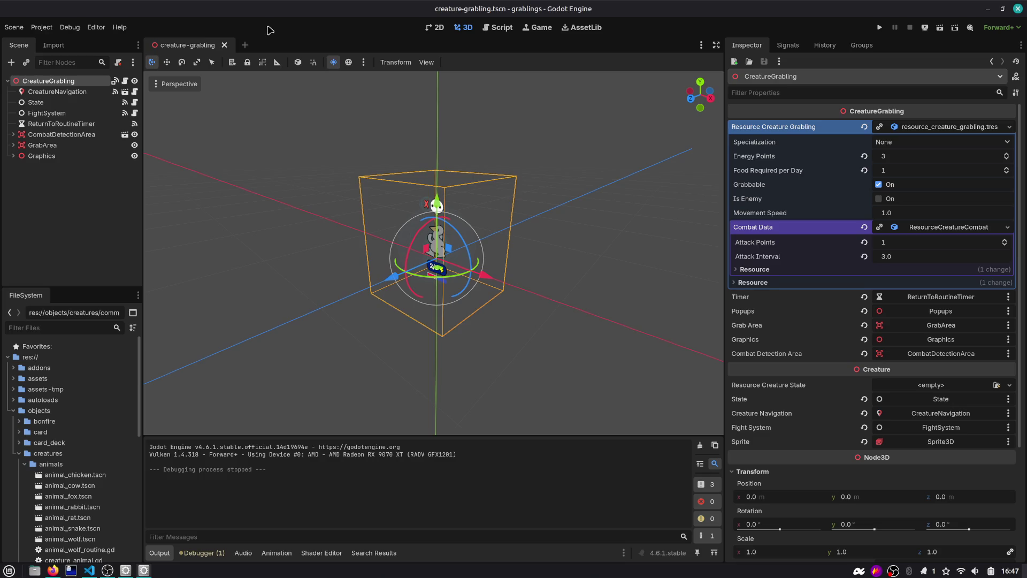
# - Open gameplay.tscn and close the creature-grabling and gameplay-grabling-place scene tabs
pyautogui.hotkey('ctrl', 'shift', 'o')
pyautogui.press('Return')
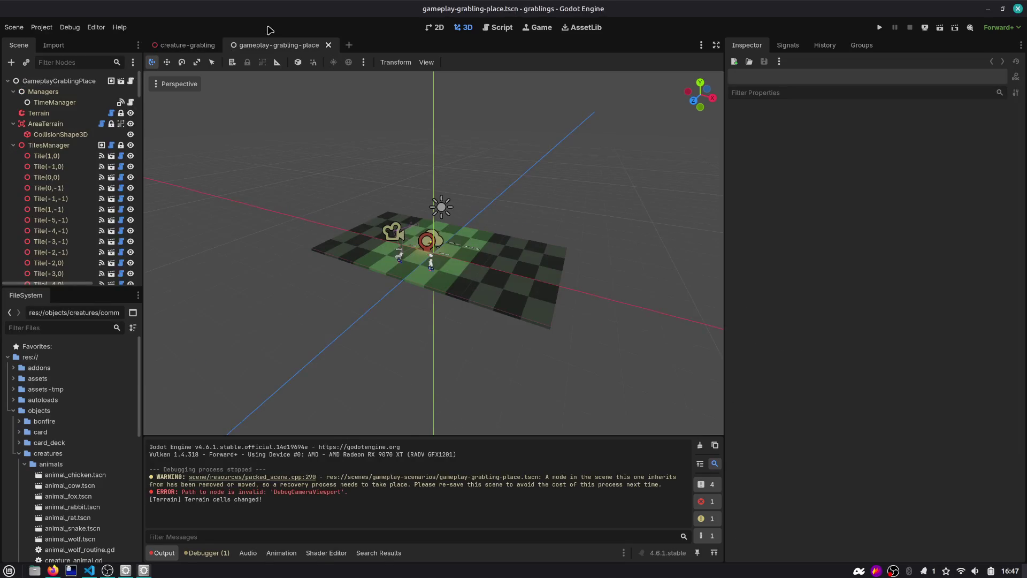
pyautogui.hotkey('ctrl', 'shift', 'o')
pyautogui.write('gameplay')
pyautogui.press('Return')
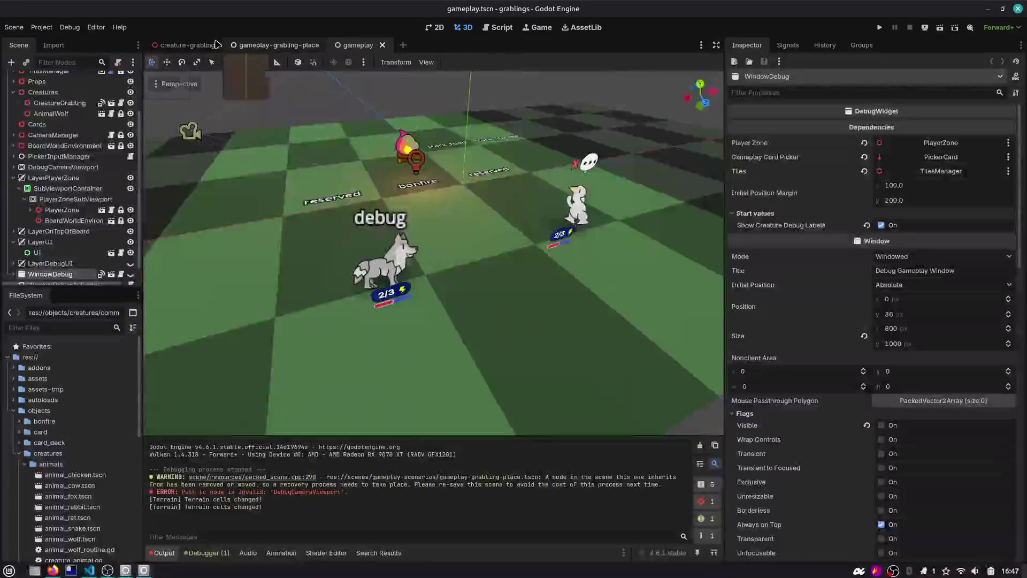
pyautogui.click(217, 45)
pyautogui.click(246, 44)
pyautogui.scroll(3, 69, 134)
pyautogui.click(54, 81)
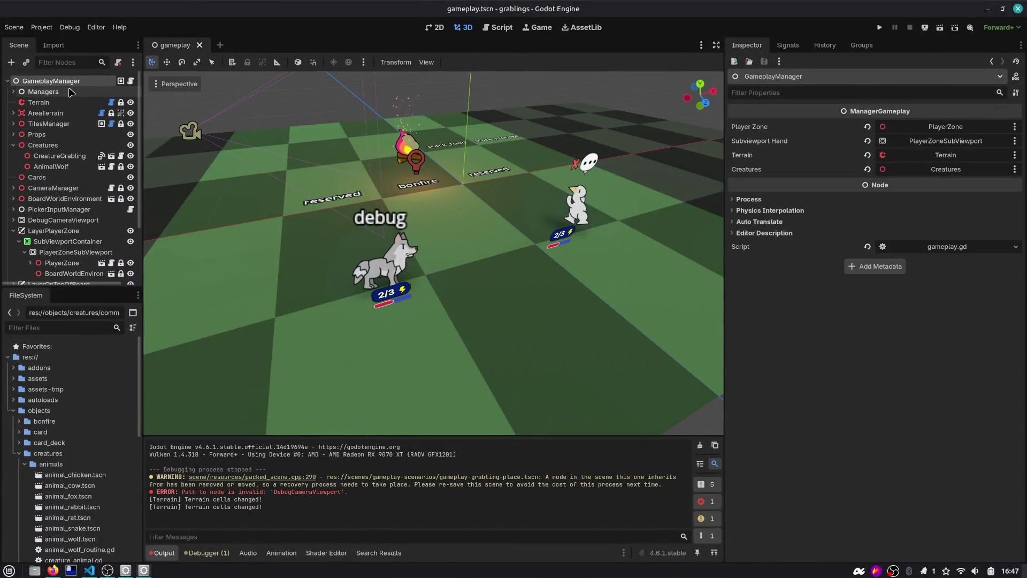
pyautogui.scroll(-5, 420, 263)
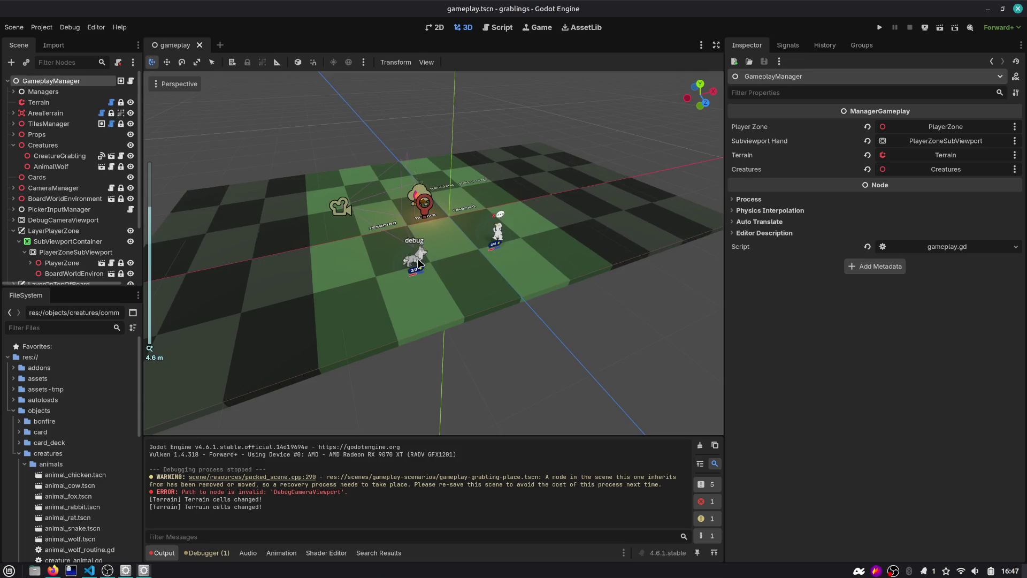
# - Delete the AnimalWolf node, save the scene, and filter the scene tree for 'deck'
pyautogui.click(42, 168)
pyautogui.press('Delete')
pyautogui.press('Return')
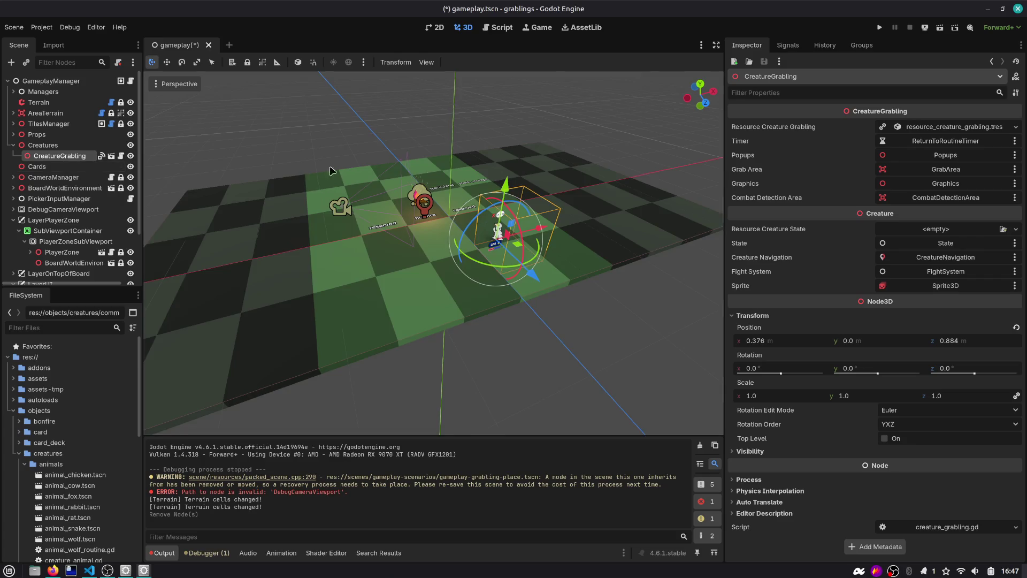
pyautogui.press('f')
pyautogui.scroll(5, 342, 182)
pyautogui.hotkey('ctrl', 's')
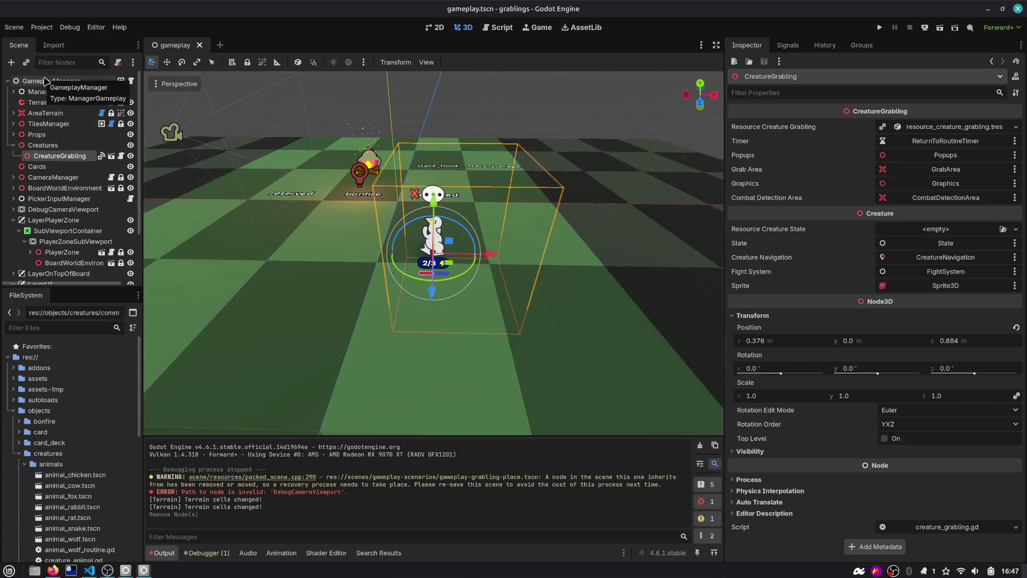
pyautogui.click(57, 63)
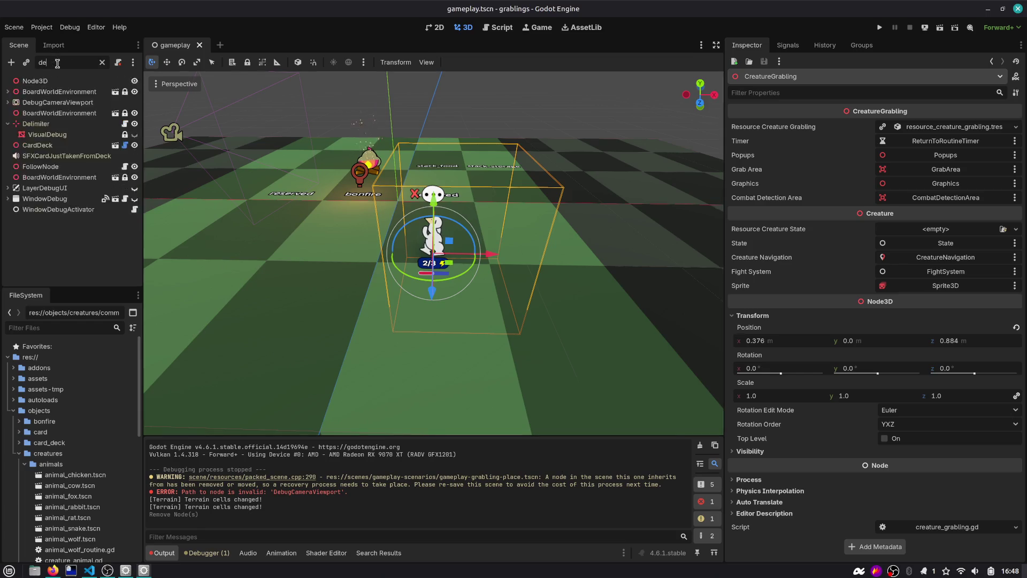
pyautogui.write('deck')
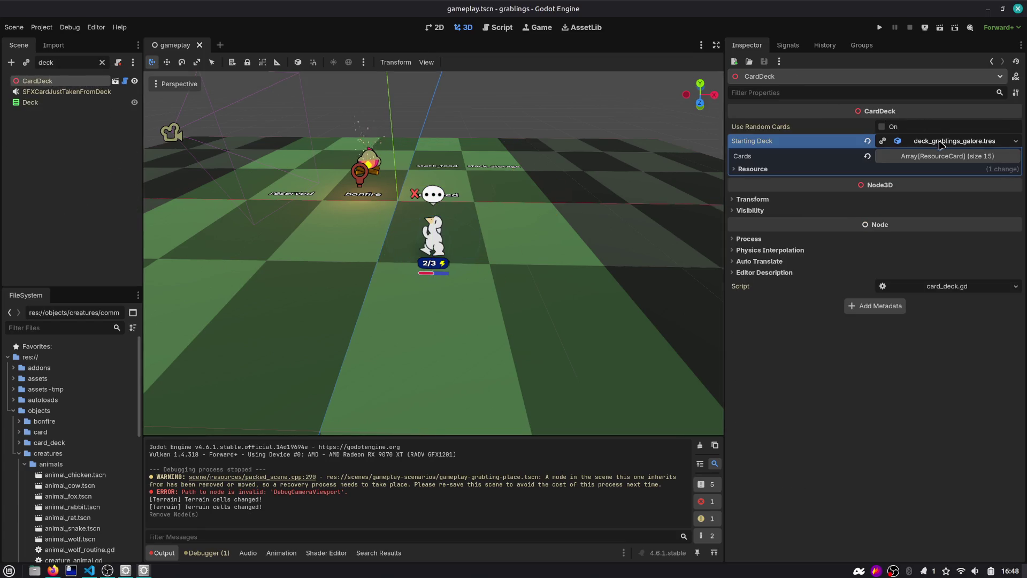
# - Remove a wolf card from the Cards array and move the house structure, rock and wood cards to the top
pyautogui.click(946, 158)
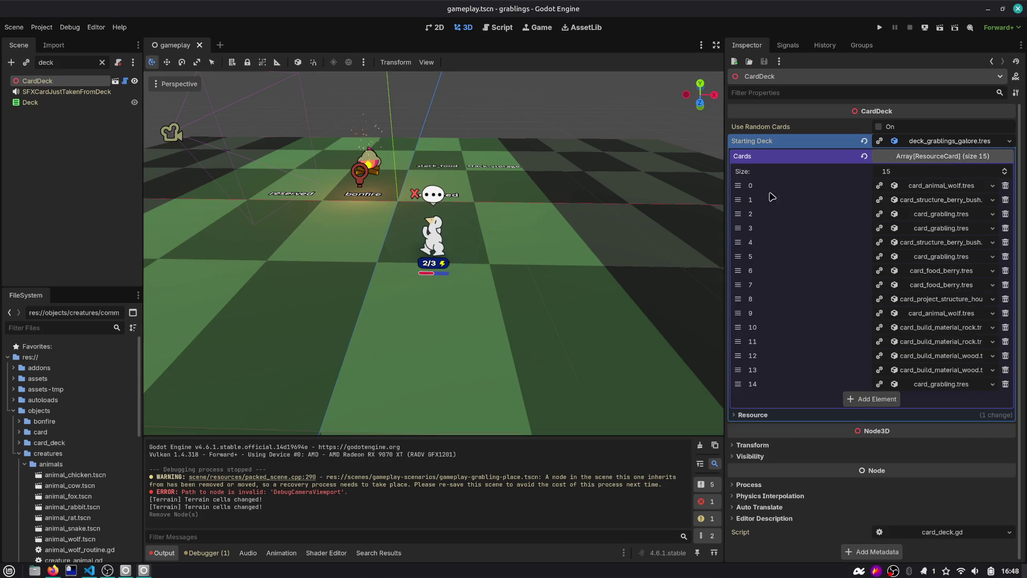
pyautogui.moveTo(739, 185); pyautogui.dragTo(739, 385)
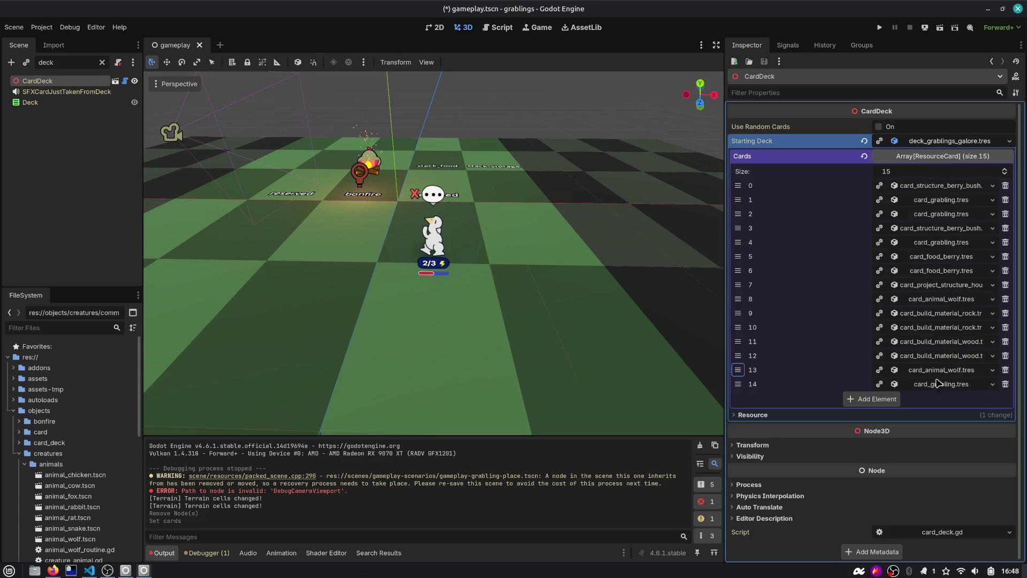
pyautogui.moveTo(936, 172); pyautogui.dragTo(928, 172)
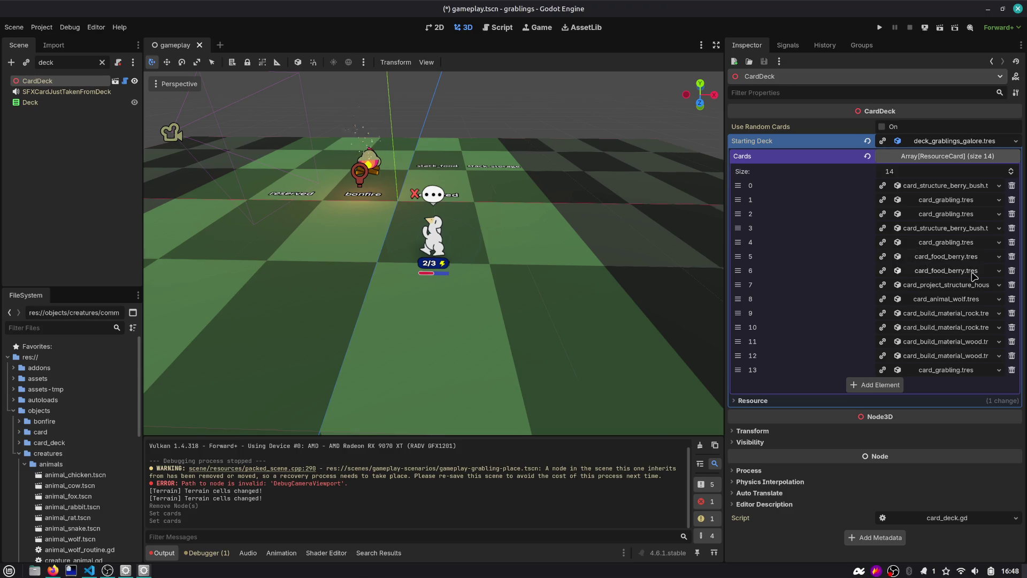
pyautogui.moveTo(737, 285); pyautogui.dragTo(738, 185)
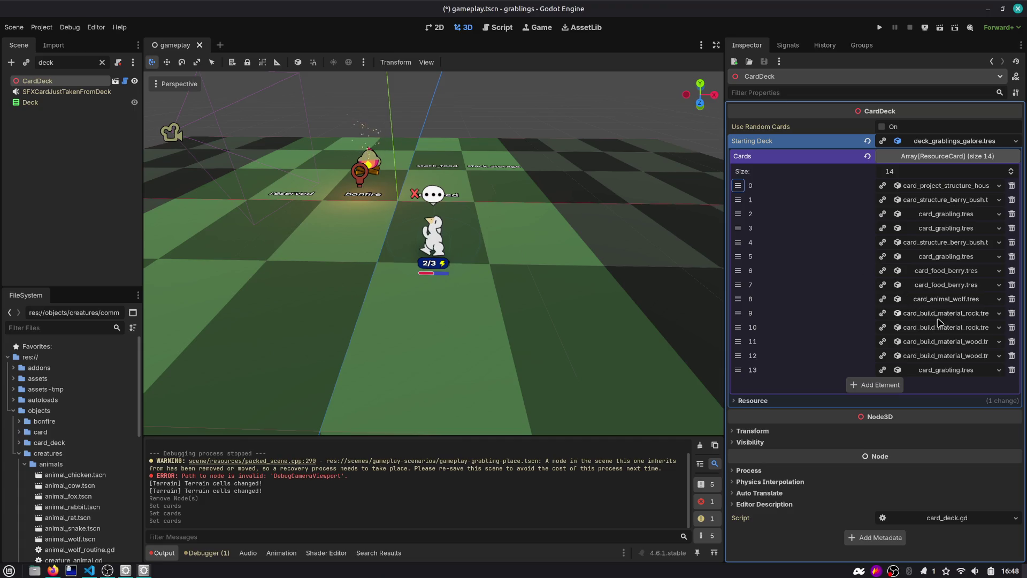
pyautogui.moveTo(738, 313); pyautogui.dragTo(737, 199)
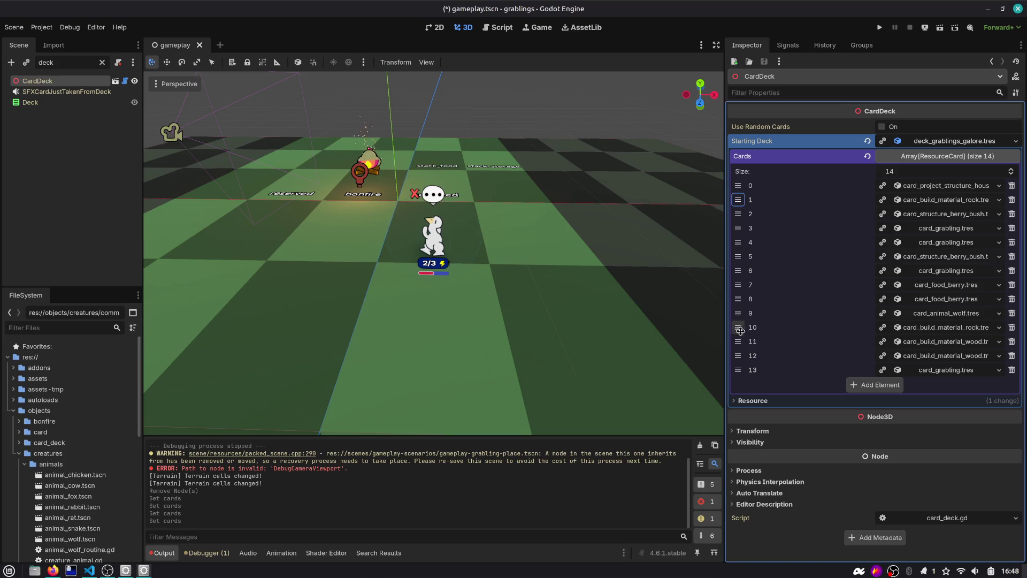
pyautogui.moveTo(738, 327); pyautogui.dragTo(737, 213)
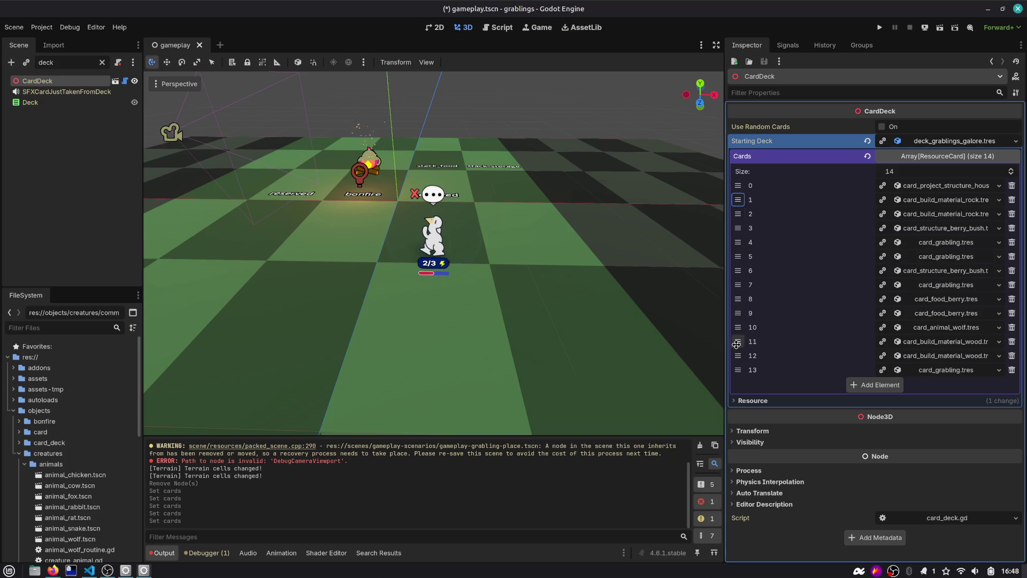
pyautogui.moveTo(738, 341); pyautogui.dragTo(737, 214)
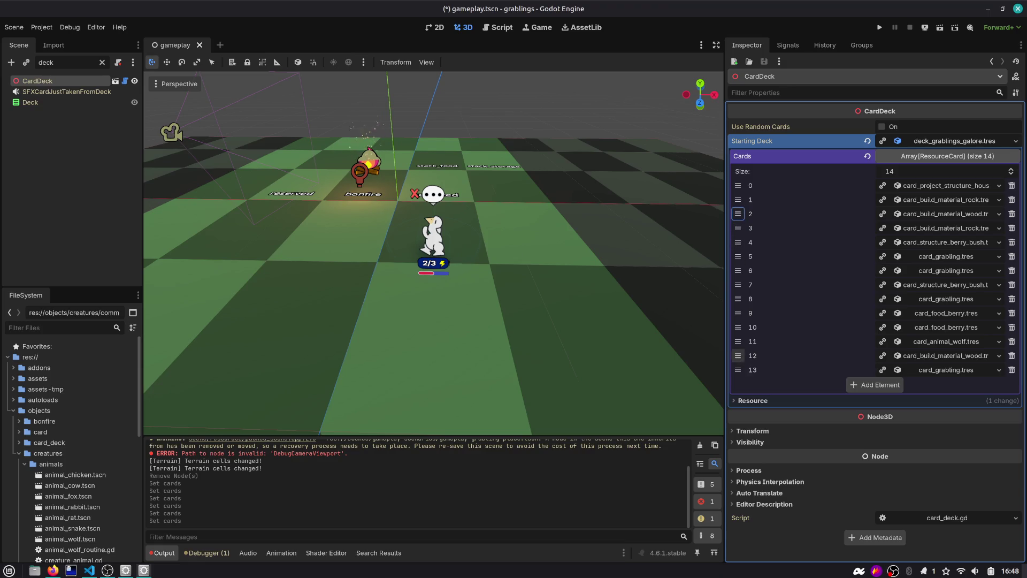
pyautogui.moveTo(737, 355); pyautogui.dragTo(737, 230)
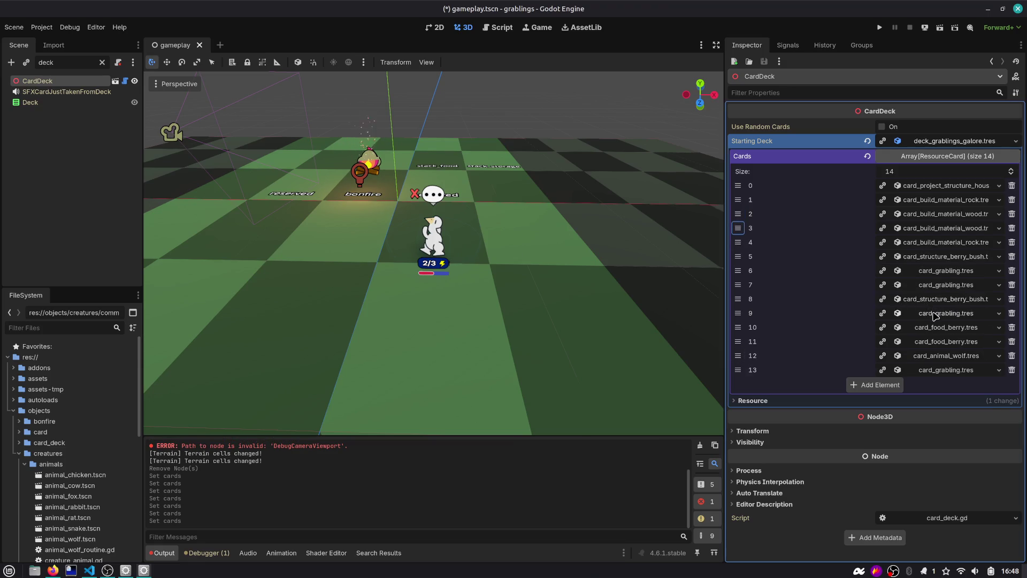
# - Run the game and stack House, Wood and Rock cards on the left reserved tile
pyautogui.click(880, 30)
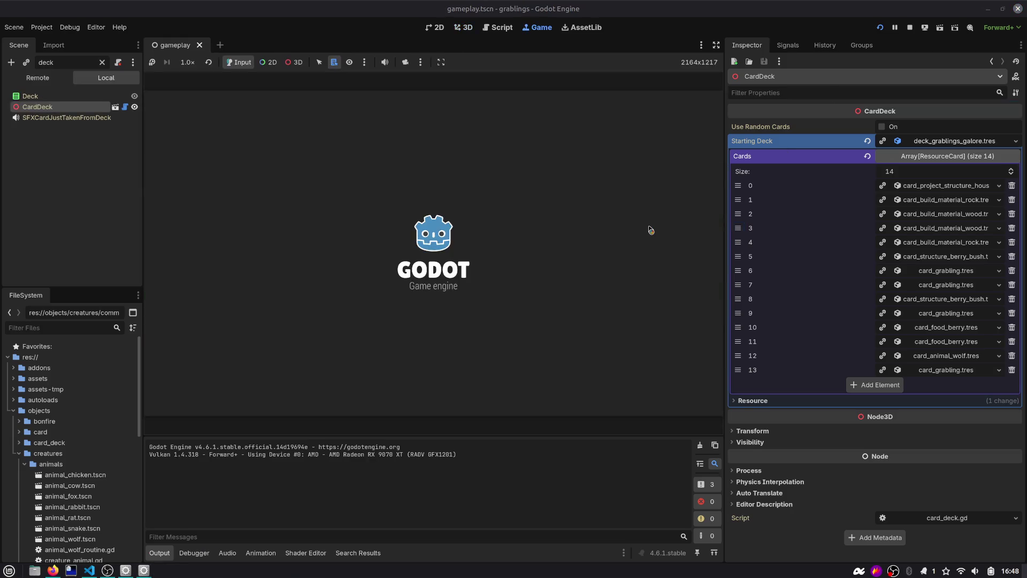
pyautogui.moveTo(513, 333)
pyautogui.mouseDown()
pyautogui.moveTo(374, 268)
pyautogui.moveTo(345, 232)
pyautogui.mouseUp()
pyautogui.moveTo(460, 369); pyautogui.dragTo(365, 235)
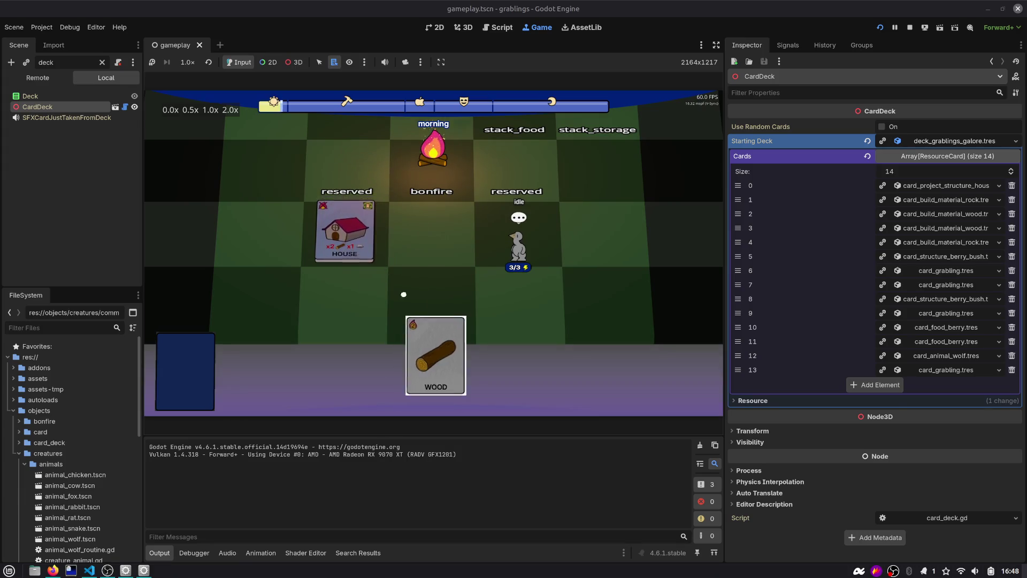
pyautogui.moveTo(489, 368); pyautogui.dragTo(383, 240)
pyautogui.moveTo(432, 369)
pyautogui.mouseDown()
pyautogui.moveTo(441, 302)
pyautogui.moveTo(383, 235)
pyautogui.mouseUp()
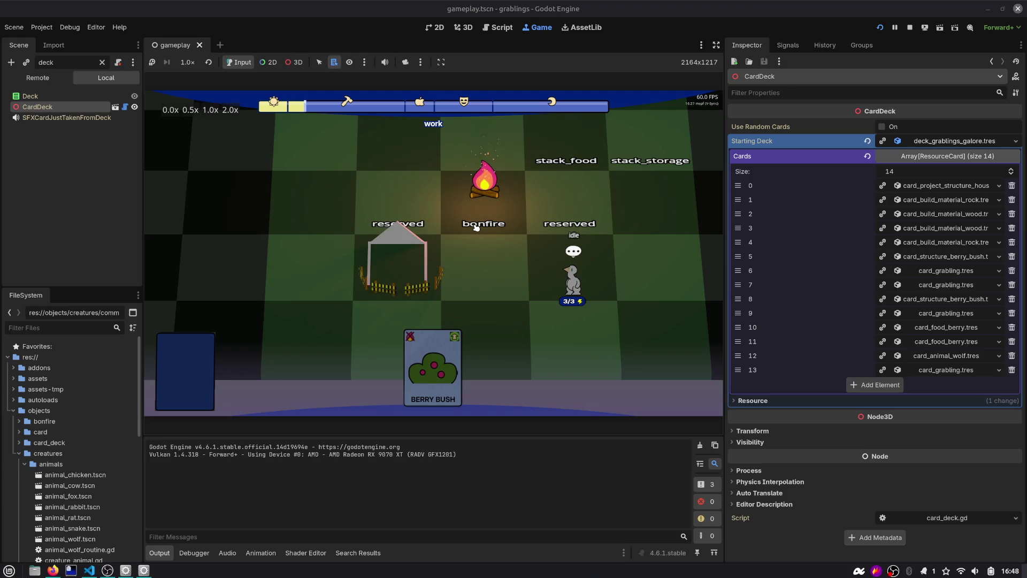
# - Send grablings to build the house, then stop the game and switch to Firefox
pyautogui.moveTo(572, 275)
pyautogui.mouseDown()
pyautogui.moveTo(426, 254)
pyautogui.moveTo(436, 259)
pyautogui.mouseUp()
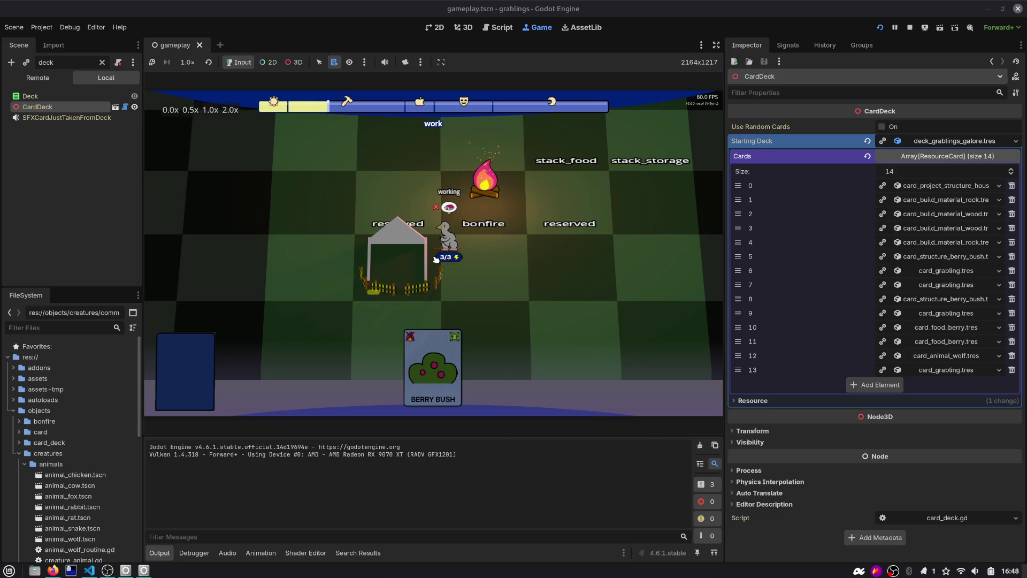
pyautogui.click(457, 335)
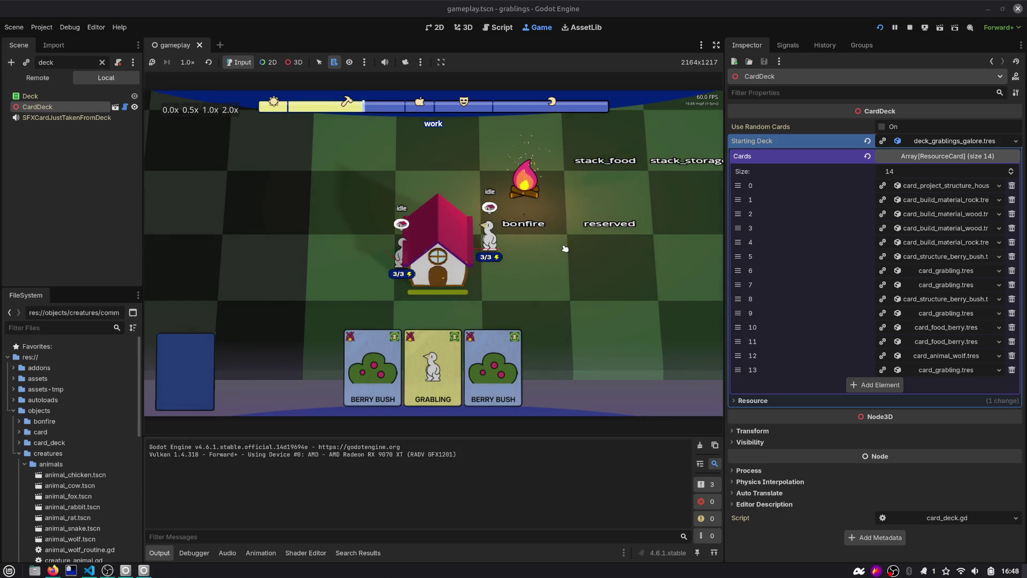
pyautogui.moveTo(398, 259)
pyautogui.mouseDown()
pyautogui.moveTo(433, 196)
pyautogui.moveTo(567, 257)
pyautogui.moveTo(535, 241)
pyautogui.moveTo(561, 270)
pyautogui.mouseUp()
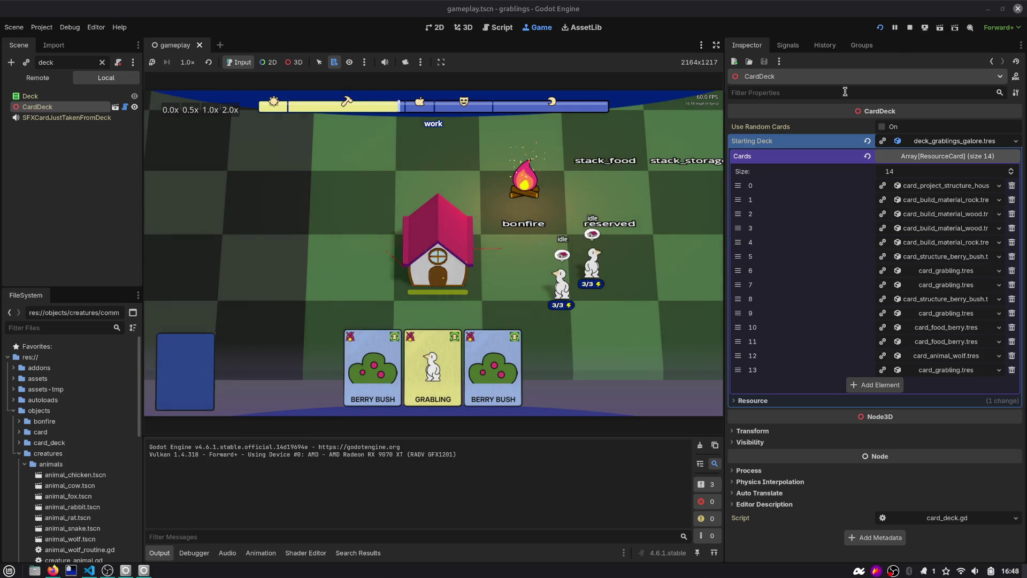
pyautogui.click(909, 28)
pyautogui.hotkey('alt', 'Tab')
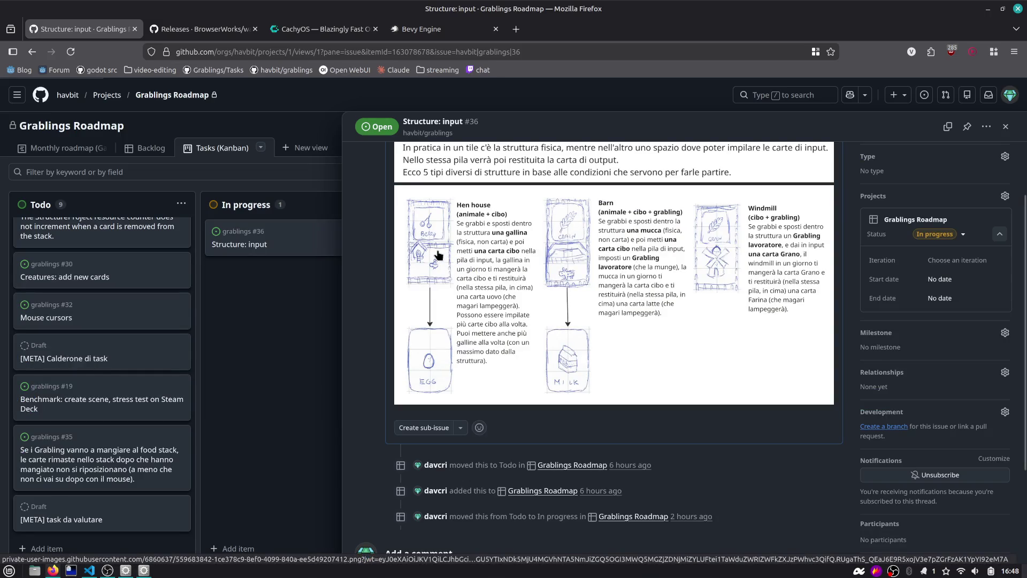
# - Read through the Hen house description in issue #36, then switch back to Godot
pyautogui.scroll(5, 454, 256)
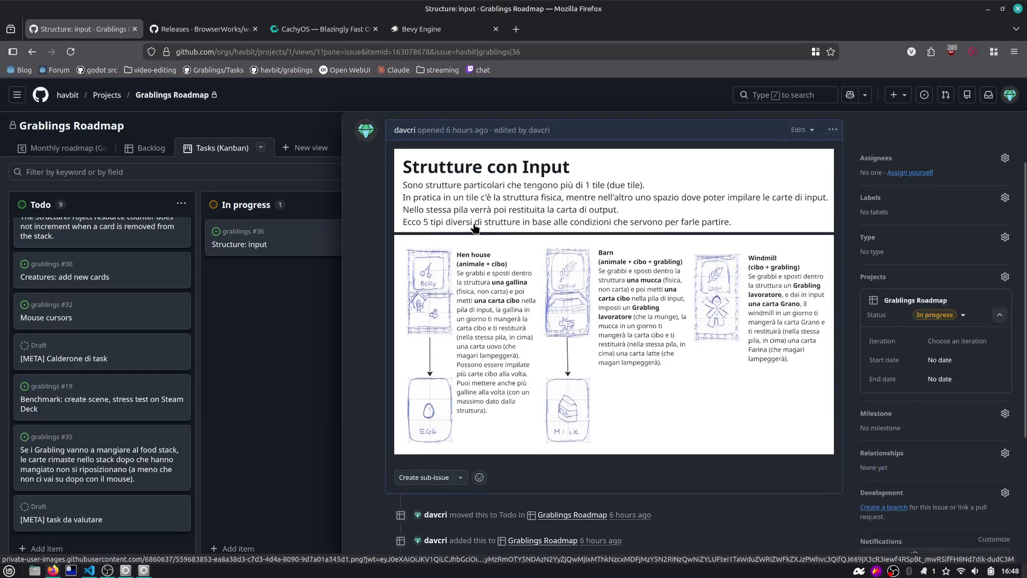
pyautogui.scroll(-8, 465, 240)
pyautogui.scroll(4, 473, 228)
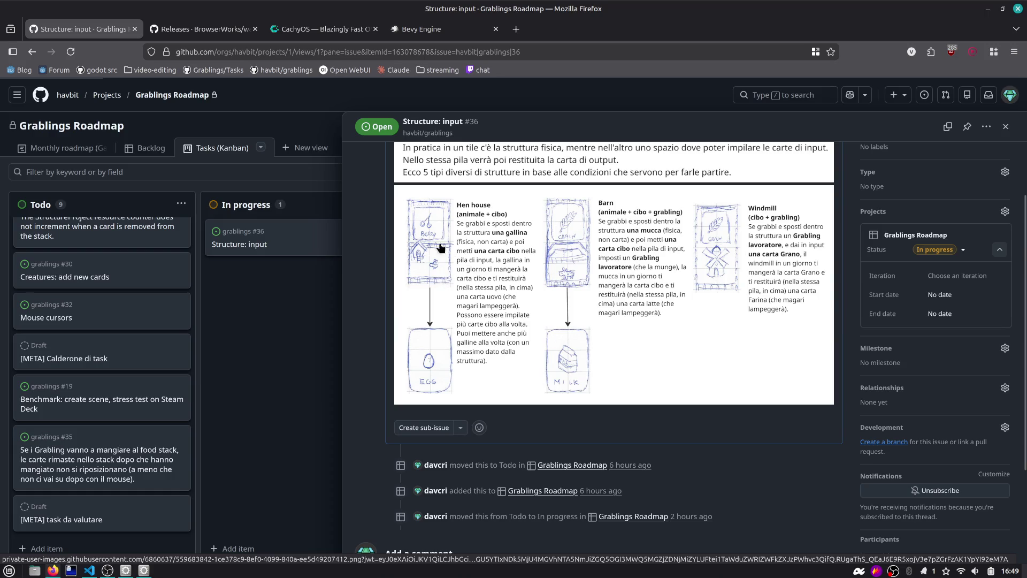
pyautogui.hotkey('alt', 'Tab')
# - Collapse the Starting Deck resource, clear the Scene filter, widen the dock and fold the Creatures node
pyautogui.click(539, 28)
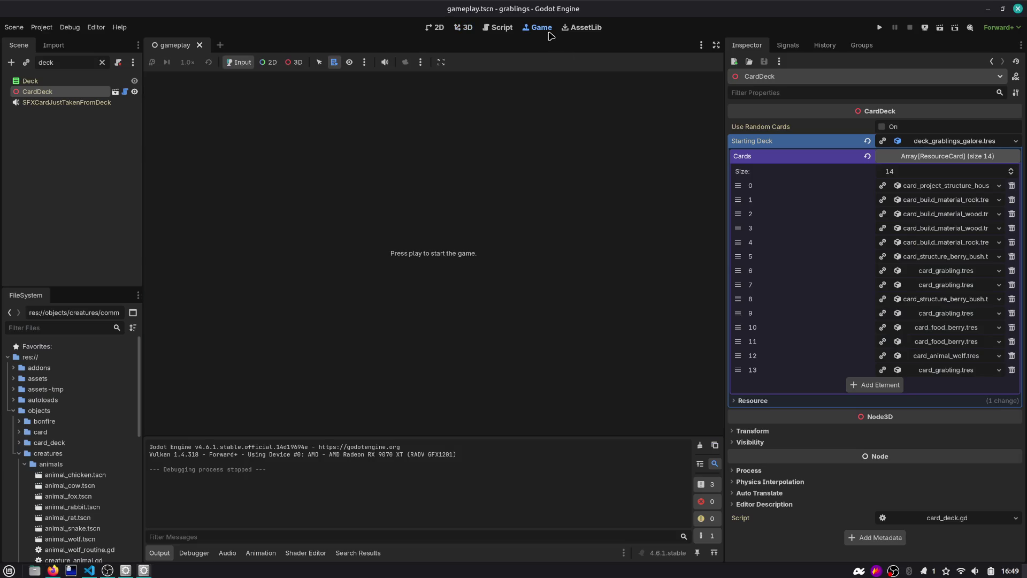
pyautogui.hotkey('alt', 'Tab')
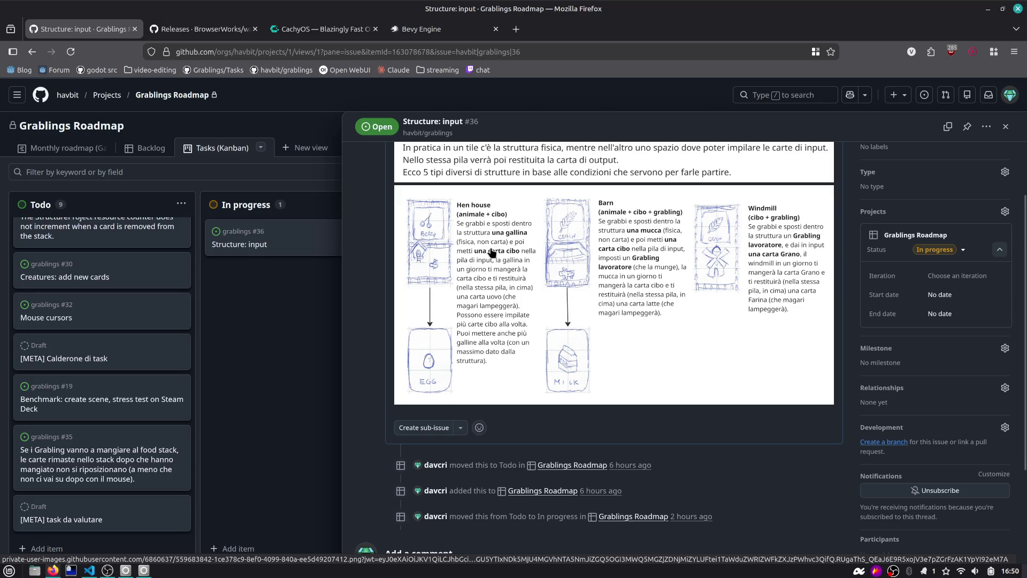
pyautogui.hotkey('alt', 'Tab')
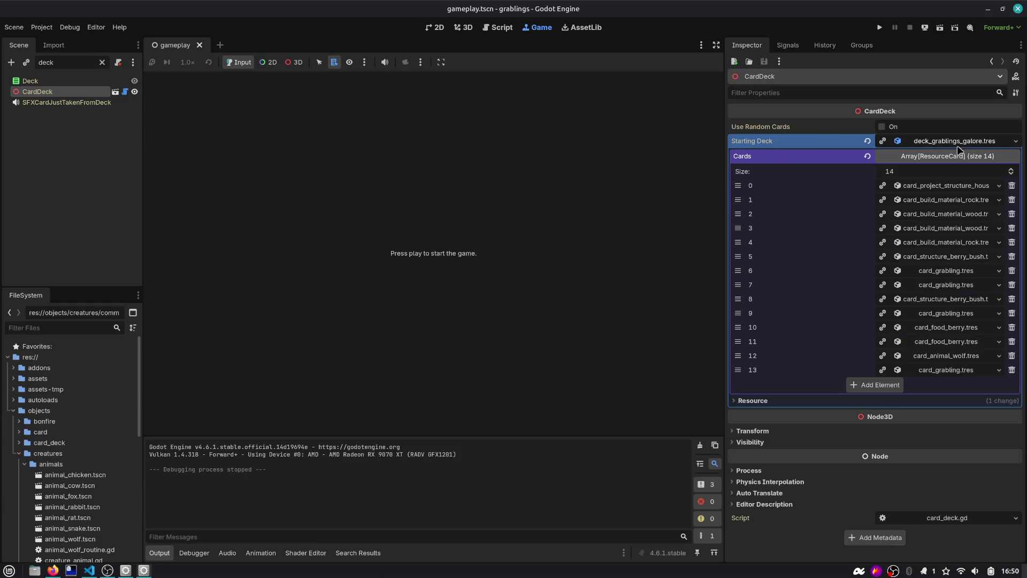
pyautogui.click(959, 142)
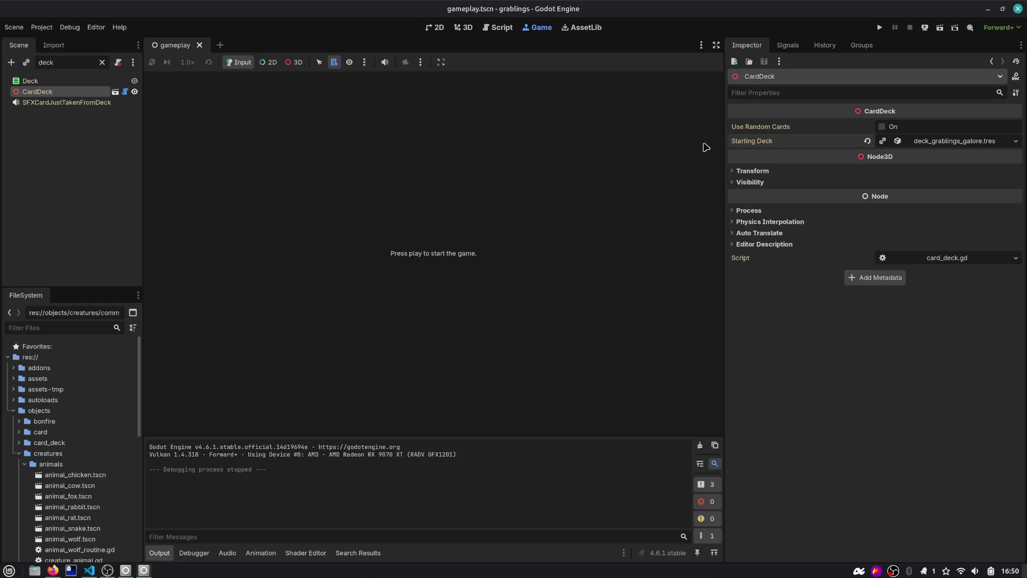
pyautogui.click(102, 62)
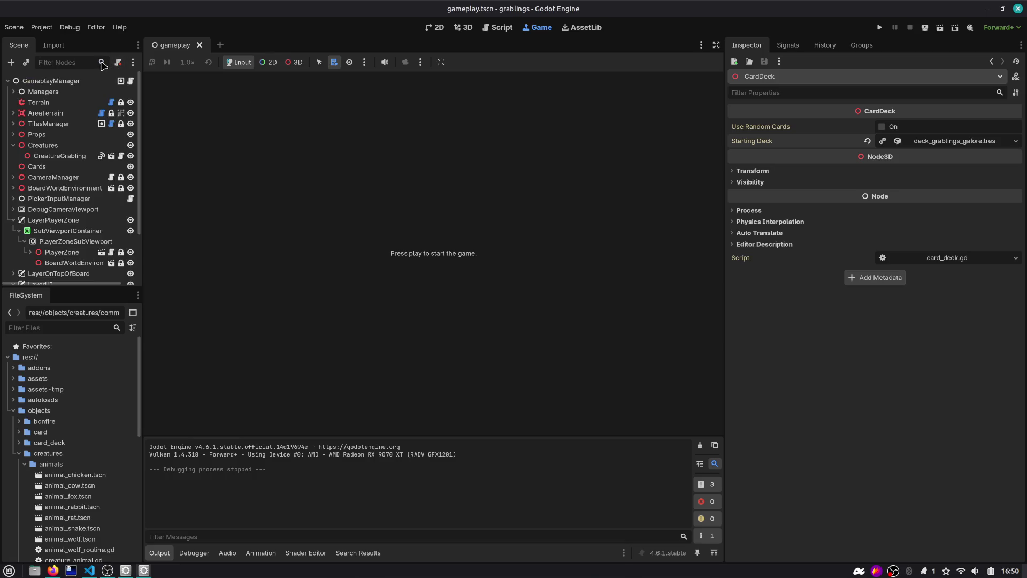
pyautogui.moveTo(142, 65); pyautogui.dragTo(193, 66)
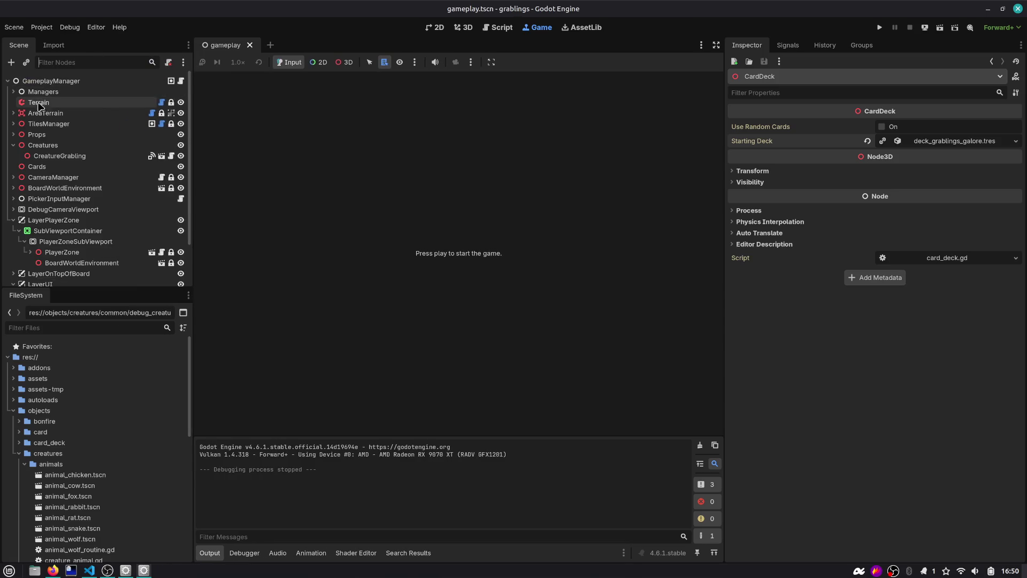
pyautogui.click(14, 146)
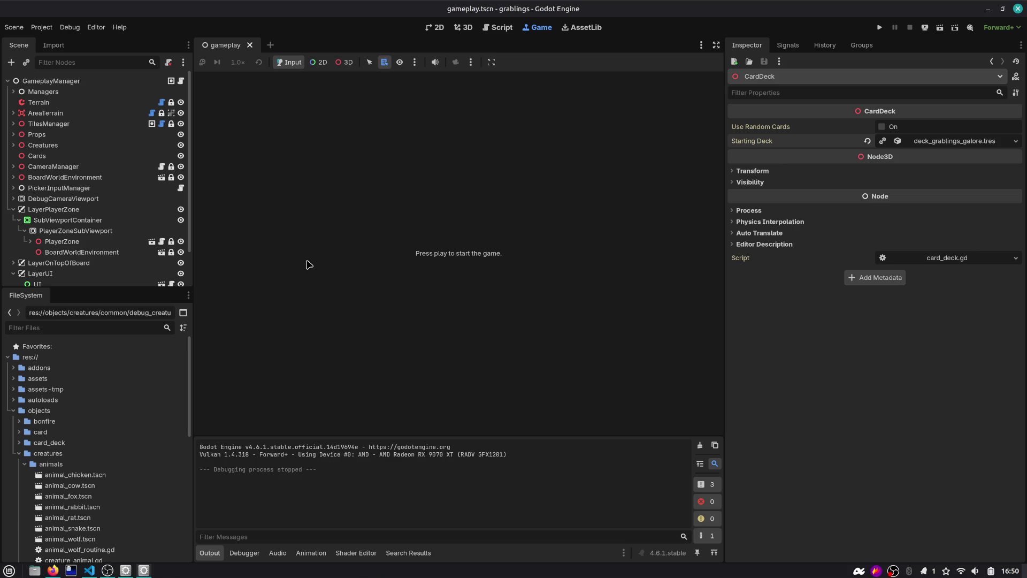
pyautogui.hotkey('alt', 'Tab')
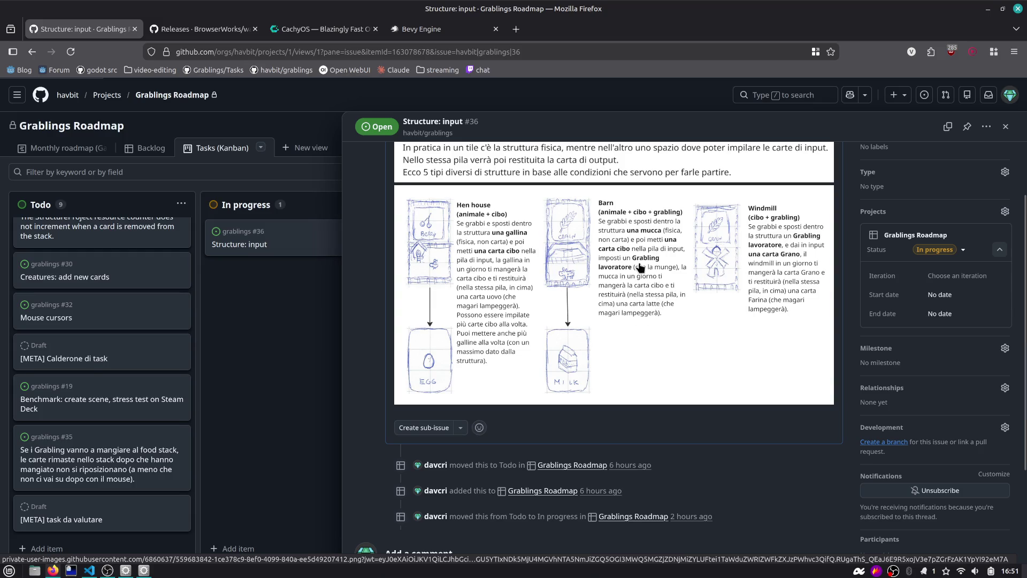
pyautogui.hotkey('alt', 'Tab')
pyautogui.hotkey('alt', 'Tab')
pyautogui.hotkey('alt', 'Tab')
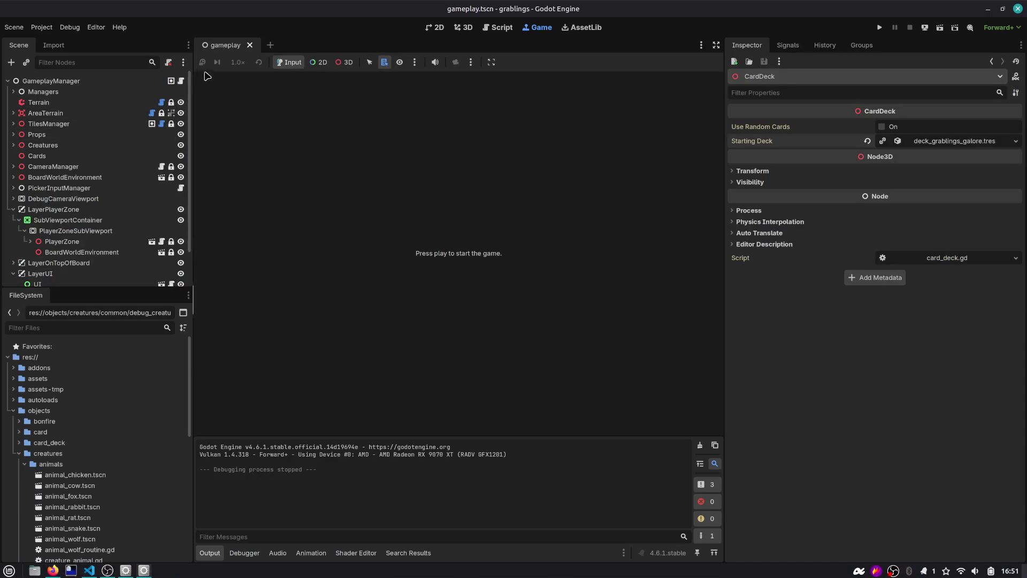
# - Close gameplay.tscn and collapse the creatures, card_deck and objects folders in the FileSystem dock
pyautogui.middleClick(221, 47)
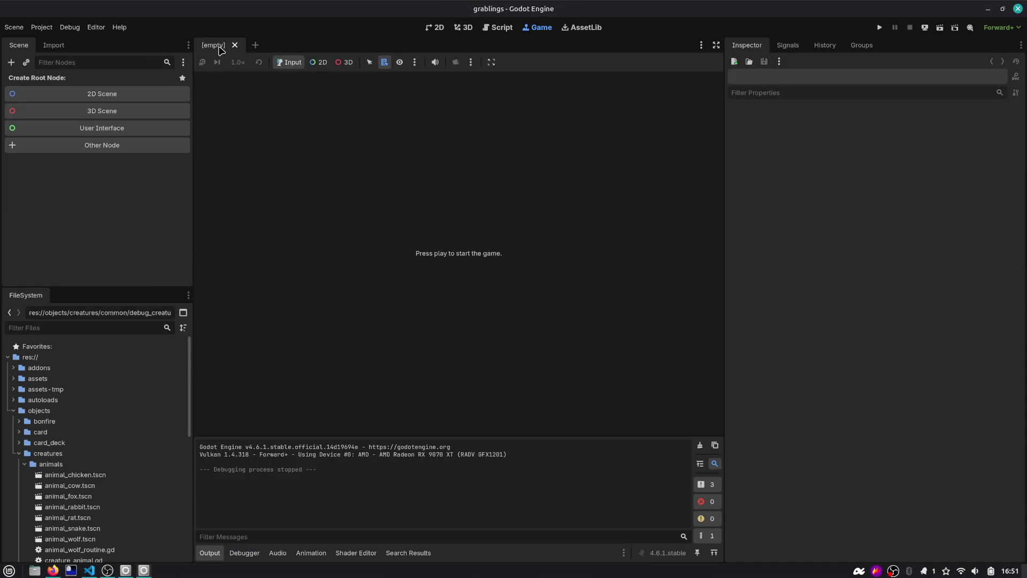
pyautogui.scroll(-5, 18, 351)
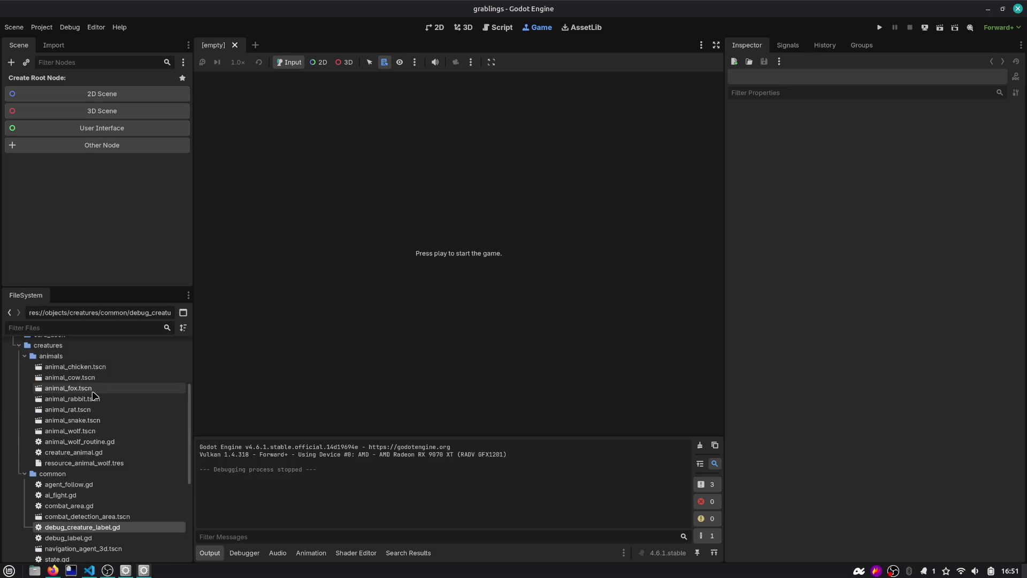
pyautogui.click(19, 347)
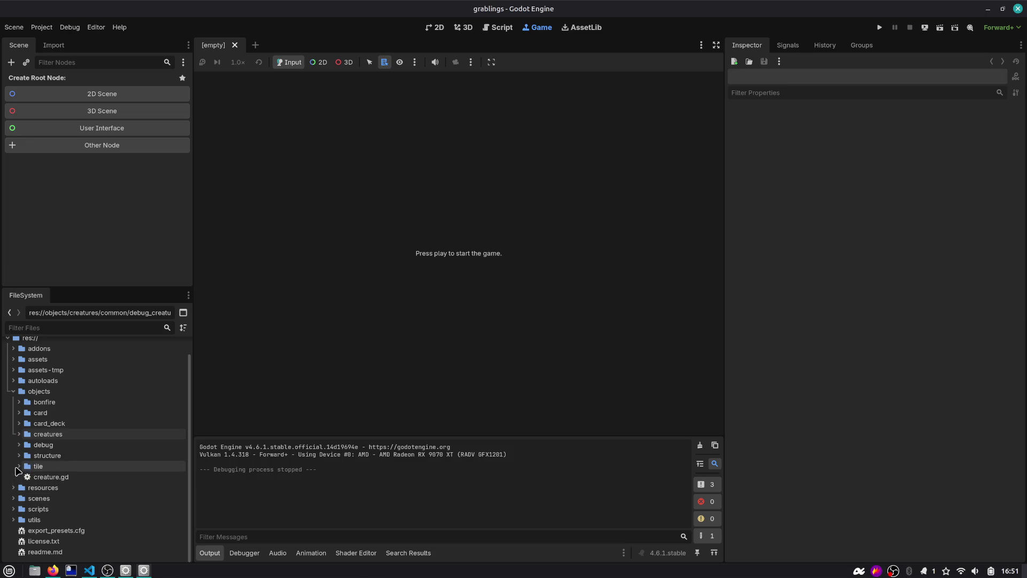
pyautogui.click(20, 423)
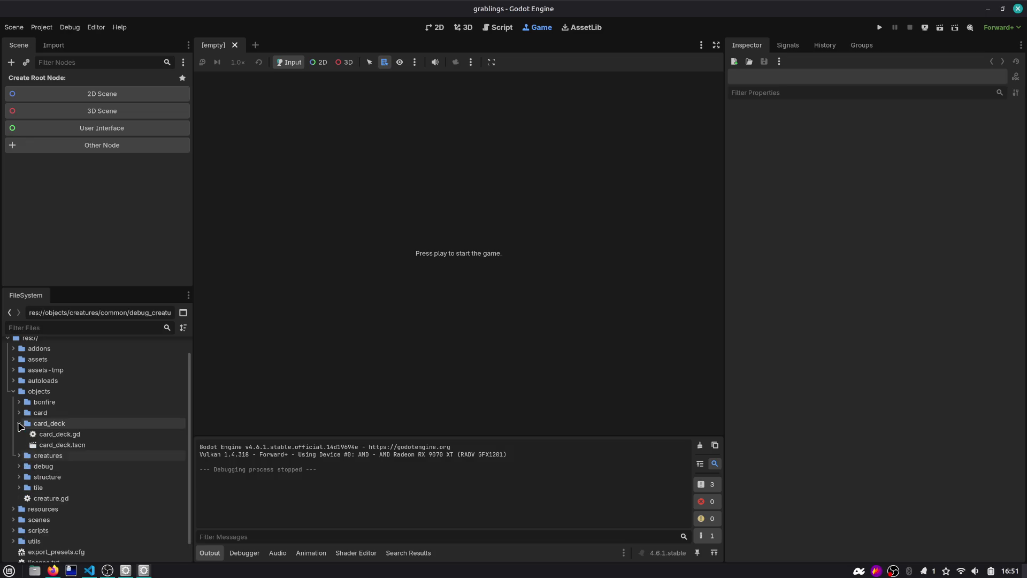
pyautogui.click(19, 423)
pyautogui.click(19, 413)
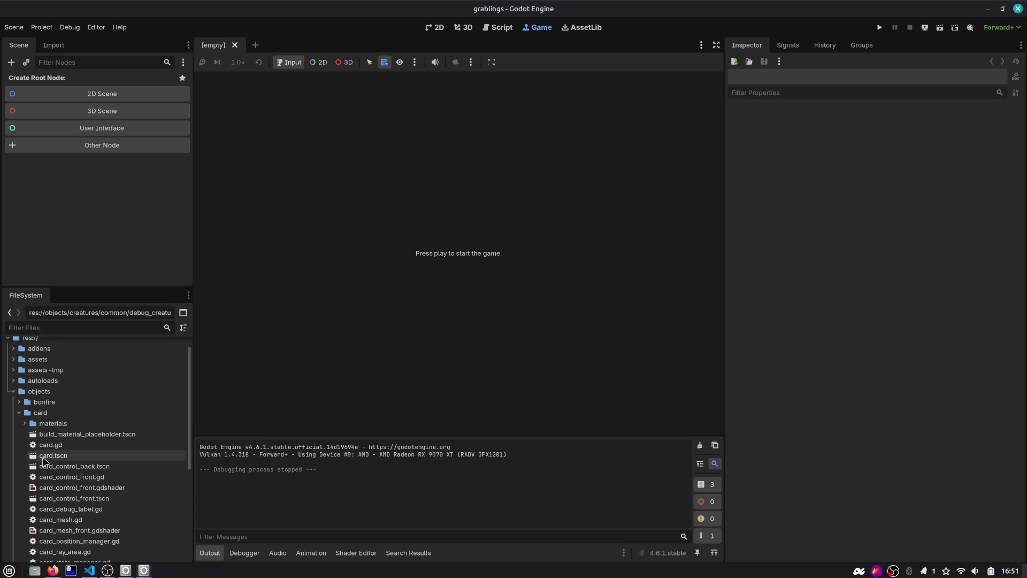
pyautogui.click(13, 391)
# - Expand res://resources/cards and select card_project_structure_house.tres
pyautogui.click(13, 422)
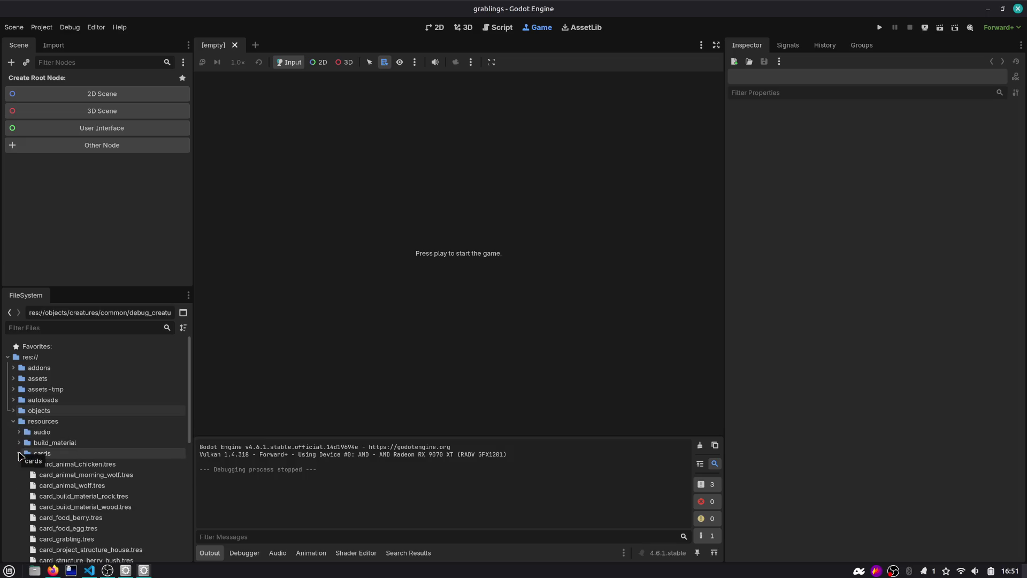
pyautogui.scroll(-5, 24, 460)
pyautogui.click(92, 480)
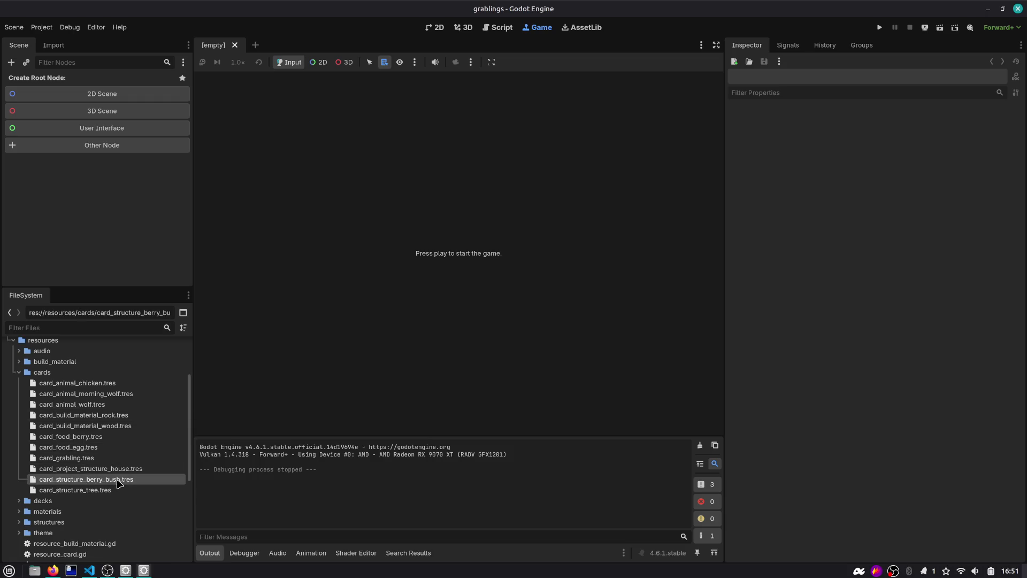
pyautogui.click(124, 470)
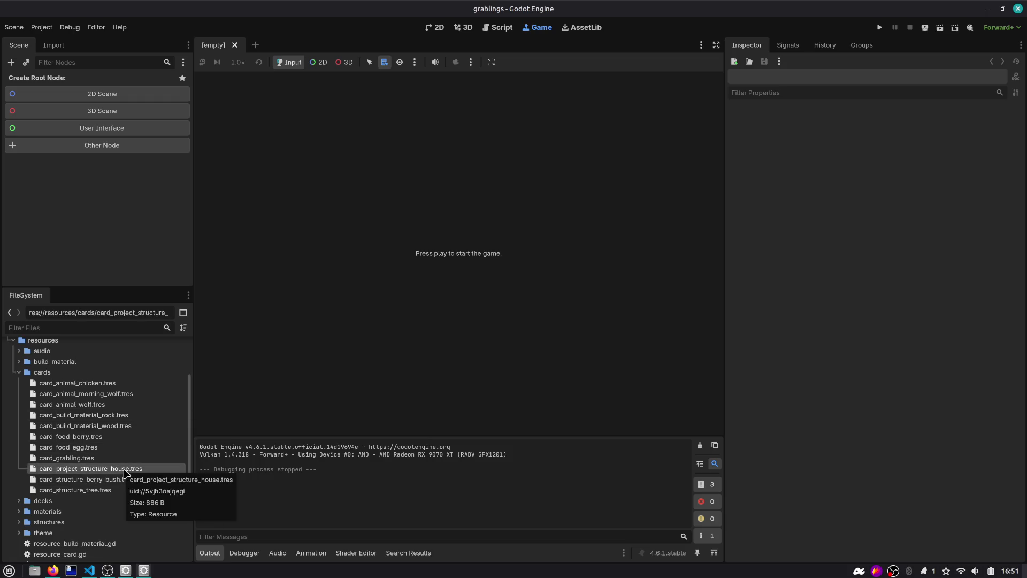
# - Duplicate card_project_structure_house.tres as card_project_structure_barn.tres
pyautogui.rightClick(124, 472)
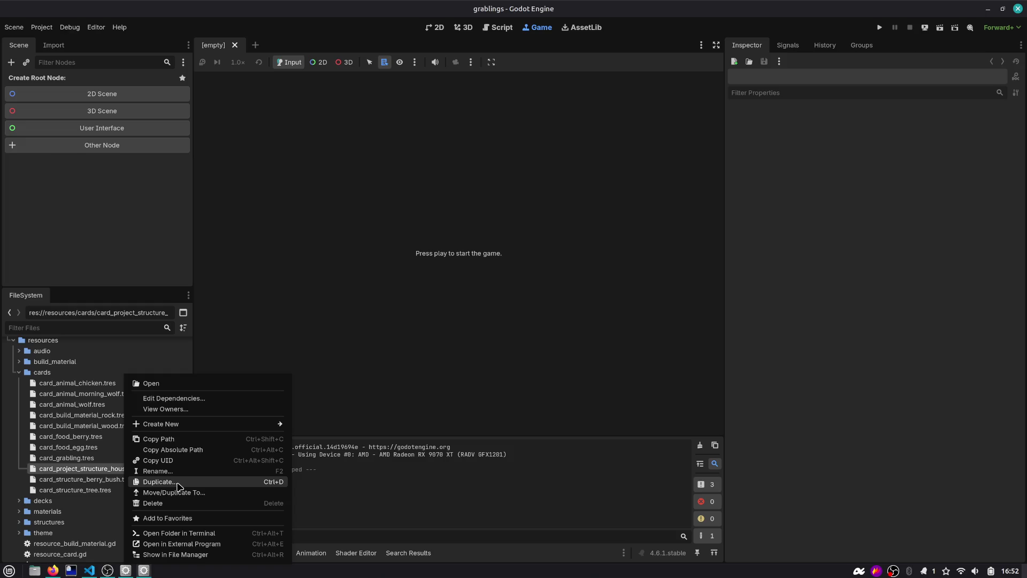
pyautogui.click(177, 483)
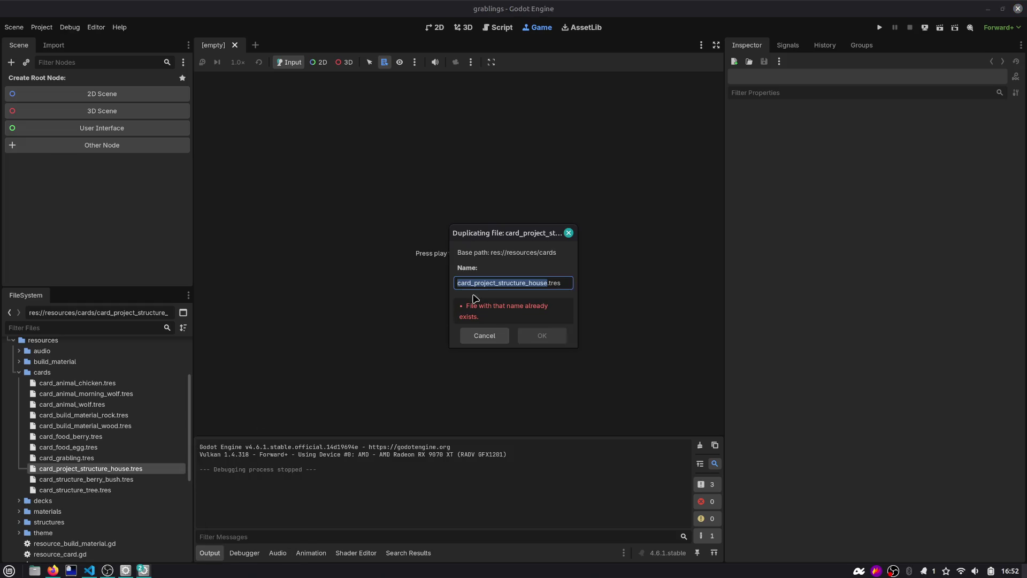
pyautogui.click(509, 283)
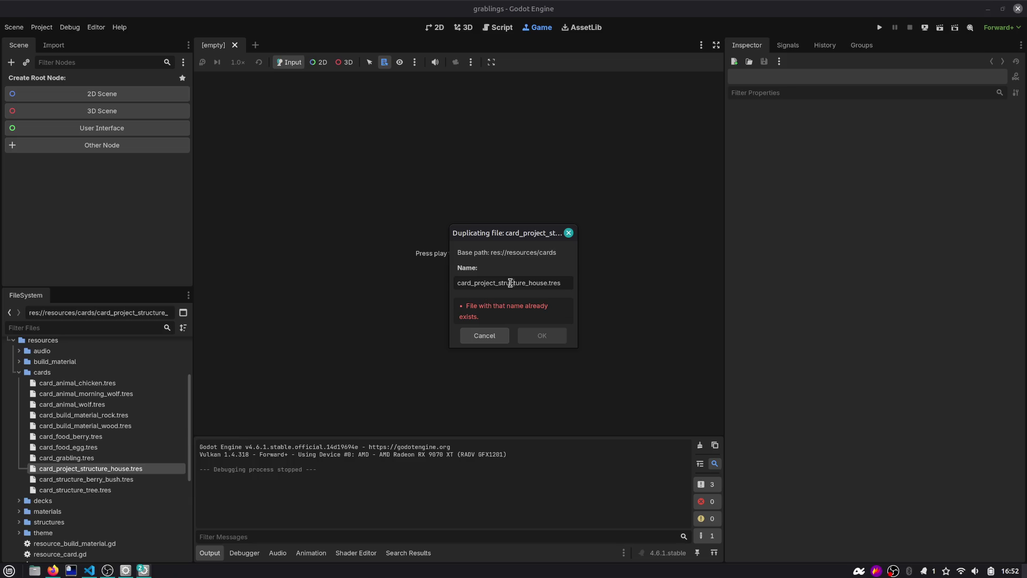
pyautogui.moveTo(529, 283); pyautogui.dragTo(549, 283)
pyautogui.write('barn')
pyautogui.press('Return')
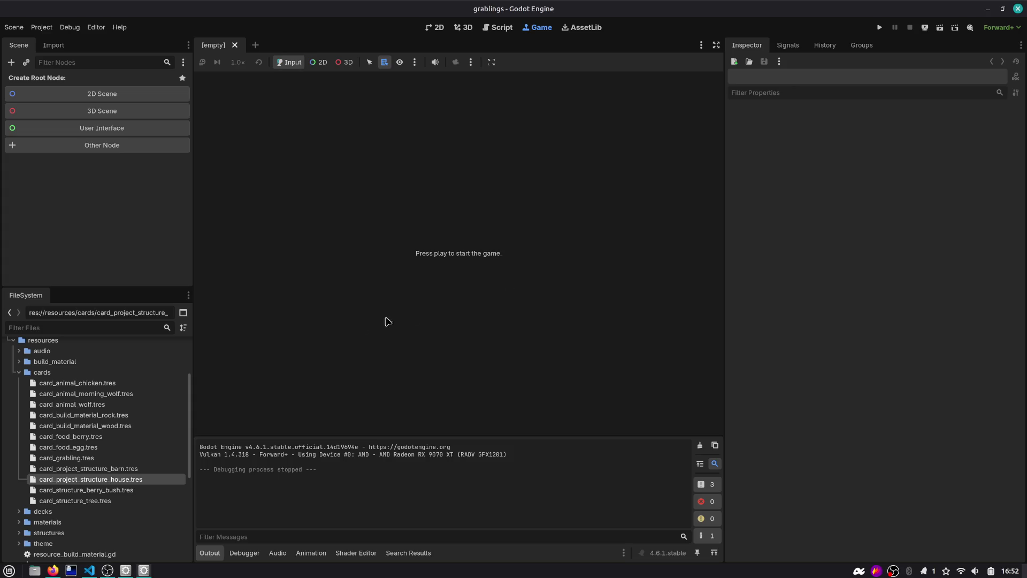
# - Set the barn card's Card Name to Barn and clear its Resource Structure
pyautogui.click(114, 469)
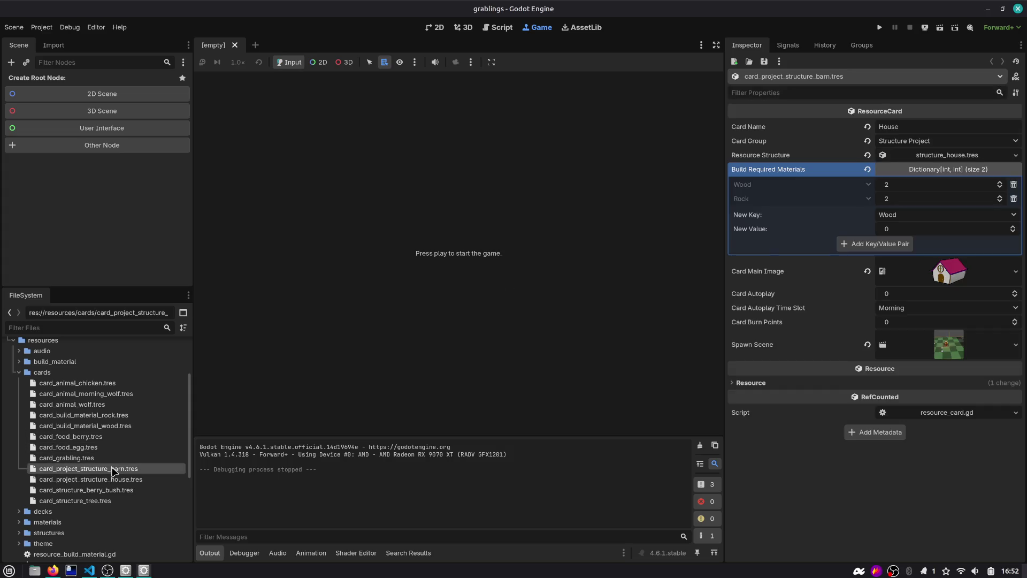
pyautogui.doubleClick(942, 124)
pyautogui.write('Barn')
pyautogui.hotkey('alt', 'Tab')
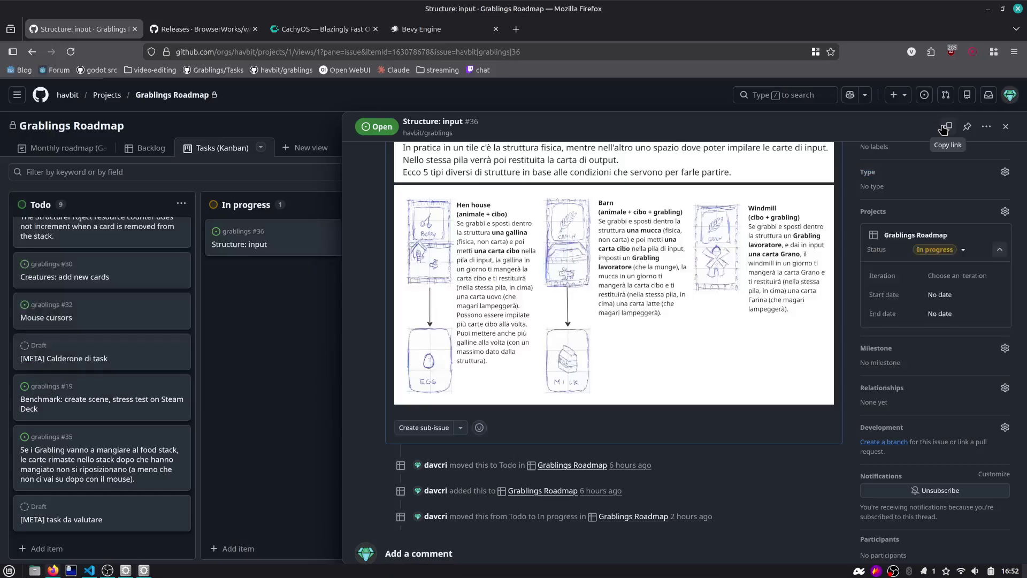
pyautogui.hotkey('alt', 'Tab')
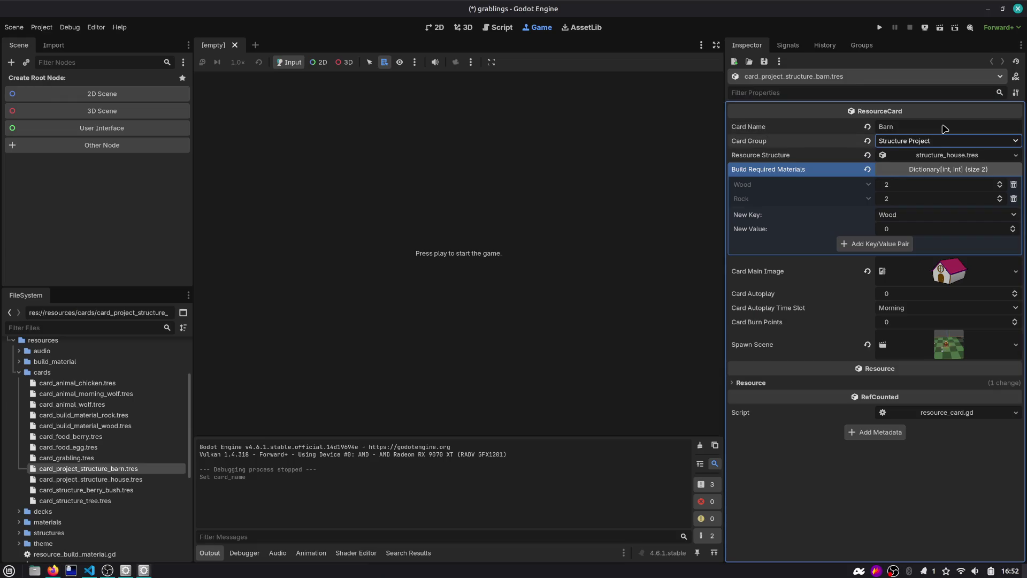
pyautogui.press('Tab')
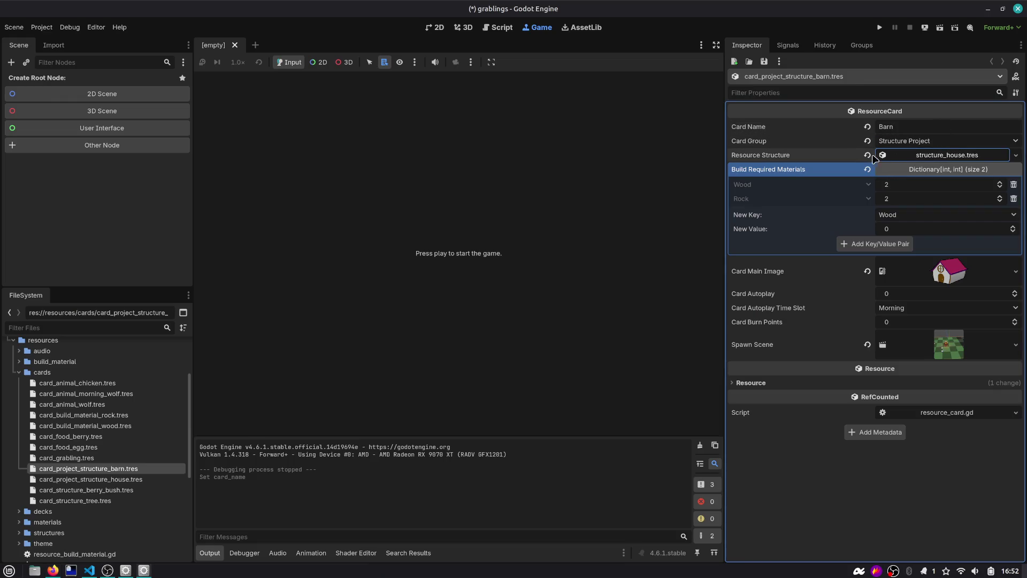
pyautogui.click(867, 155)
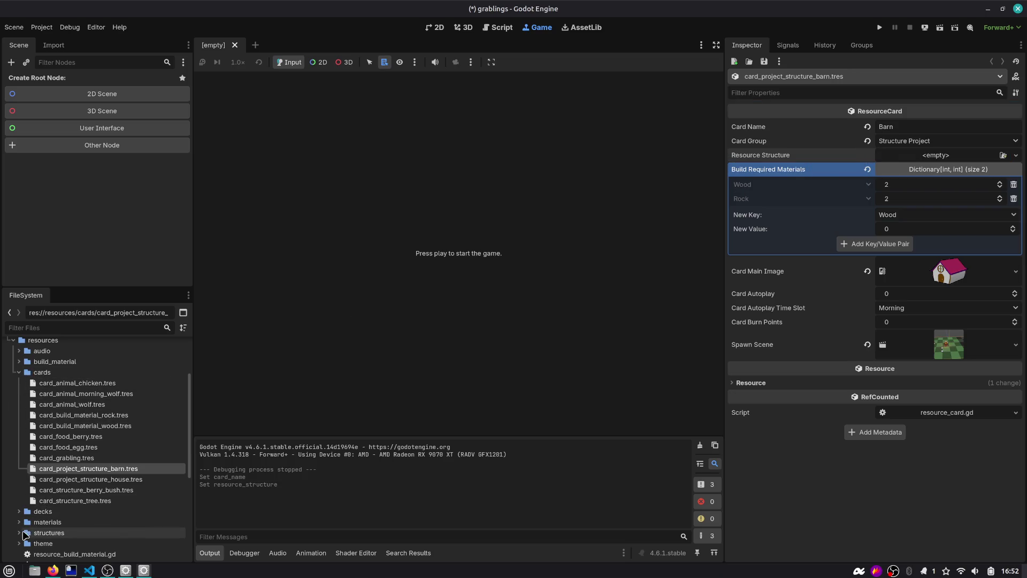
pyautogui.click(20, 532)
pyautogui.scroll(-3, 81, 481)
# - Duplicate structures/structure_house.tres as the barn structure file
pyautogui.click(90, 462)
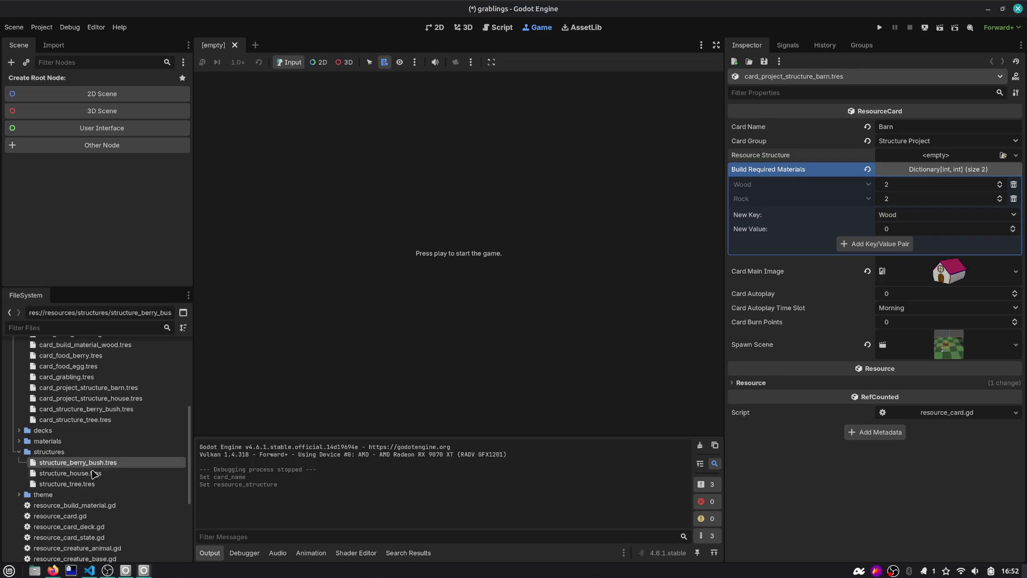
pyautogui.rightClick(94, 474)
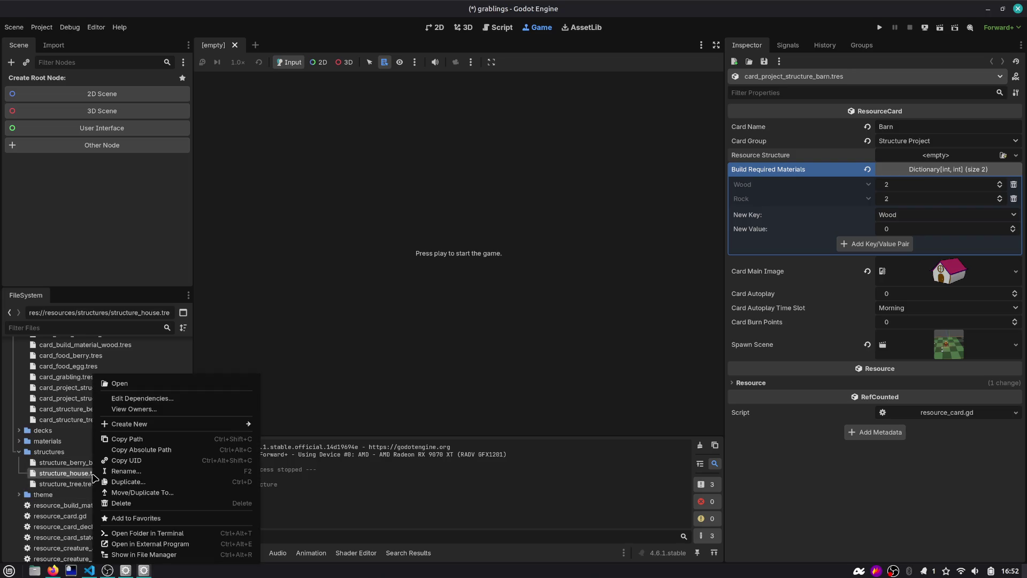
pyautogui.click(122, 483)
pyautogui.click(522, 275)
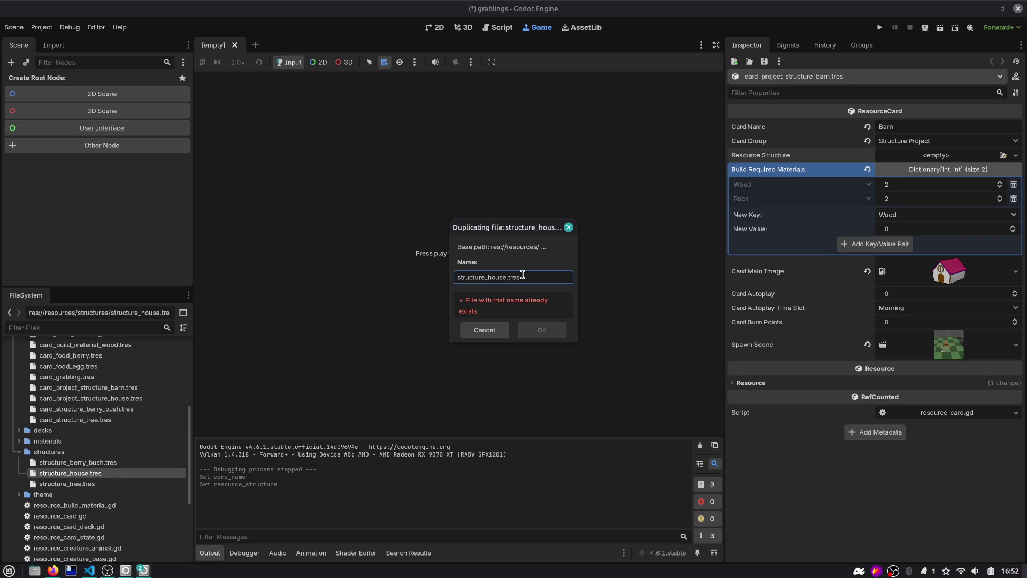
pyautogui.press('BackSpace')
pyautogui.press('BackSpace')
pyautogui.press('BackSpace')
pyautogui.press('BackSpace')
pyautogui.write('bra')
pyautogui.press('Return')
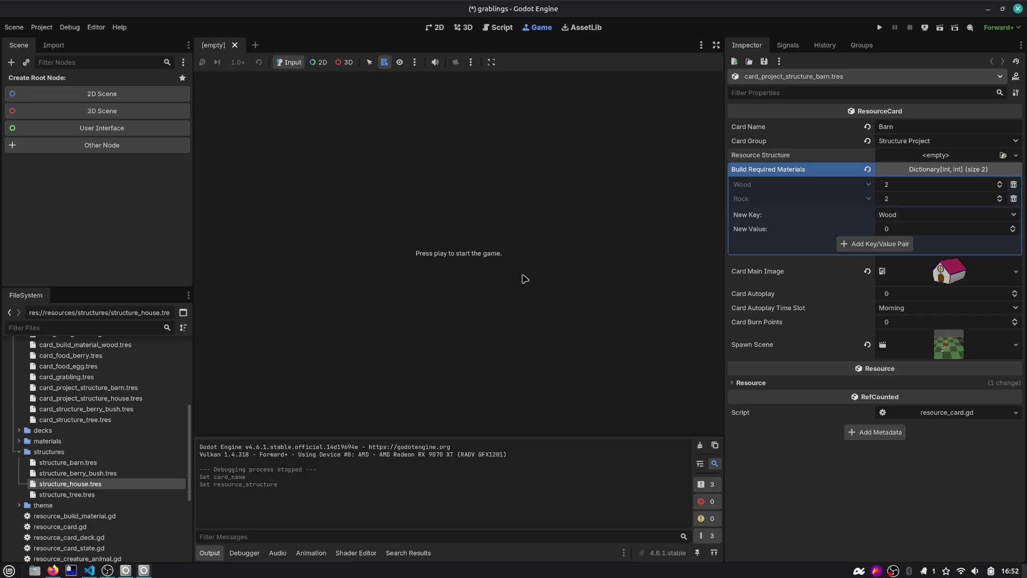
# - Set the barn structure's Structure Type to Productive, then switch to the 3D view
pyautogui.click(102, 462)
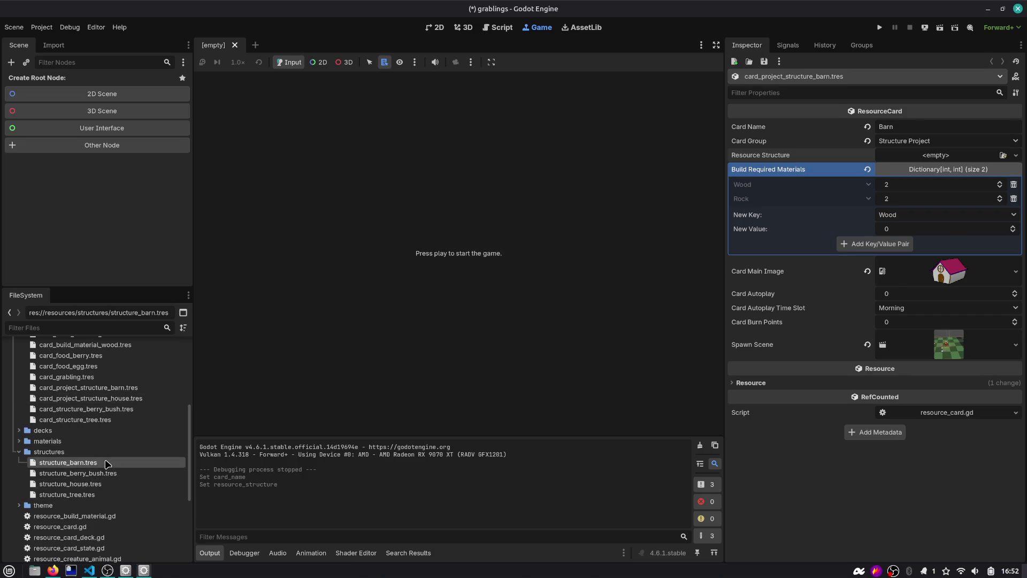
pyautogui.click(931, 130)
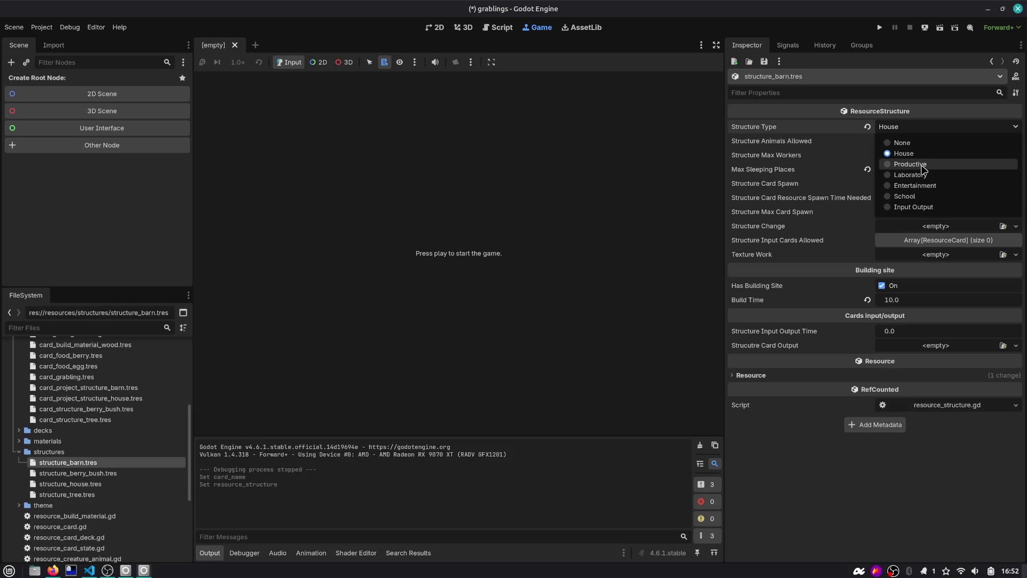
pyautogui.click(922, 166)
pyautogui.click(465, 31)
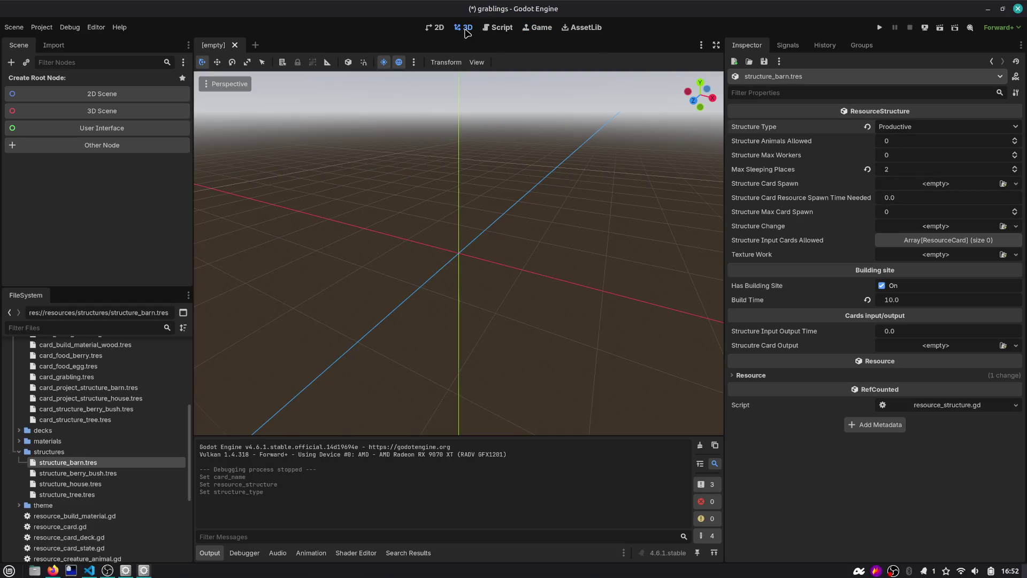
pyautogui.hotkey('ctrl', 'shift', 'o')
# - Quick-open the gameplay scene, then expand the objects folder in FileSystem
pyautogui.write('gfa')
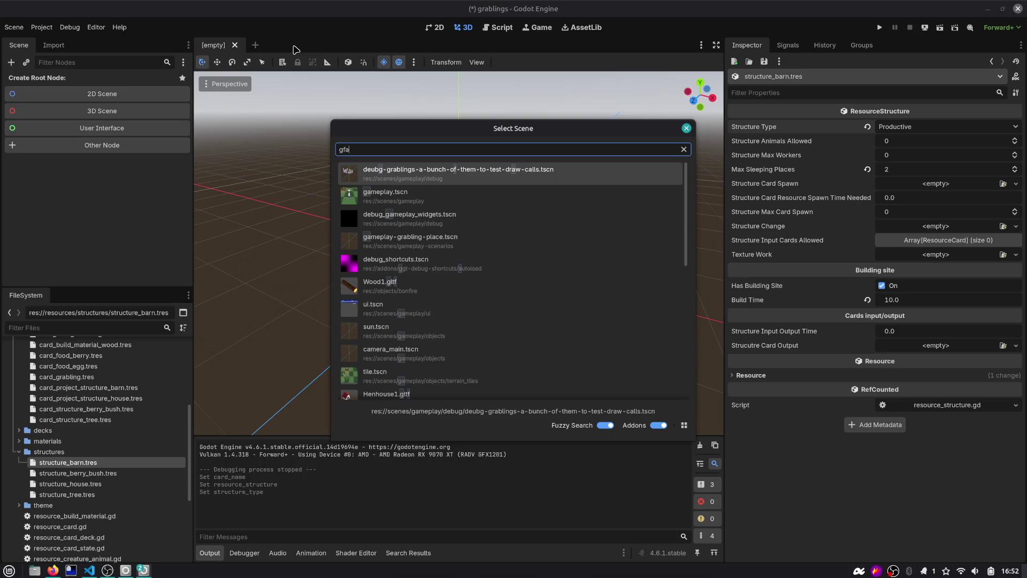
pyautogui.press('Down')
pyautogui.press('Return')
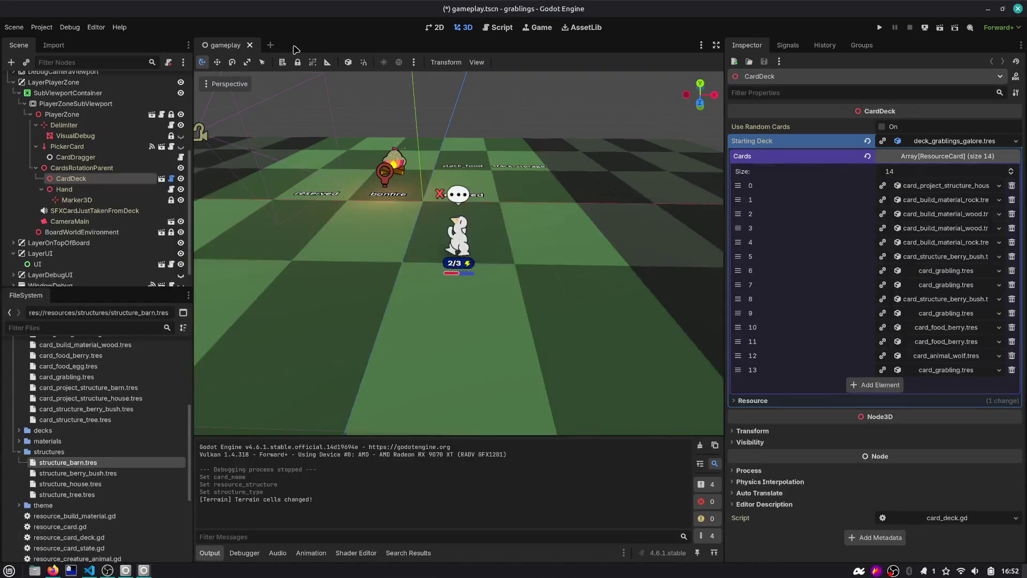
pyautogui.hotkey('ctrl', 'shift', 'o')
pyautogui.press('Escape')
pyautogui.scroll(5, 16, 428)
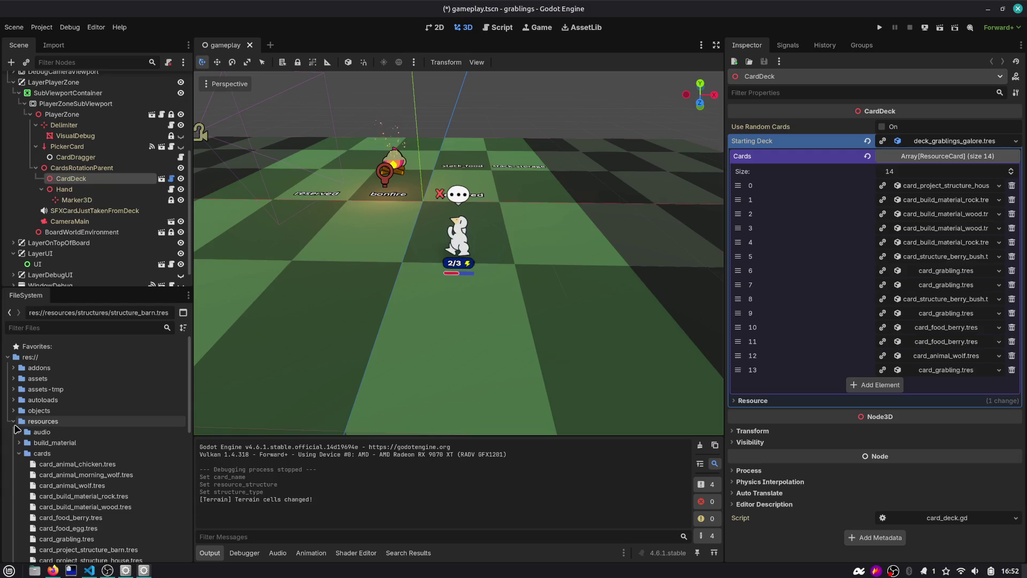
pyautogui.click(14, 422)
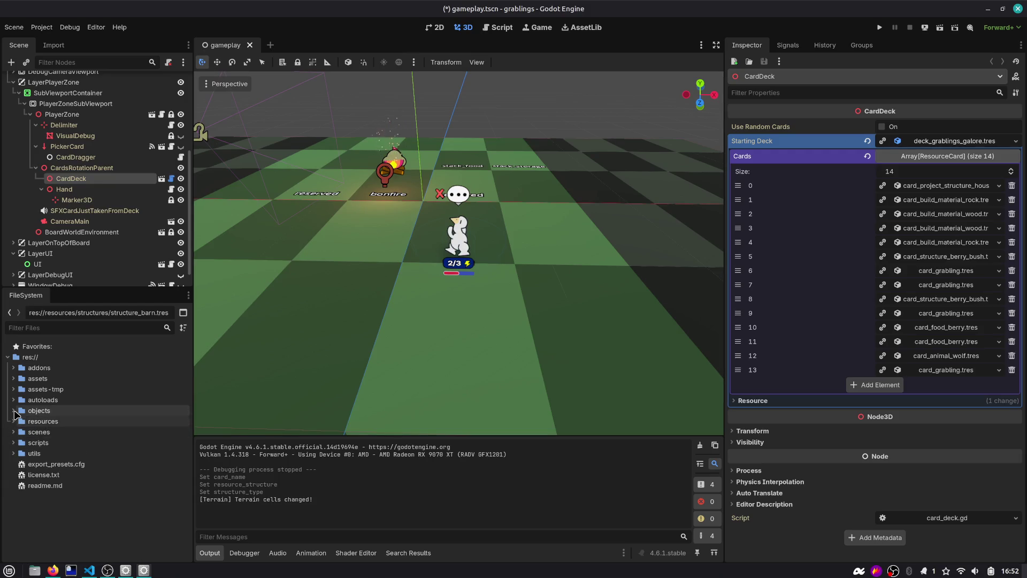
pyautogui.click(15, 412)
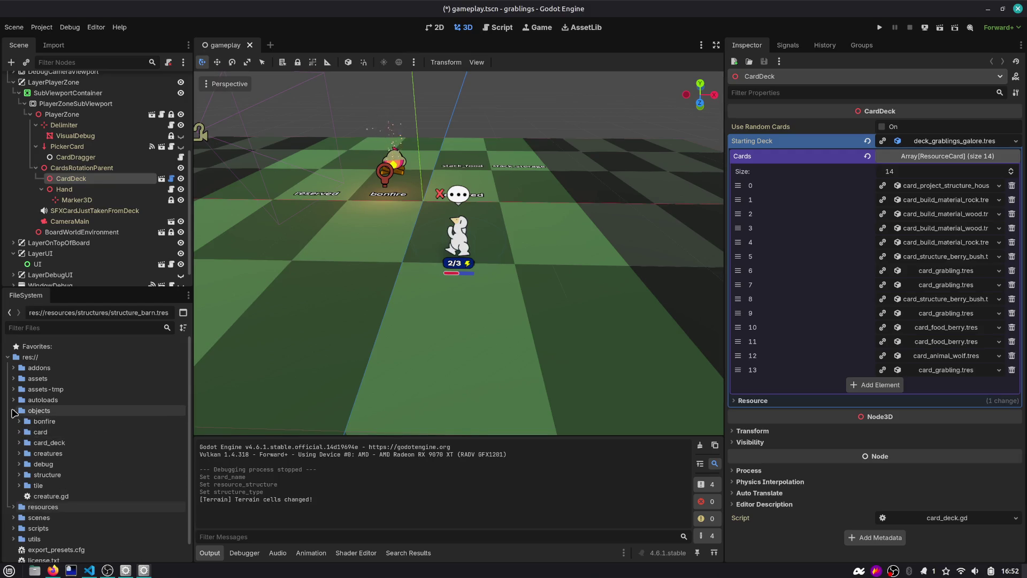
pyautogui.click(14, 411)
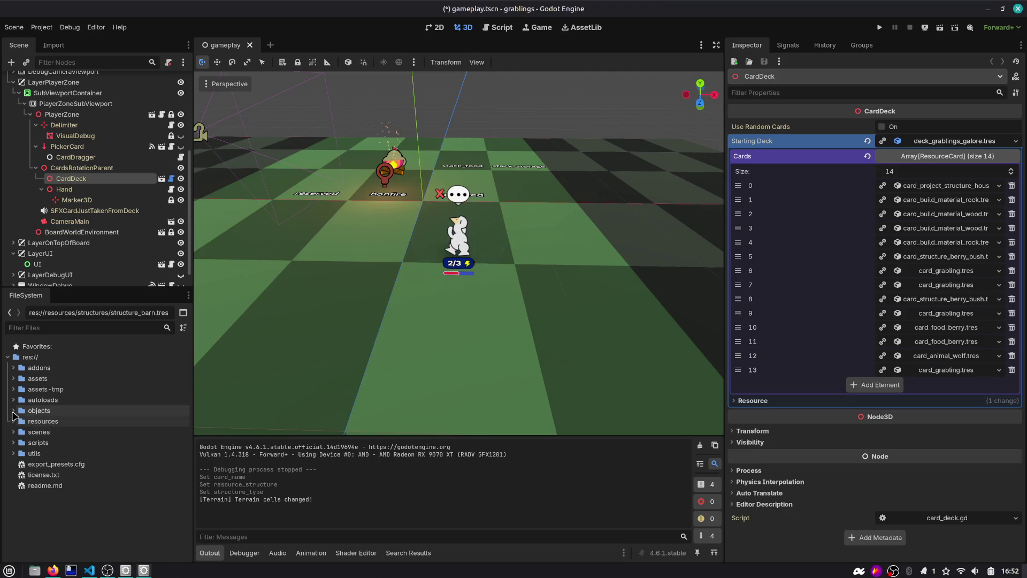
pyautogui.click(13, 411)
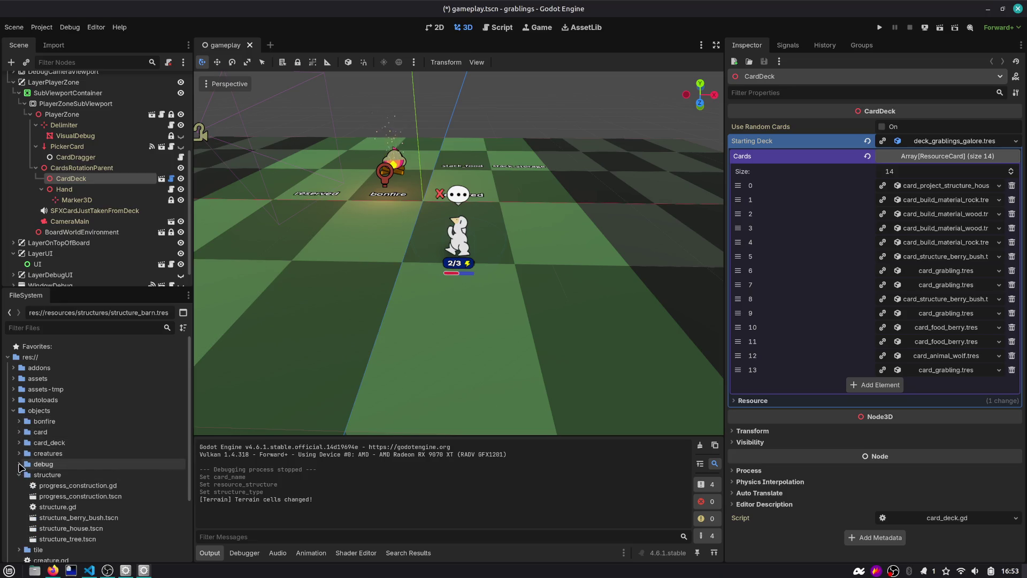
# - Duplicate the house structure scene and name the copy structure_barn.tscn
pyautogui.click(80, 528)
pyautogui.rightClick(80, 529)
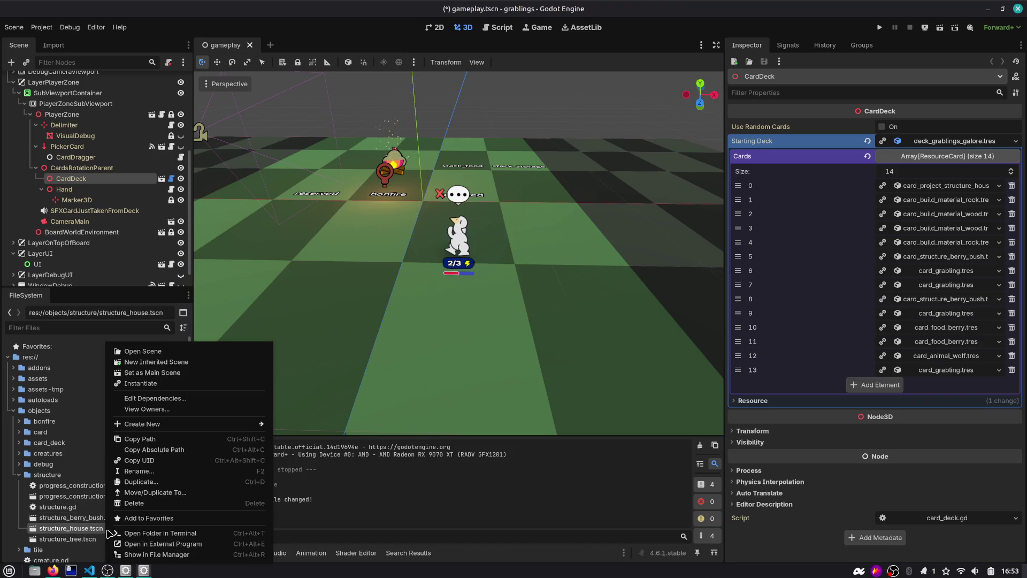
pyautogui.click(150, 485)
pyautogui.press('Right')
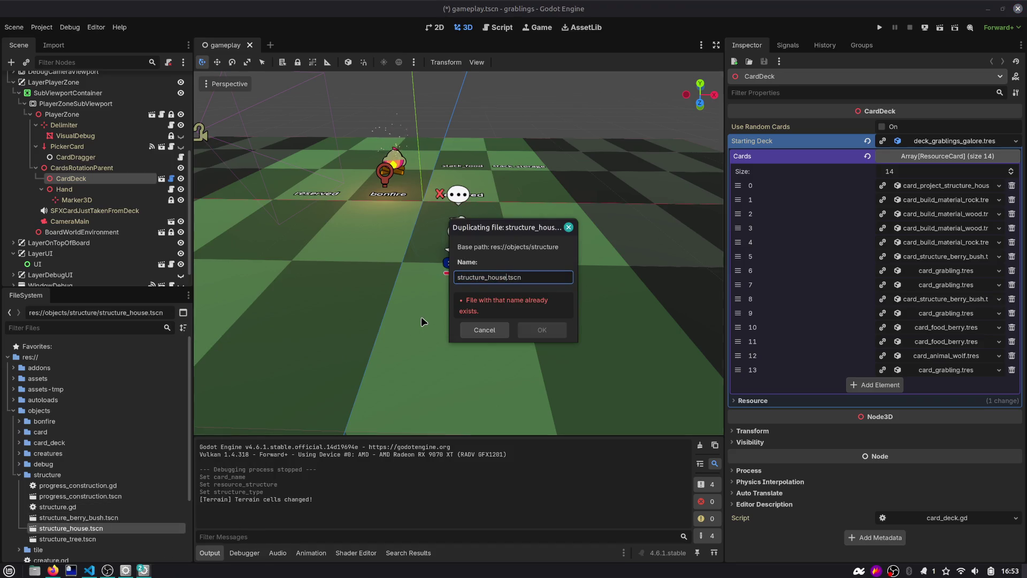
pyautogui.press('BackSpace')
pyautogui.press('BackSpace')
pyautogui.press('BackSpace')
pyautogui.write('bran')
pyautogui.press('Return')
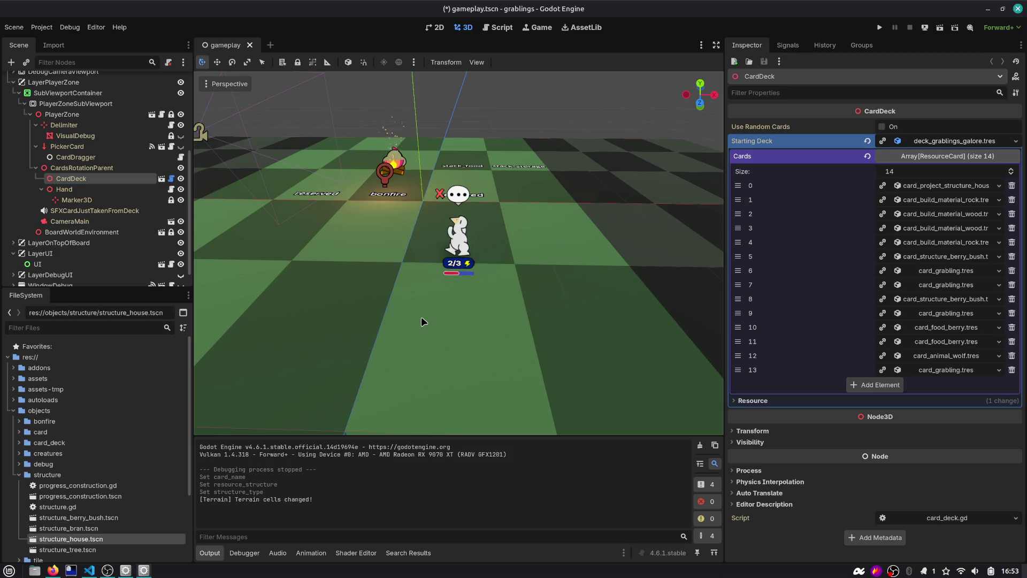
pyautogui.click(85, 528)
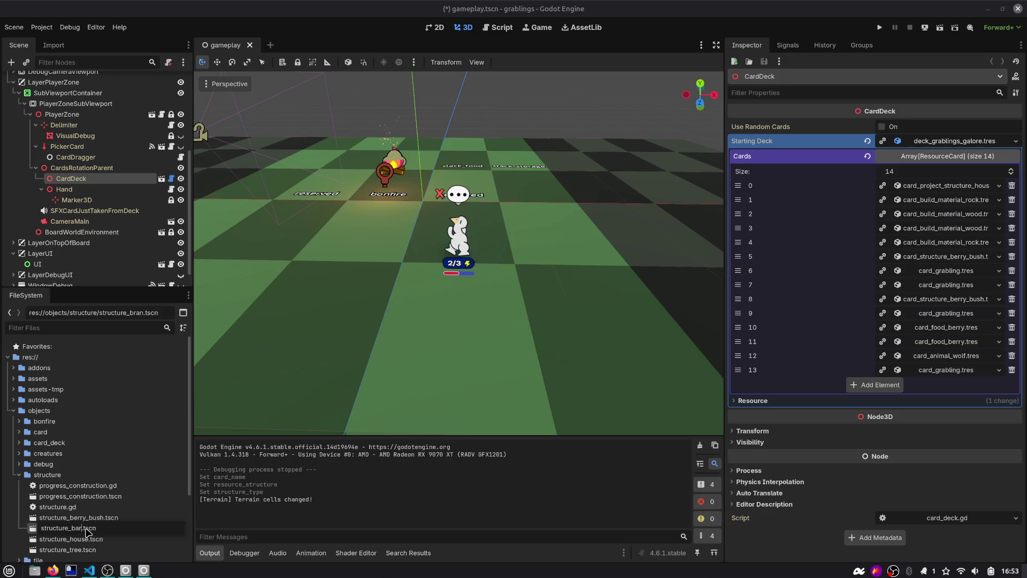
pyautogui.press('Return')
# - Open structure_barn.tscn, collapse the Models node, and save the scene
pyautogui.doubleClick(88, 517)
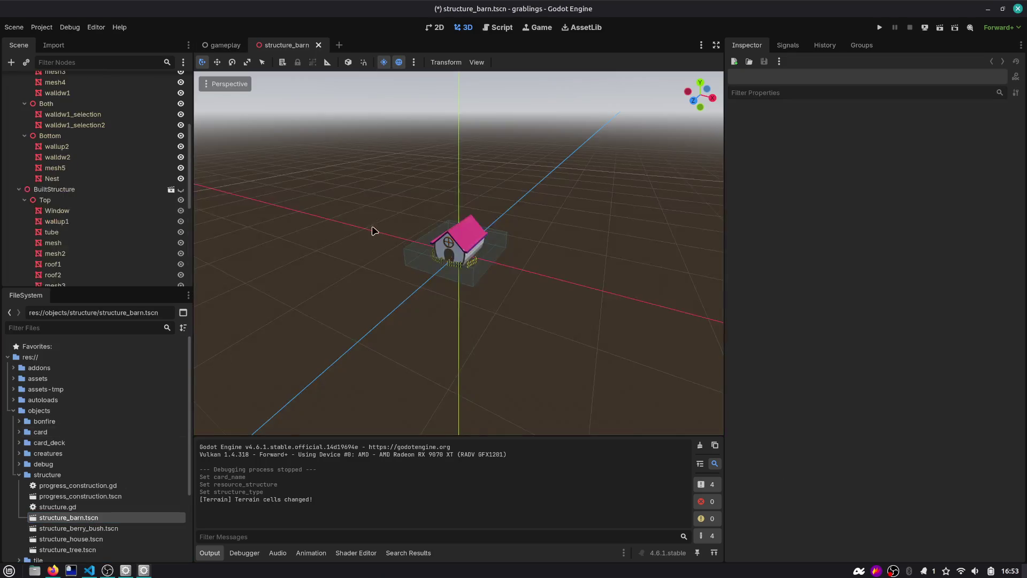
pyautogui.scroll(5, 126, 202)
pyautogui.moveTo(113, 288); pyautogui.dragTo(124, 356)
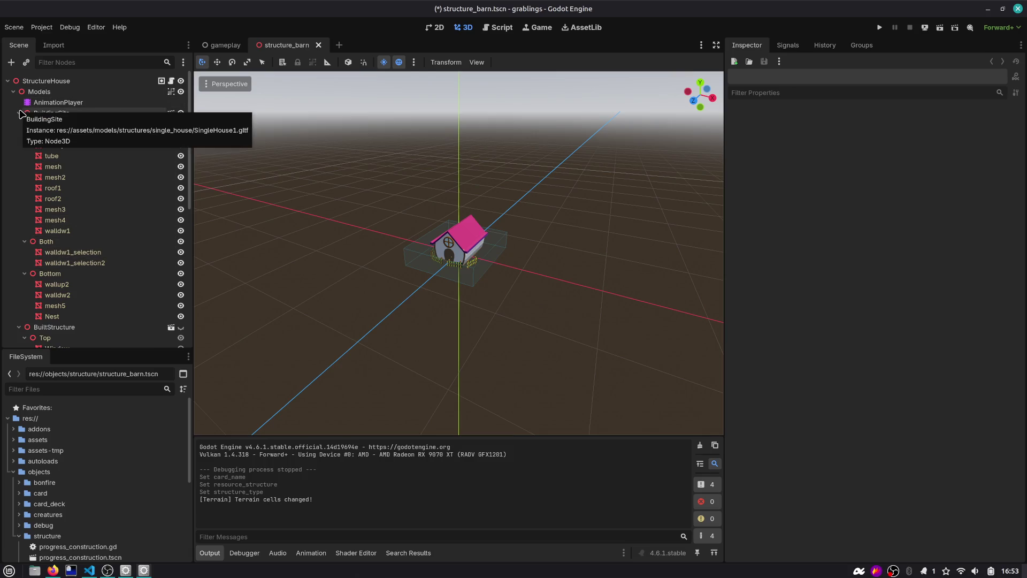
pyautogui.click(13, 91)
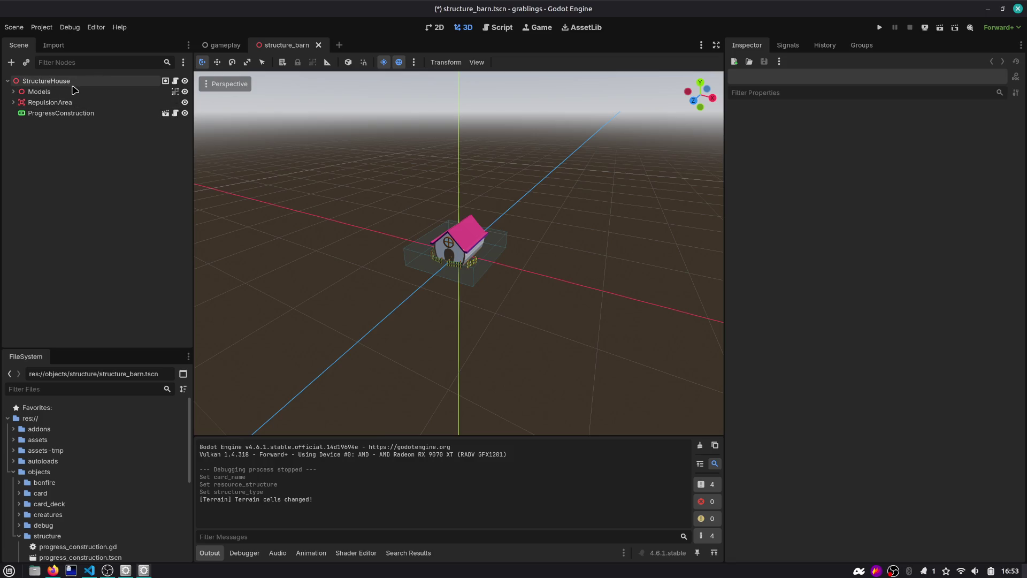
pyautogui.scroll(-5, 94, 482)
pyautogui.hotkey('ctrl', 's')
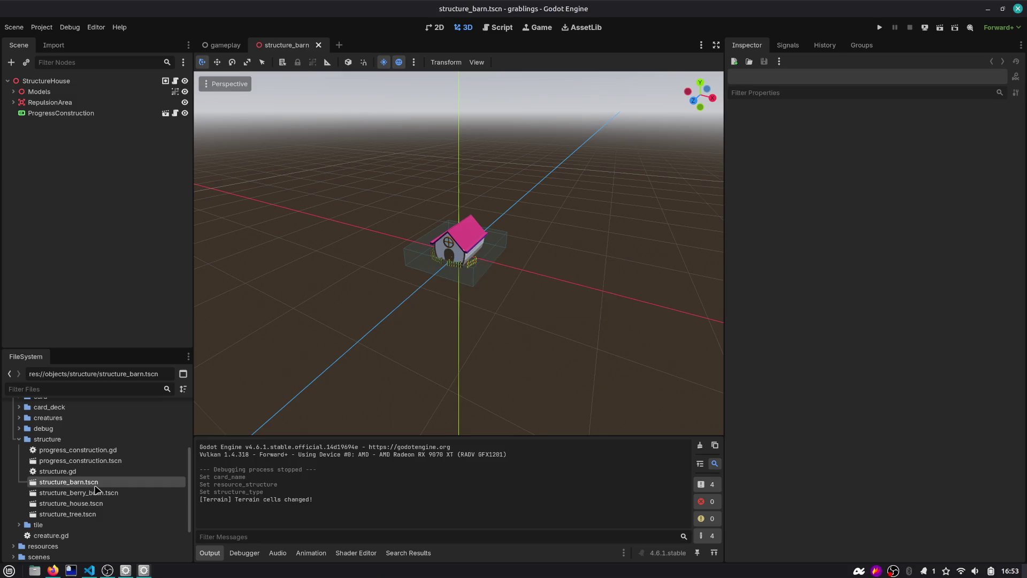
# - Start renaming structure_barn.tscn, replacing 'barn' with the hen house name
pyautogui.rightClick(82, 485)
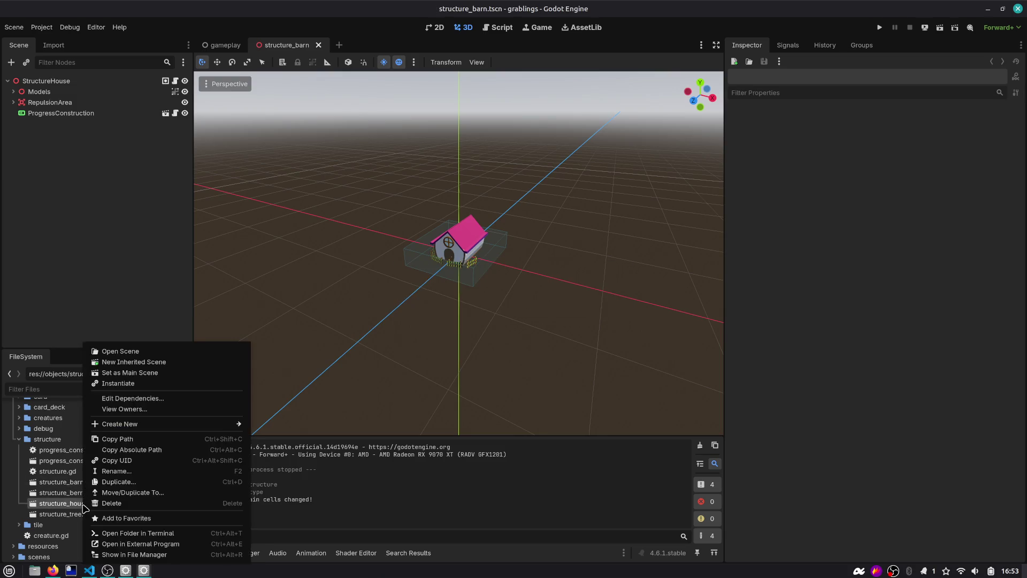
pyautogui.press('Escape')
pyautogui.press('F2')
pyautogui.press('Right')
pyautogui.press('BackSpace')
pyautogui.press('BackSpace')
pyautogui.press('BackSpace')
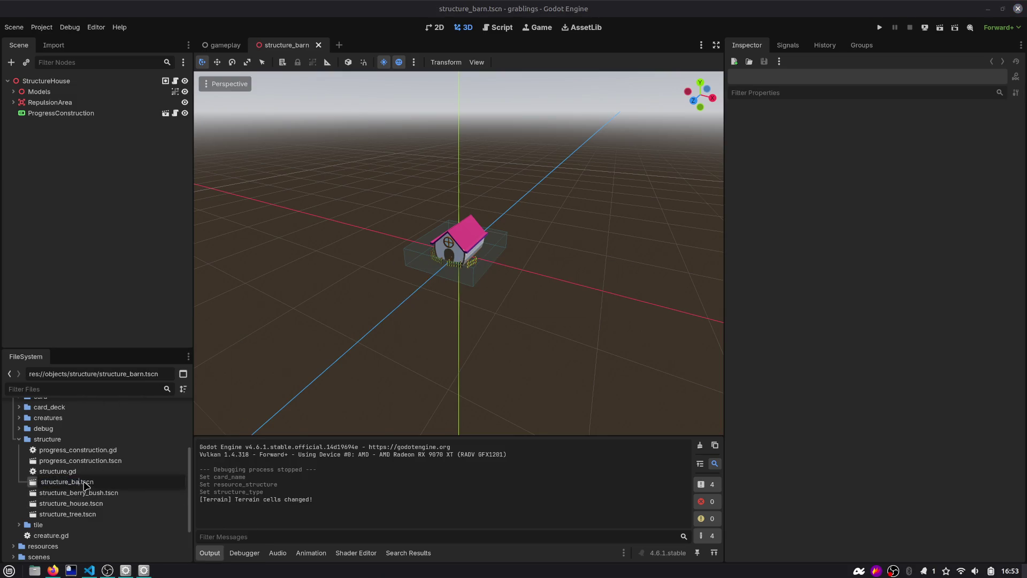
pyautogui.write('henhouse')
# - Confirm the scene file name as structure_henhouse.tscn
pyautogui.press('Return')
pyautogui.rightClick(96, 493)
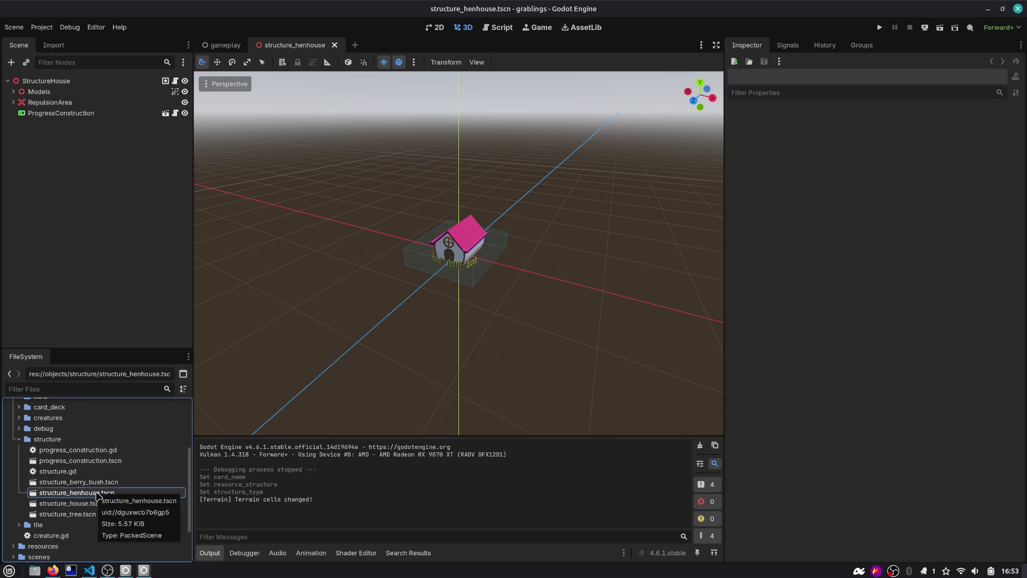
pyautogui.click(112, 508)
pyautogui.press('Escape')
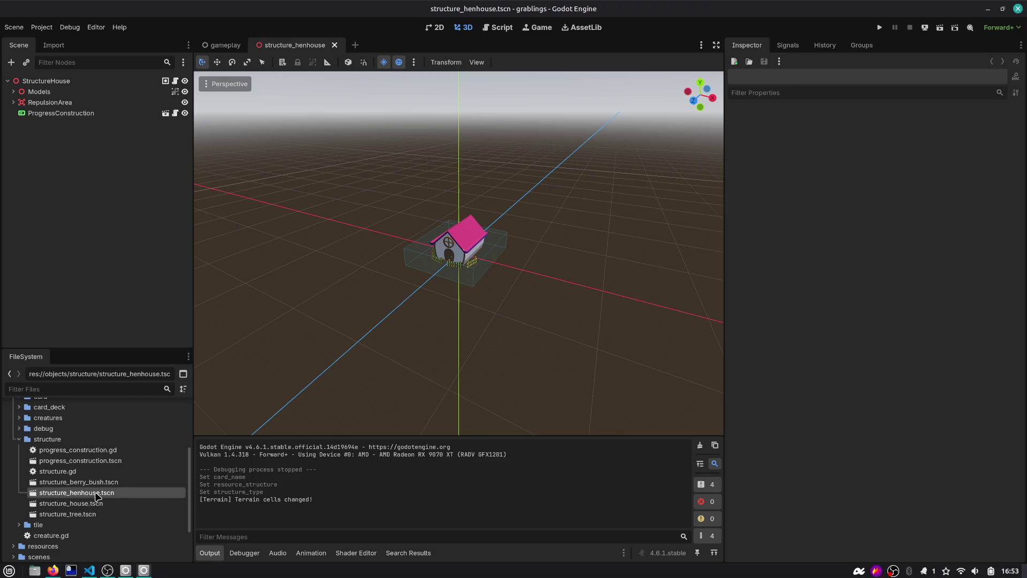
# - Rename the root node from StructureHouse to StructureHenHouse
pyautogui.click(112, 81)
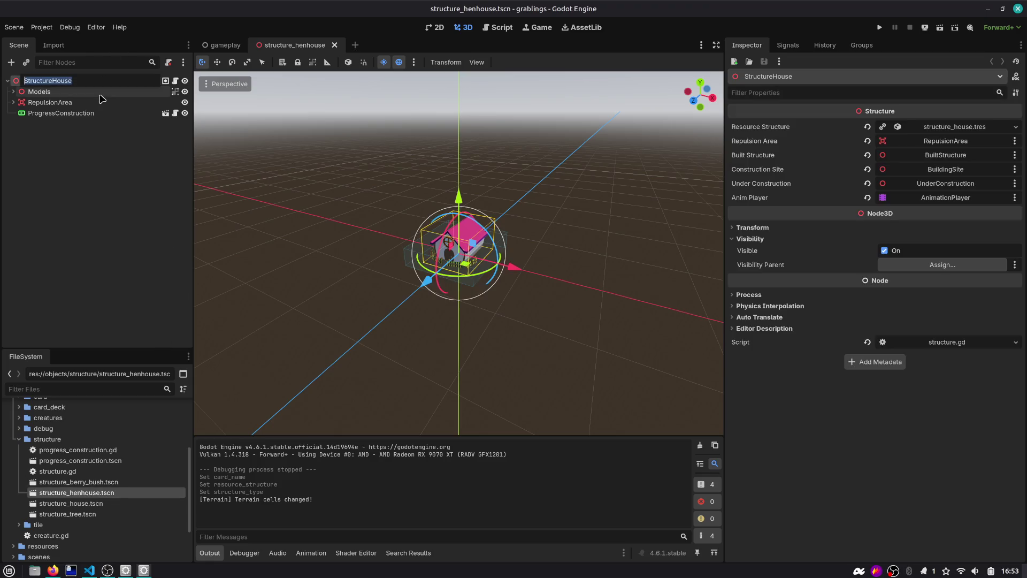
pyautogui.press('F2')
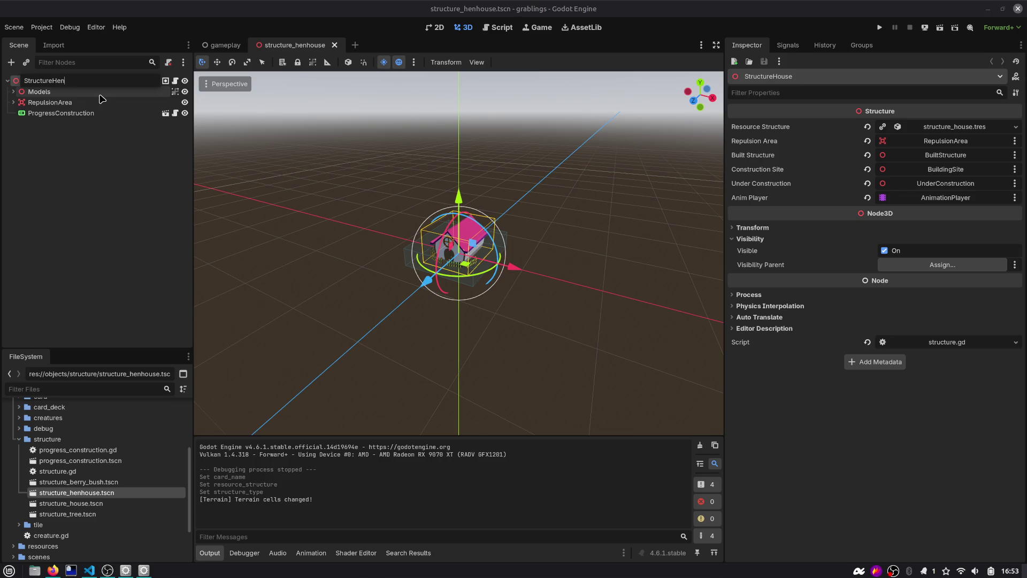
pyautogui.write('se')
pyautogui.press('Return')
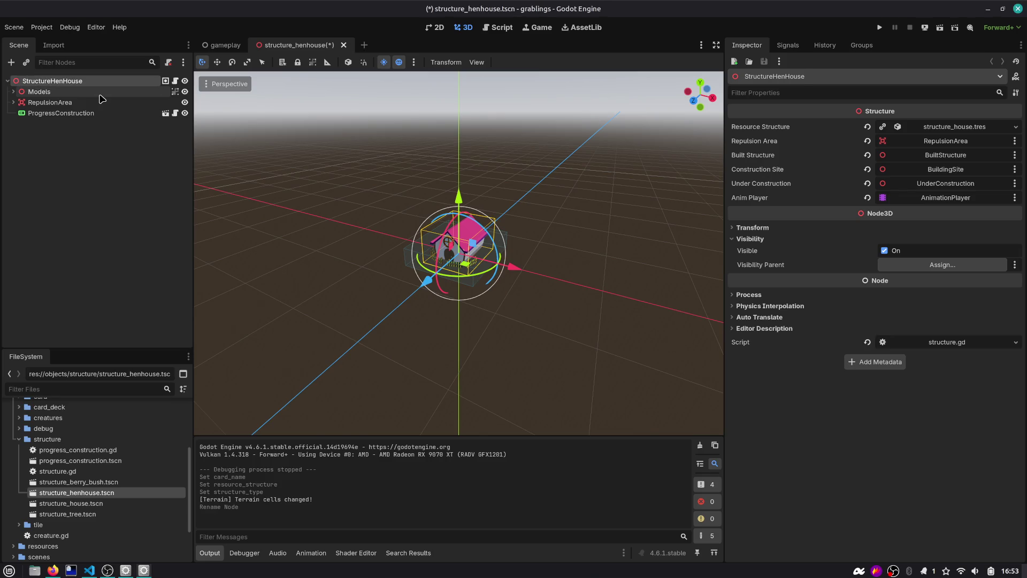
# - Expand Models and BuildingSite to inspect their child nodes
pyautogui.click(88, 102)
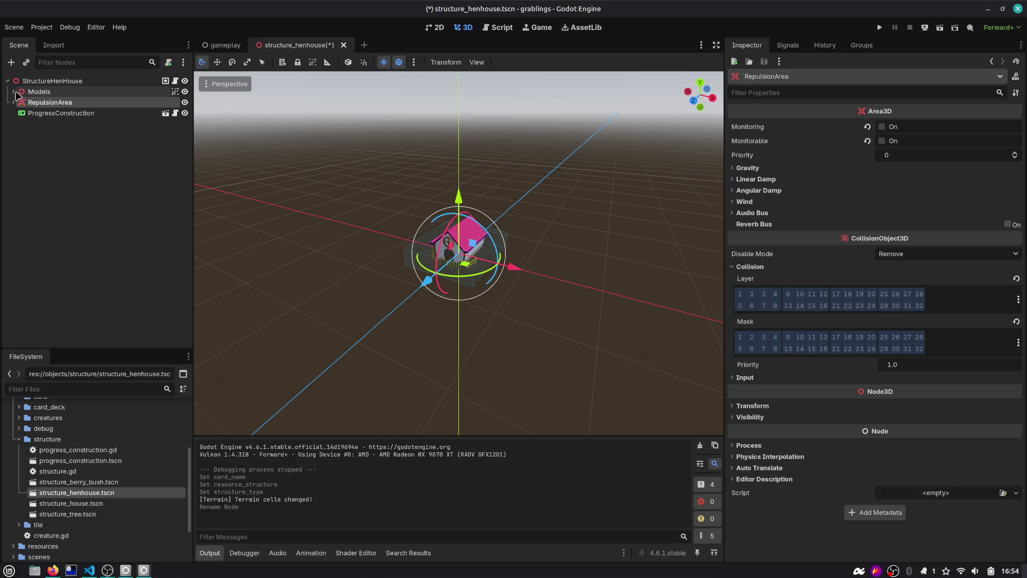
pyautogui.click(13, 92)
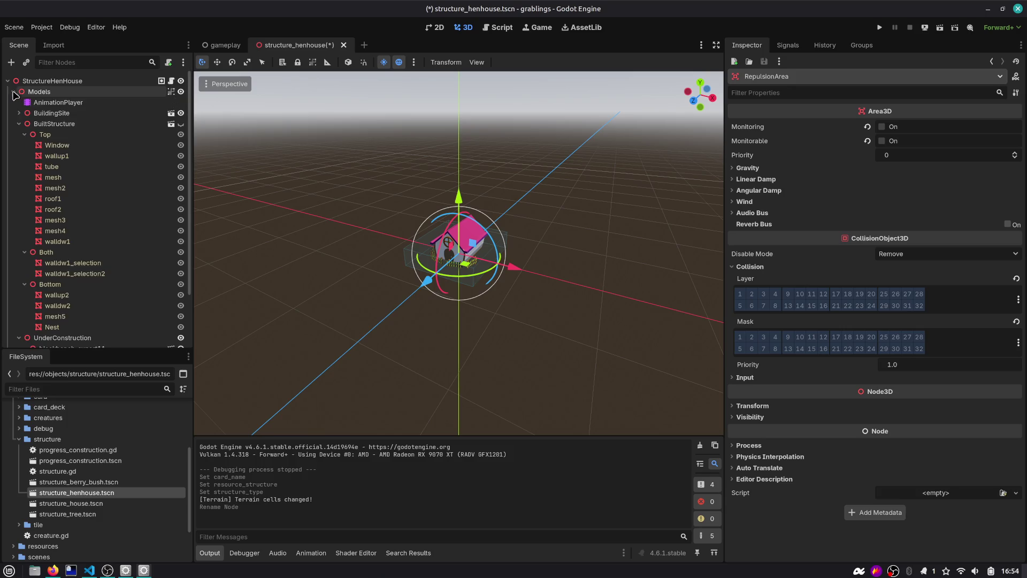
pyautogui.click(18, 125)
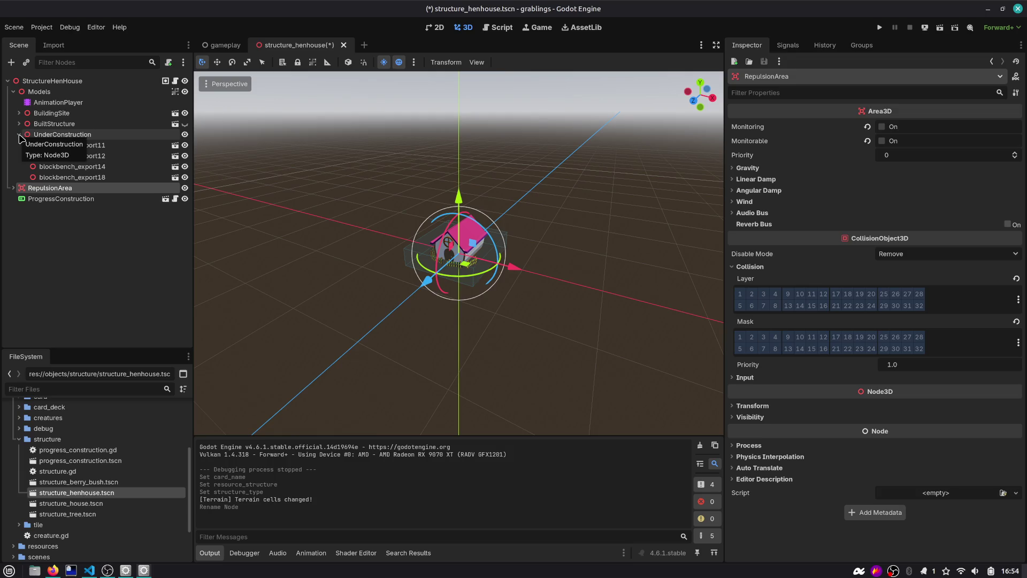
pyautogui.click(18, 135)
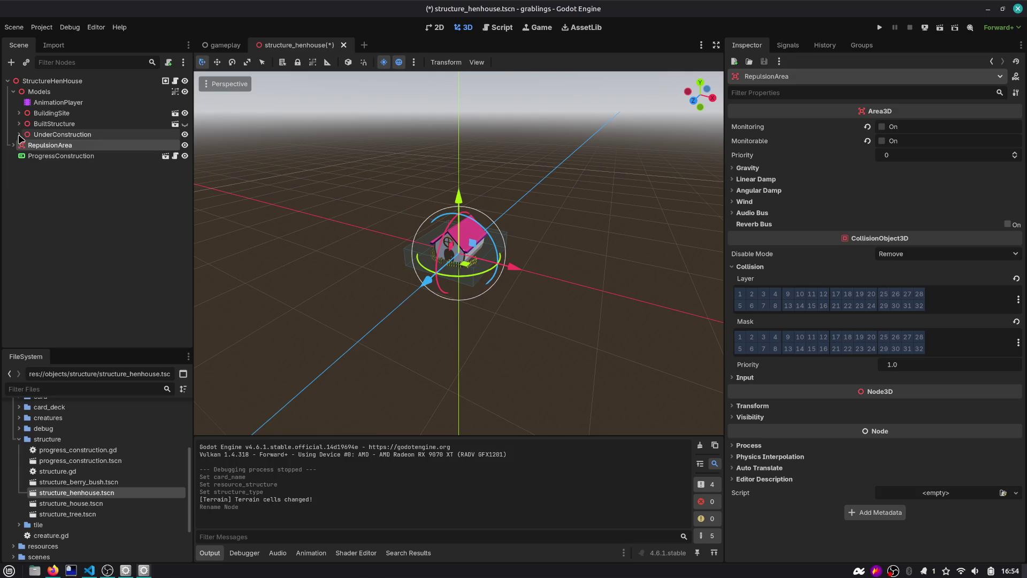
pyautogui.click(19, 113)
pyautogui.click(24, 124)
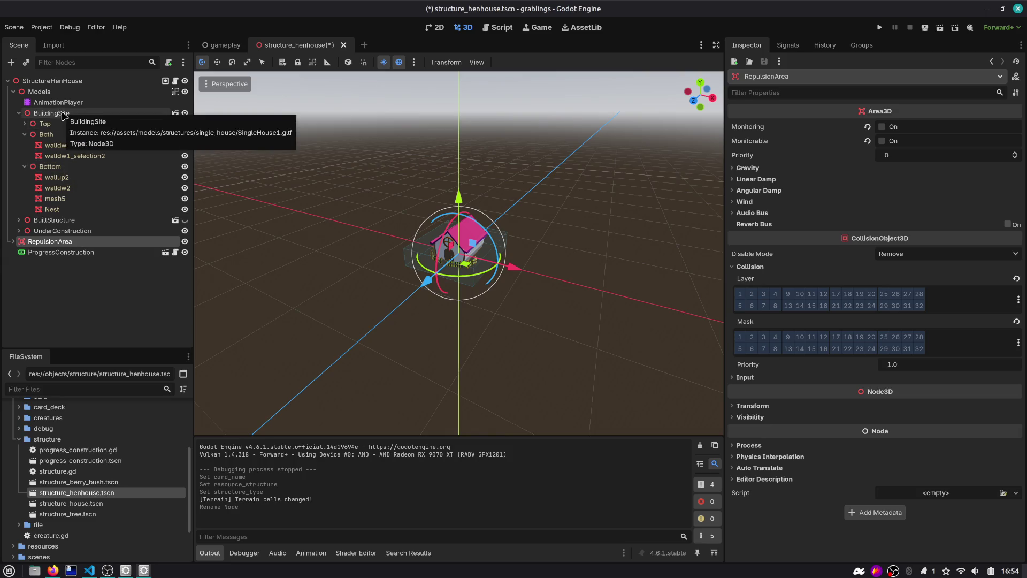
# - Hide the BuildingSite model while keeping BuiltStructure visible, then select BuildingSite
pyautogui.click(16, 113)
pyautogui.click(18, 124)
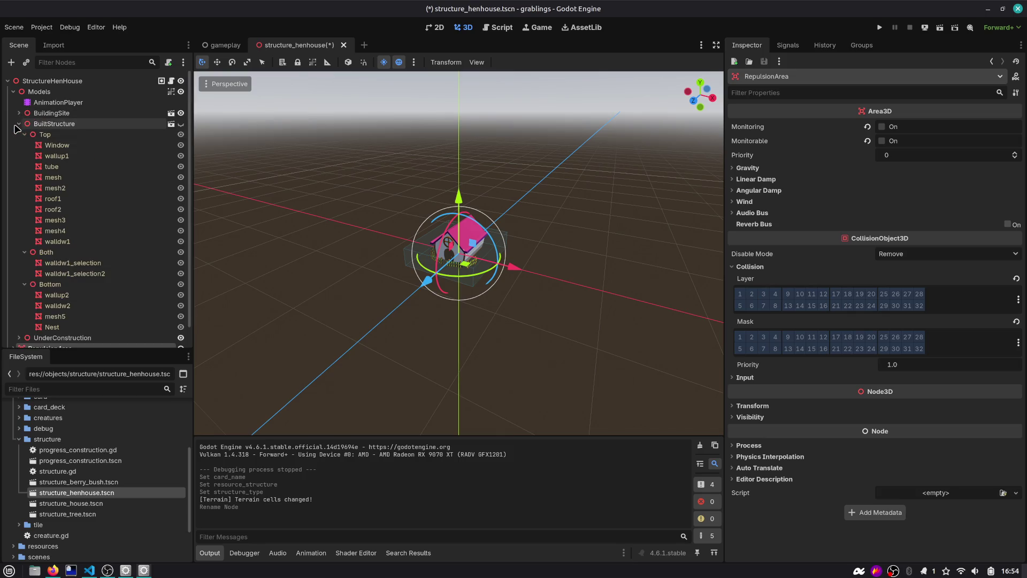
pyautogui.click(181, 113)
pyautogui.click(181, 113)
pyautogui.click(180, 113)
pyautogui.click(181, 113)
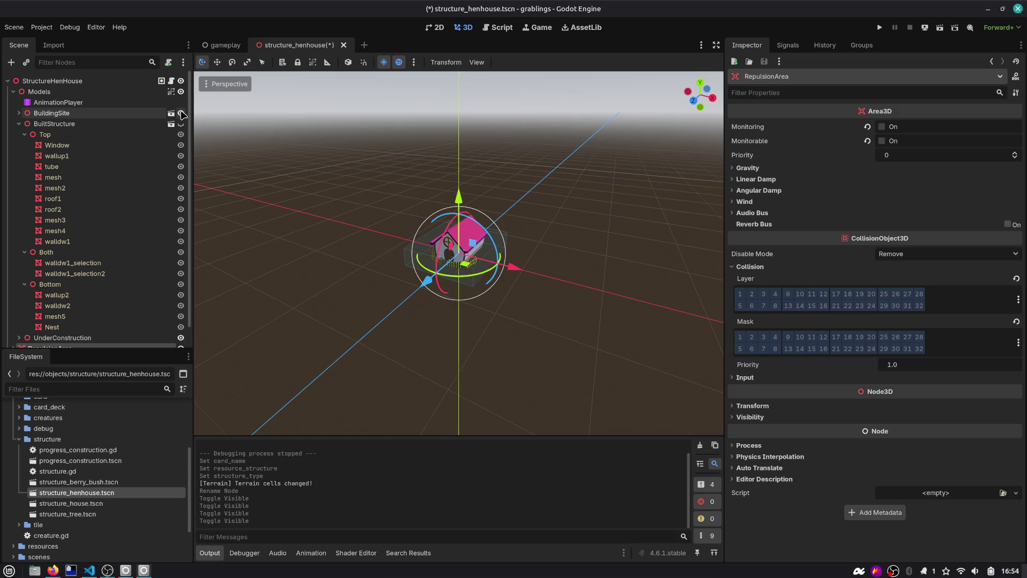
pyautogui.click(181, 113)
pyautogui.click(180, 124)
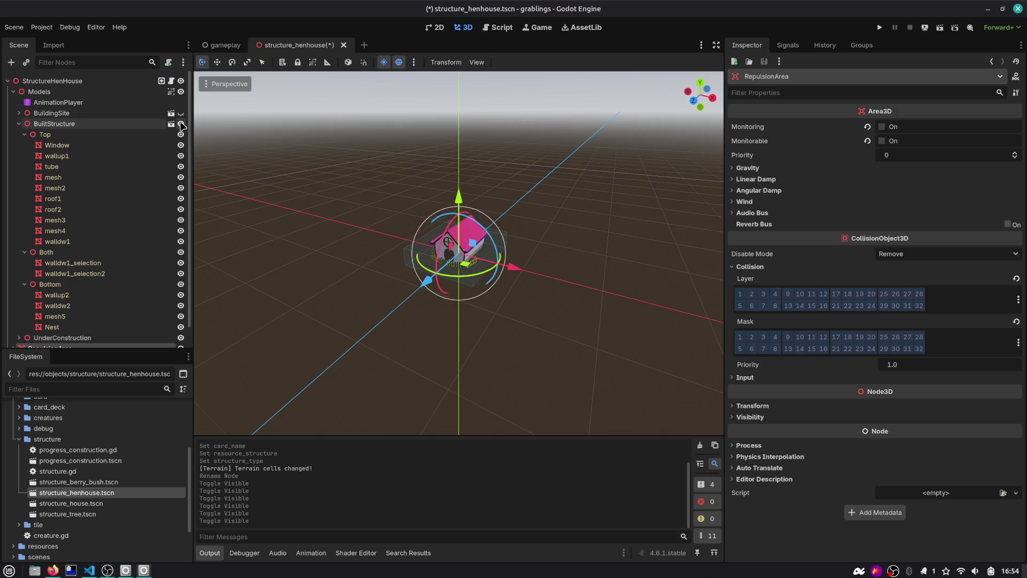
pyautogui.click(19, 124)
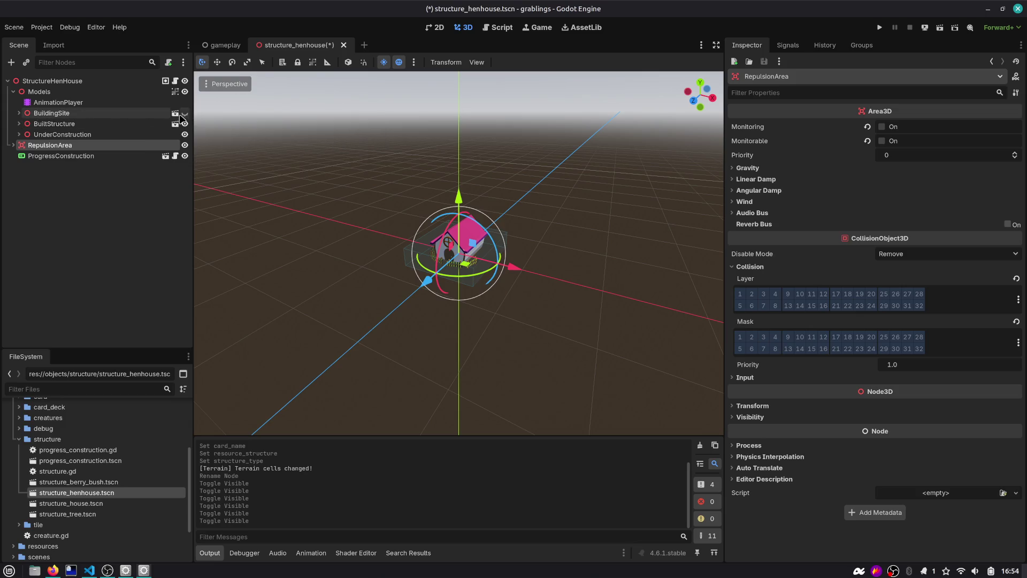
pyautogui.click(152, 84)
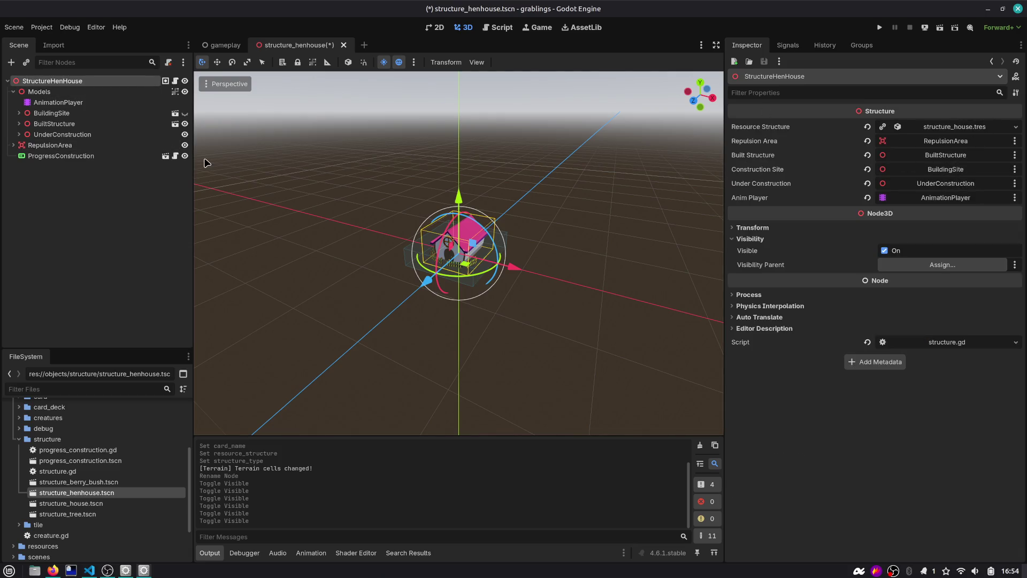
pyautogui.click(59, 117)
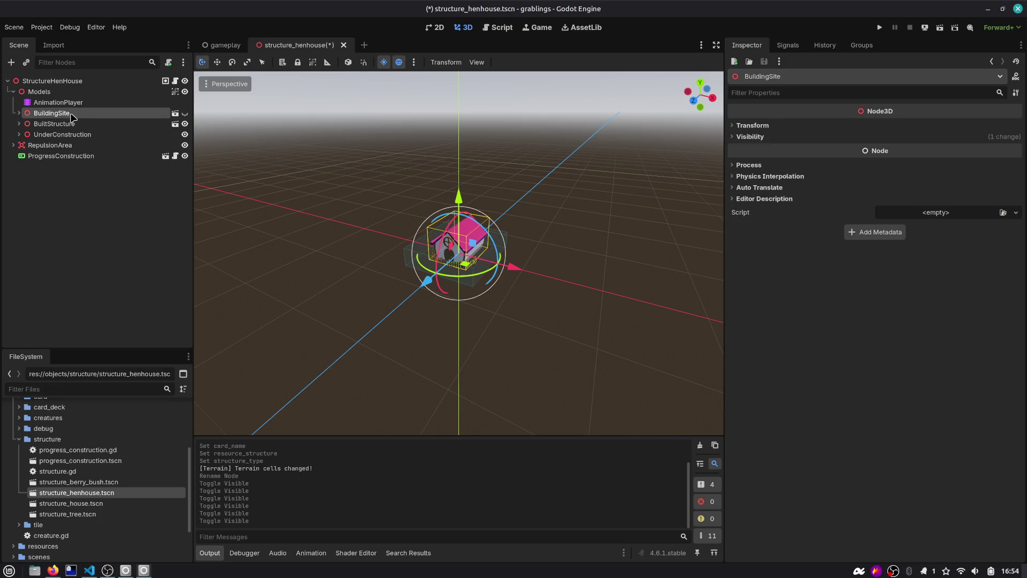
# - Instance Henhouse1.gltf under the StructureHenHouse root and view its import settings
pyautogui.click(33, 81)
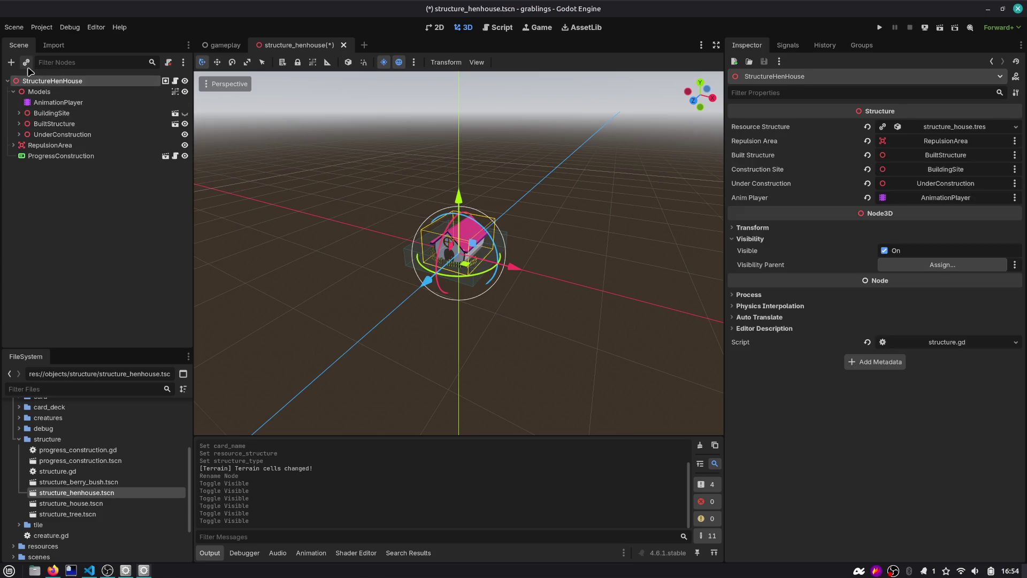
pyautogui.write('hen')
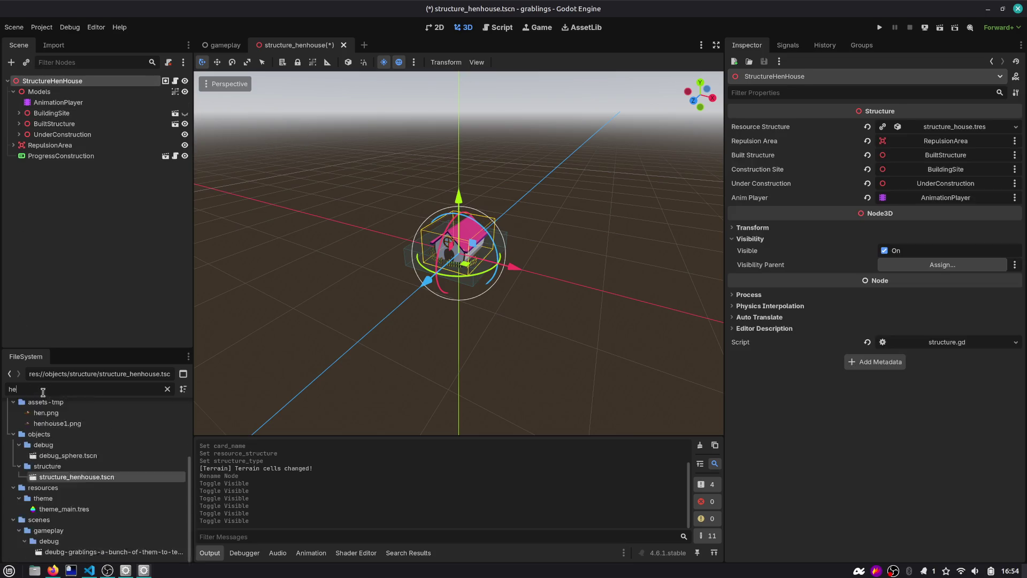
pyautogui.moveTo(88, 473); pyautogui.dragTo(84, 84)
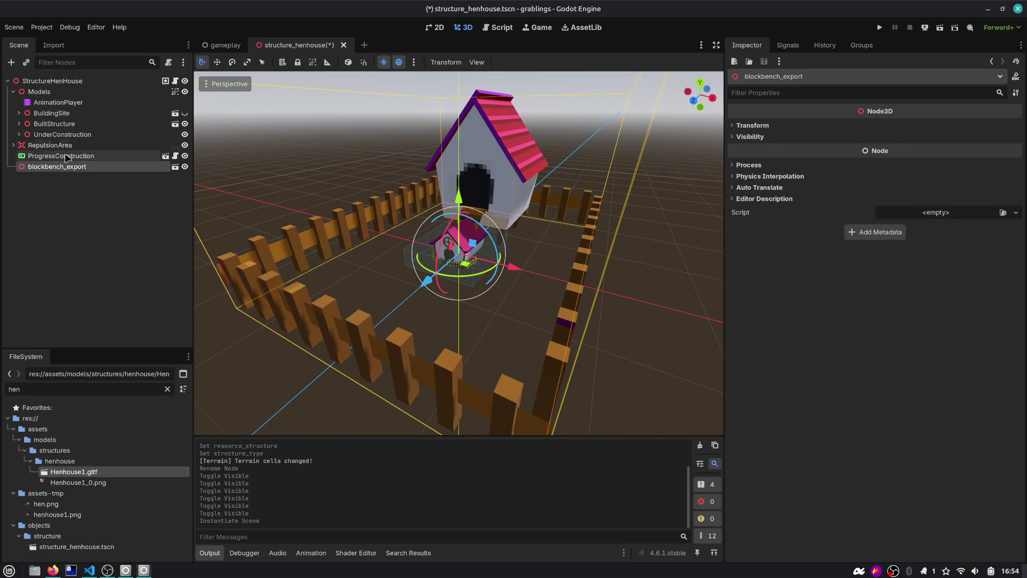
pyautogui.scroll(-5, 270, 267)
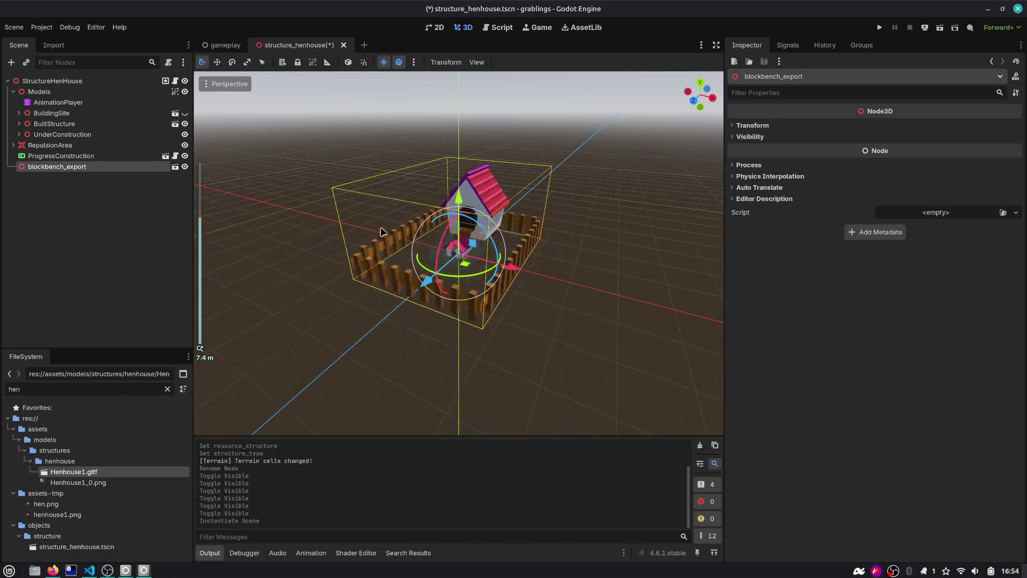
pyautogui.click(54, 45)
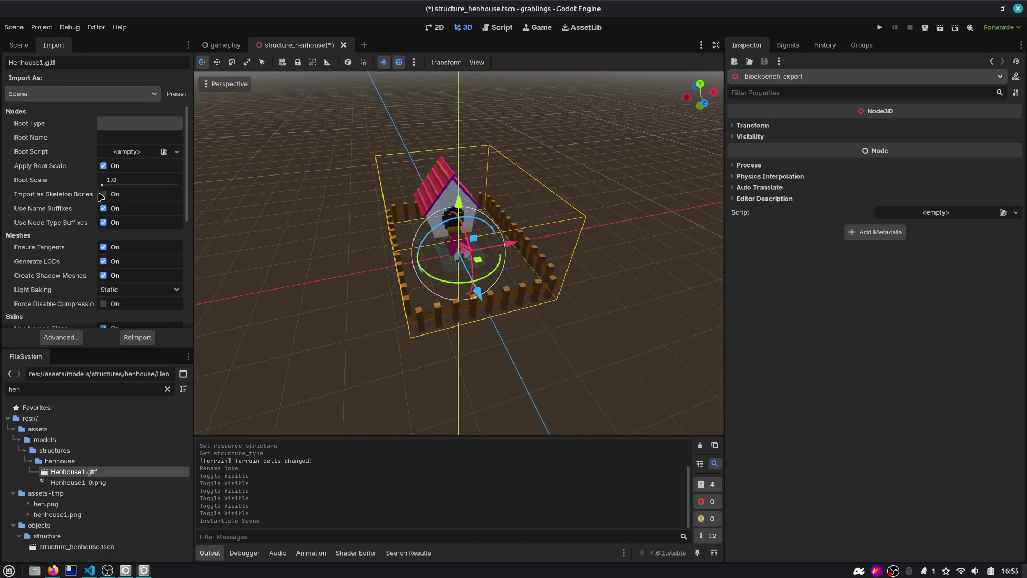
pyautogui.click(363, 63)
# - Open structure_house.tscn for reference and select BuildingSite under Models
pyautogui.write('hou')
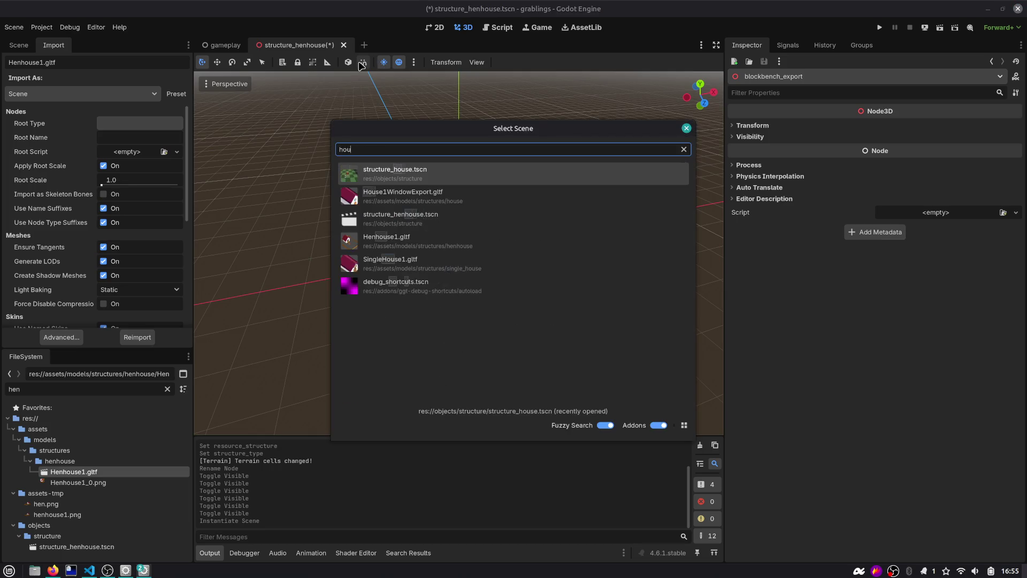
pyautogui.press('Return')
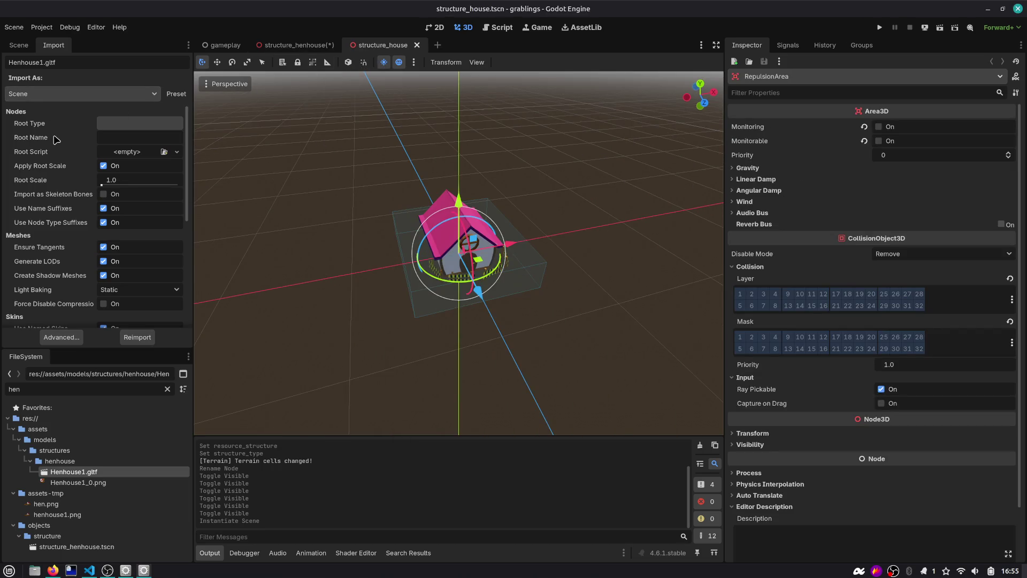
pyautogui.click(24, 45)
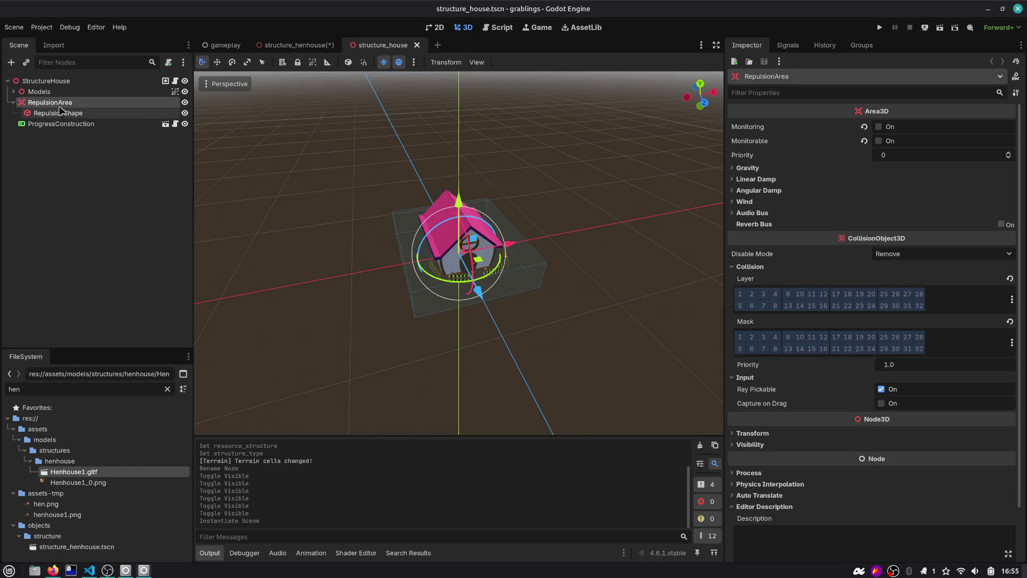
pyautogui.click(14, 92)
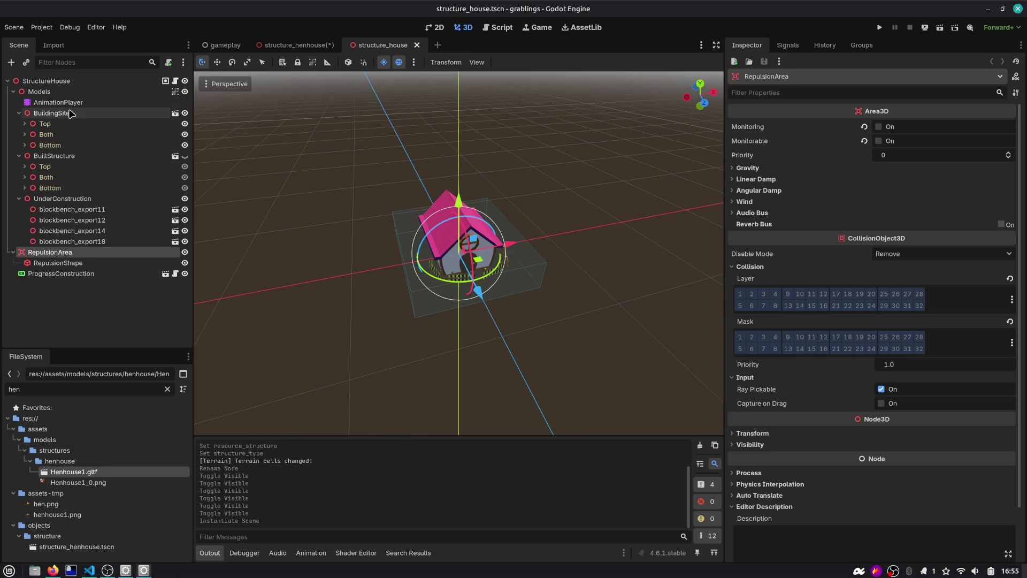
pyautogui.click(114, 114)
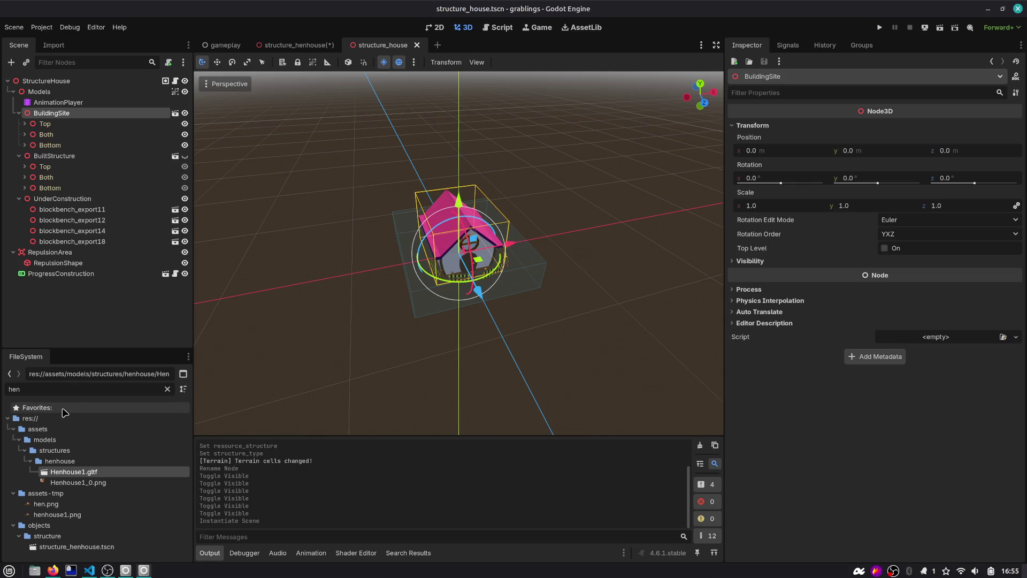
# - Copy the 0.187 Root Scale from SingleHouse1.gltf's advanced import settings
pyautogui.doubleClick(74, 383)
pyautogui.write('hous')
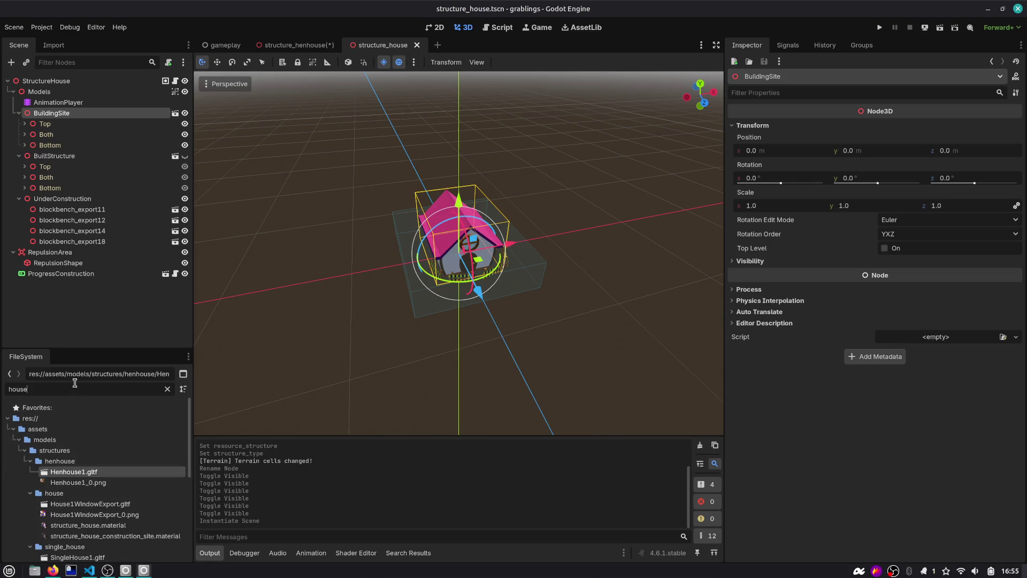
pyautogui.scroll(-2, 88, 522)
pyautogui.click(90, 519)
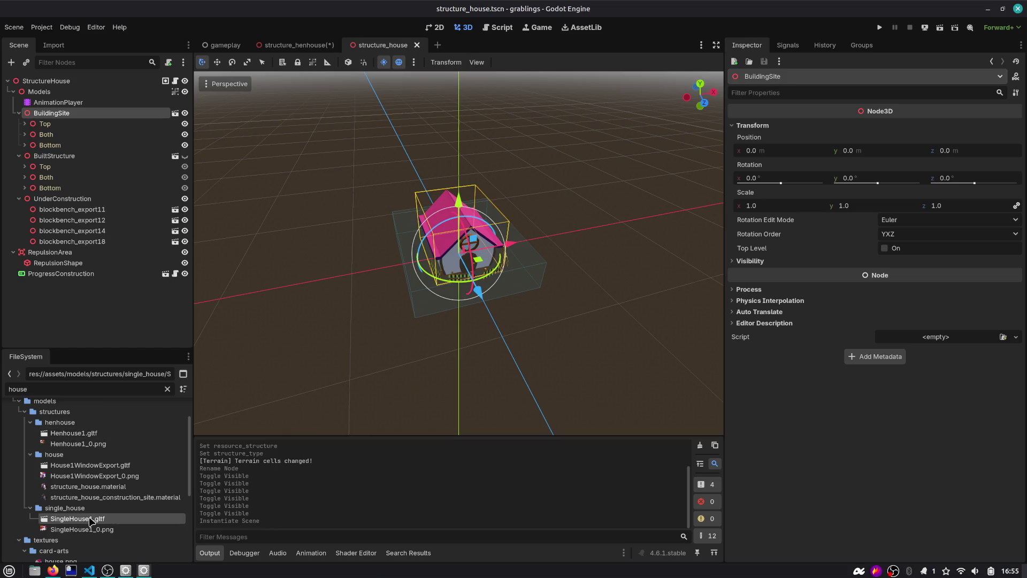
pyautogui.doubleClick(90, 519)
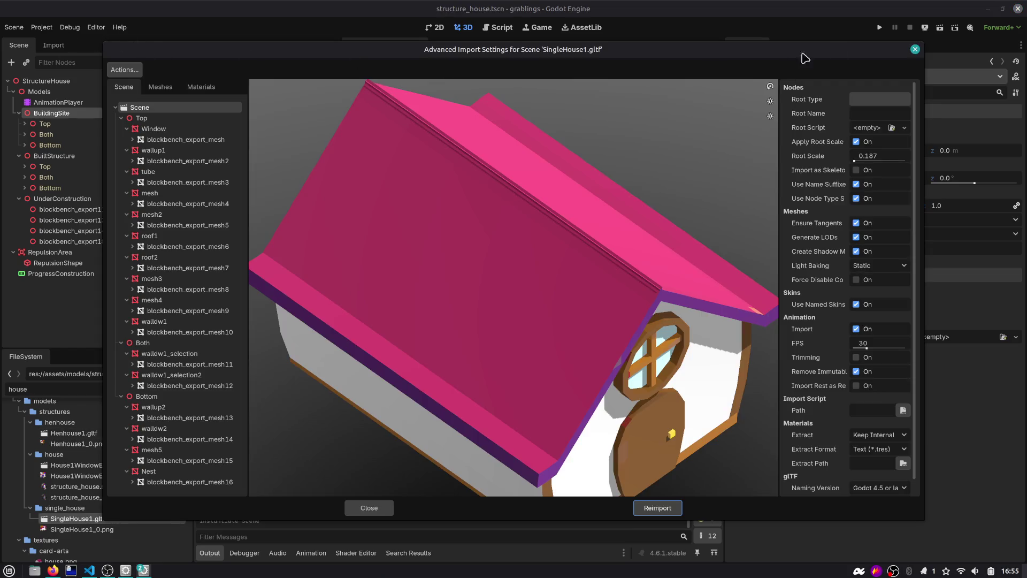
pyautogui.click(880, 152)
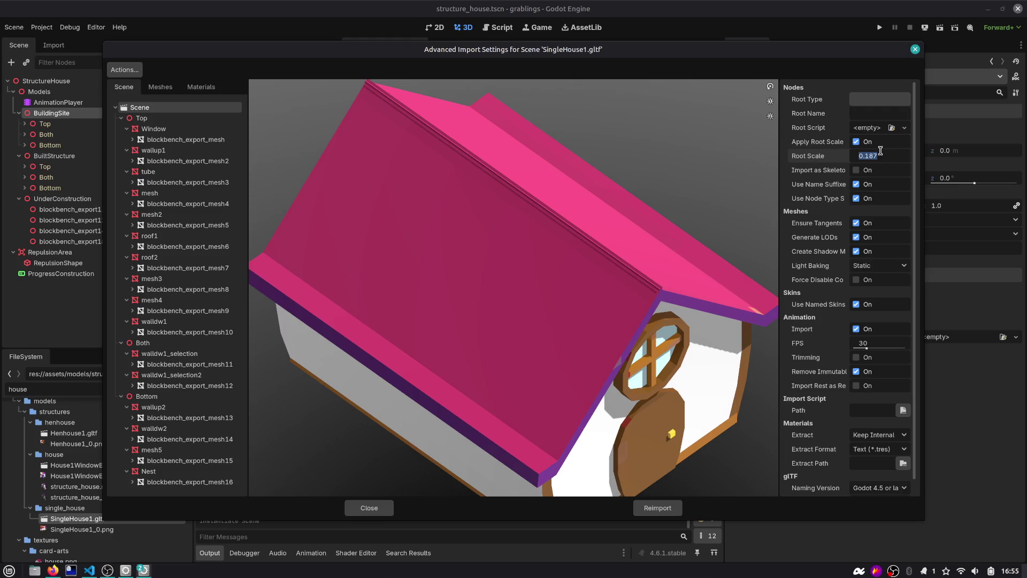
pyautogui.press('Escape')
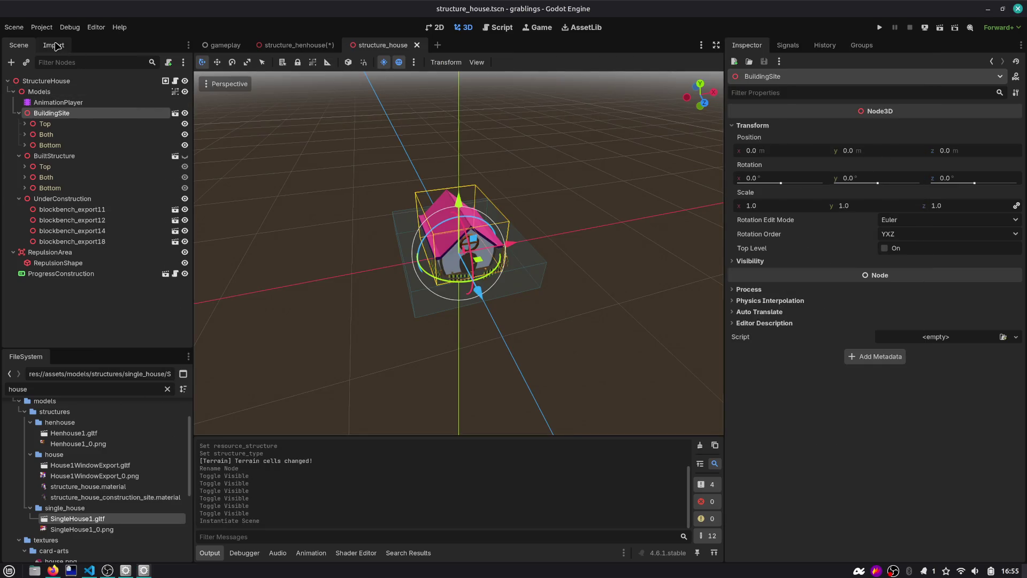
# - Reimport Henhouse1.gltf at root scale 0.187 and hide BuiltStructure in the henhouse scene
pyautogui.click(295, 45)
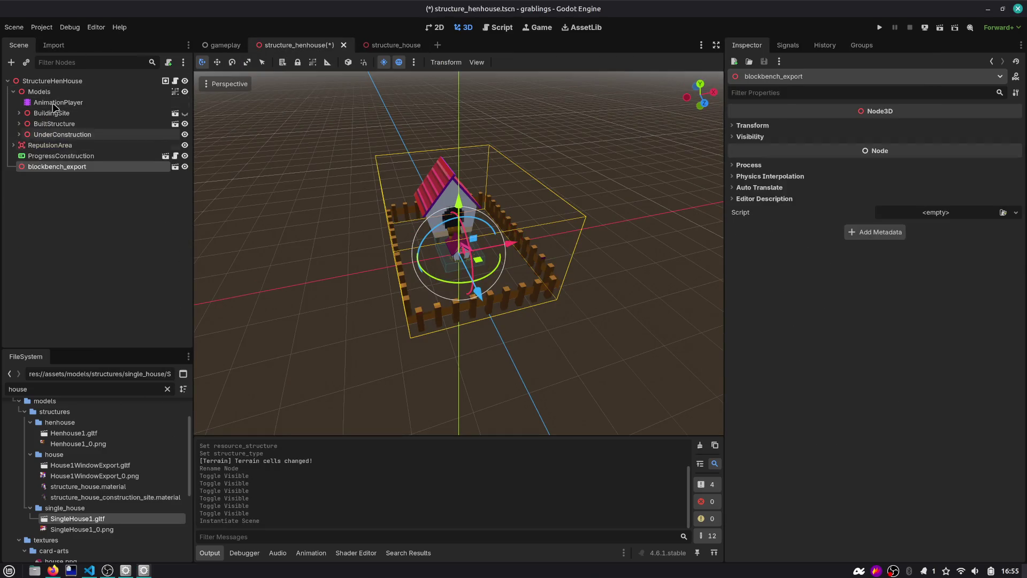
pyautogui.click(54, 45)
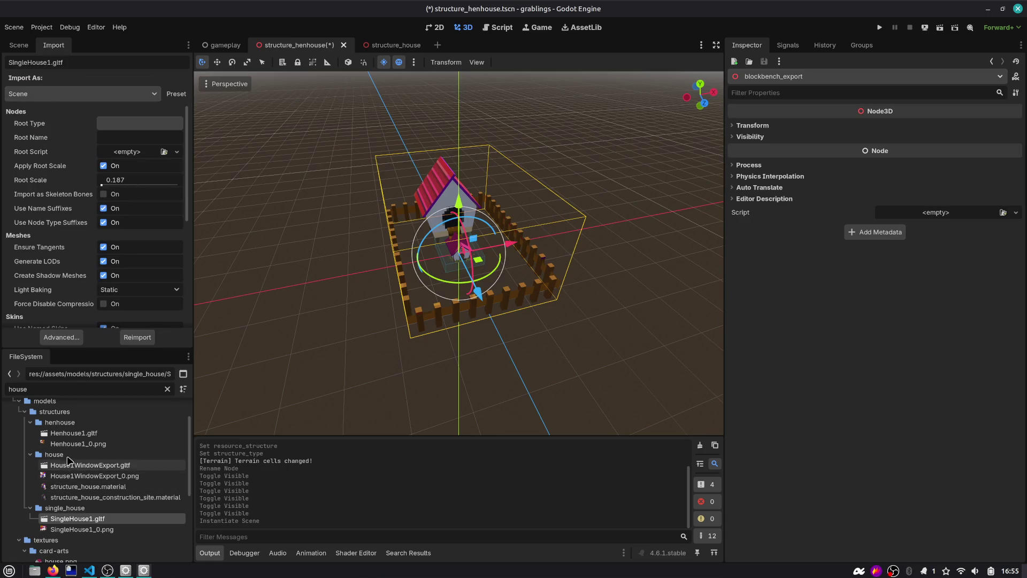
pyautogui.doubleClick(74, 433)
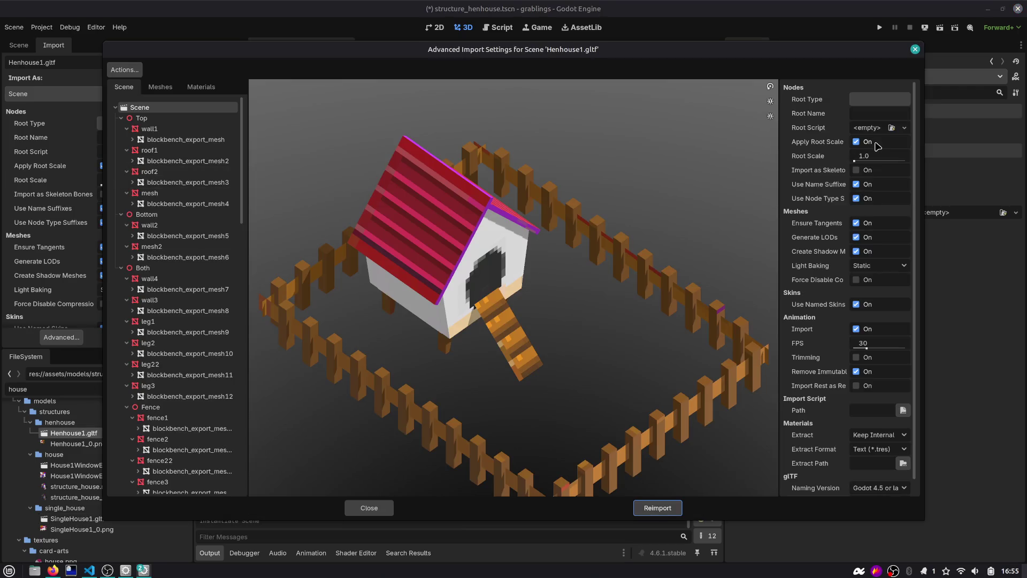
pyautogui.click(882, 156)
pyautogui.write('0.187')
pyautogui.press('Return')
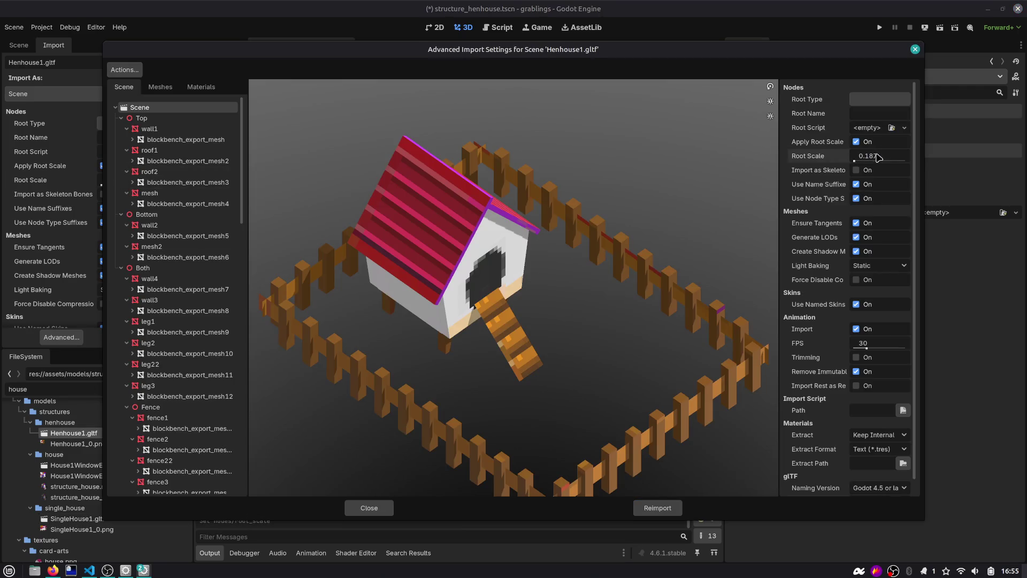
pyautogui.click(640, 509)
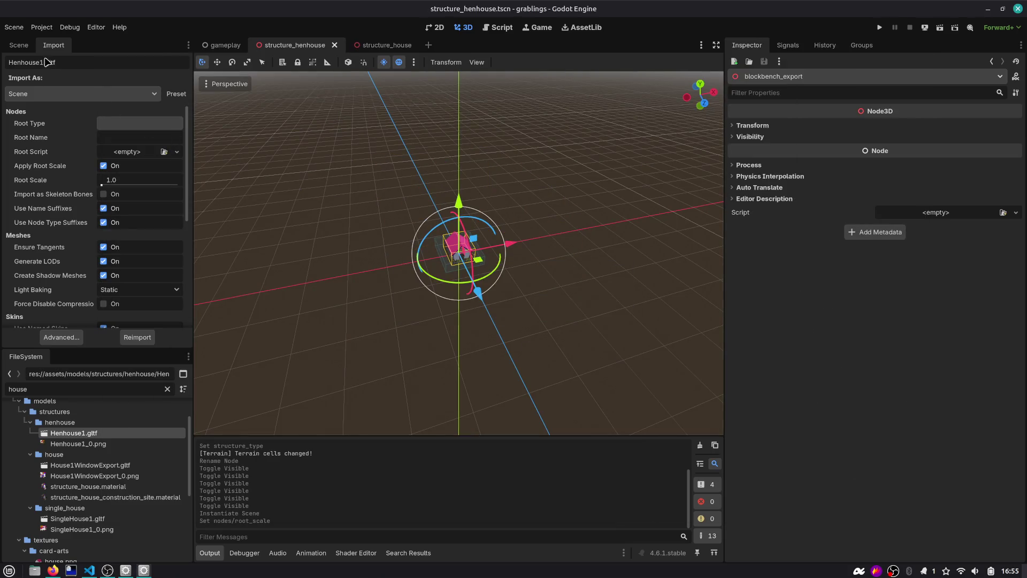
pyautogui.scroll(15, 428, 203)
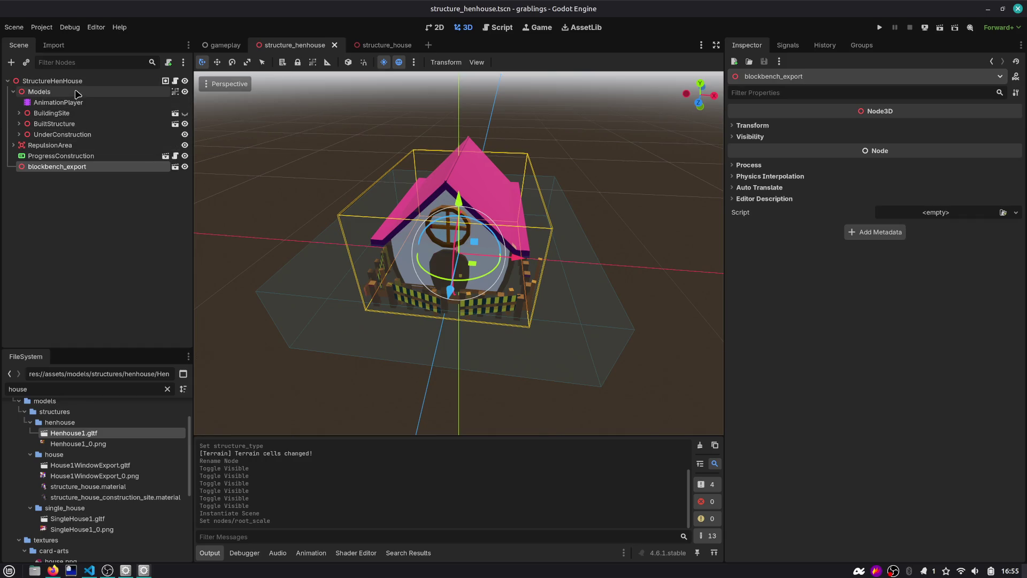
pyautogui.click(184, 123)
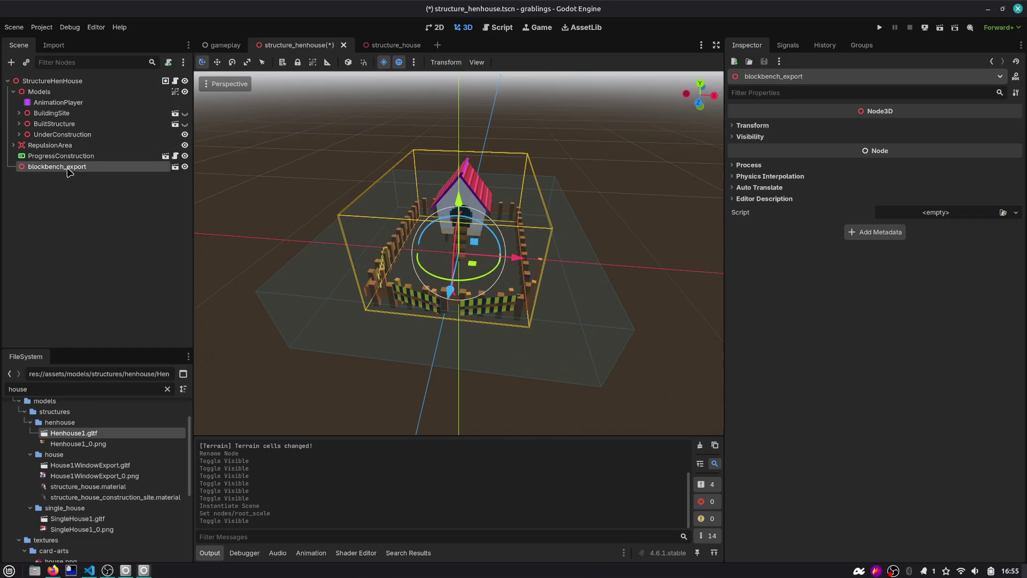
# - Move the blockbench_export hen house model under the Models node
pyautogui.moveTo(69, 166); pyautogui.dragTo(71, 109)
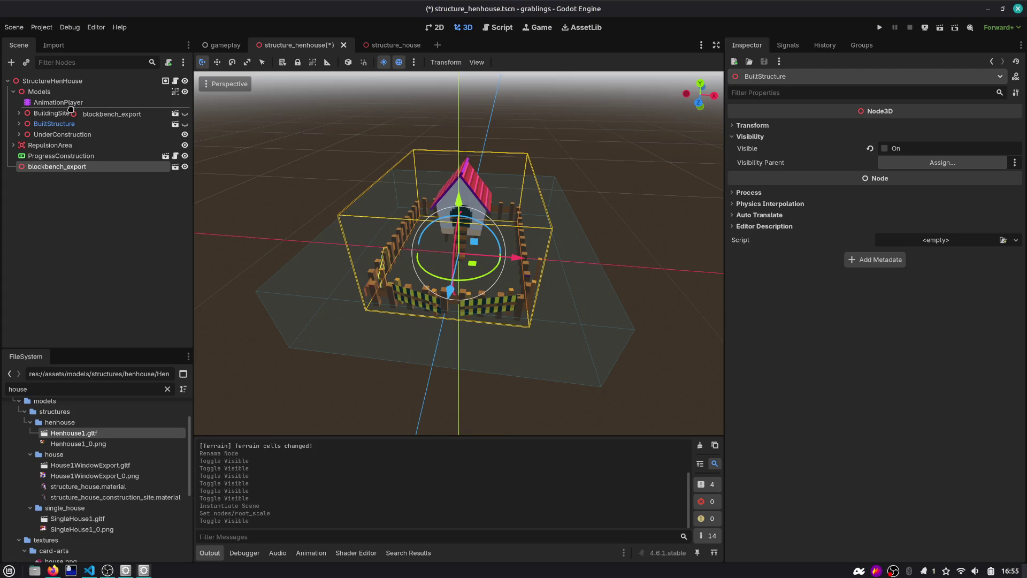
pyautogui.moveTo(70, 110); pyautogui.dragTo(71, 109)
pyautogui.click(65, 95)
# - Add a Node3D under Models and duplicate it as Node3D2
pyautogui.hotkey('ctrl', 'a')
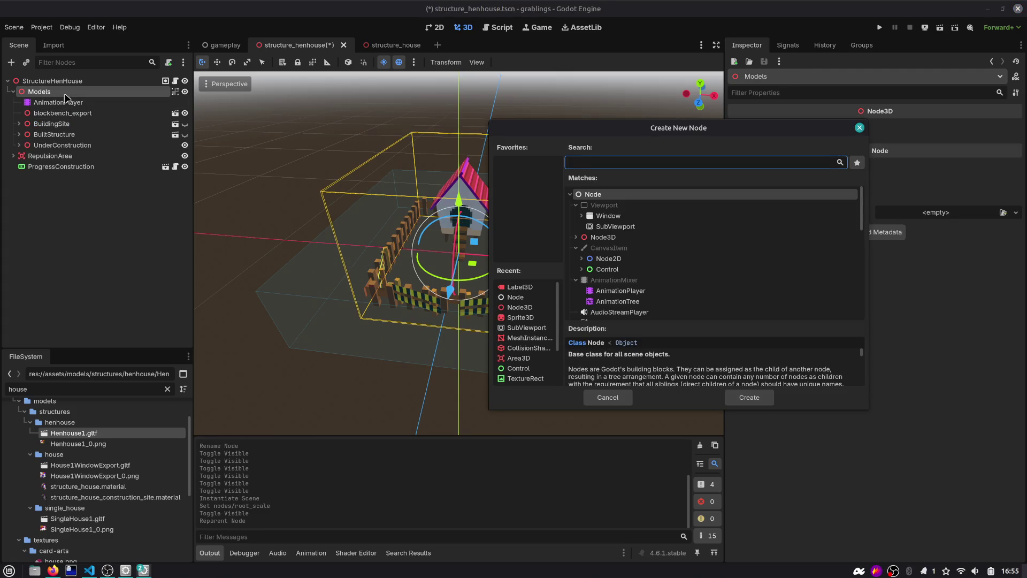
pyautogui.press('Down')
pyautogui.press('Down')
pyautogui.press('Down')
pyautogui.press('Return')
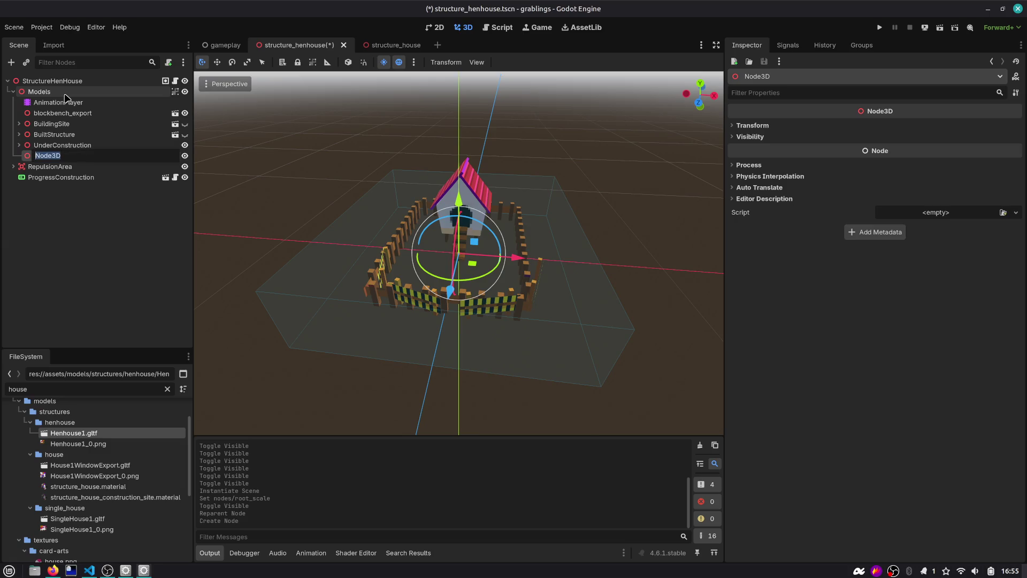
pyautogui.hotkey('ctrl', 'd')
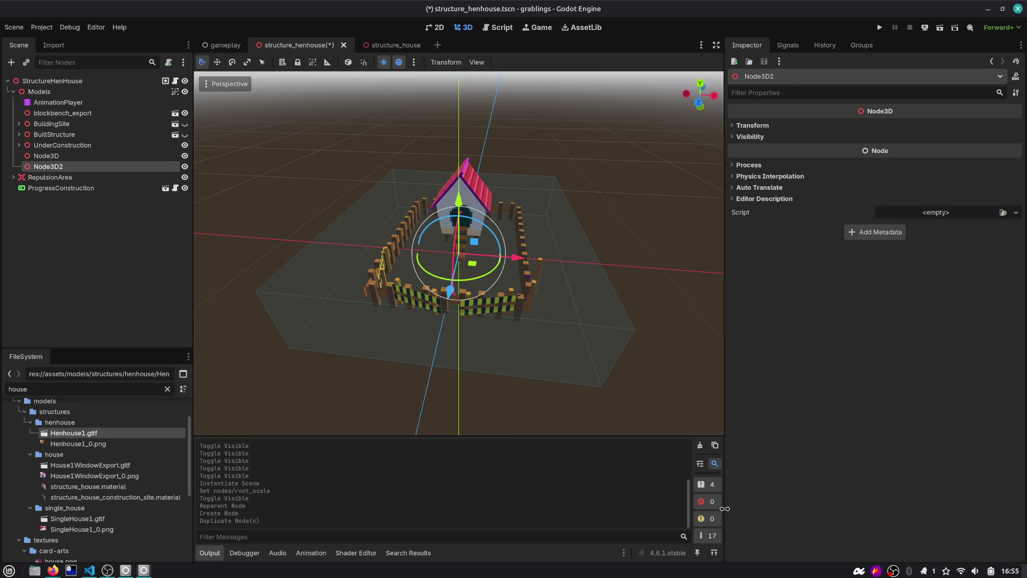
pyautogui.click(975, 571)
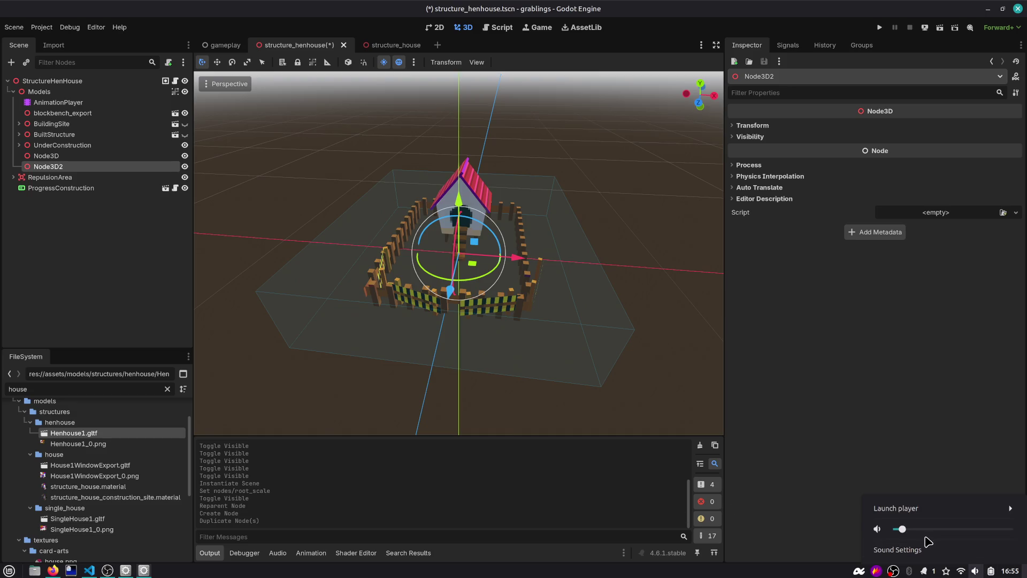
pyautogui.moveTo(904, 533)
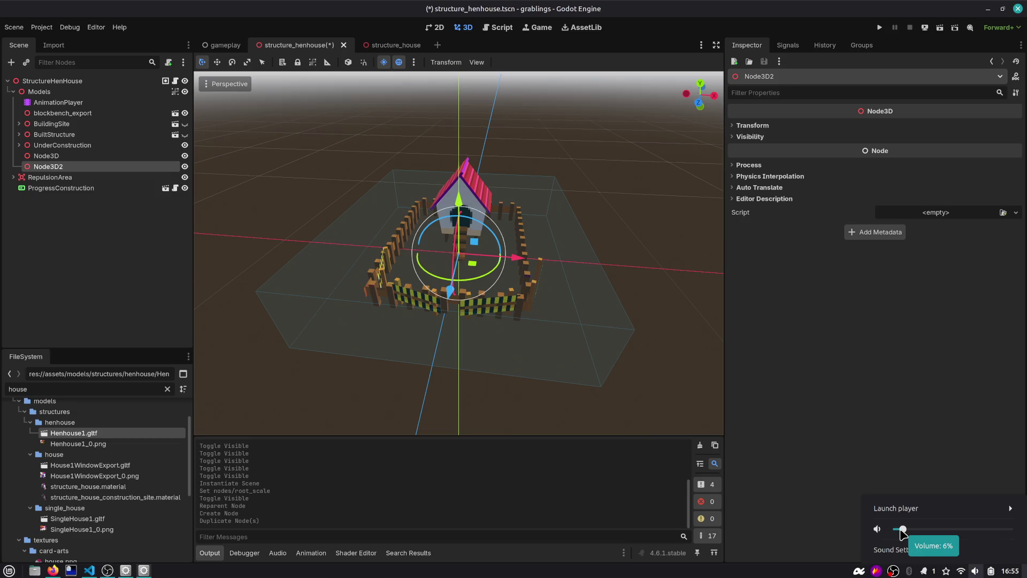
pyautogui.click(673, 298)
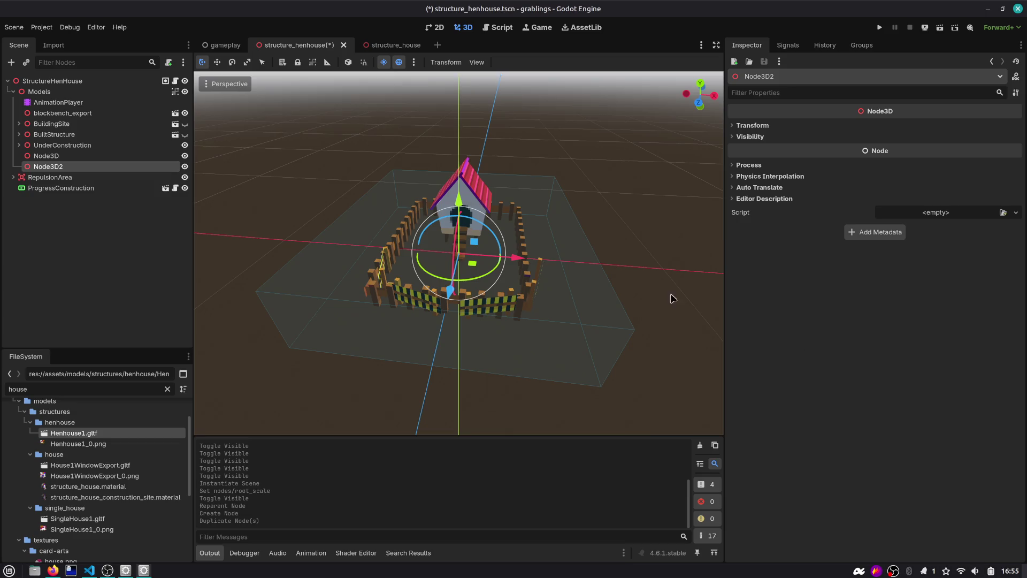
pyautogui.click(122, 260)
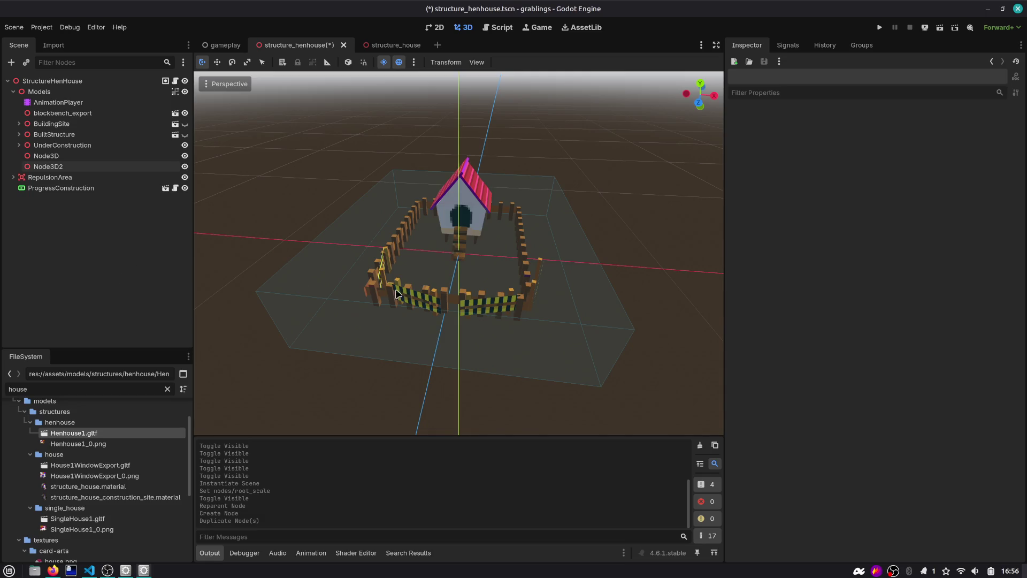
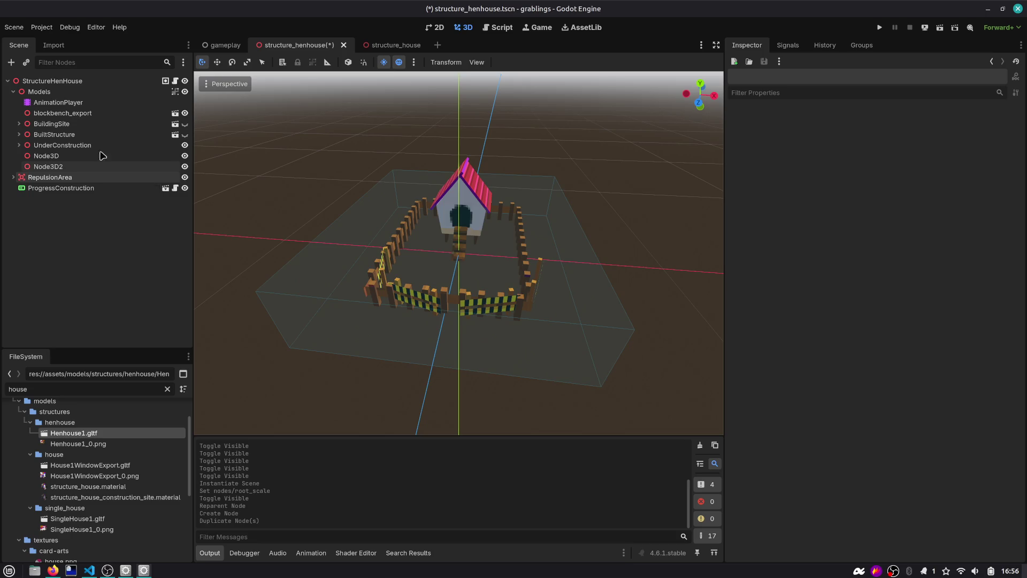
# - Delete the old BuildingSite and BuiltStructure nodes
pyautogui.doubleClick(53, 156)
pyautogui.press('Escape')
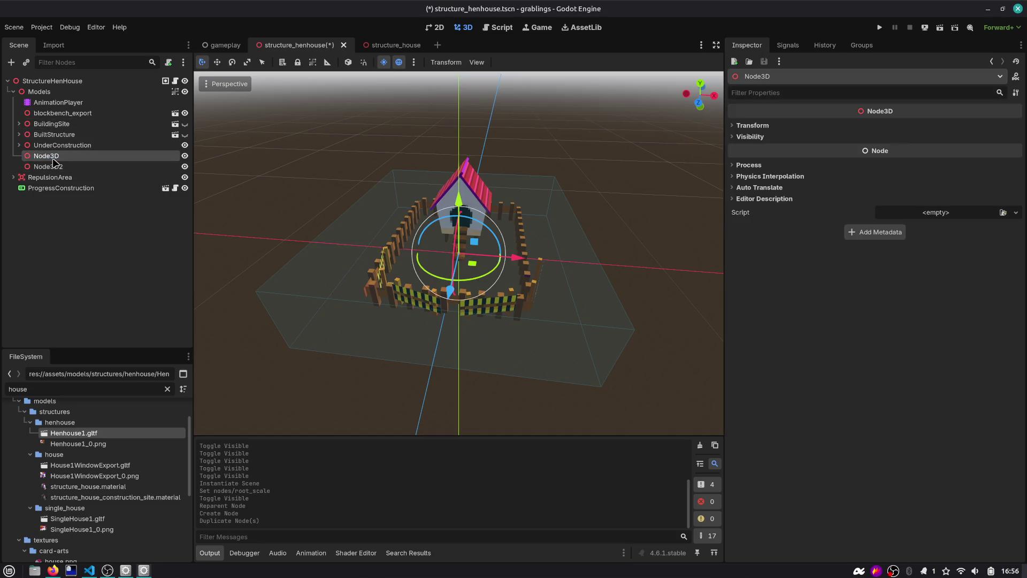
pyautogui.click(74, 124)
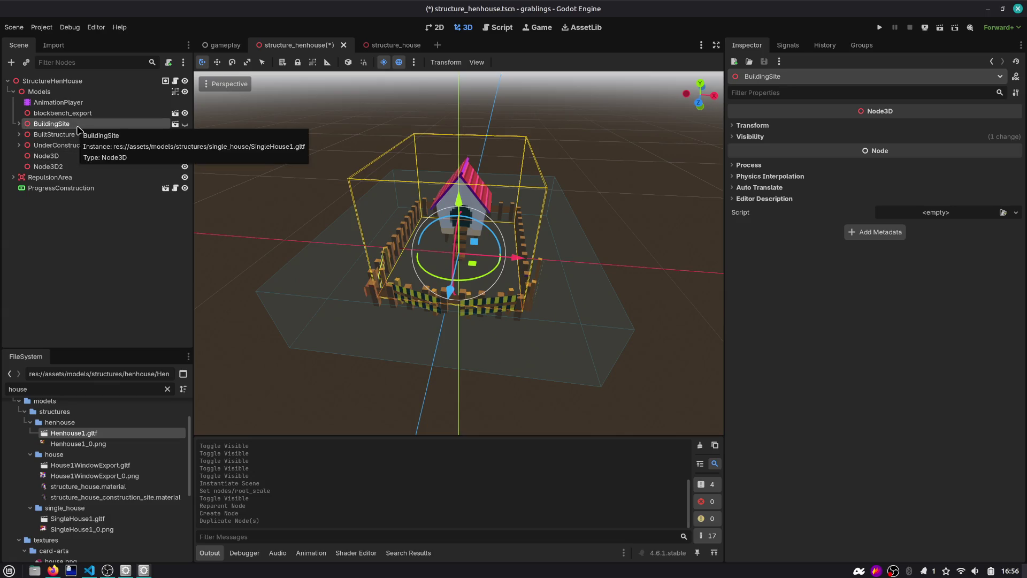
pyautogui.press('Delete')
pyautogui.press('Return')
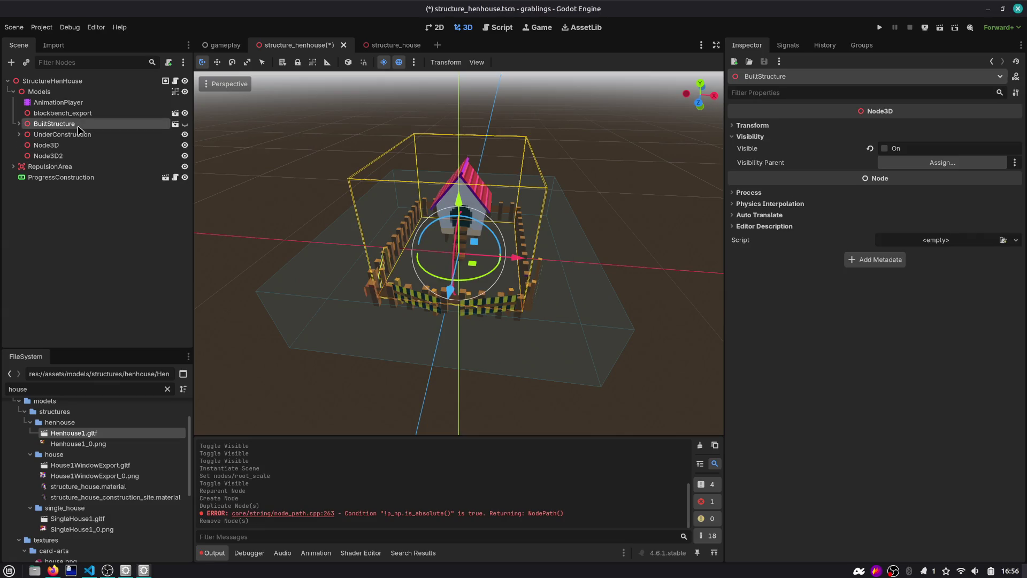
pyautogui.press('Delete')
pyautogui.press('Return')
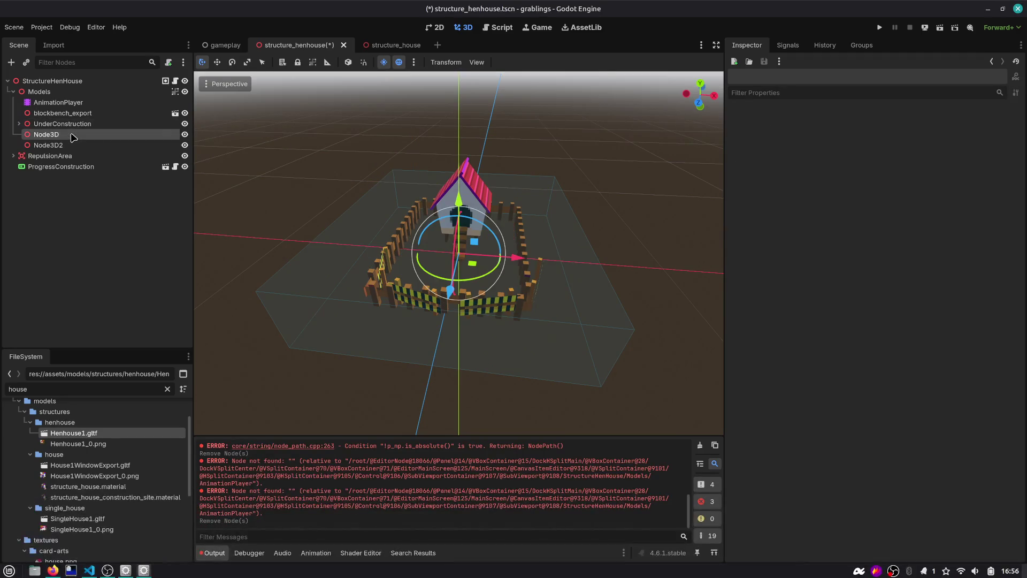
# - Rename Node3D to BuildingSite and Node3D2 to BuiltStructure
pyautogui.doubleClick(73, 135)
pyautogui.press('Escape')
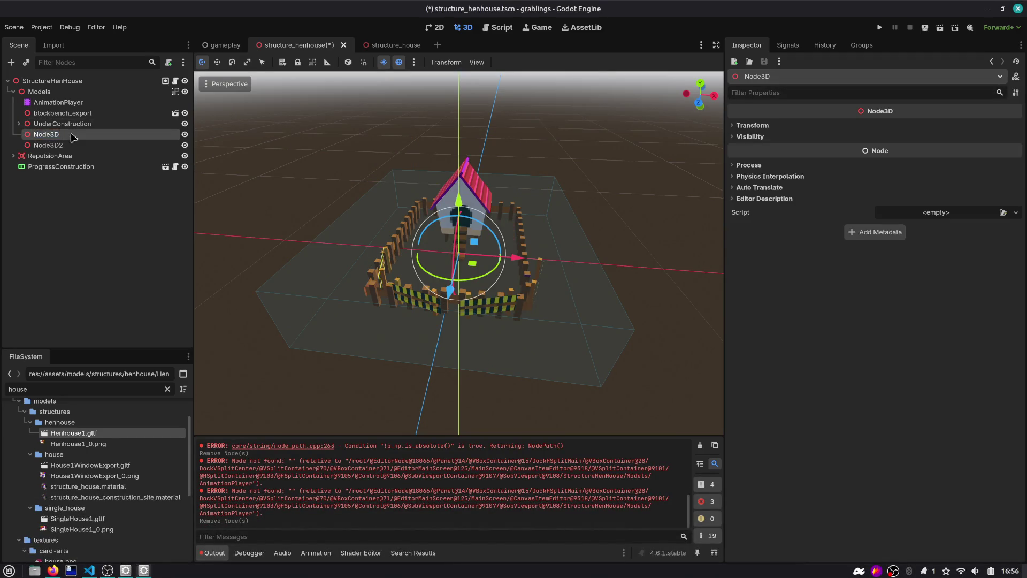
pyautogui.press('Delete')
pyautogui.press('Escape')
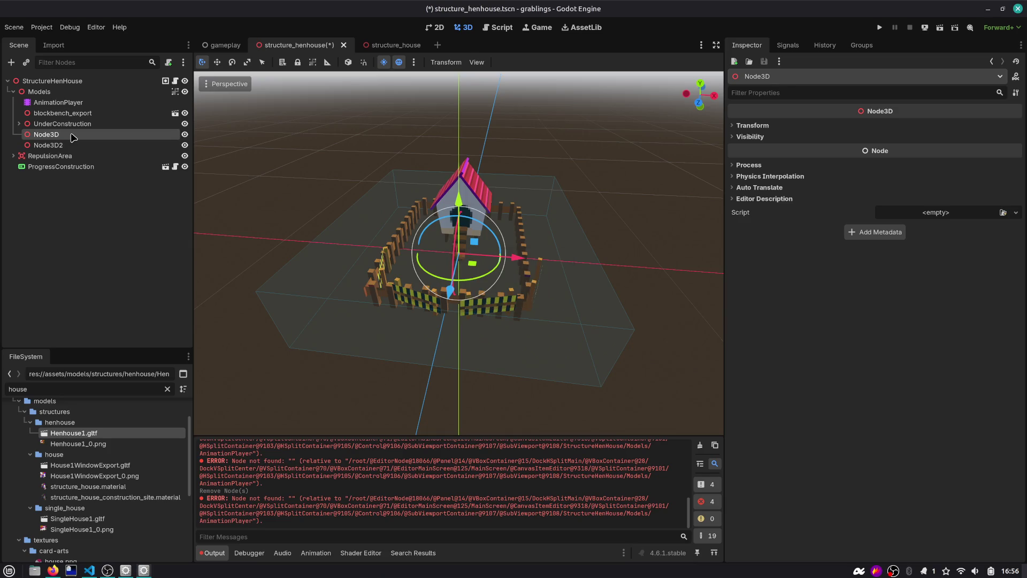
pyautogui.doubleClick(74, 137)
pyautogui.write('BuildingS')
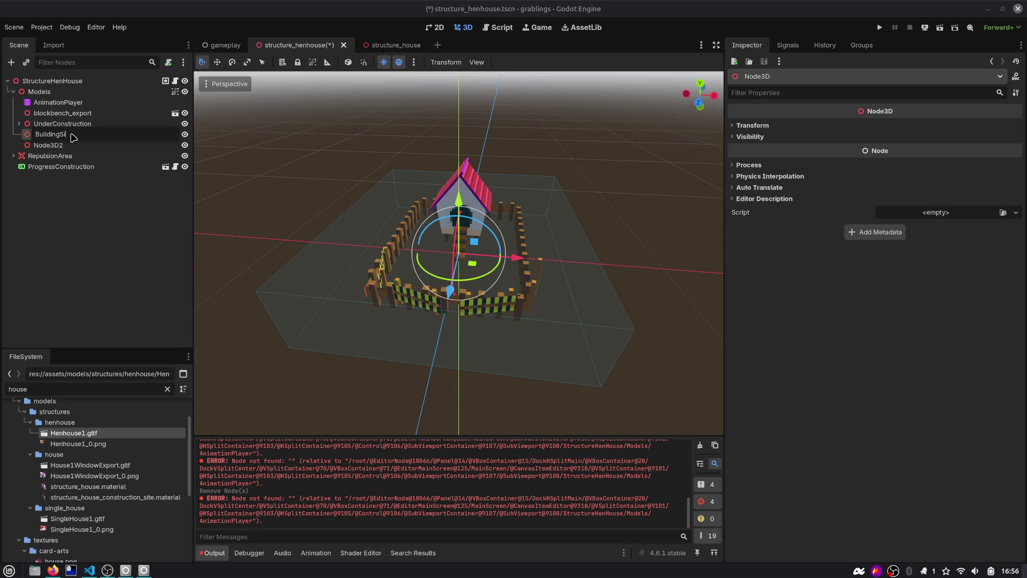
pyautogui.write('te')
pyautogui.press('Return')
pyautogui.press('Down')
pyautogui.press('F2')
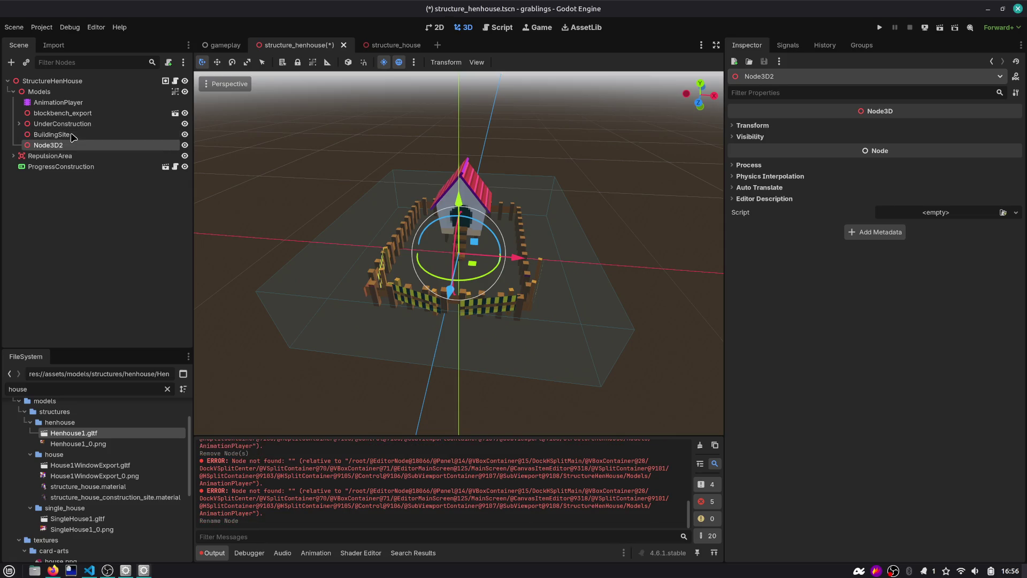
pyautogui.write('BuiltStruc')
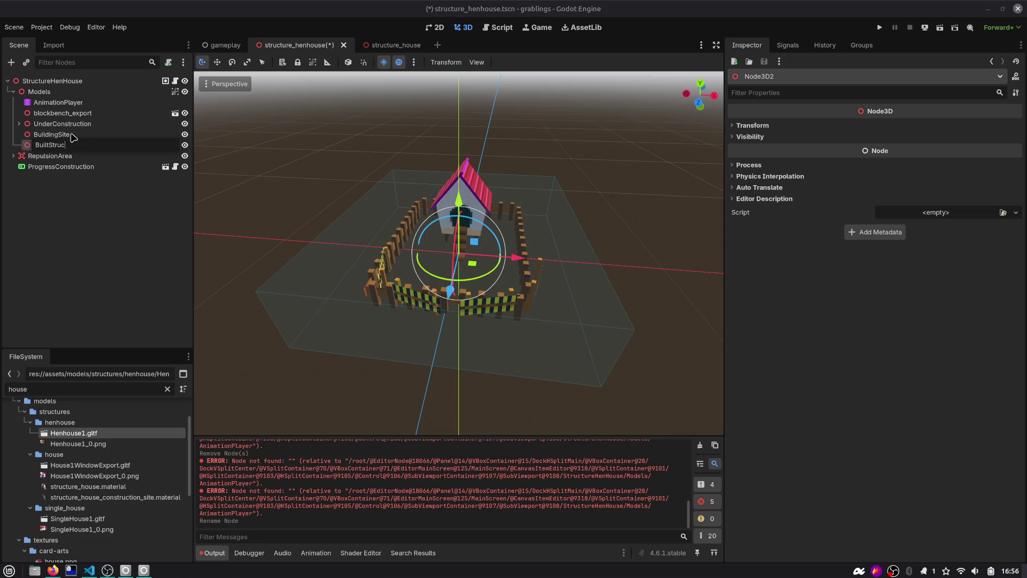
pyautogui.write('ture')
pyautogui.press('Return')
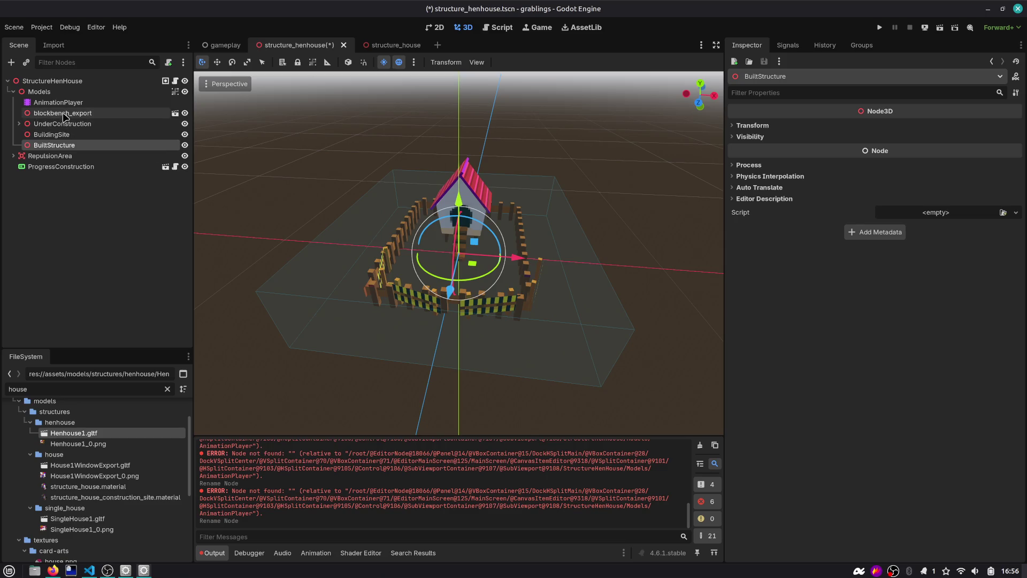
# - Move blockbench_export under BuildingSite, paste a copy under BuiltStructure, and hide BuildingSite's model
pyautogui.moveTo(63, 117)
pyautogui.mouseDown()
pyautogui.moveTo(58, 127)
pyautogui.moveTo(56, 109)
pyautogui.mouseUp()
pyautogui.keyDown('ctrl'); pyautogui.click(58, 127); pyautogui.keyUp('ctrl')
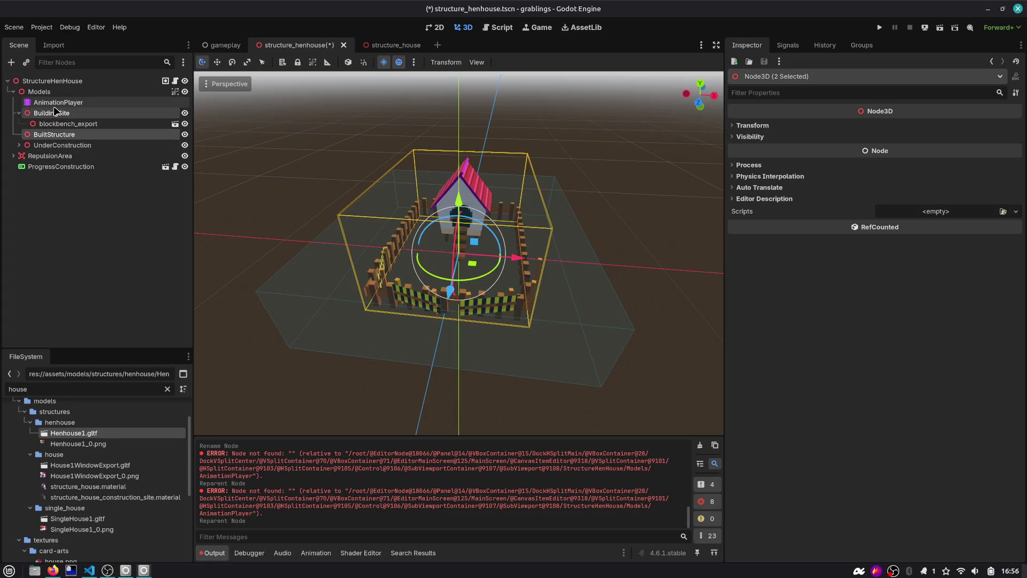
pyautogui.click(60, 134)
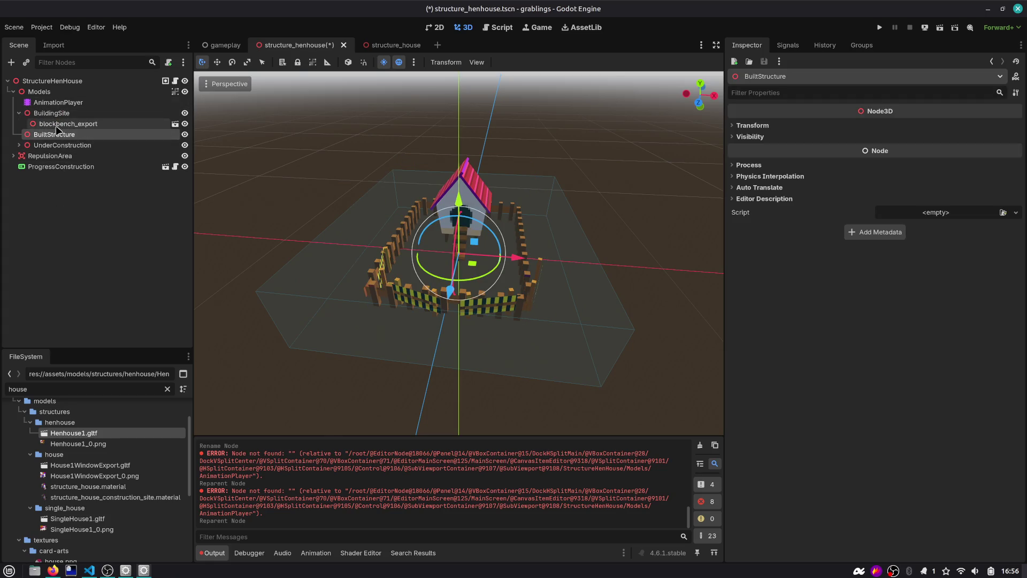
pyautogui.click(61, 126)
pyautogui.click(60, 135)
pyautogui.hotkey('ctrl', 'v')
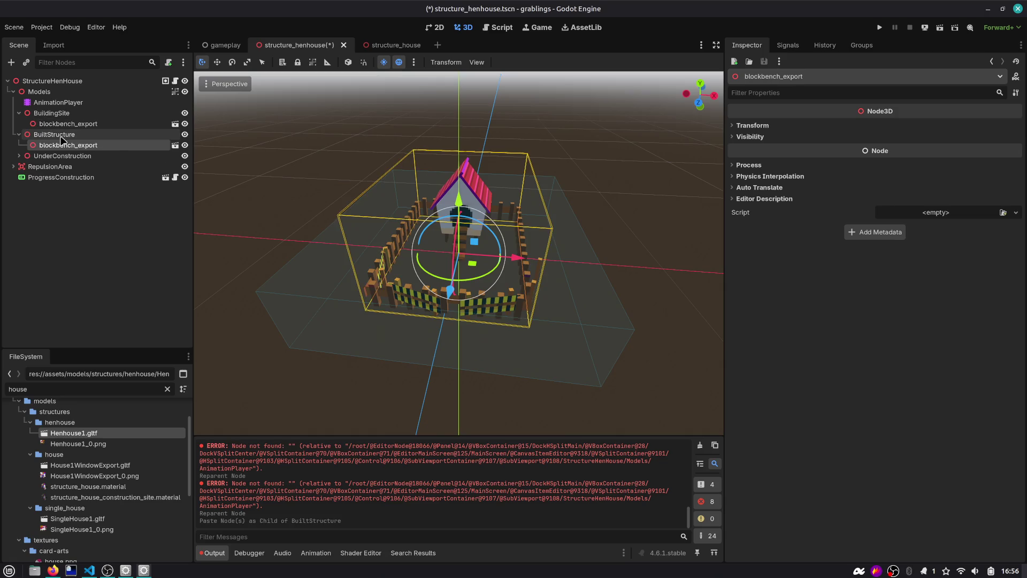
pyautogui.click(185, 113)
# - Save the scene and show the AnimationPlayer's animations in a taller track list
pyautogui.hotkey('ctrl', 's')
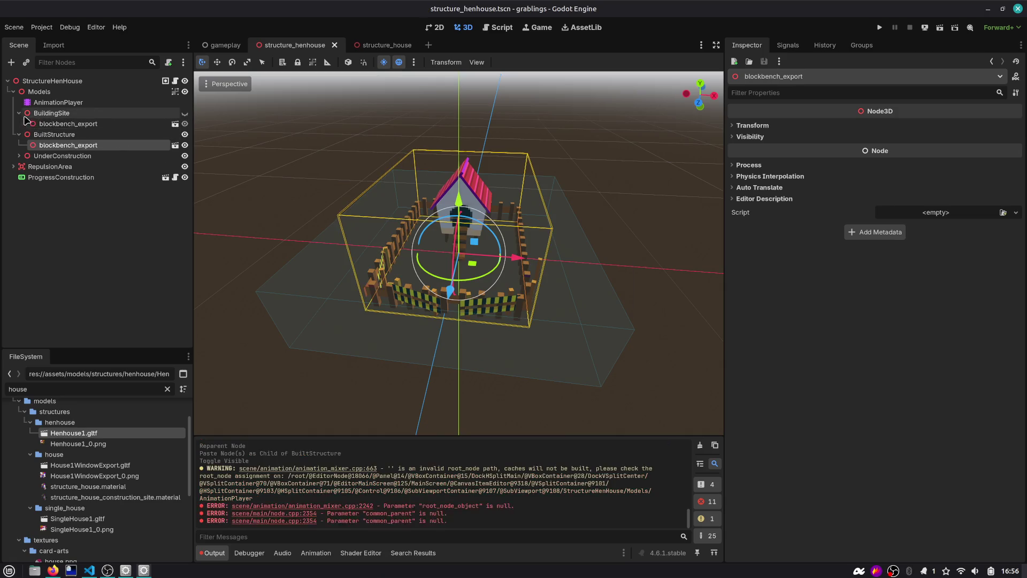
pyautogui.click(19, 112)
pyautogui.click(19, 123)
pyautogui.click(58, 102)
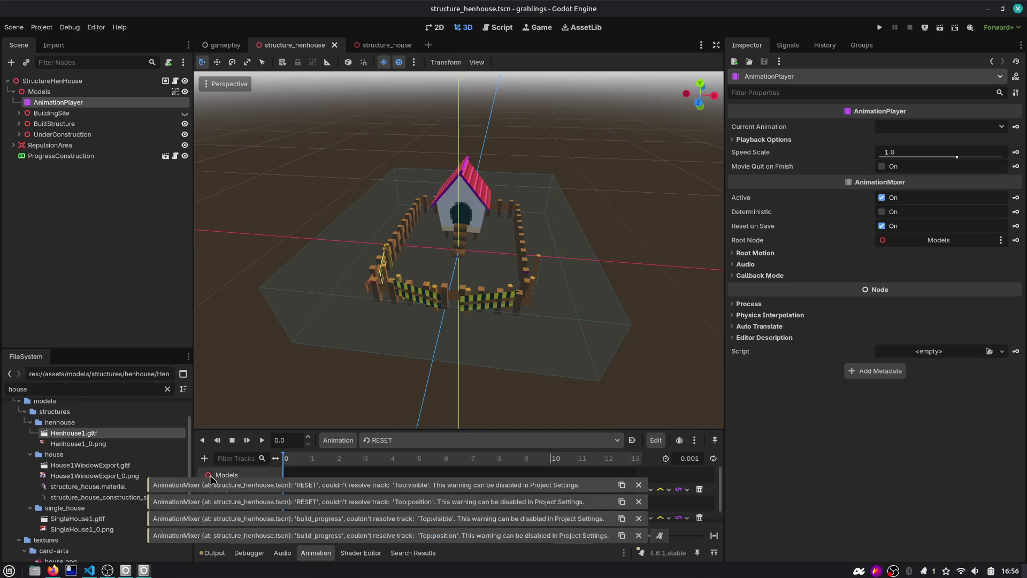
pyautogui.moveTo(307, 427); pyautogui.dragTo(308, 247)
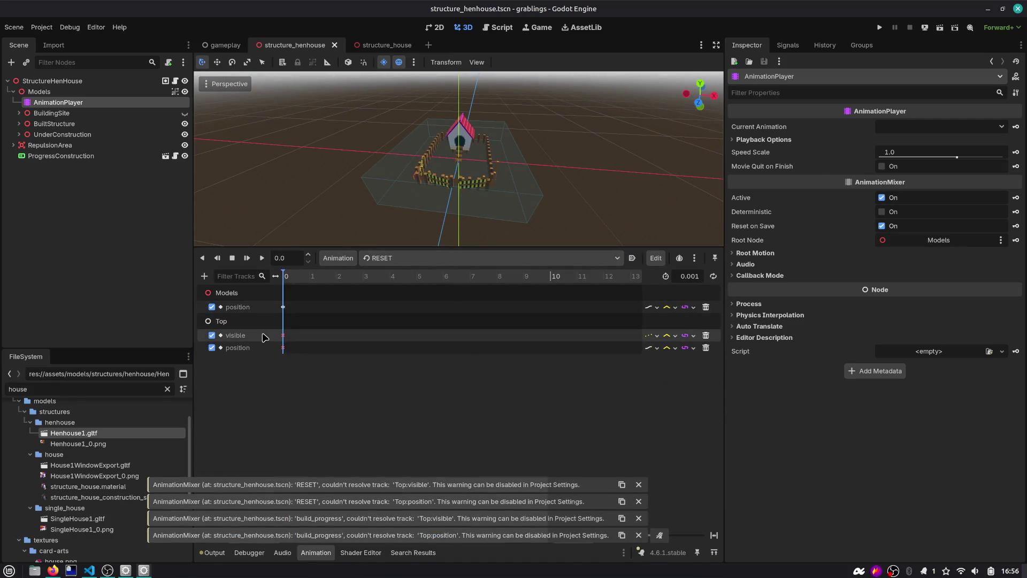
pyautogui.click(283, 336)
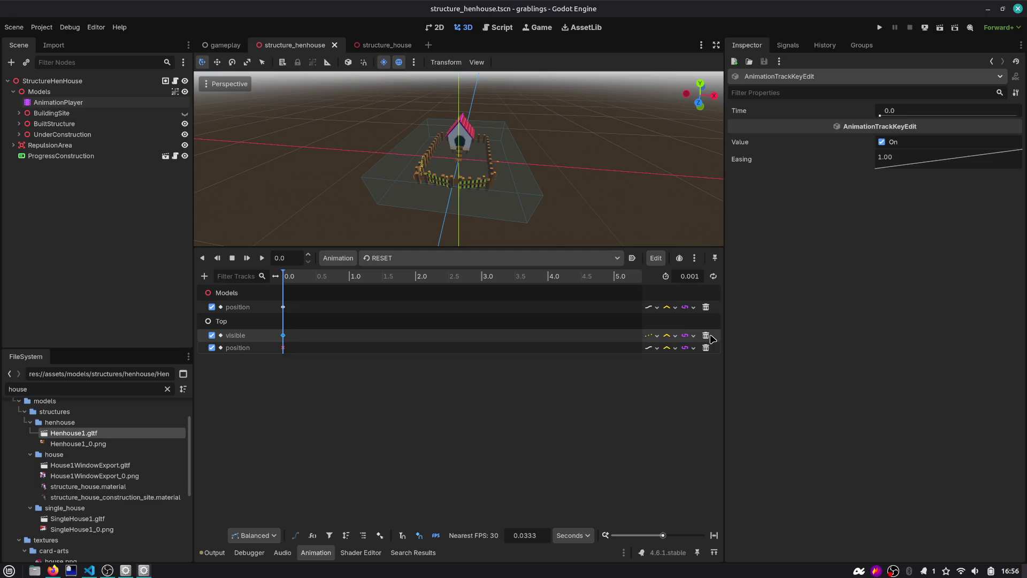
# - Switch to build_progress and delete its Top visible and Top position tracks
pyautogui.click(422, 258)
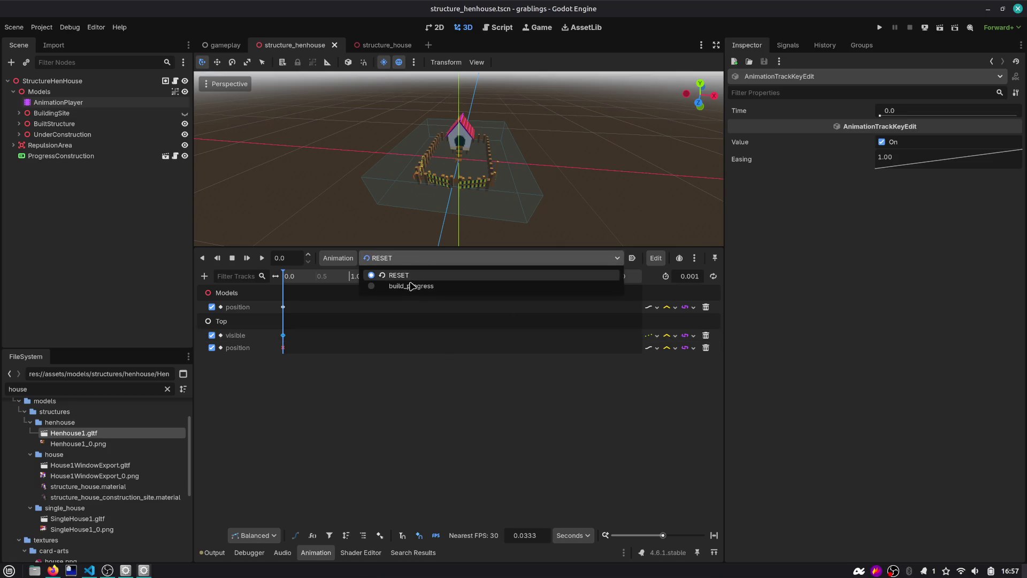
pyautogui.click(413, 287)
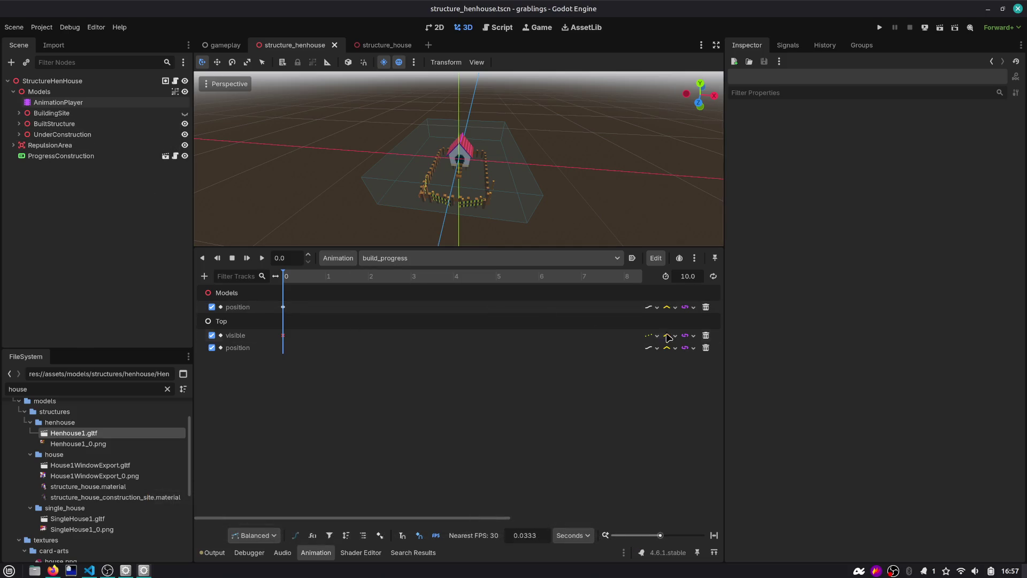
pyautogui.click(705, 336)
pyautogui.click(705, 335)
# - Delete the last Models position track from build_progress and save the henhouse scene
pyautogui.click(705, 307)
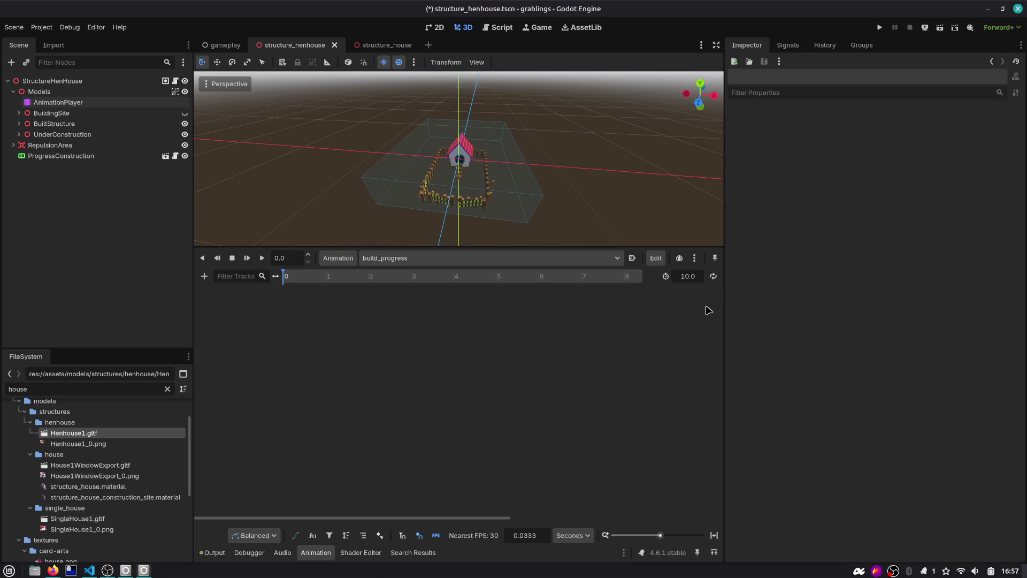
pyautogui.click(583, 258)
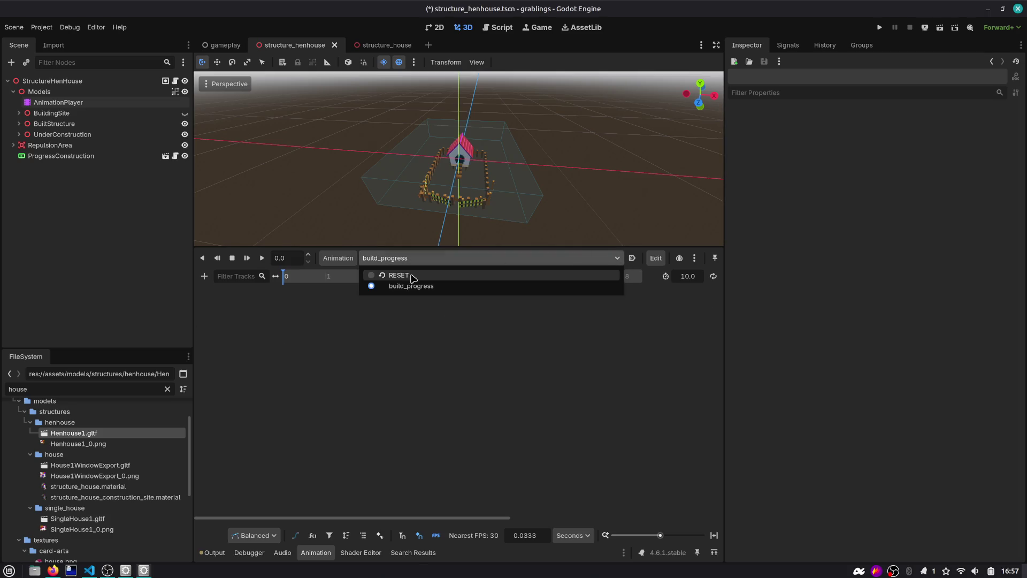
pyautogui.click(390, 274)
pyautogui.click(420, 259)
pyautogui.click(406, 284)
pyautogui.hotkey('ctrl', 's')
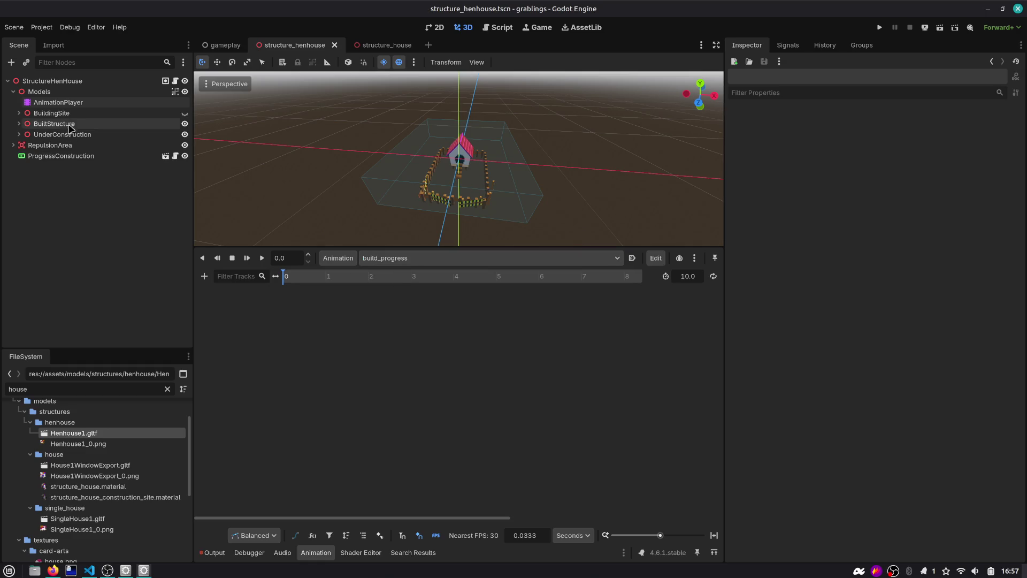
# - Add a position track for BuildingSite's blockbench_export model to build_progress
pyautogui.click(70, 113)
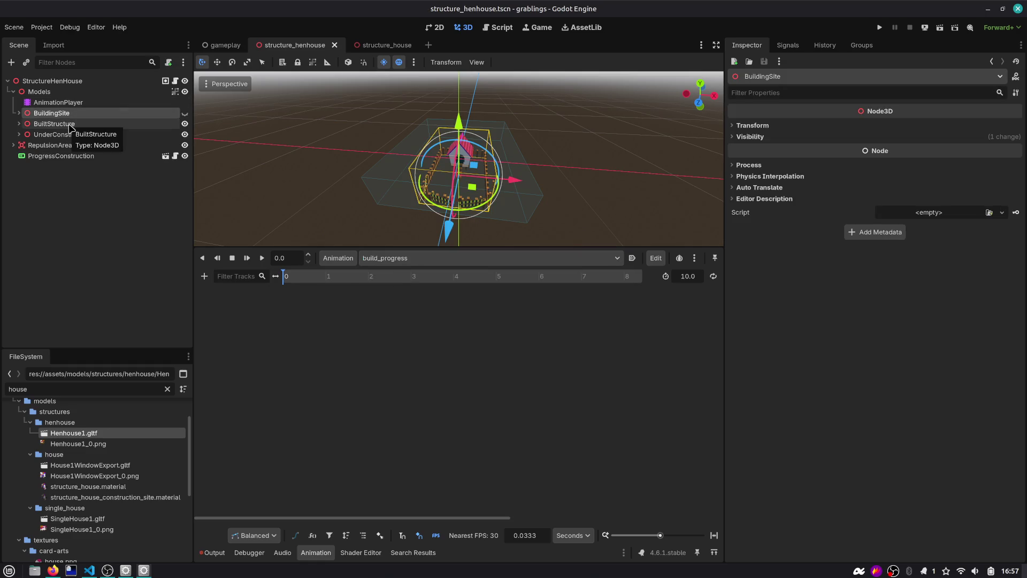
pyautogui.click(18, 112)
pyautogui.click(59, 123)
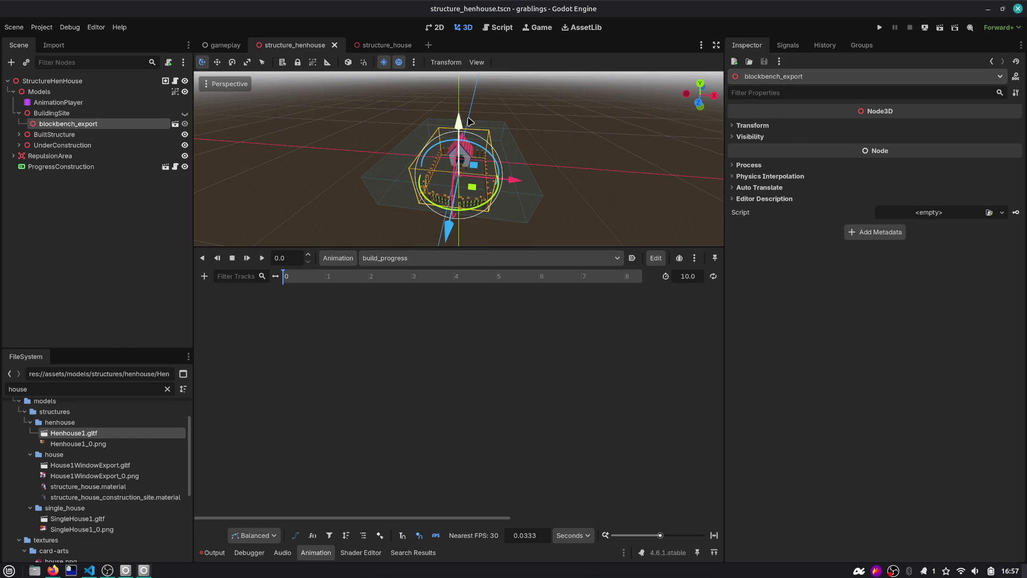
pyautogui.moveTo(508, 123); pyautogui.dragTo(546, 113)
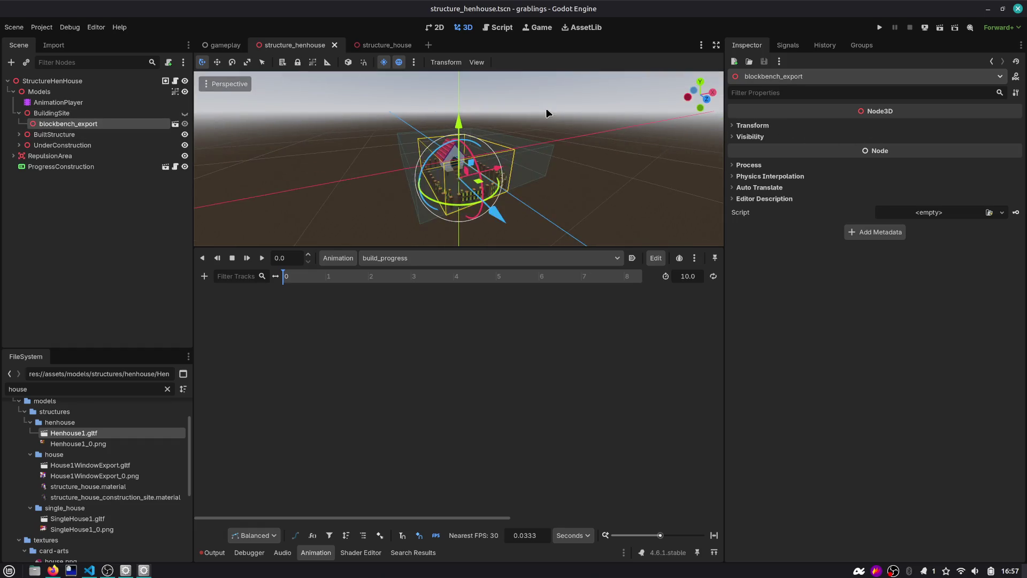
pyautogui.click(828, 125)
pyautogui.click(1015, 137)
pyautogui.click(471, 316)
# - Review structure_house's build_progress tracks and save that scene
pyautogui.hotkey('ctrl', 'Tab')
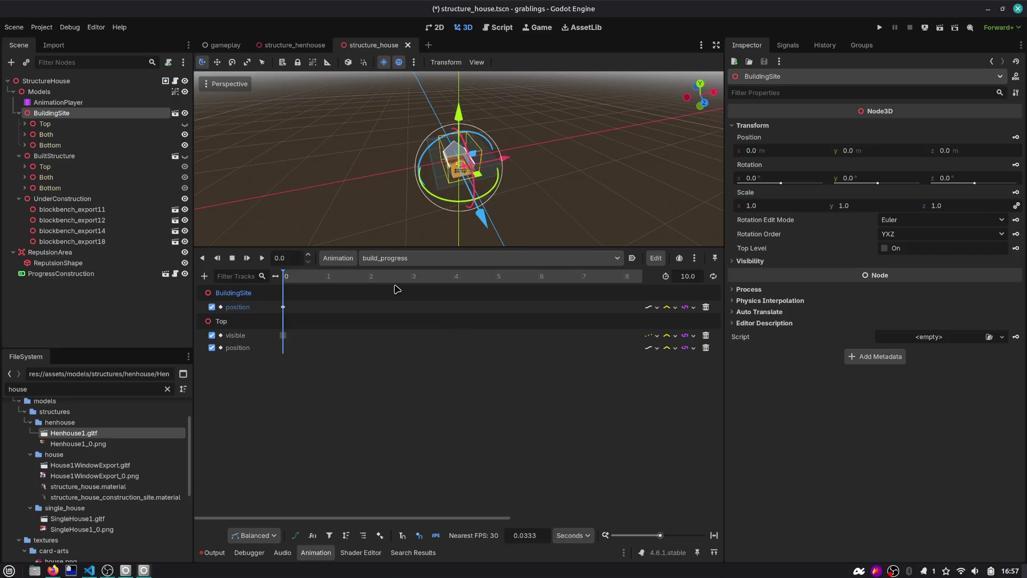
pyautogui.scroll(-10, 344, 290)
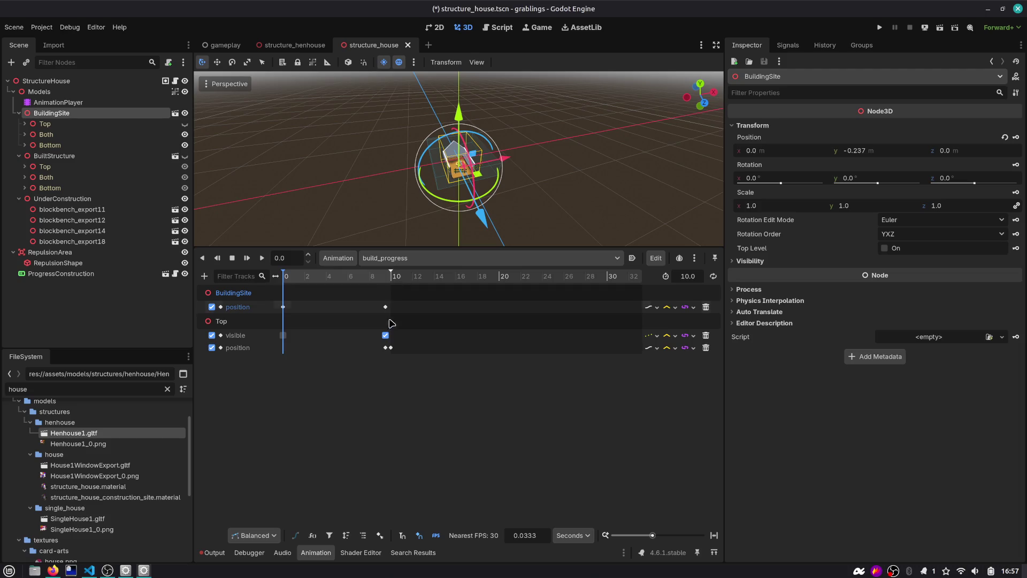
pyautogui.hotkey('ctrl', 's')
pyautogui.click(296, 45)
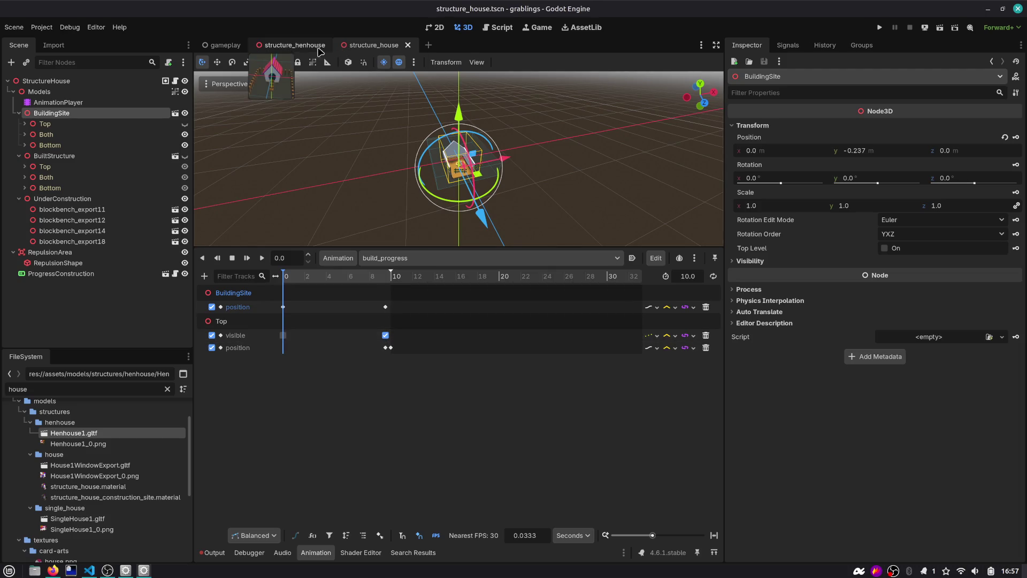
# - Move the blockbench_export position key from 0 s to about 9.77 s
pyautogui.scroll(-3, 442, 293)
pyautogui.moveTo(284, 275); pyautogui.dragTo(389, 276)
pyautogui.click(286, 307)
pyautogui.moveTo(291, 307); pyautogui.dragTo(393, 307)
pyautogui.scroll(5, 407, 309)
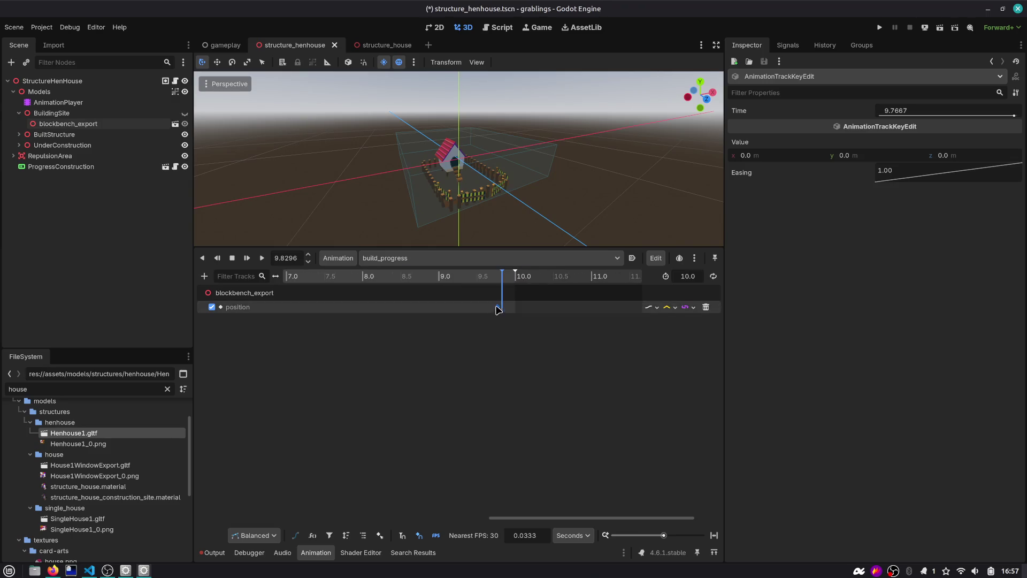
pyautogui.scroll(-5, 471, 289)
pyautogui.moveTo(303, 276); pyautogui.dragTo(284, 275)
# - In Front view, set the Models node's Y position to 0 and save
pyautogui.click(456, 151)
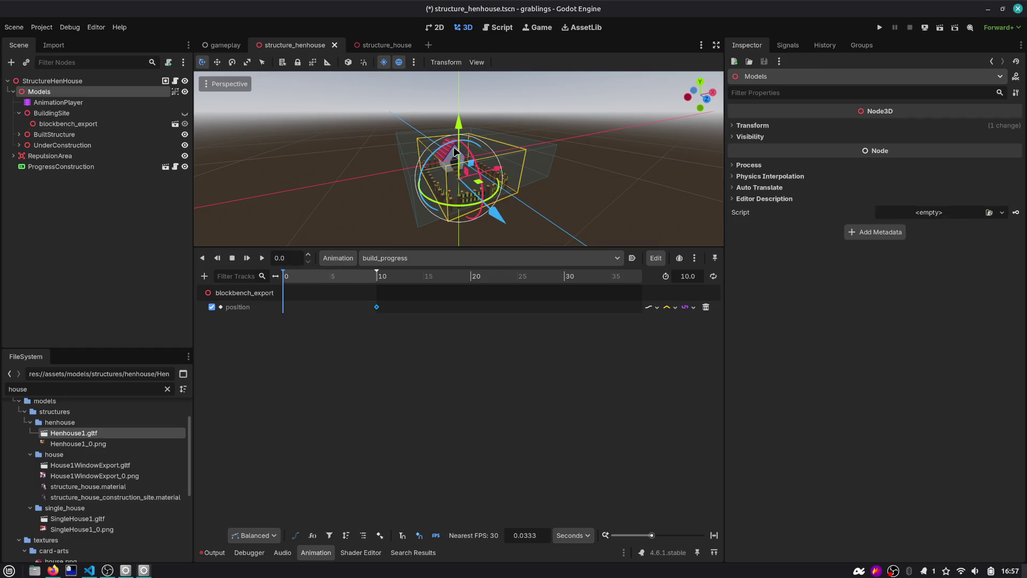
pyautogui.click(706, 99)
pyautogui.moveTo(458, 128)
pyautogui.mouseDown()
pyautogui.moveTo(459, 156)
pyautogui.moveTo(513, 144)
pyautogui.mouseUp()
pyautogui.scroll(3, 514, 145)
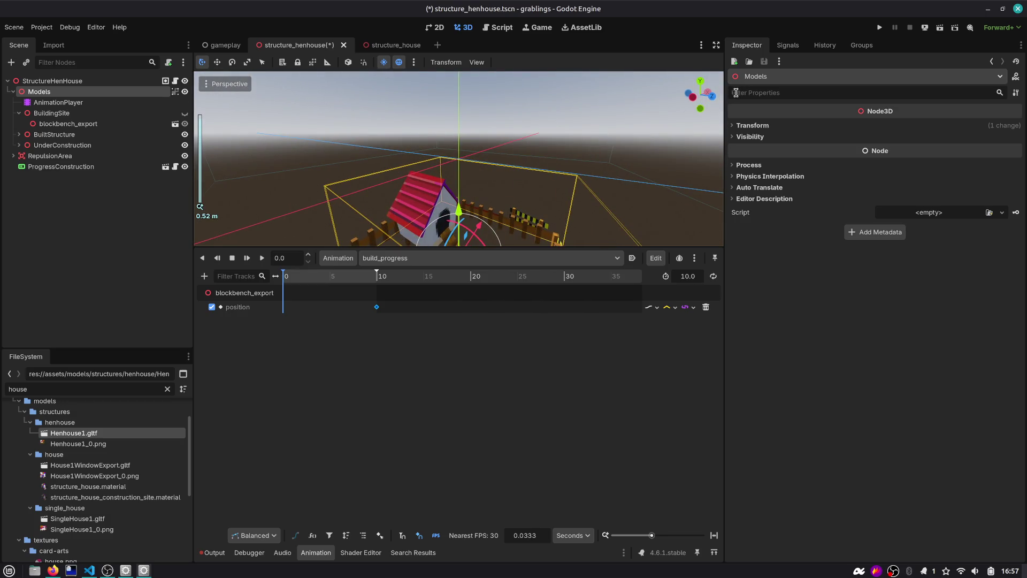
pyautogui.click(712, 96)
pyautogui.moveTo(524, 248); pyautogui.dragTo(524, 336)
pyautogui.click(805, 125)
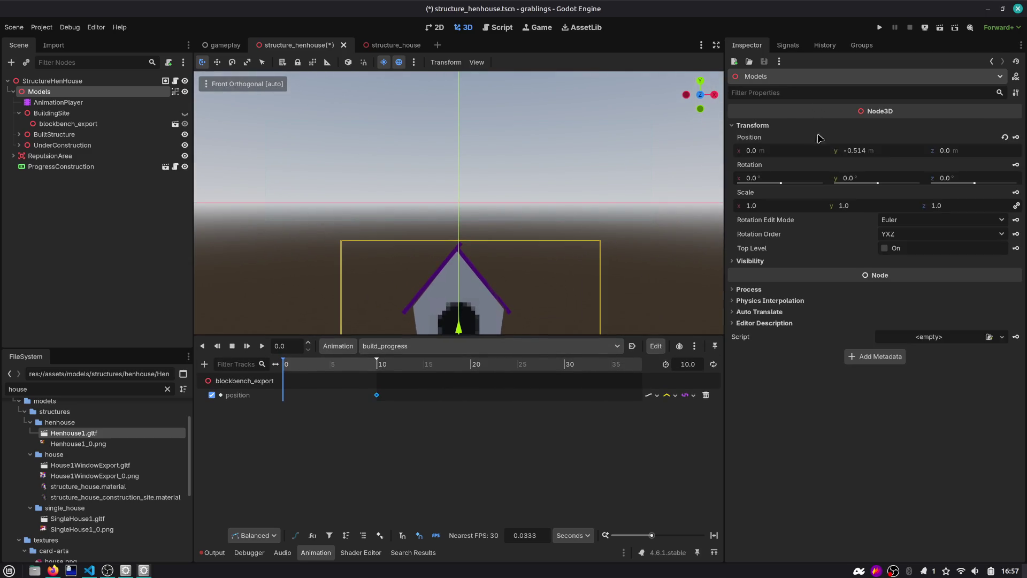
pyautogui.click(866, 148)
pyautogui.write('0')
pyautogui.press('Return')
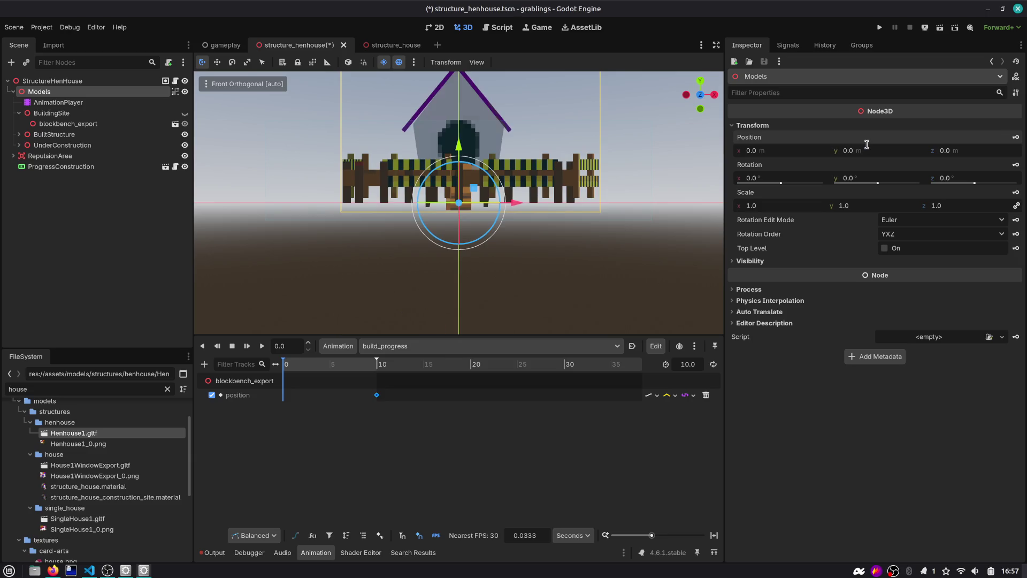
pyautogui.moveTo(459, 152); pyautogui.dragTo(460, 286)
pyautogui.hotkey('ctrl', 's')
# - Key the Models position, then revert Models' position to its zero default
pyautogui.click(1015, 138)
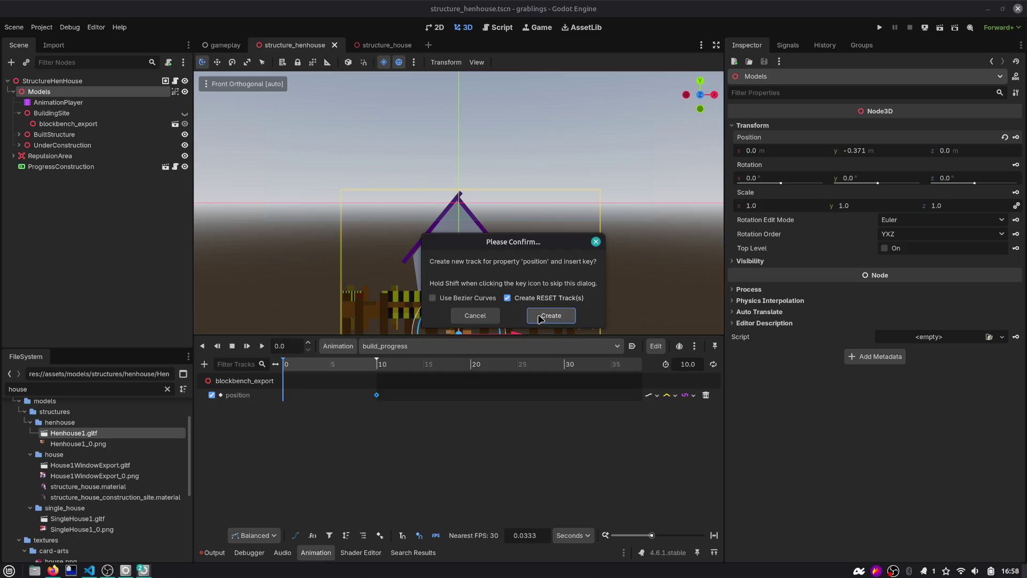
pyautogui.click(540, 316)
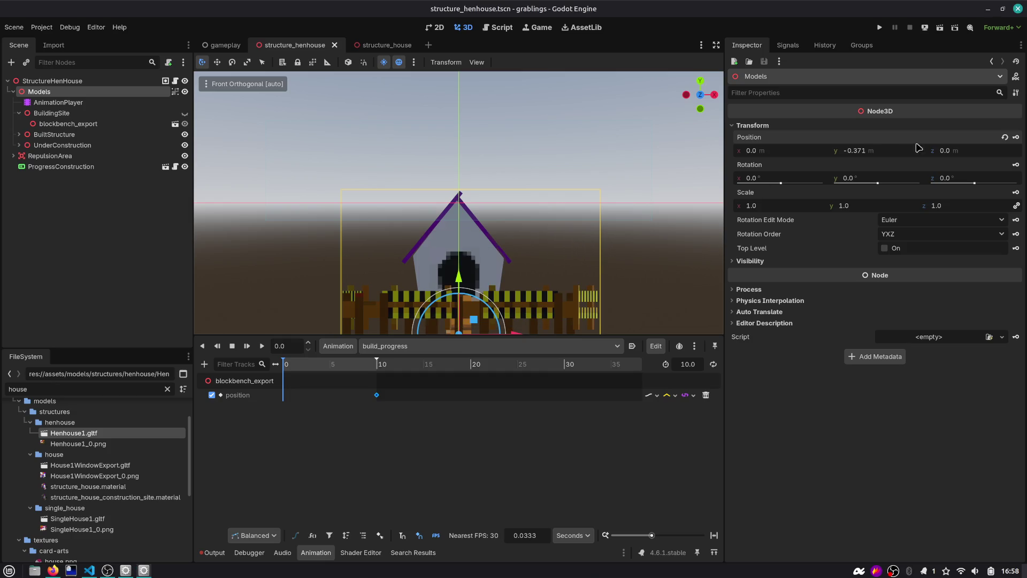
pyautogui.click(1004, 138)
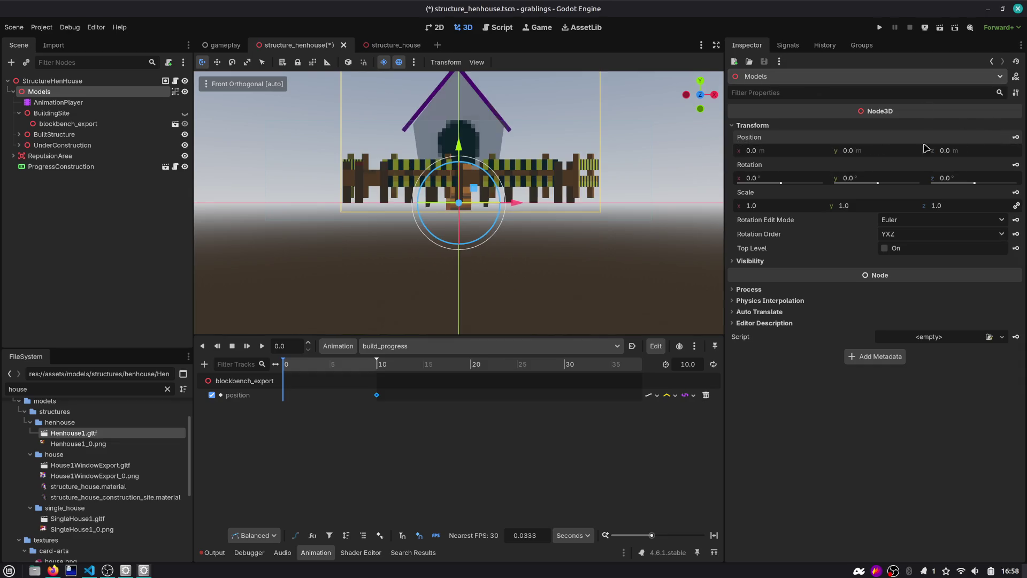
pyautogui.click(103, 114)
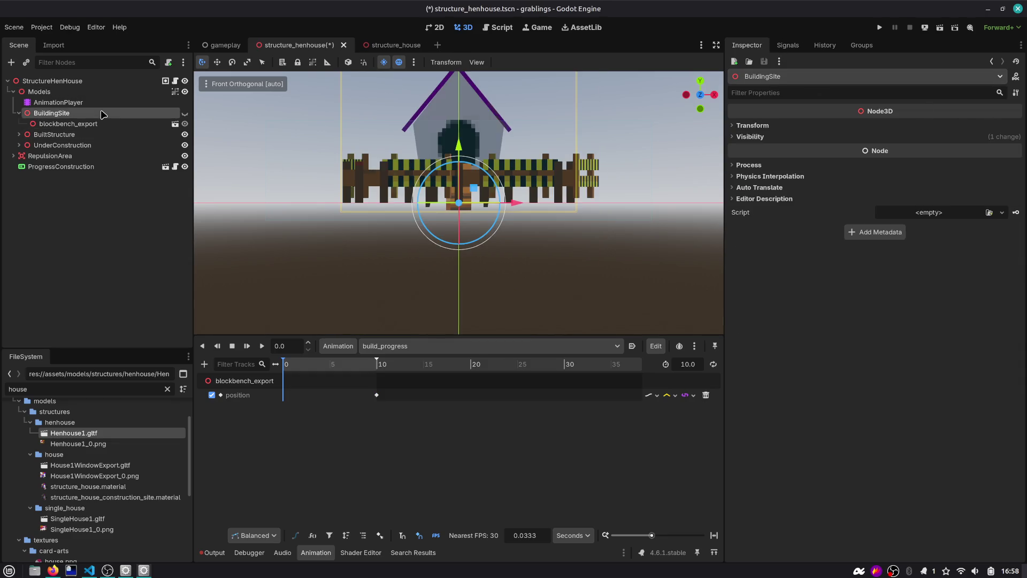
# - Lower BuildingSite to Y -0.32, key it at 0 s, and remove the blockbench_export track
pyautogui.click(734, 124)
pyautogui.moveTo(900, 151); pyautogui.dragTo(884, 151)
pyautogui.hotkey('ctrl', 'z')
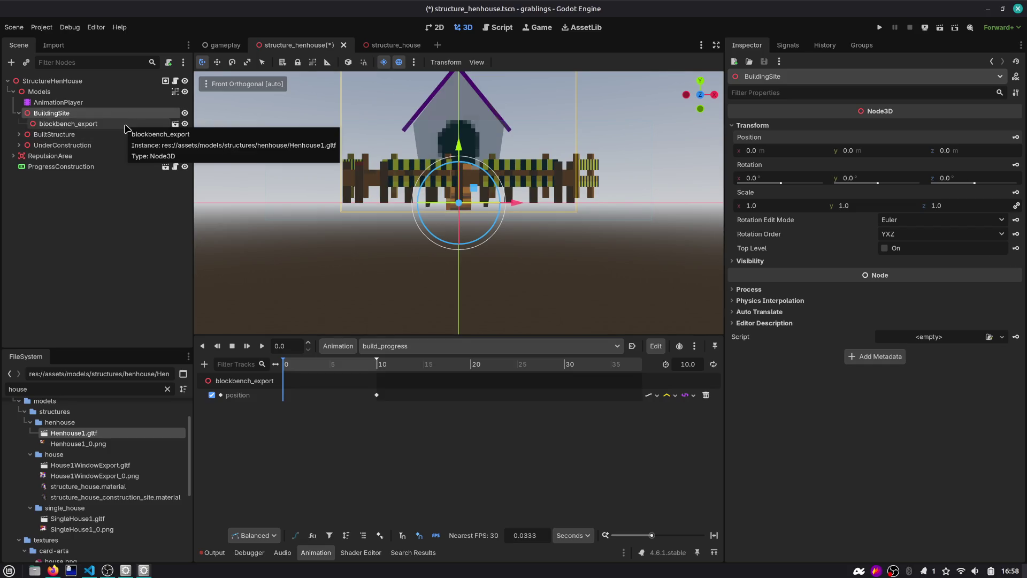
pyautogui.moveTo(880, 153); pyautogui.dragTo(855, 152)
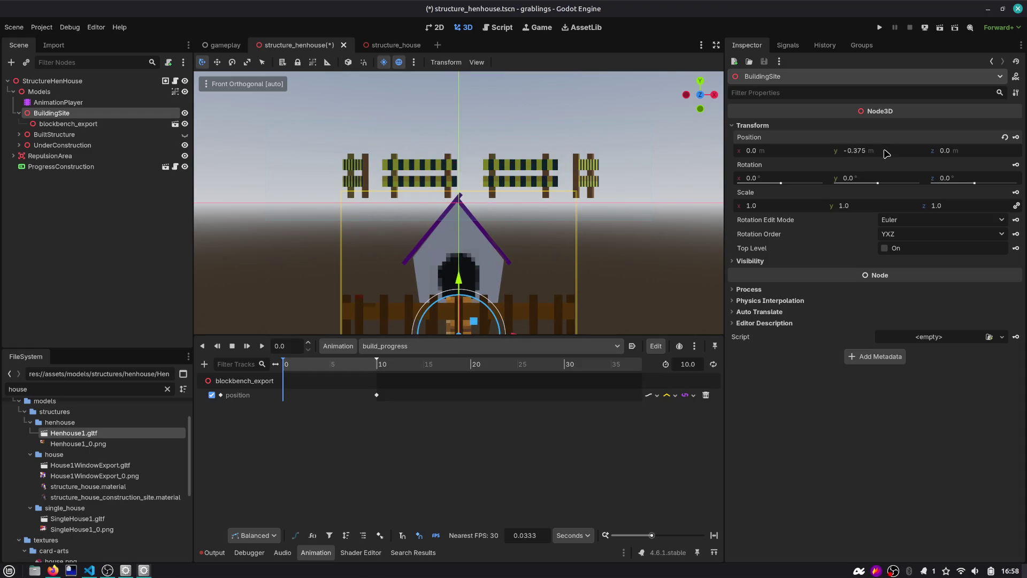
pyautogui.moveTo(875, 153); pyautogui.dragTo(877, 152)
pyautogui.click(1015, 137)
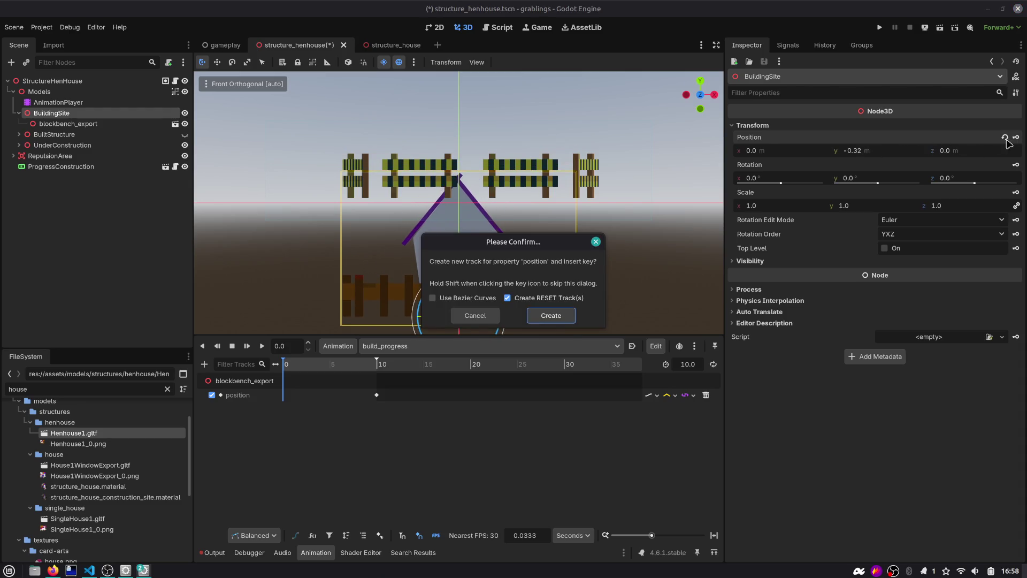
pyautogui.click(557, 315)
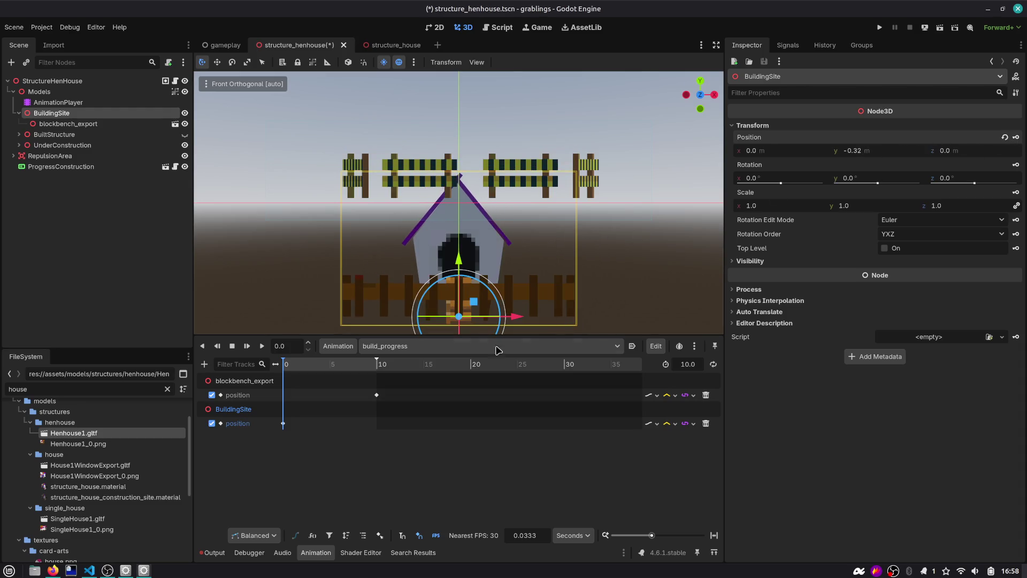
pyautogui.click(706, 394)
# - At 10 s, key BuildingSite's Y position at 0 and save
pyautogui.moveTo(286, 369); pyautogui.dragTo(377, 369)
pyautogui.click(872, 151)
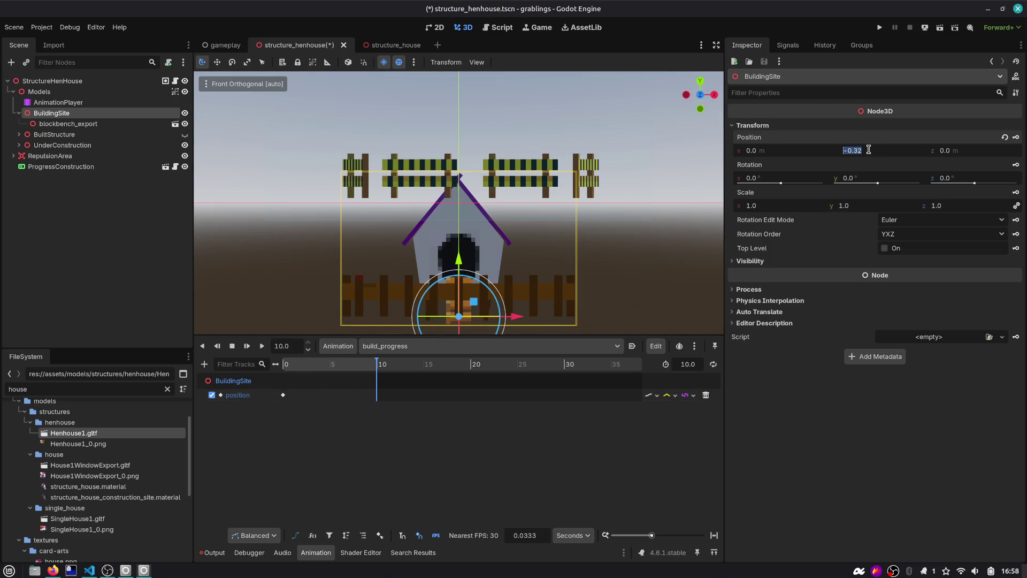
pyautogui.write('0')
pyautogui.press('Return')
pyautogui.hotkey('ctrl', 's')
# - Play build_progress while orbiting the henhouse to check the rise, then save
pyautogui.moveTo(508, 177); pyautogui.dragTo(524, 187)
pyautogui.scroll(-3, 526, 188)
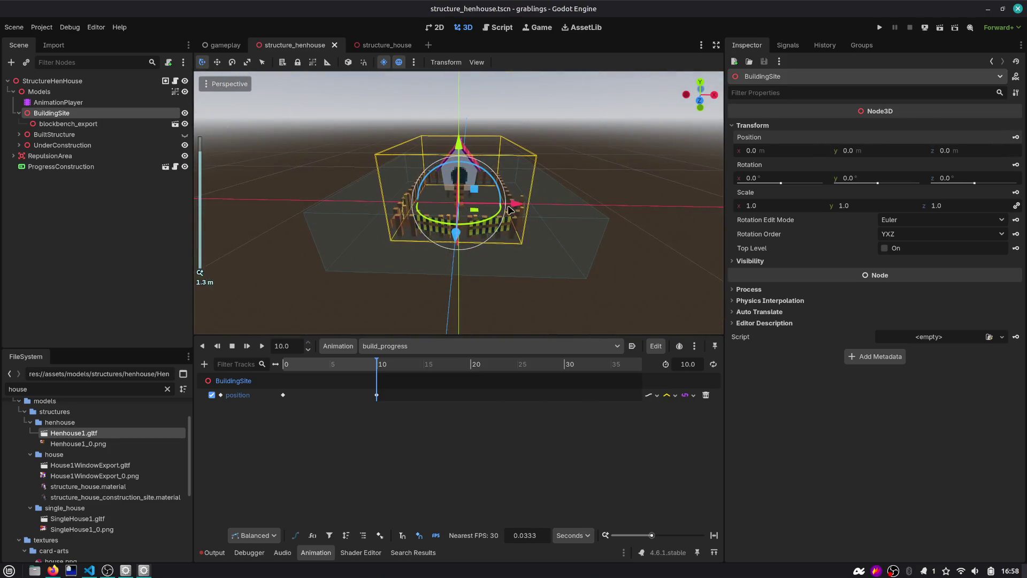
pyautogui.click(261, 345)
pyautogui.moveTo(332, 225)
pyautogui.mouseDown()
pyautogui.moveTo(348, 197)
pyautogui.moveTo(375, 221)
pyautogui.mouseUp()
pyautogui.scroll(2, 366, 204)
pyautogui.scroll(-2, 378, 222)
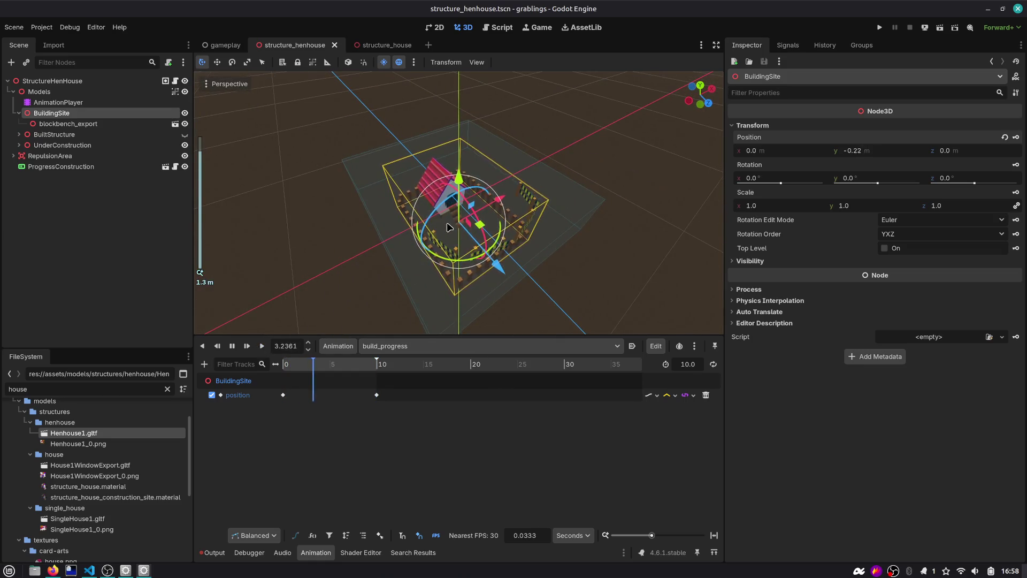
pyautogui.moveTo(449, 227)
pyautogui.mouseDown()
pyautogui.moveTo(607, 163)
pyautogui.moveTo(577, 142)
pyautogui.mouseUp()
pyautogui.scroll(-2, 577, 142)
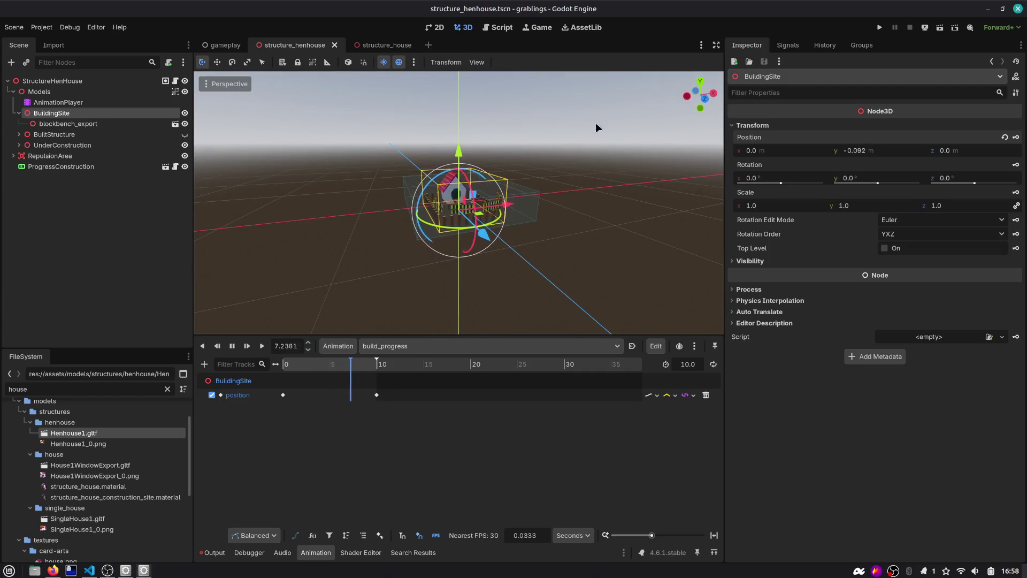
pyautogui.hotkey('ctrl', 's')
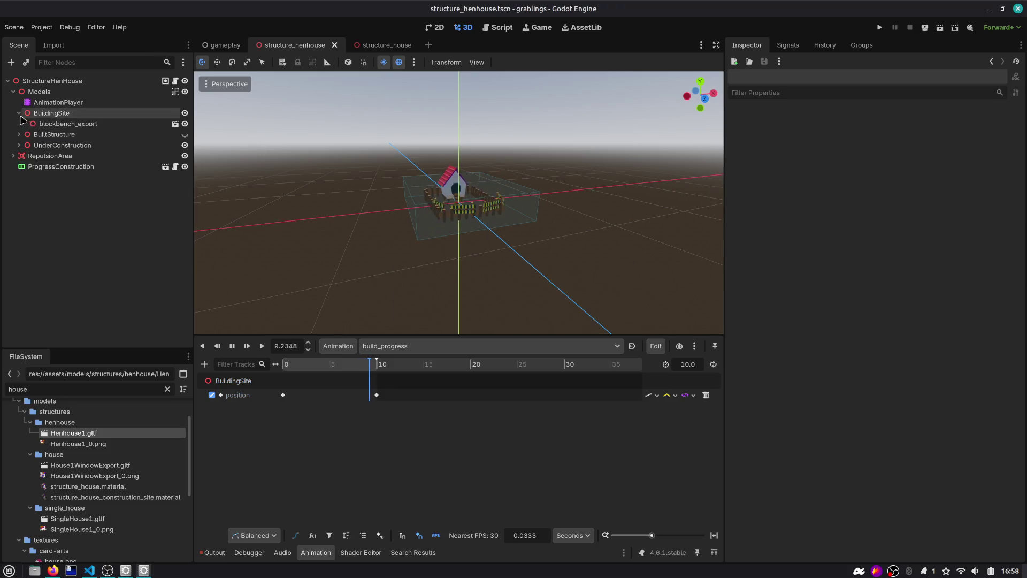
# - Quick-open tile.tscn by searching 'tile' with Ctrl+Shift+O
pyautogui.click(19, 113)
pyautogui.click(13, 91)
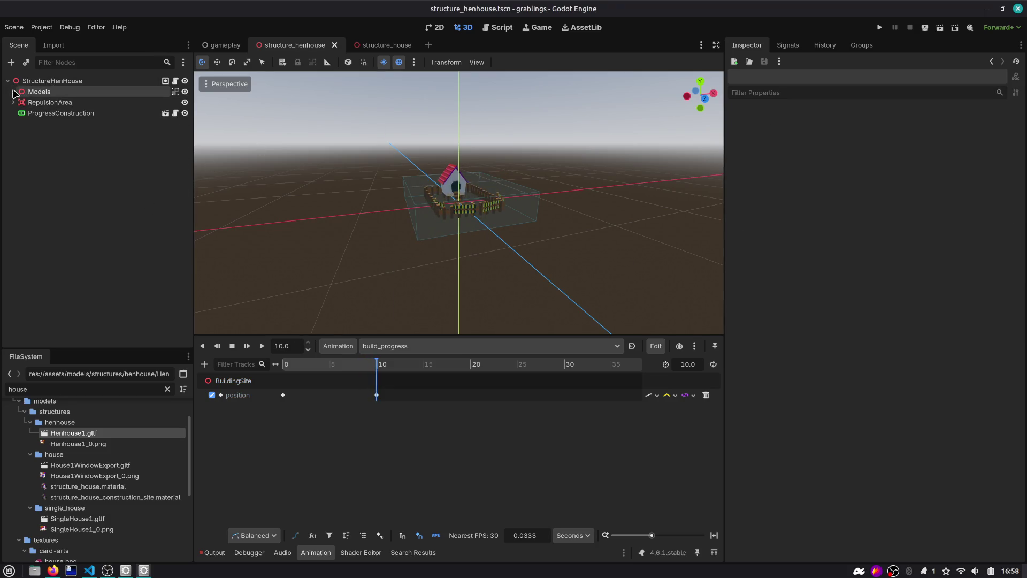
pyautogui.click(13, 91)
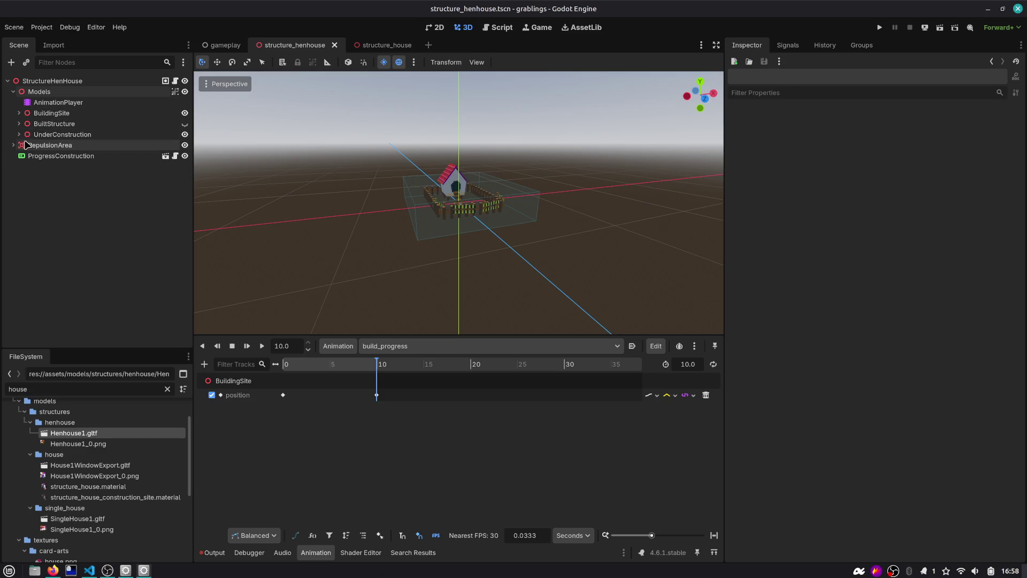
pyautogui.scroll(-2, 411, 128)
pyautogui.scroll(2, 410, 128)
pyautogui.moveTo(411, 128); pyautogui.dragTo(431, 175)
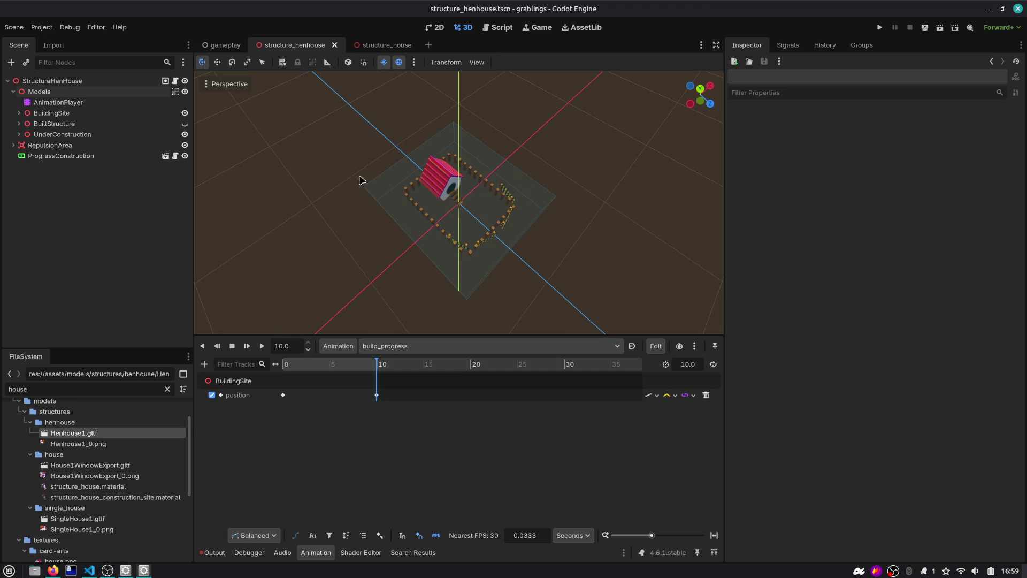
pyautogui.moveTo(433, 167); pyautogui.dragTo(415, 151)
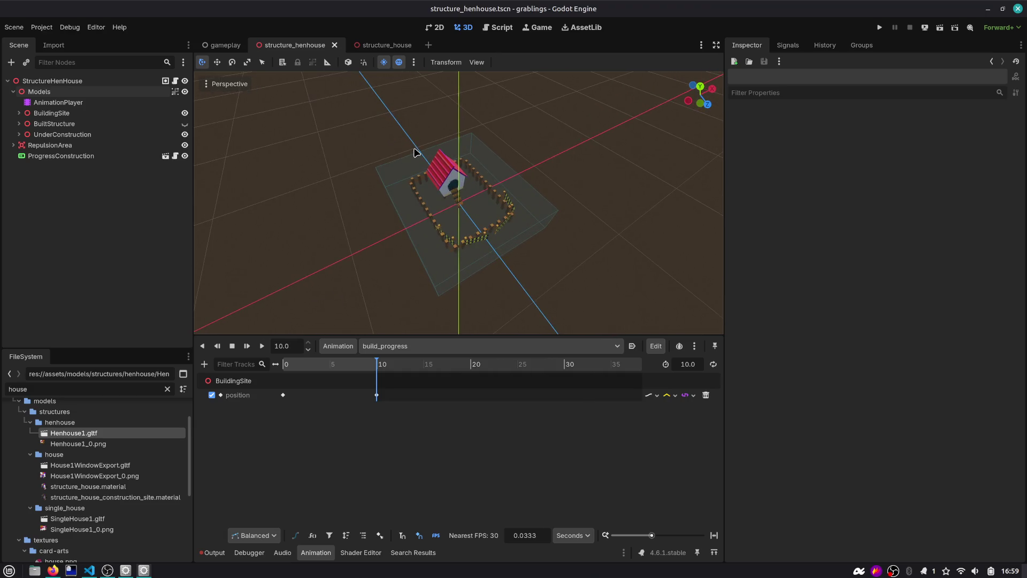
pyautogui.click(59, 83)
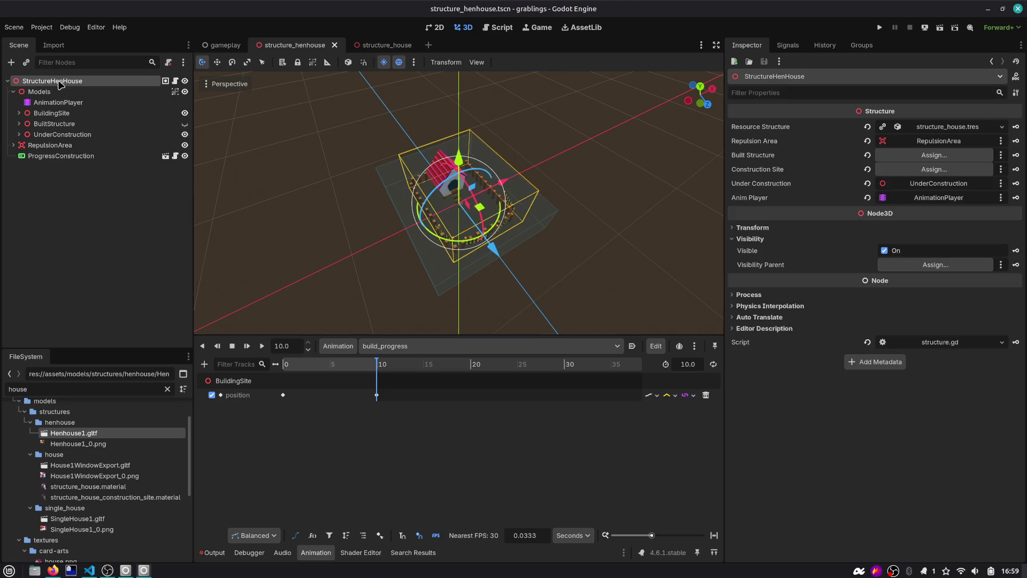
pyautogui.hotkey('ctrl', 'shift', 'o')
pyautogui.write('tile')
pyautogui.press('Return')
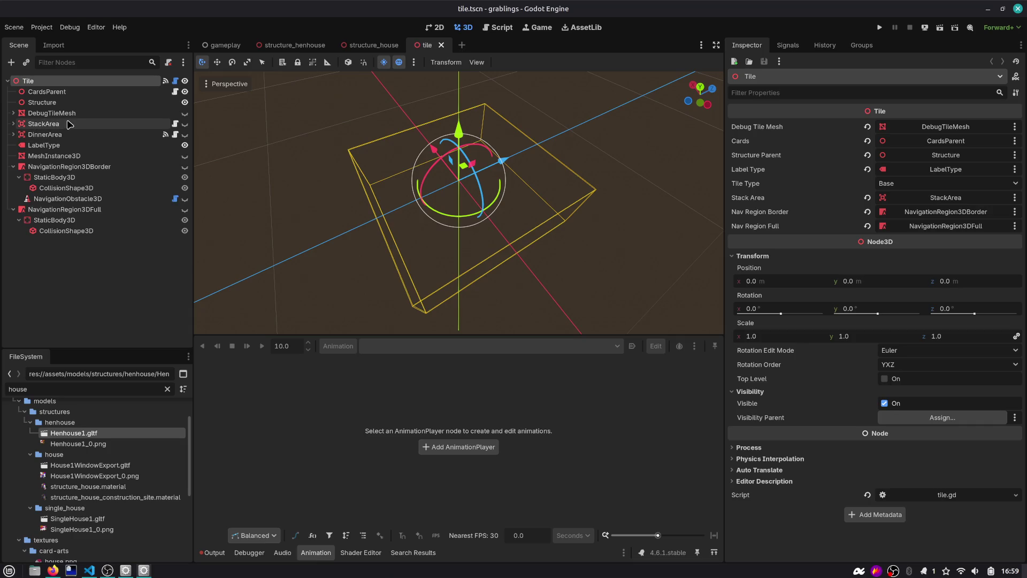
# - Copy DebugTileMesh from tile.tscn into the henhouse scene, offset beside it along Z
pyautogui.click(184, 114)
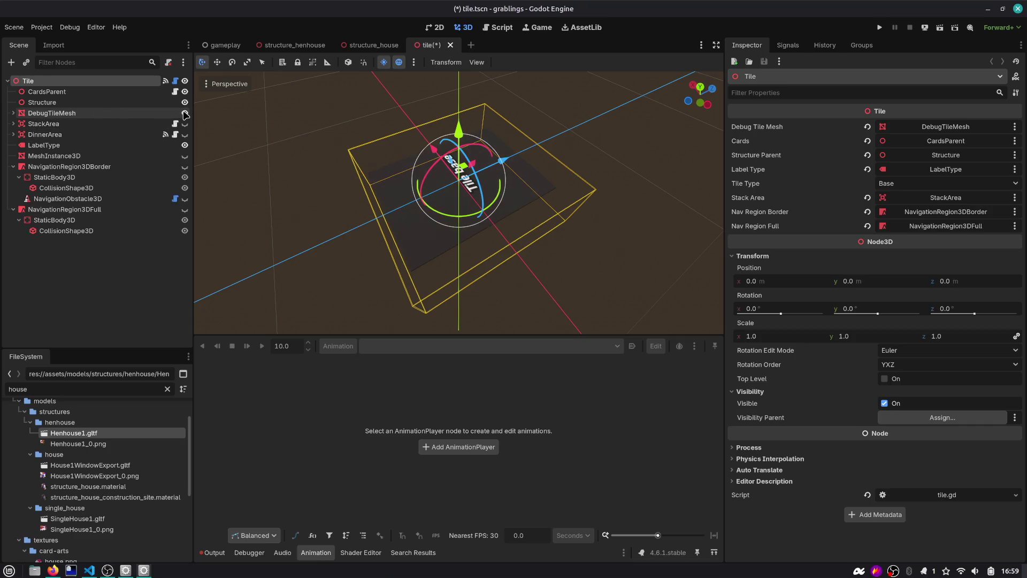
pyautogui.click(12, 113)
pyautogui.click(58, 114)
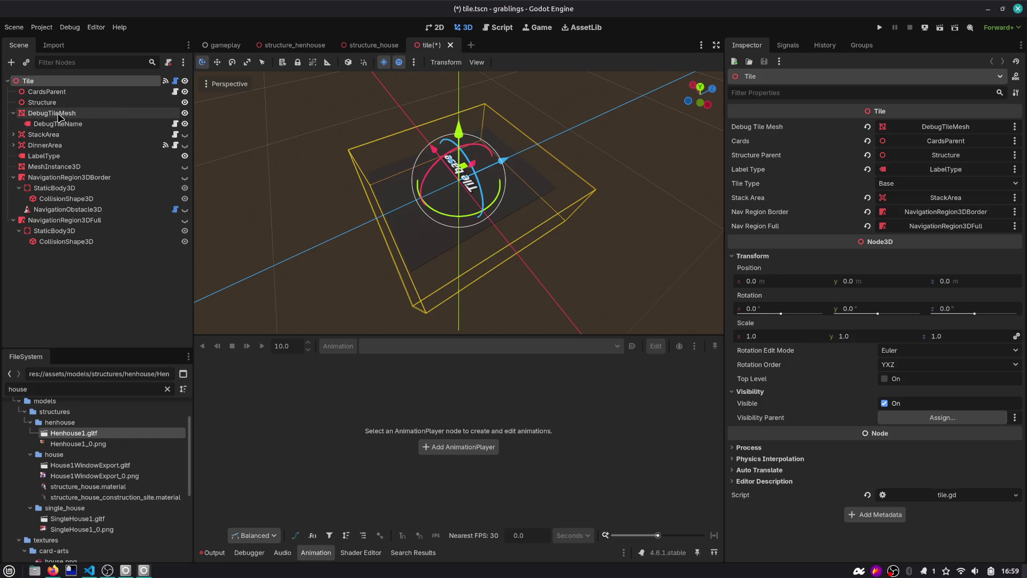
pyautogui.click(184, 113)
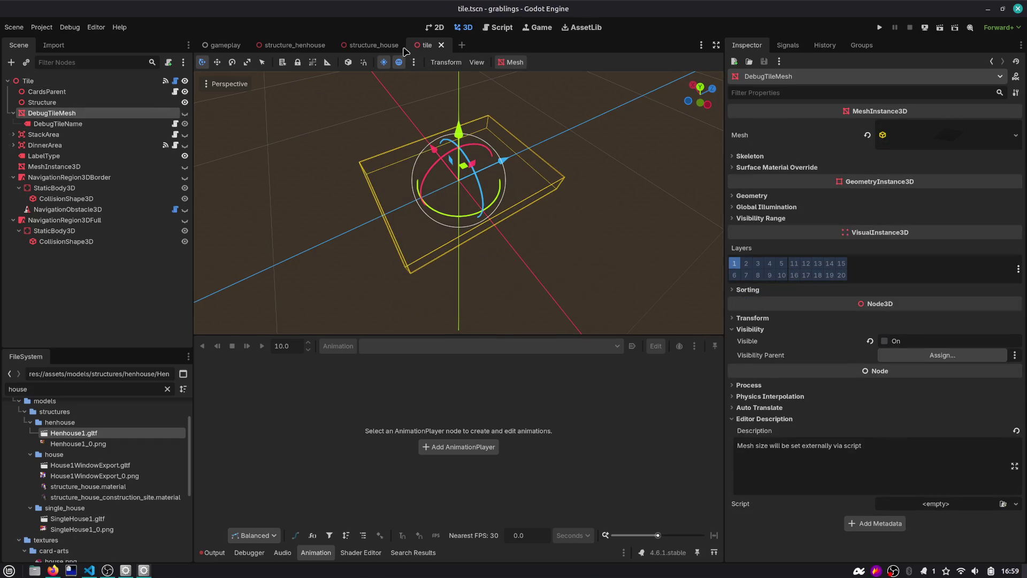
pyautogui.click(316, 48)
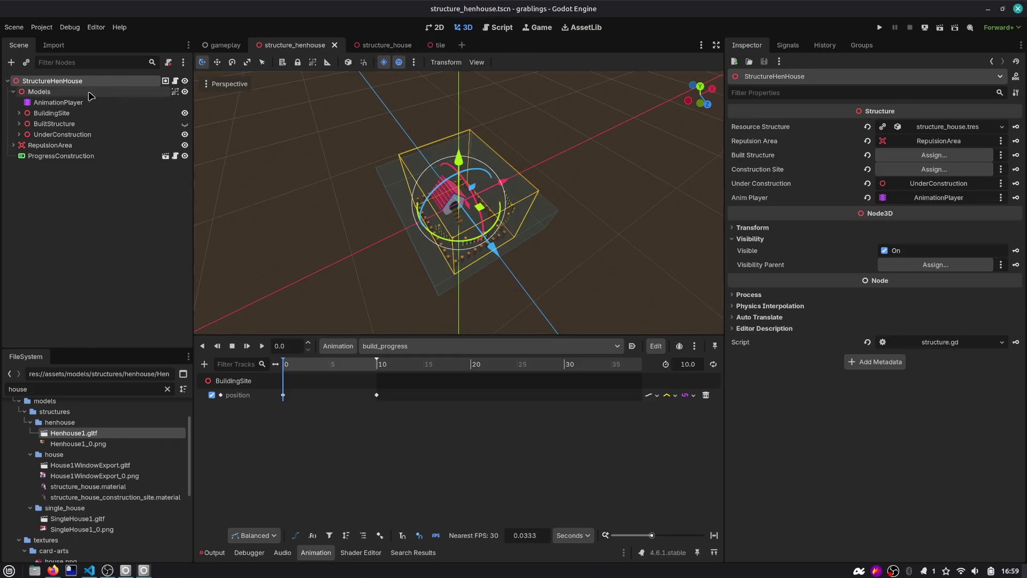
pyautogui.click(13, 91)
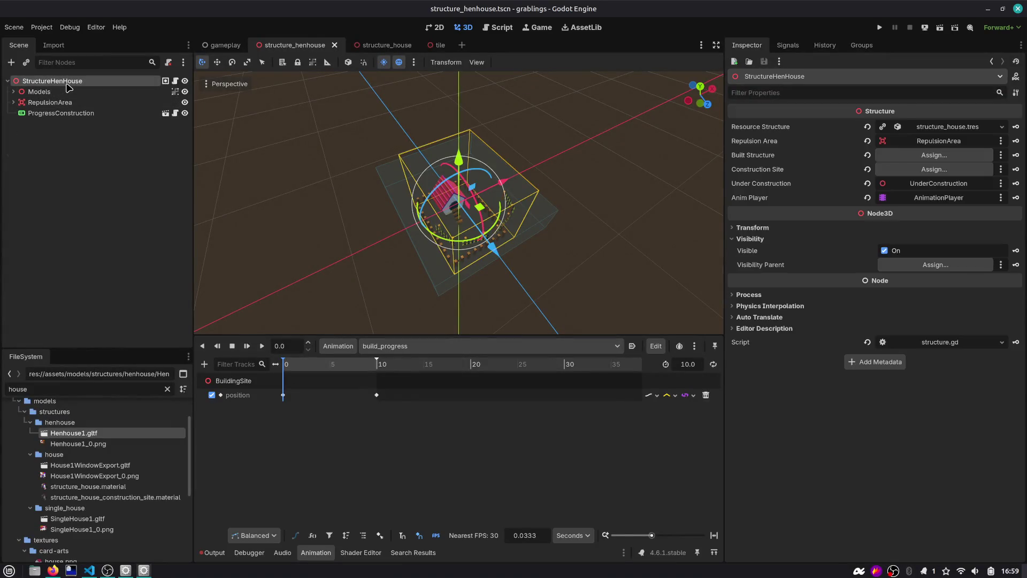
pyautogui.hotkey('ctrl', 'v')
pyautogui.moveTo(489, 246)
pyautogui.mouseDown()
pyautogui.moveTo(420, 177)
pyautogui.moveTo(423, 153)
pyautogui.mouseUp()
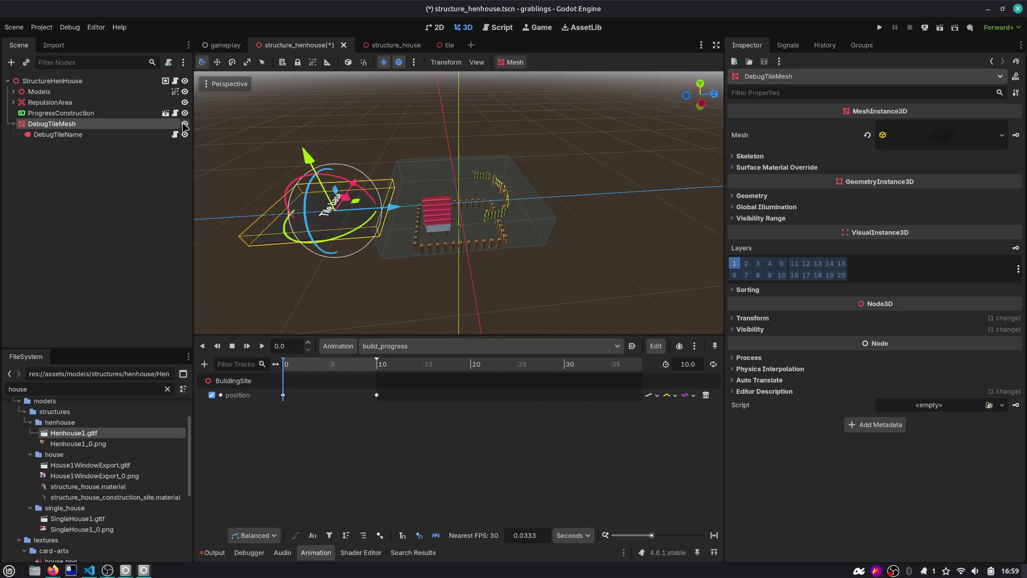
# - Change the DebugTileName label text to 'Tile placeholder' and save
pyautogui.click(59, 134)
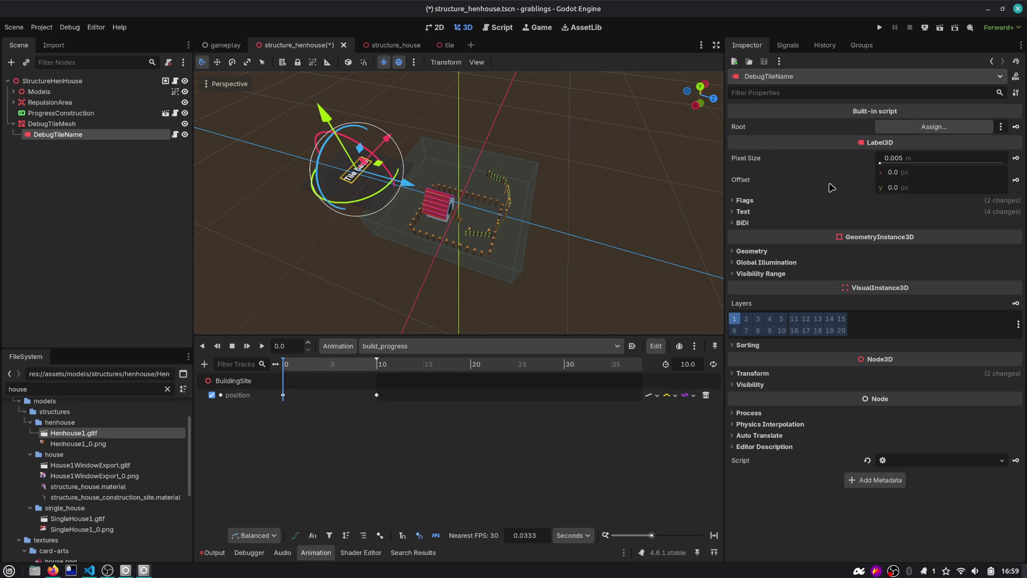
pyautogui.click(804, 202)
pyautogui.click(795, 201)
pyautogui.click(787, 213)
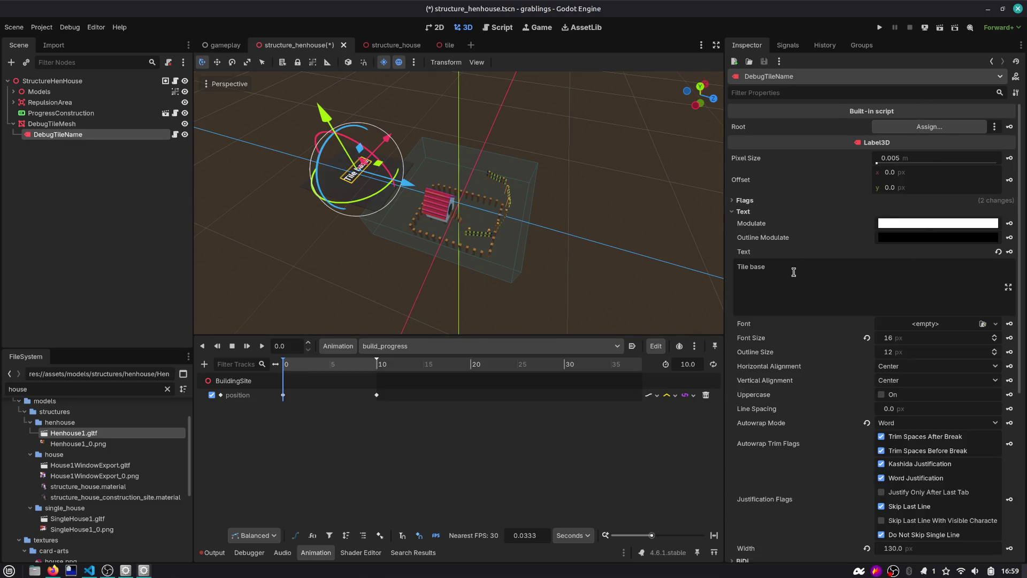
pyautogui.doubleClick(764, 267)
pyautogui.write('placeholder')
pyautogui.hotkey('ctrl', 's')
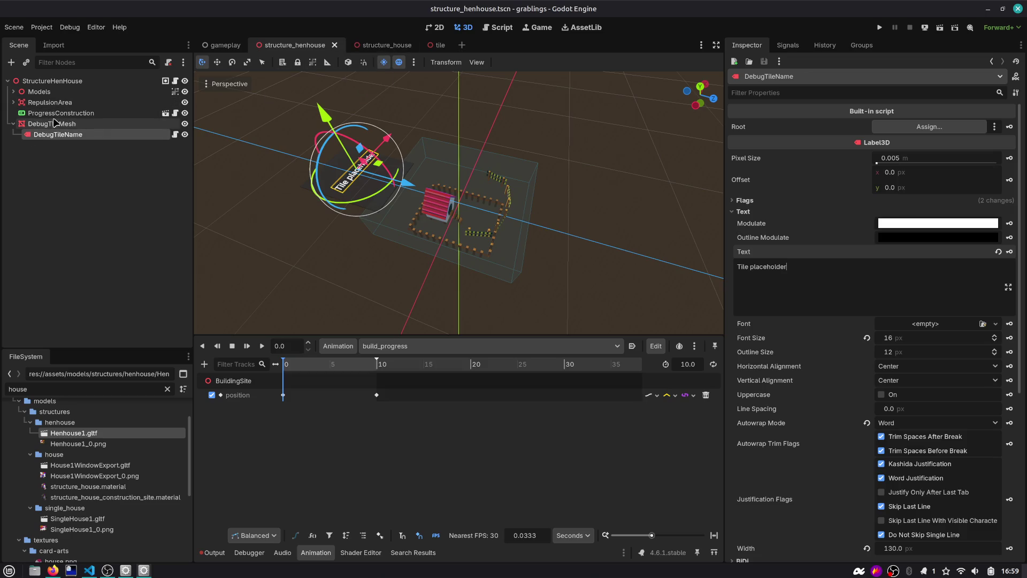
pyautogui.click(13, 123)
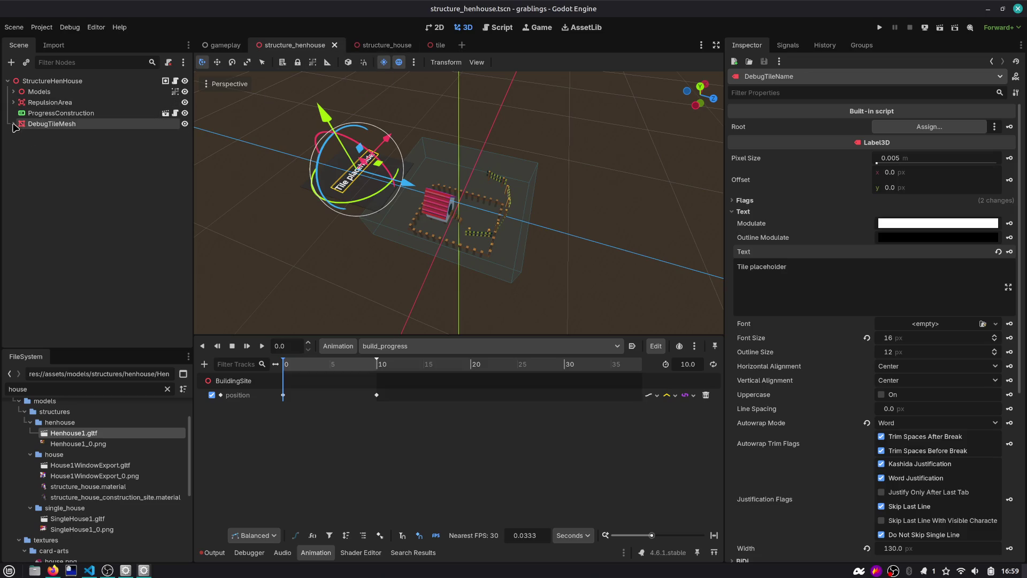
# - Enable Editable Children on BuildingSite's blockbench_export, inspect its Top part, then switch to structure_house
pyautogui.click(13, 92)
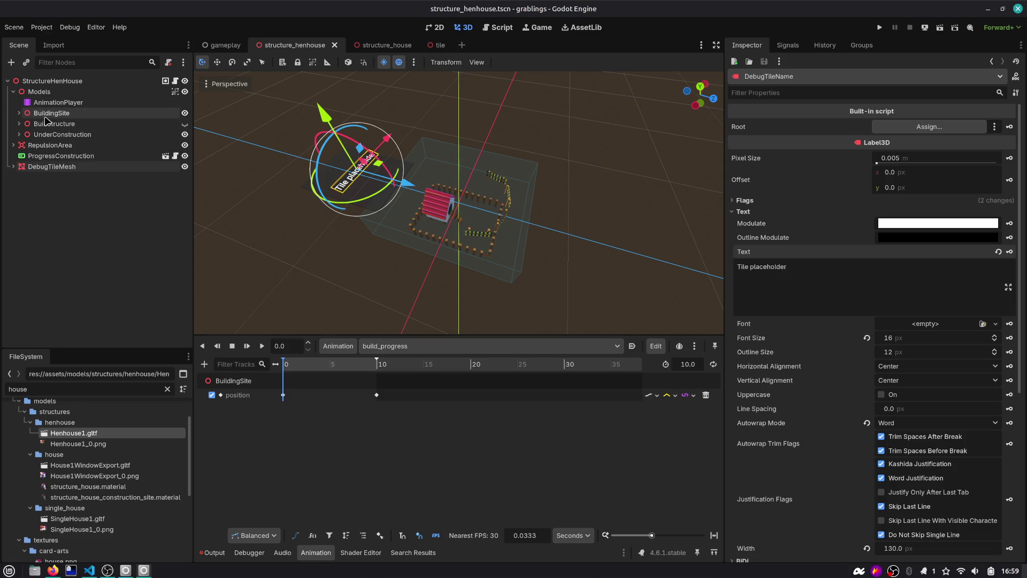
pyautogui.click(18, 113)
pyautogui.rightClick(74, 123)
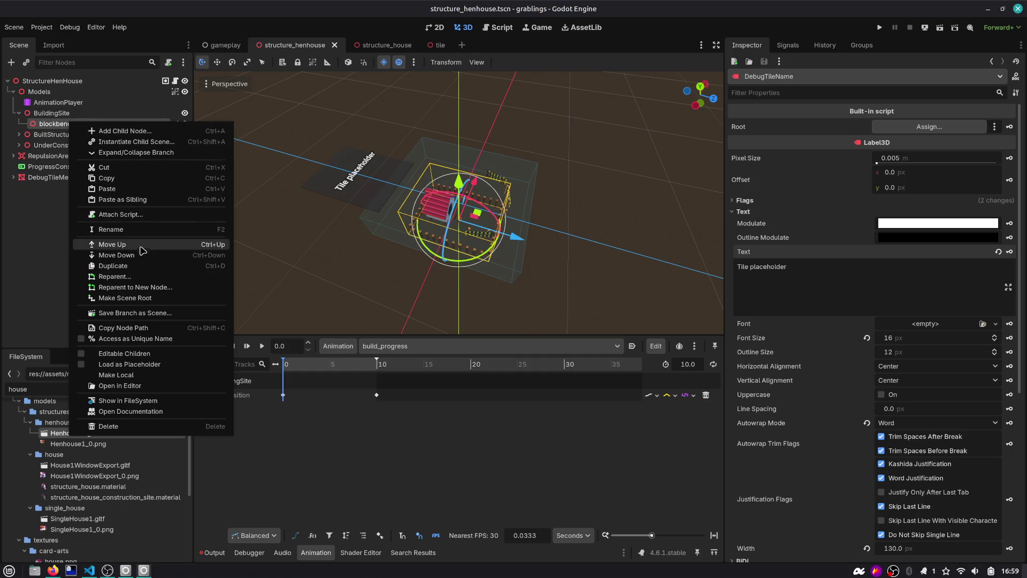
pyautogui.click(126, 353)
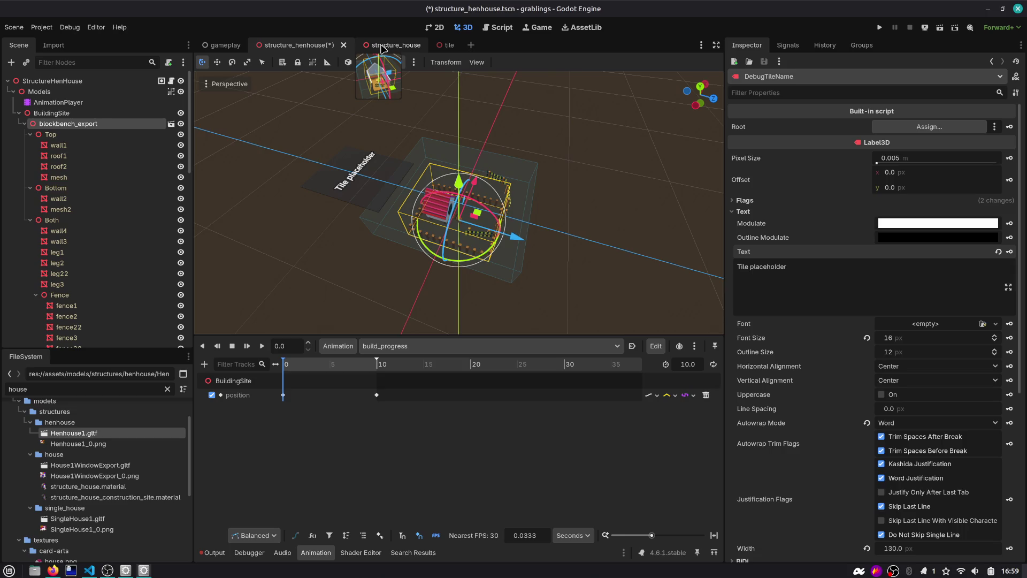
pyautogui.click(52, 134)
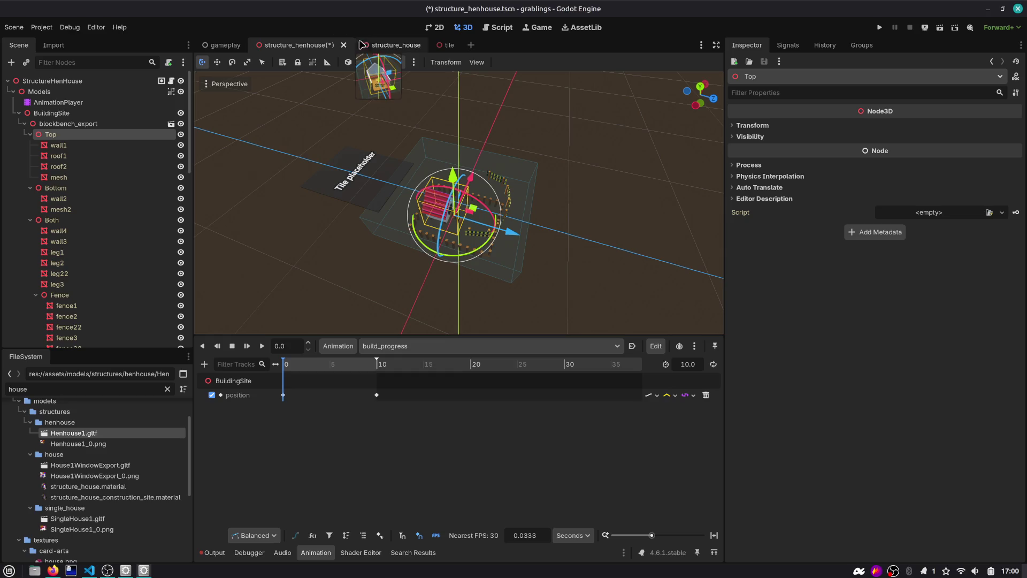
pyautogui.click(378, 47)
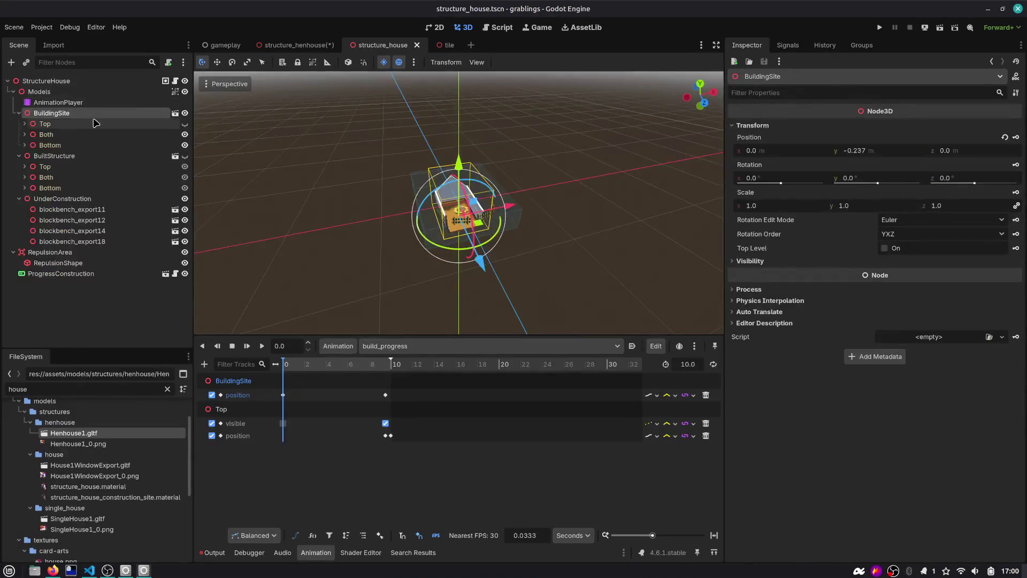
# - Scrub structure_house's build_progress animation, then check the henhouse's Both group
pyautogui.click(67, 102)
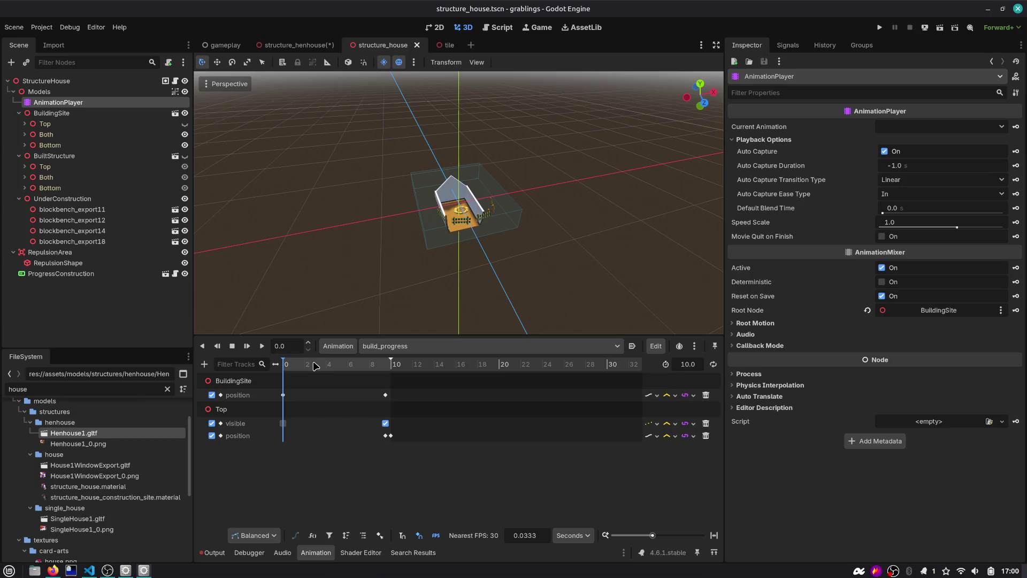
pyautogui.moveTo(288, 373)
pyautogui.mouseDown()
pyautogui.moveTo(380, 369)
pyautogui.moveTo(279, 369)
pyautogui.mouseUp()
pyautogui.click(297, 45)
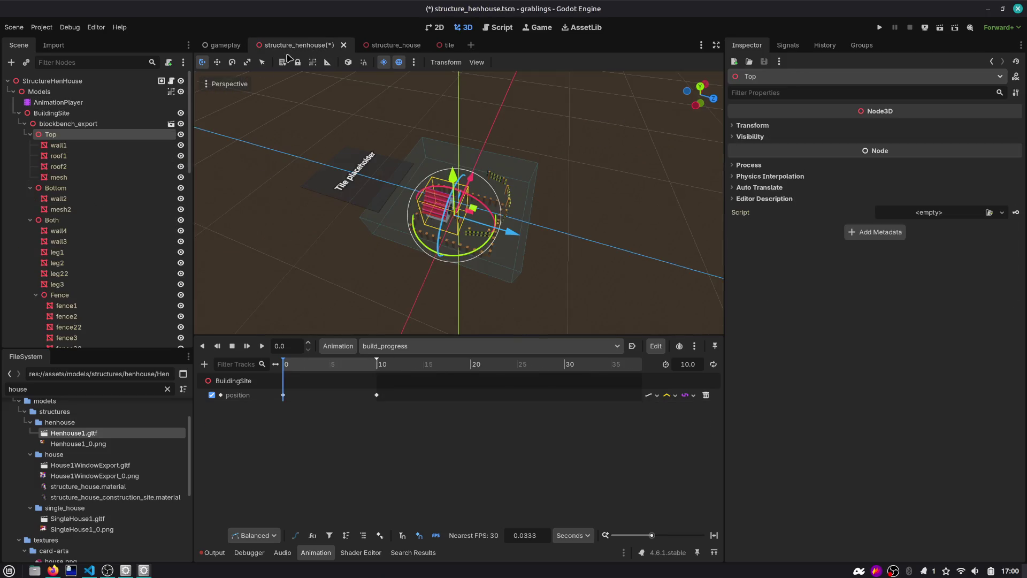
pyautogui.click(30, 199)
pyautogui.click(30, 199)
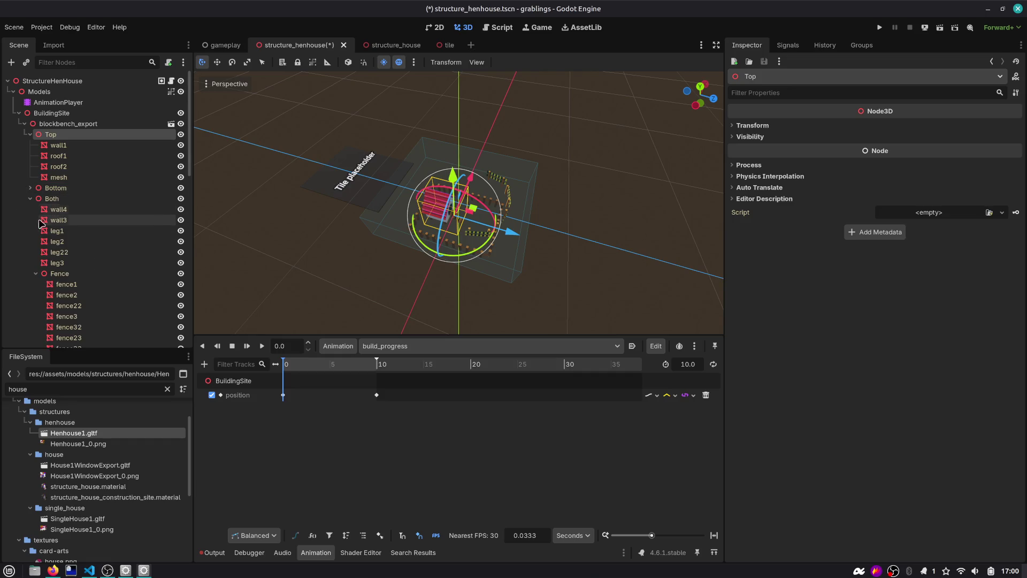
# - In structure_house, toggle the Top and building-site roof visibility and save the scene
pyautogui.click(393, 45)
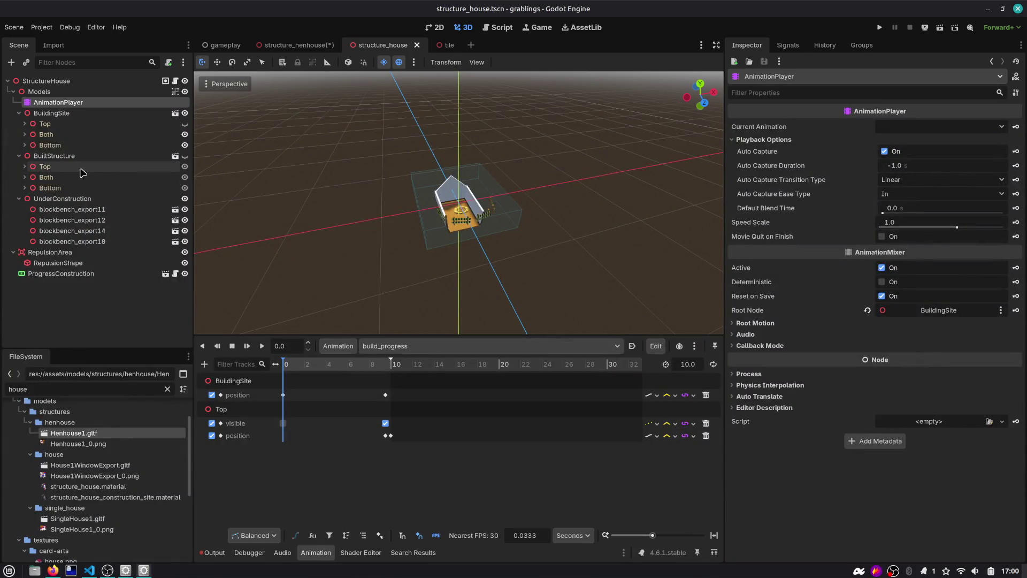
pyautogui.click(184, 166)
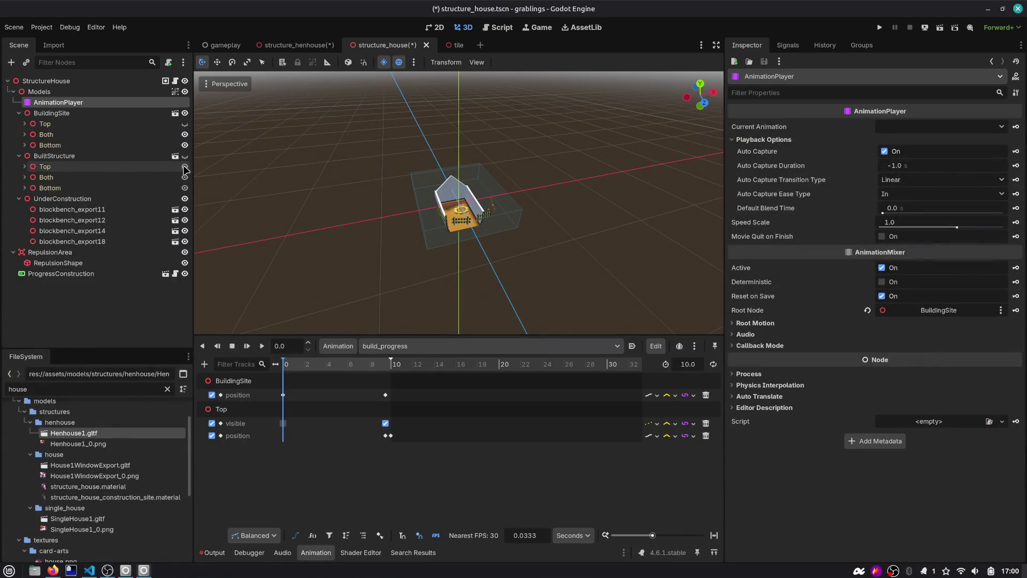
pyautogui.click(185, 124)
pyautogui.click(185, 124)
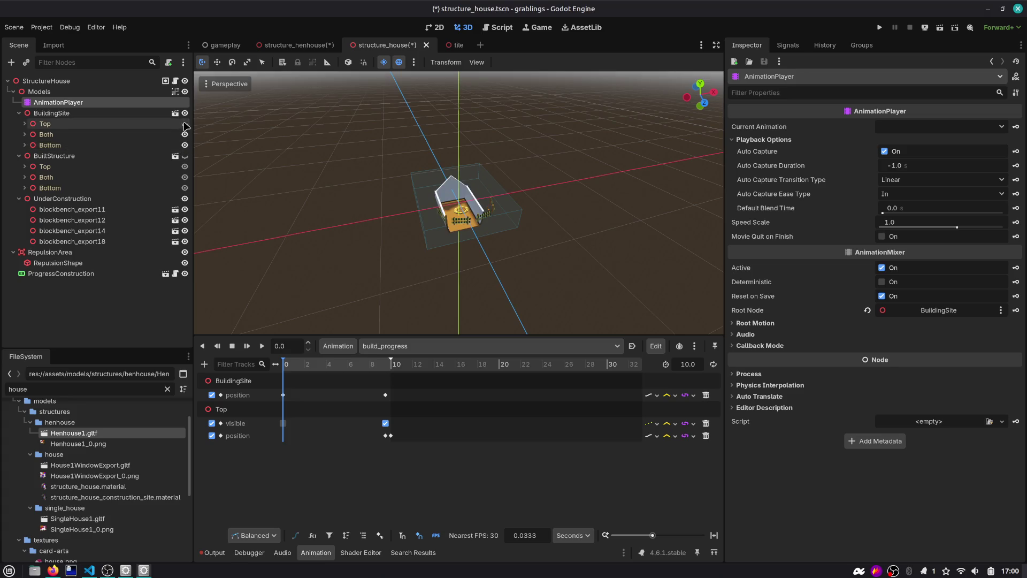
pyautogui.hotkey('ctrl', 's')
# - In the henhouse scene, toggle the Top roof visibility and collapse the imported model
pyautogui.click(321, 46)
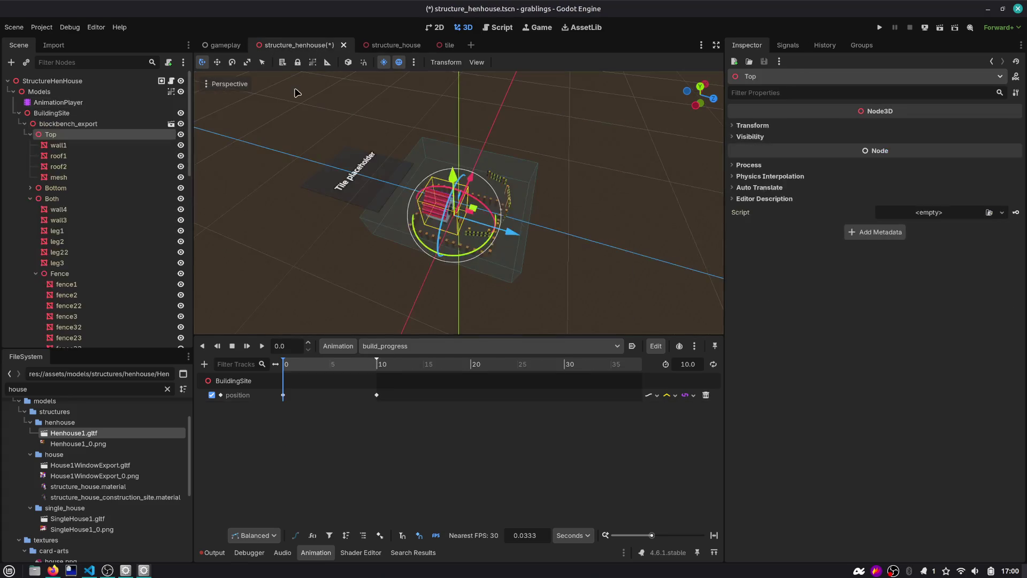
pyautogui.click(181, 134)
pyautogui.click(182, 136)
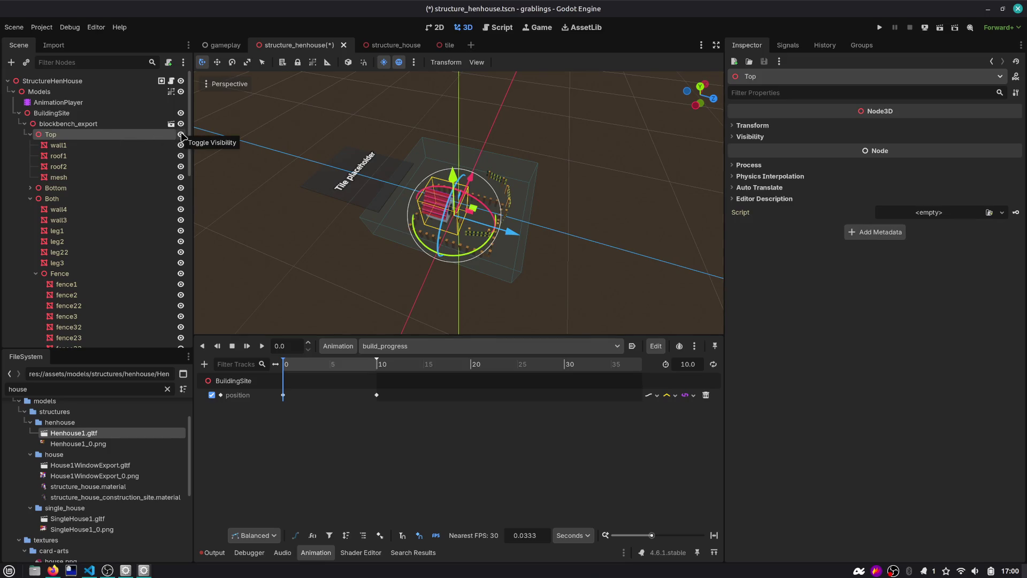
pyautogui.click(182, 136)
pyautogui.click(182, 136)
pyautogui.click(182, 135)
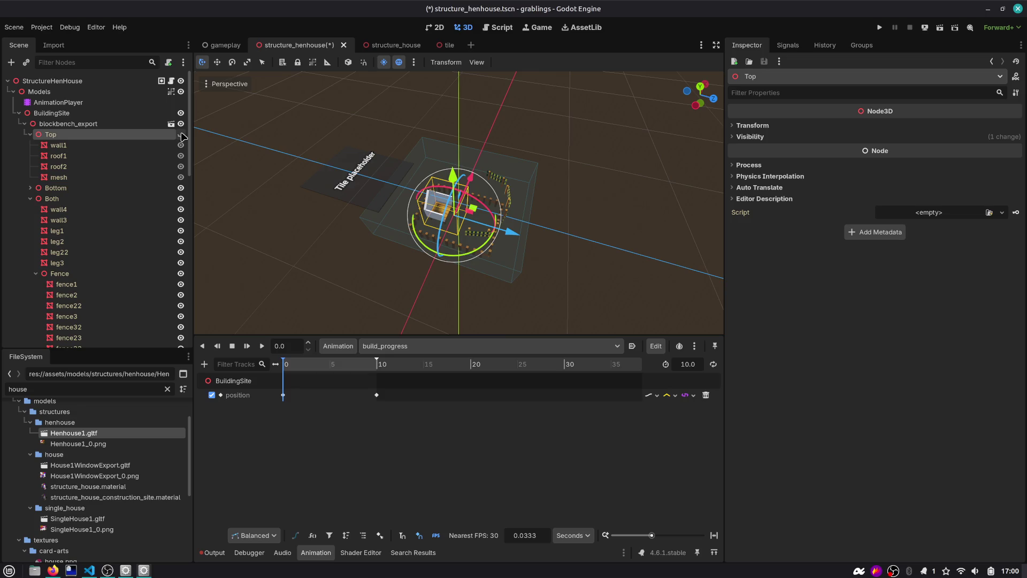
pyautogui.click(24, 124)
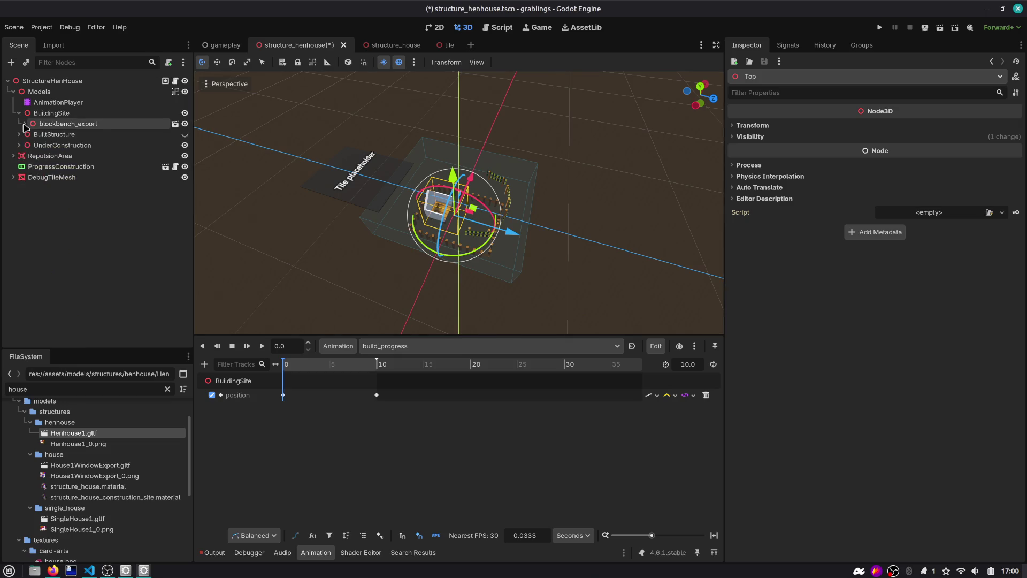
# - Collapse structure_house's BuildingSite and BuiltStructure, then undo the henhouse roof changes
pyautogui.click(396, 45)
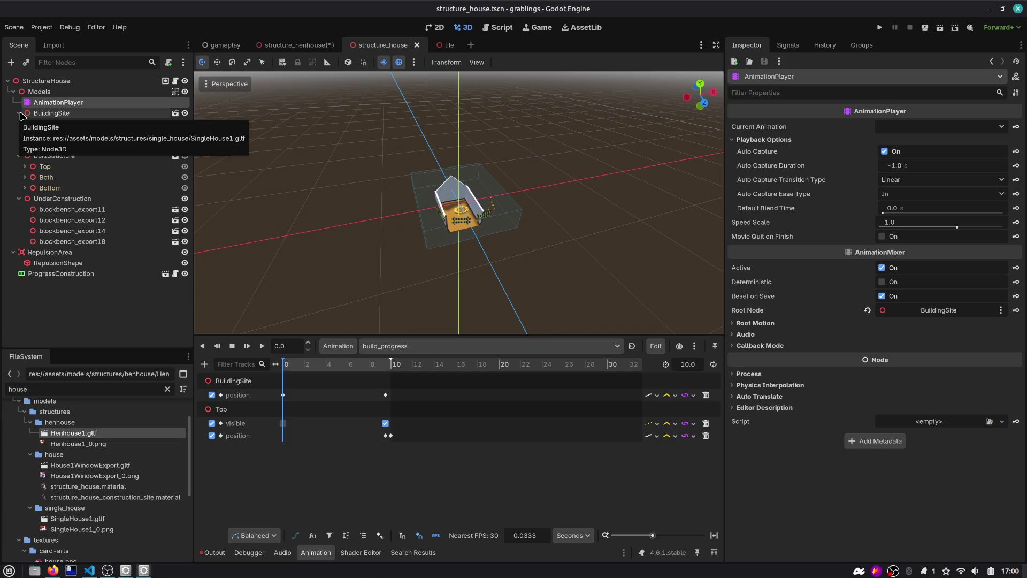
pyautogui.click(19, 113)
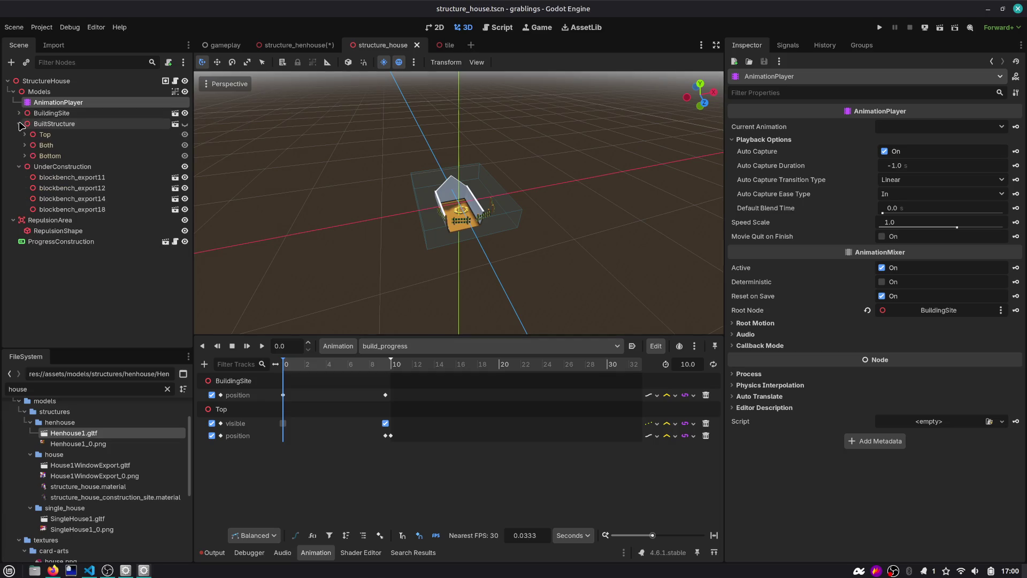
pyautogui.click(20, 124)
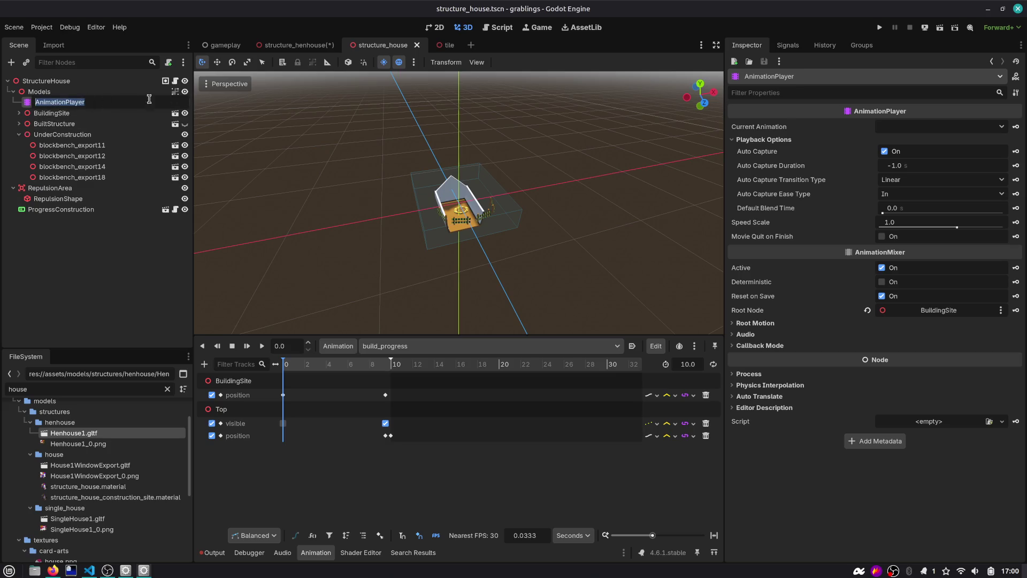
pyautogui.click(302, 46)
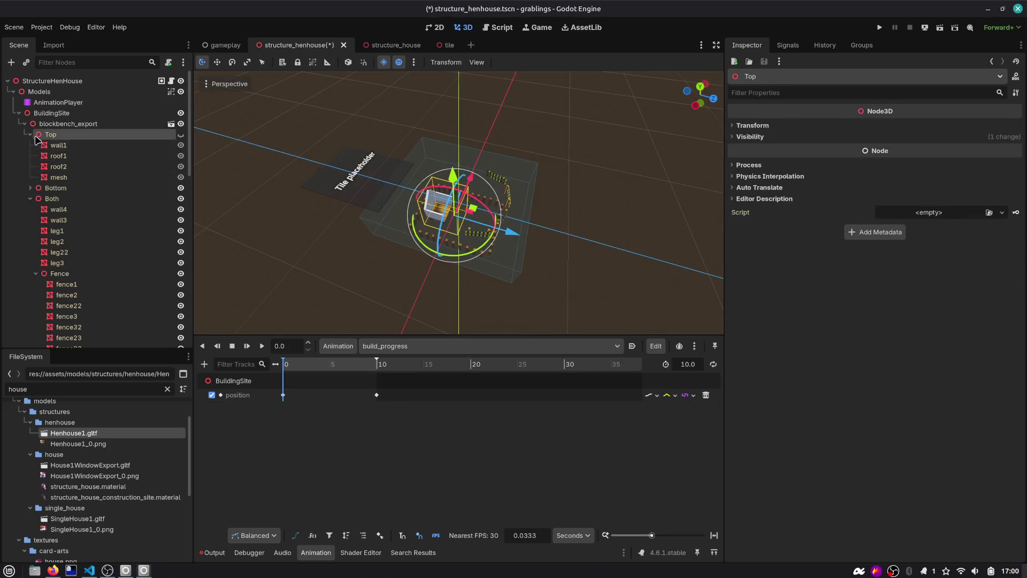
pyautogui.click(24, 124)
pyautogui.hotkey('ctrl', 'z')
pyautogui.hotkey('ctrl', 'z')
pyautogui.hotkey('ctrl', 'z')
pyautogui.hotkey('ctrl', 'z')
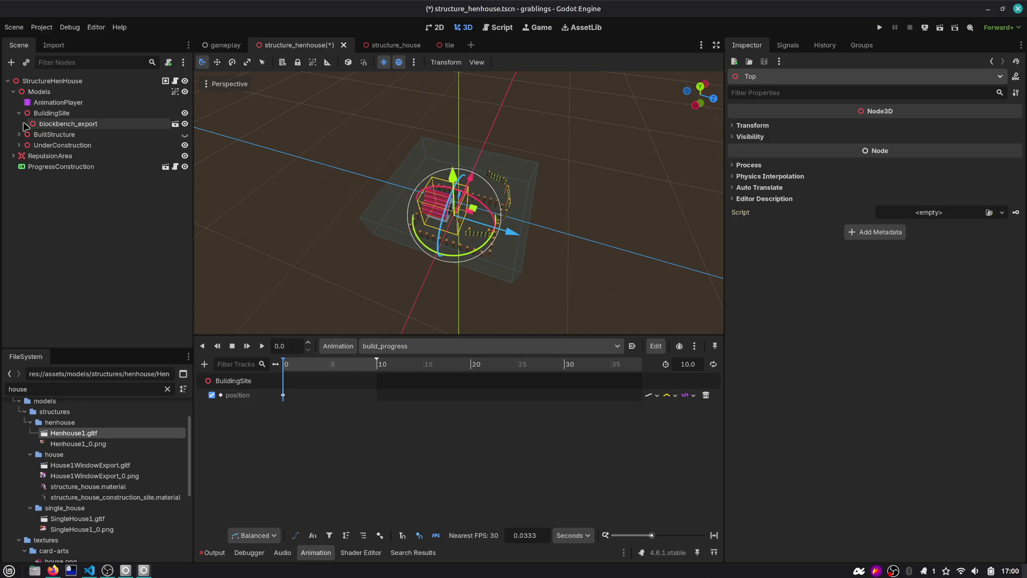
pyautogui.hotkey('ctrl', 'z')
pyautogui.hotkey('ctrl', 'z')
pyautogui.hotkey('ctrl', 'z')
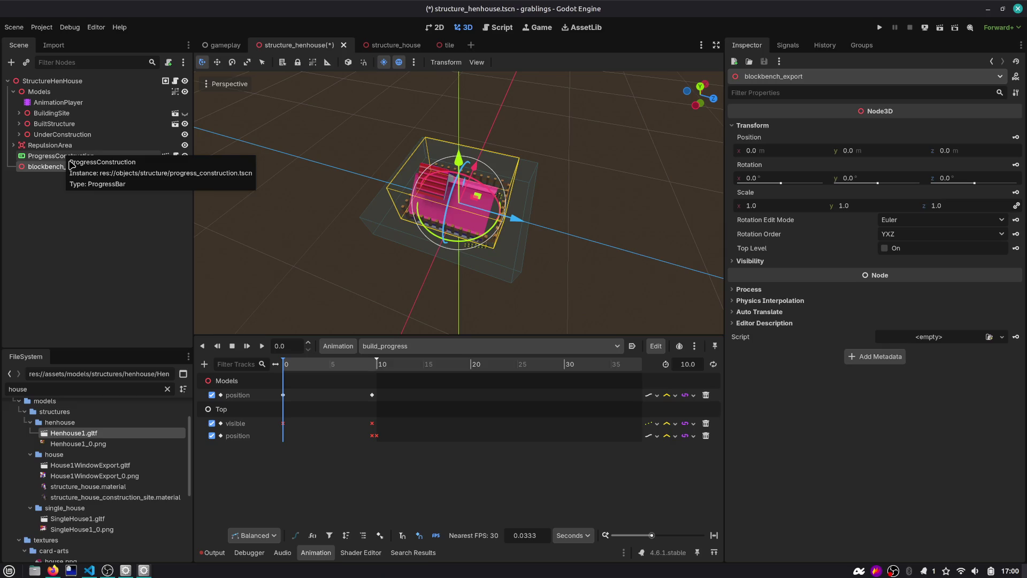
# - Undo once more and keep build_progress as the henhouse AnimationPlayer's current animation
pyautogui.hotkey('ctrl', 'z')
pyautogui.click(63, 103)
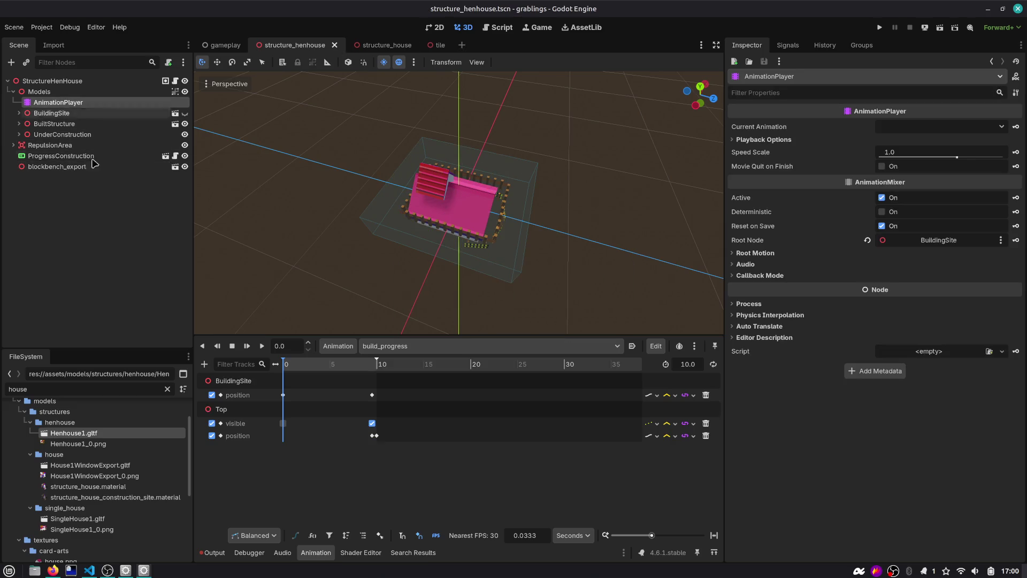
pyautogui.click(397, 348)
pyautogui.click(406, 374)
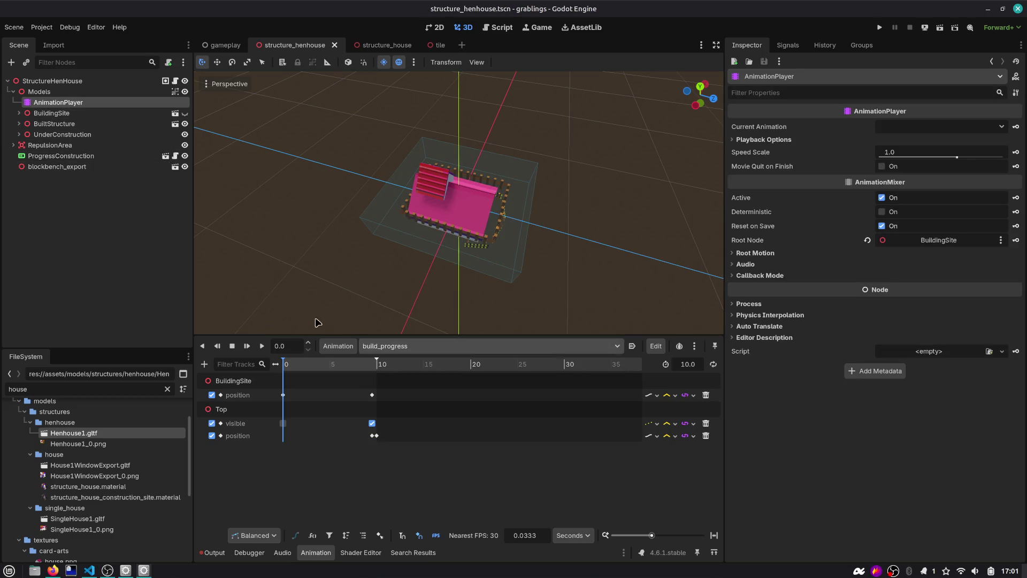
pyautogui.click(69, 192)
pyautogui.click(75, 113)
pyautogui.click(78, 103)
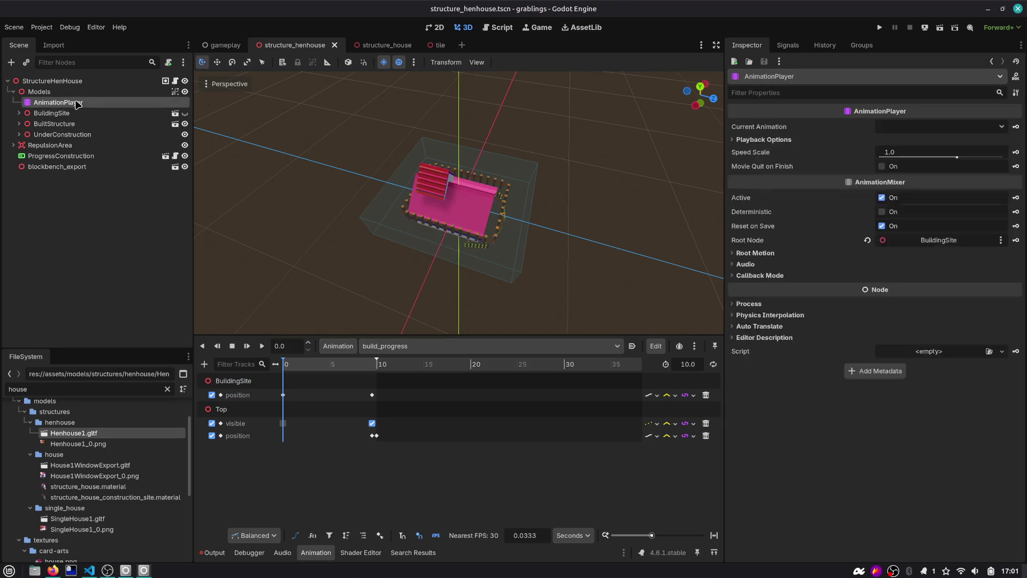
pyautogui.click(63, 114)
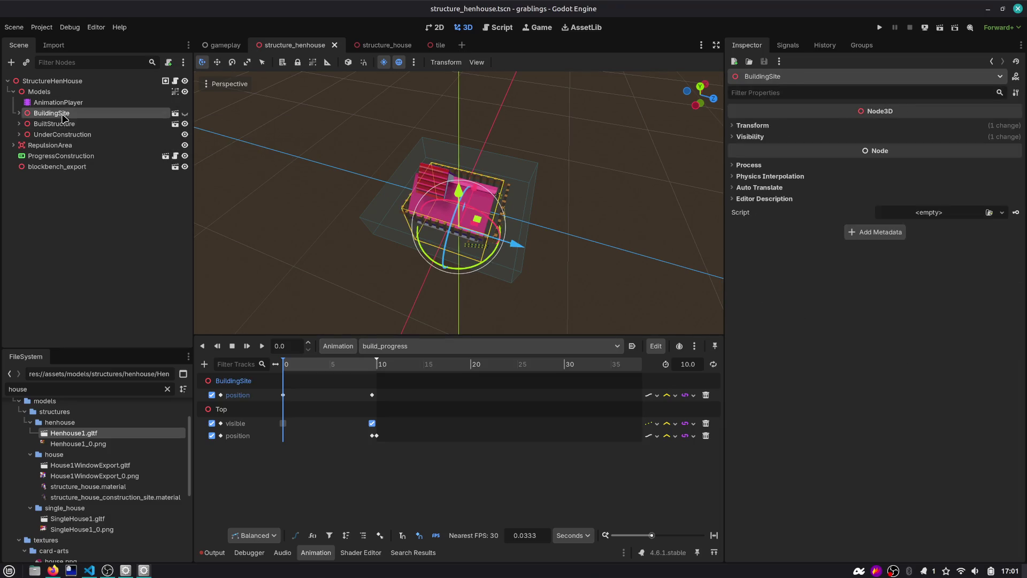
# - Delete the henhouse AnimationPlayer node and bring it back
pyautogui.click(369, 46)
pyautogui.click(291, 45)
pyautogui.click(60, 103)
pyautogui.press('Delete')
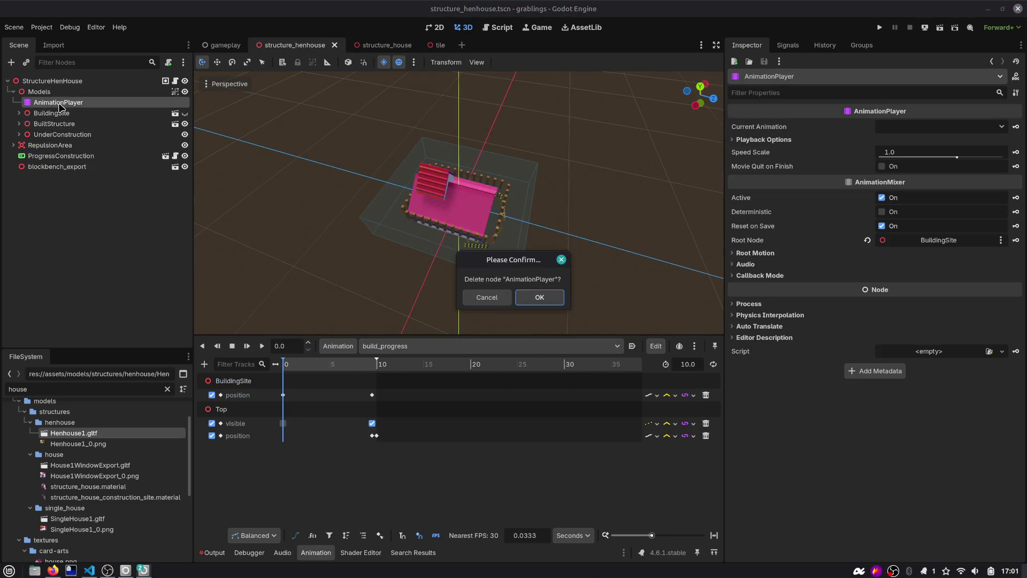
pyautogui.press('Return')
pyautogui.click(60, 93)
pyautogui.hotkey('ctrl', 'v')
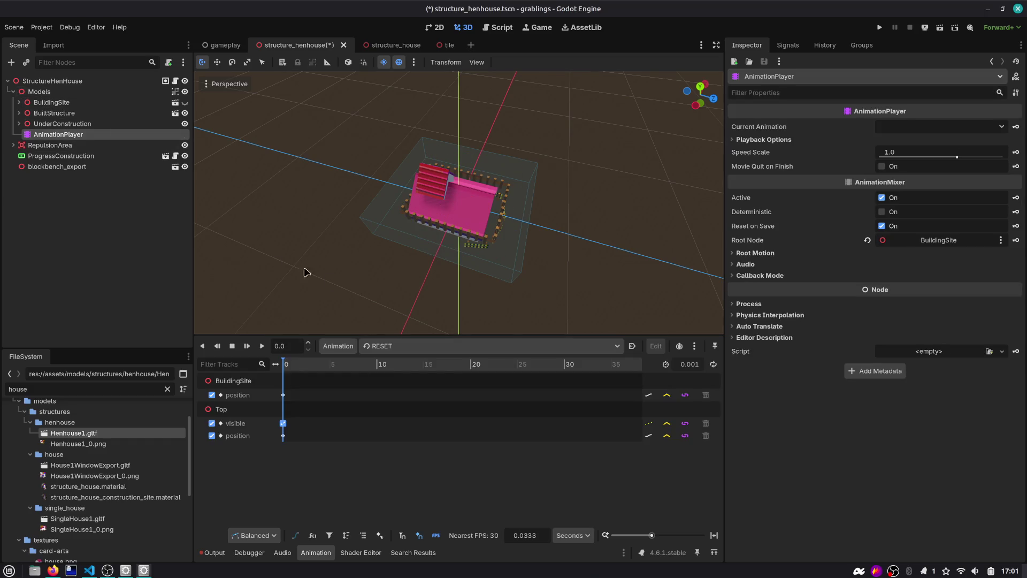
# - Load and scrub build_progress, and move AnimationPlayer back to the top of Models
pyautogui.click(415, 347)
pyautogui.click(416, 378)
pyautogui.moveTo(309, 364)
pyautogui.mouseDown()
pyautogui.moveTo(341, 363)
pyautogui.moveTo(283, 364)
pyautogui.mouseUp()
pyautogui.moveTo(58, 135)
pyautogui.mouseDown()
pyautogui.moveTo(77, 135)
pyautogui.moveTo(73, 103)
pyautogui.mouseUp()
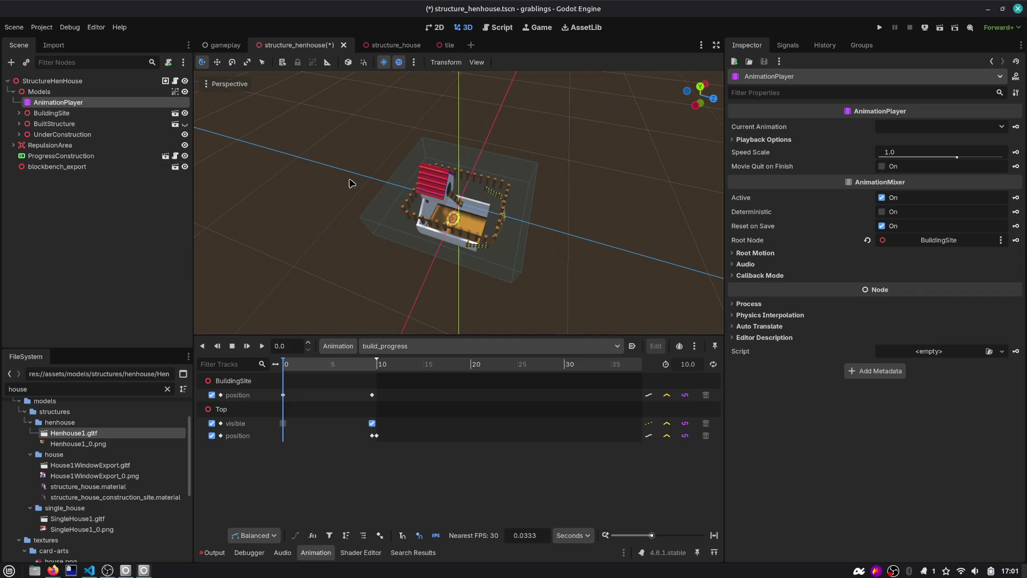
pyautogui.moveTo(334, 182); pyautogui.dragTo(233, 144)
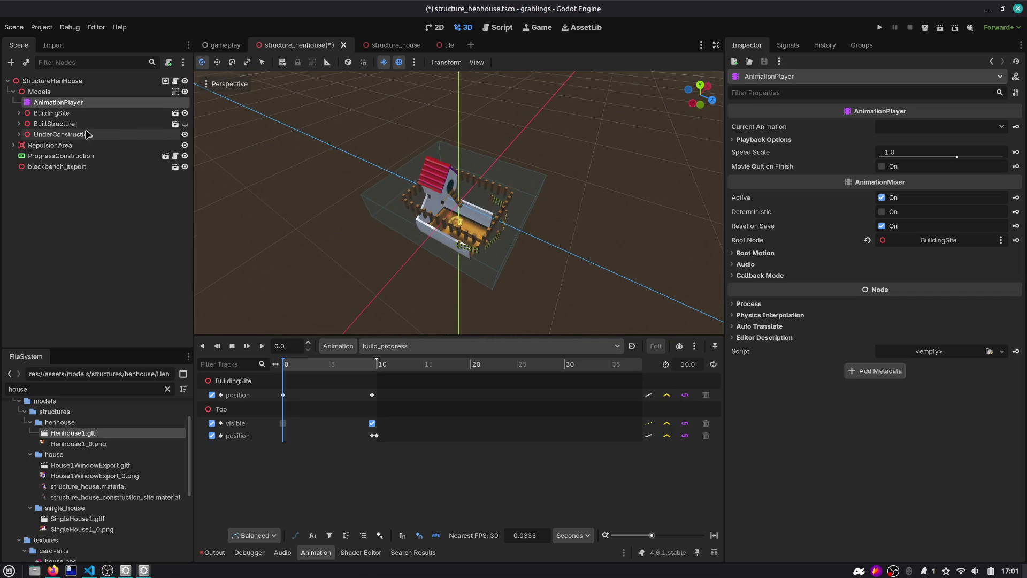
pyautogui.click(18, 113)
pyautogui.click(19, 113)
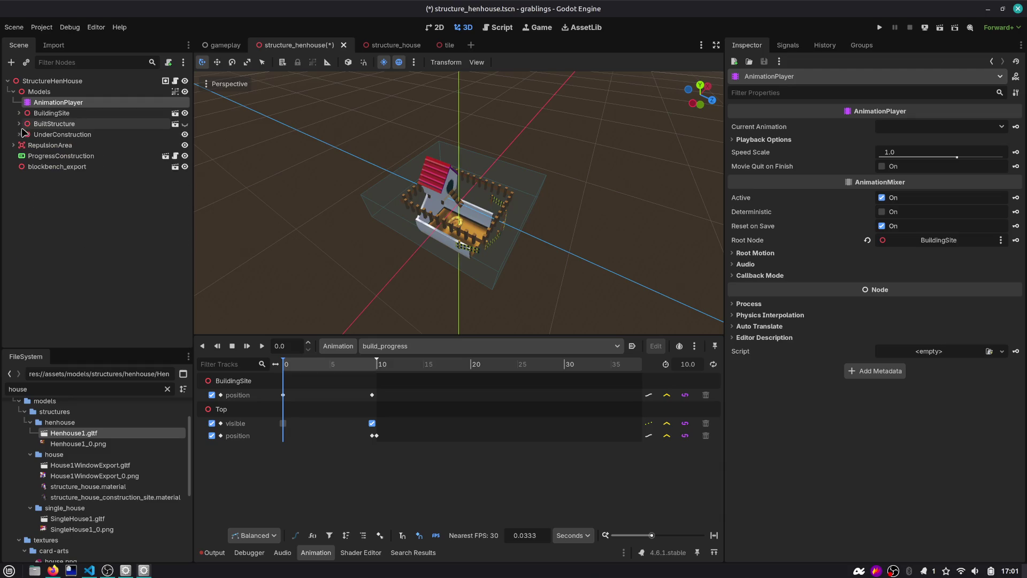
pyautogui.click(167, 167)
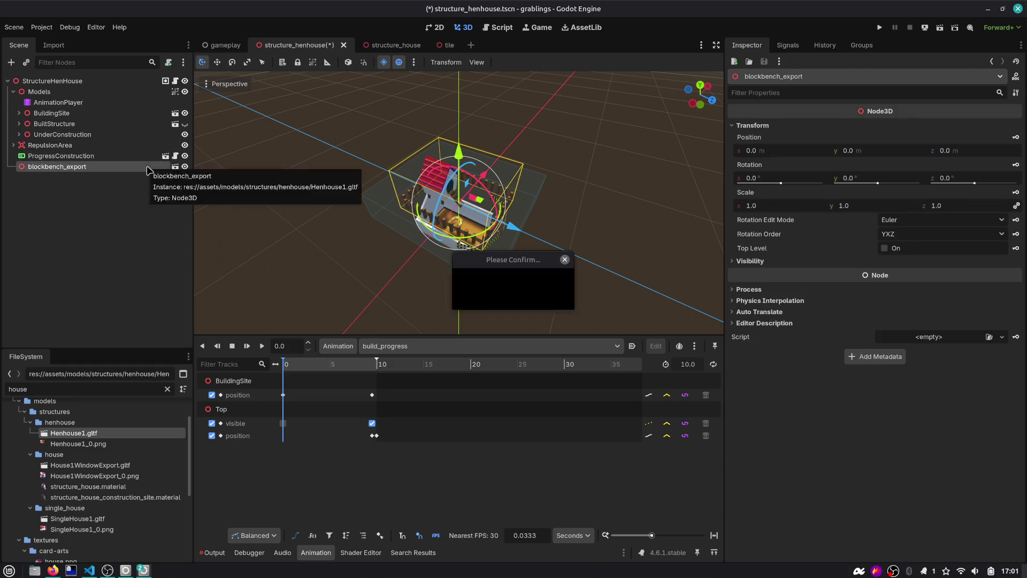
# - Delete the imported henhouse model node and scrub build_progress to the finished house
pyautogui.press('Delete')
pyautogui.click(58, 103)
pyautogui.moveTo(302, 364); pyautogui.dragTo(388, 374)
pyautogui.moveTo(309, 376)
pyautogui.mouseDown()
pyautogui.moveTo(284, 369)
pyautogui.moveTo(377, 369)
pyautogui.mouseUp()
pyautogui.scroll(5, 472, 177)
pyautogui.scroll(-5, 439, 242)
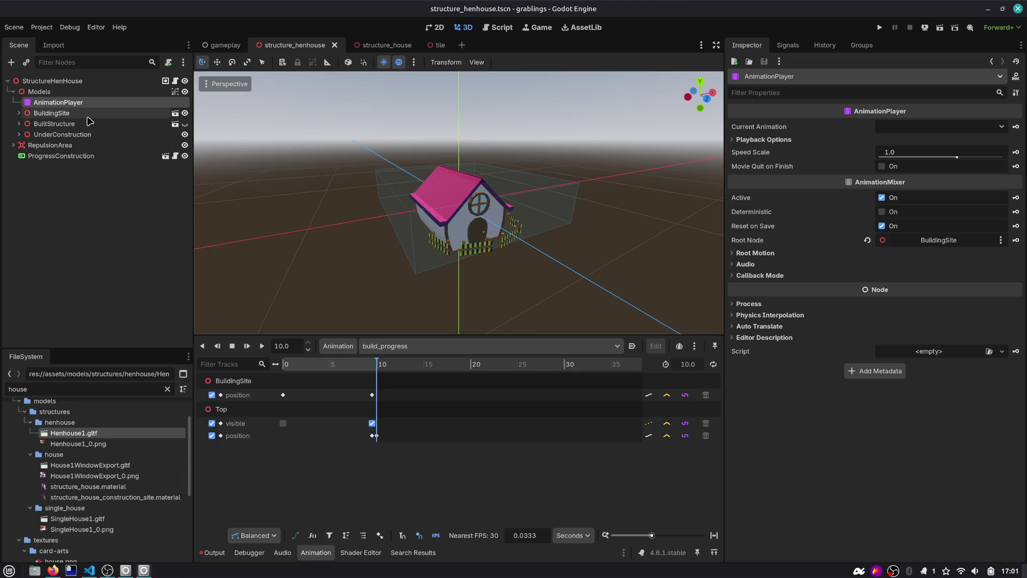
# - Hide the BuildingSite and BuiltStructure models in the viewport and save the henhouse scene
pyautogui.click(19, 113)
pyautogui.click(18, 112)
pyautogui.click(184, 113)
pyautogui.click(128, 124)
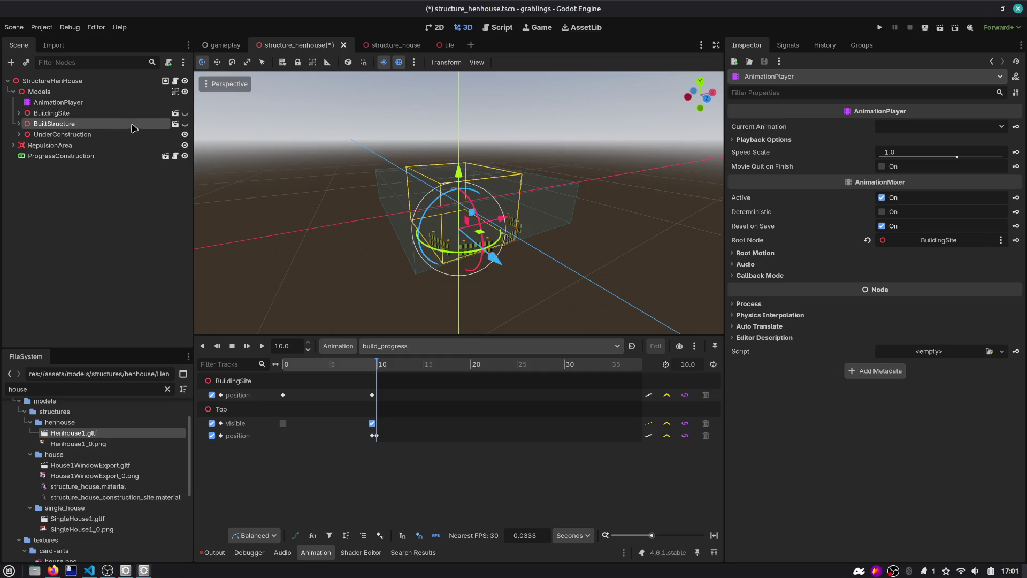
pyautogui.click(184, 124)
pyautogui.click(185, 124)
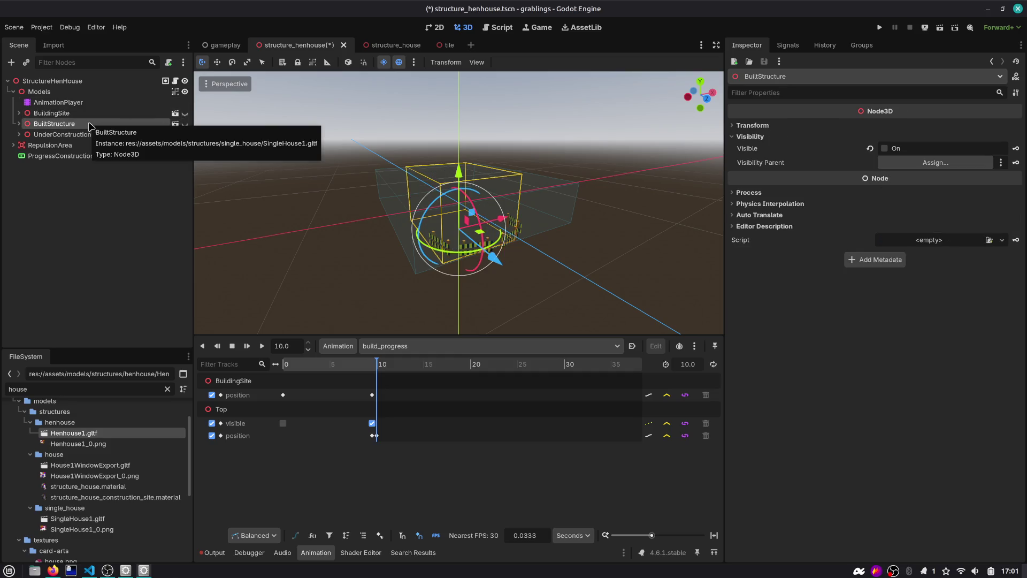
pyautogui.hotkey('ctrl', 's')
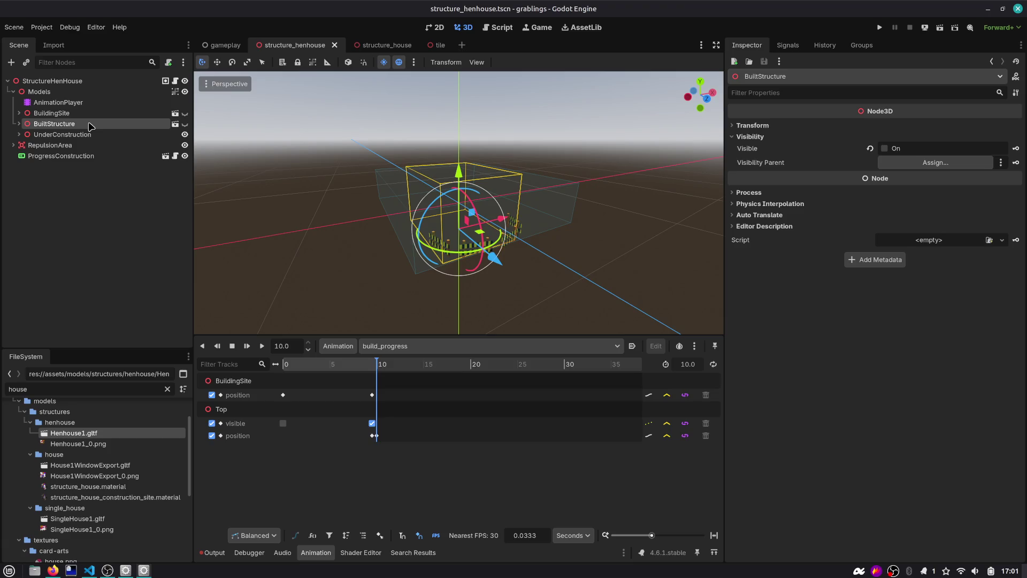
# - Delete BuildingSite and BuiltStructure and add a Henhouse1.gltf instance under Models
pyautogui.keyDown('ctrl'); pyautogui.click(86, 113); pyautogui.keyUp('ctrl')
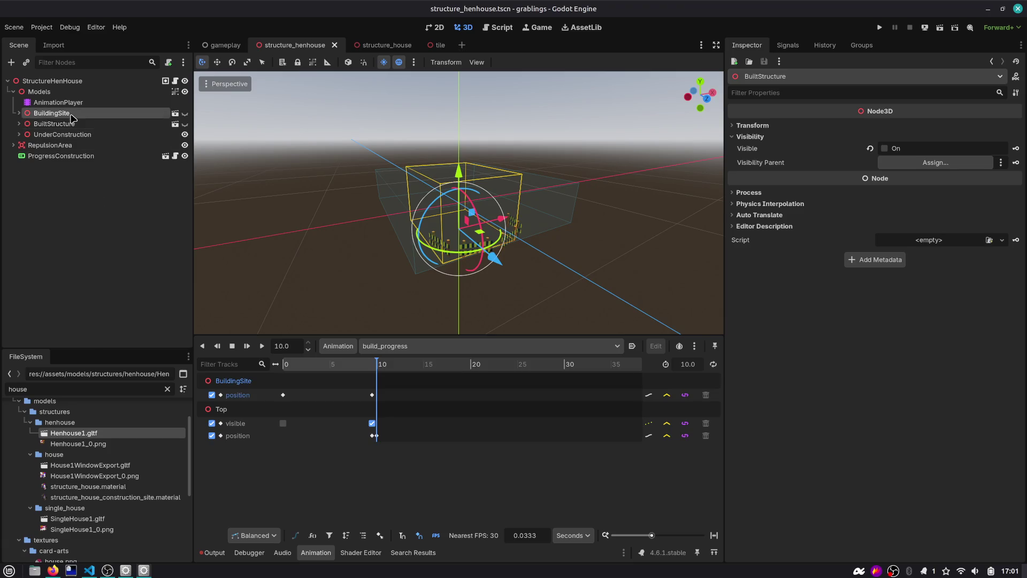
pyautogui.press('Delete')
pyautogui.press('Return')
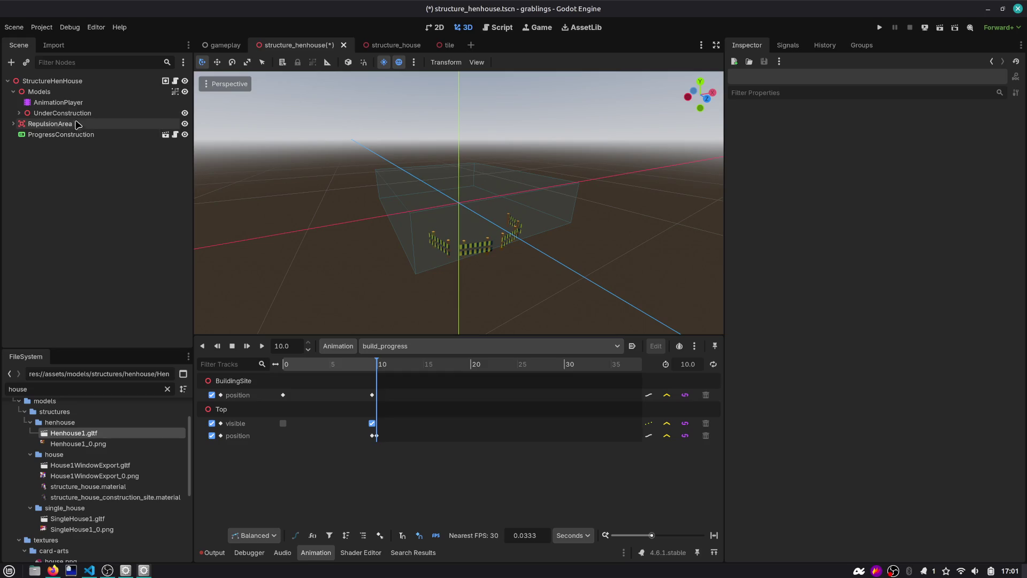
pyautogui.click(58, 103)
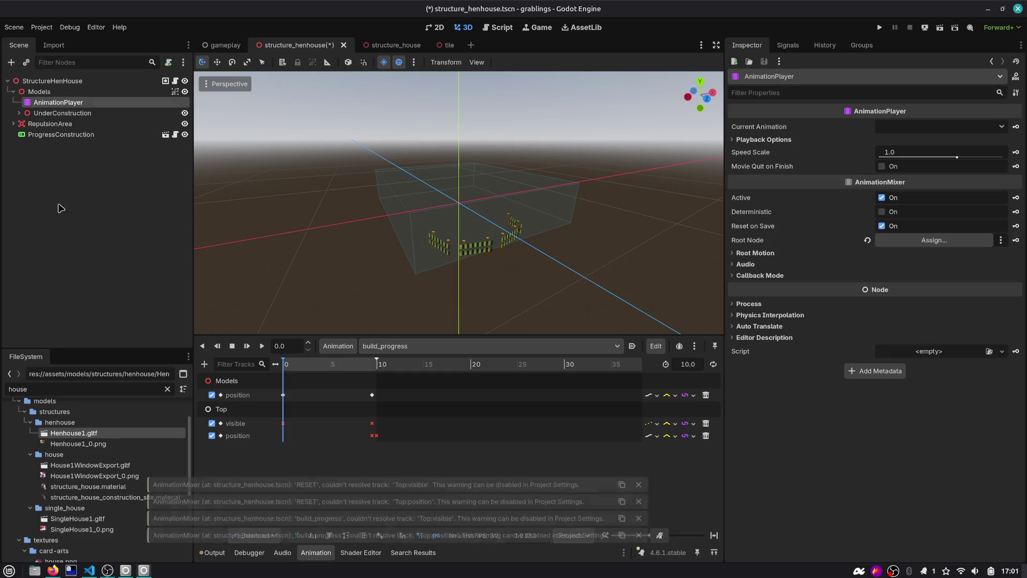
pyautogui.click(41, 91)
pyautogui.moveTo(69, 433); pyautogui.dragTo(70, 112)
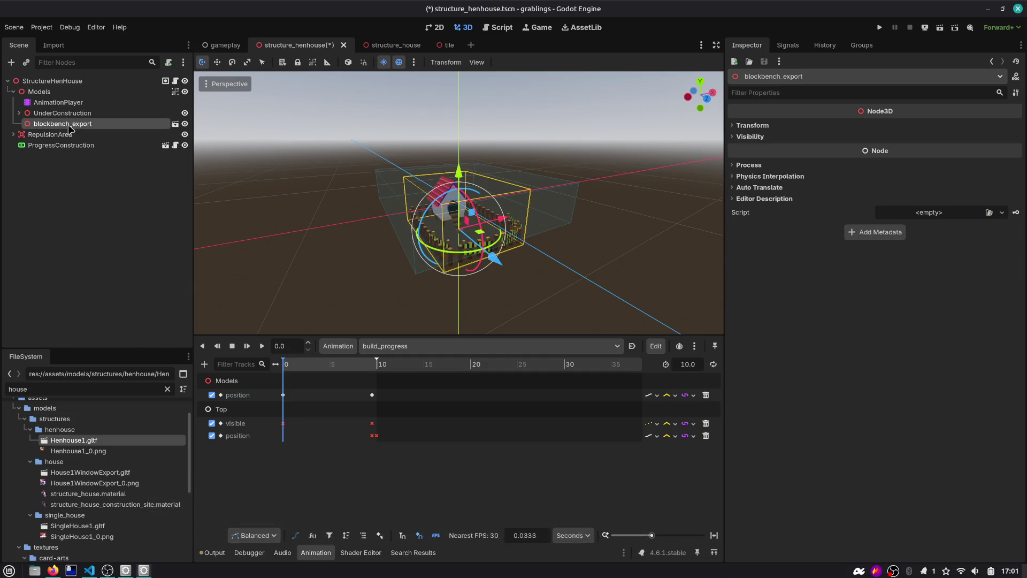
pyautogui.click(376, 46)
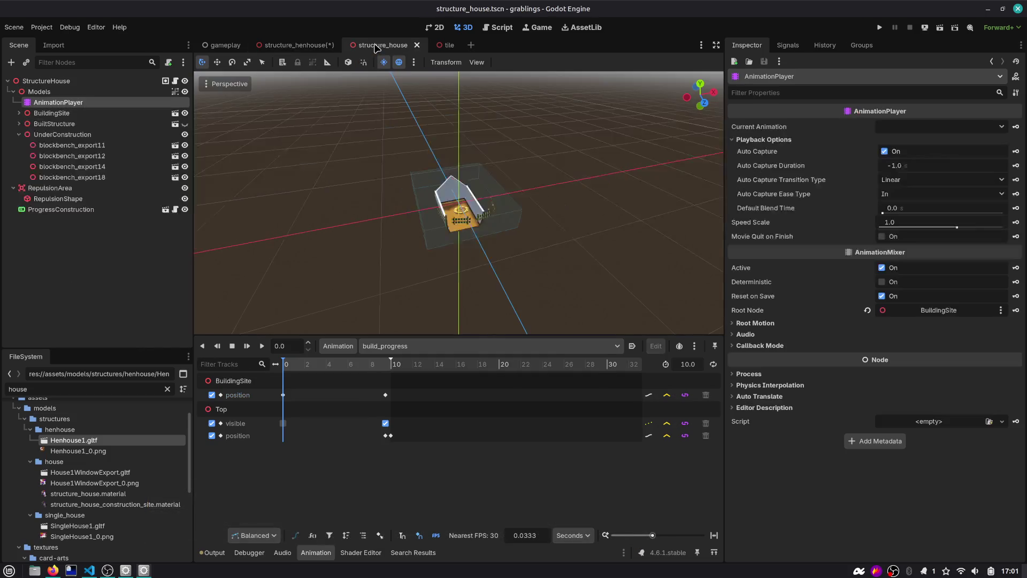
# - Rename the blockbench_export node to BuildingSite, copying the name from structure_house
pyautogui.doubleClick(102, 114)
pyautogui.hotkey('ctrl', 'c')
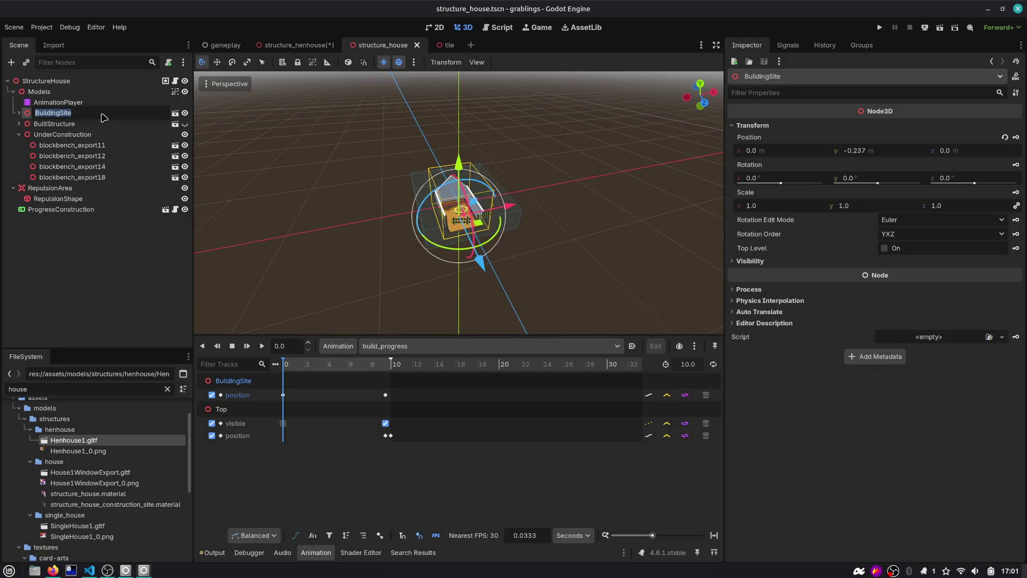
pyautogui.hotkey('ctrl', 'shift', 'Tab')
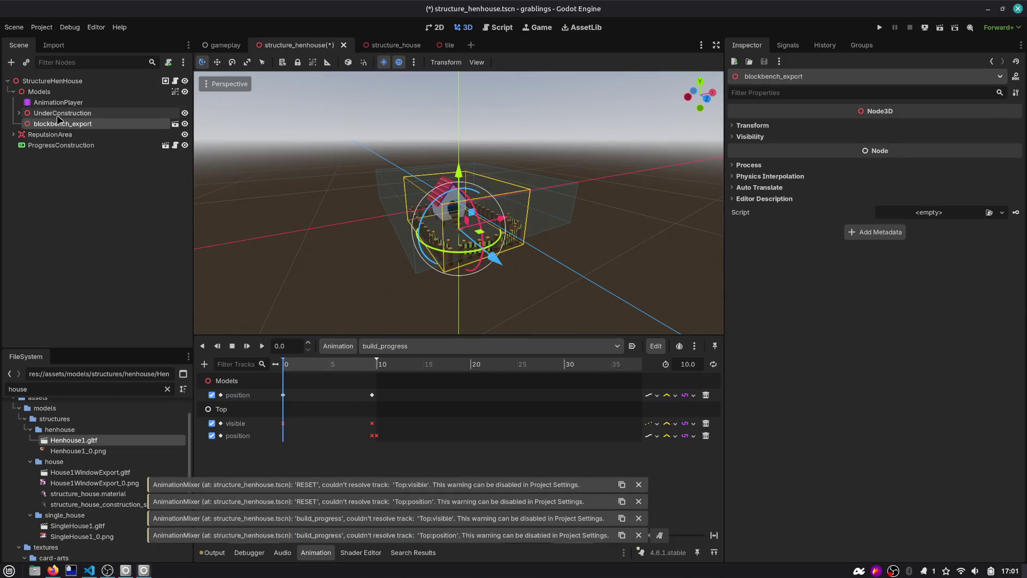
pyautogui.doubleClick(46, 123)
pyautogui.hotkey('ctrl', 'v')
pyautogui.press('Return')
pyautogui.click(46, 123)
# - Duplicate BuildingSite, name the copy BuiltStructure, and save the henhouse scene
pyautogui.hotkey('ctrl', 'd')
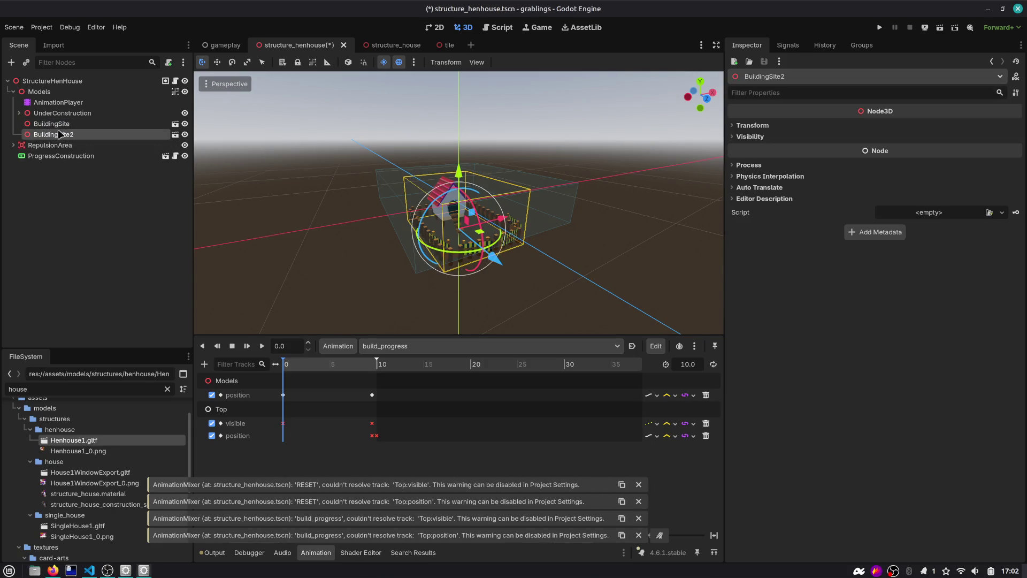
pyautogui.click(376, 47)
pyautogui.press('Down')
pyautogui.press('F2')
pyautogui.press('Escape')
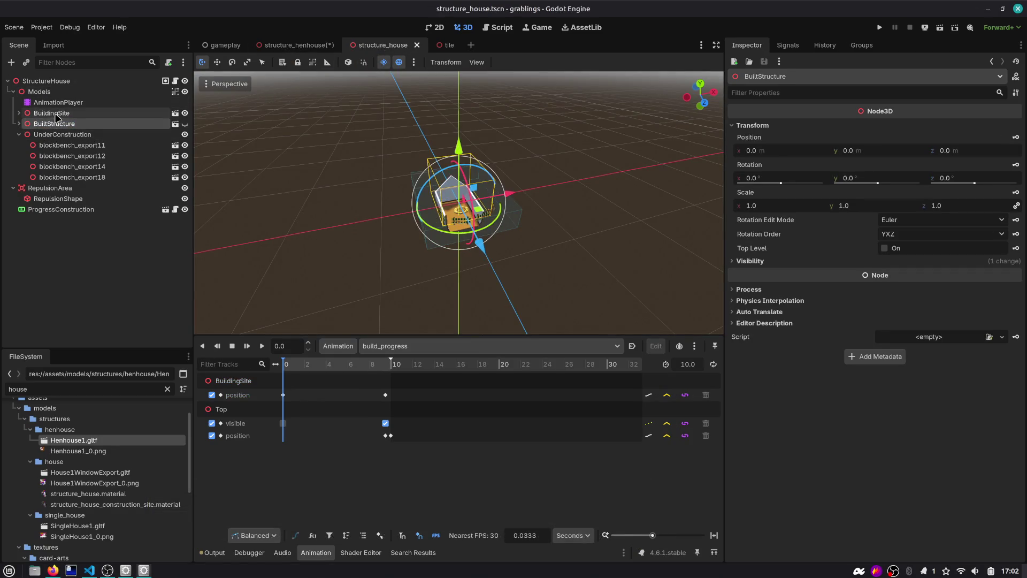
pyautogui.hotkey('ctrl', 'shift', 'Tab')
pyautogui.press('F2')
pyautogui.write('BuiltStructure')
pyautogui.press('Return')
pyautogui.hotkey('ctrl', 's')
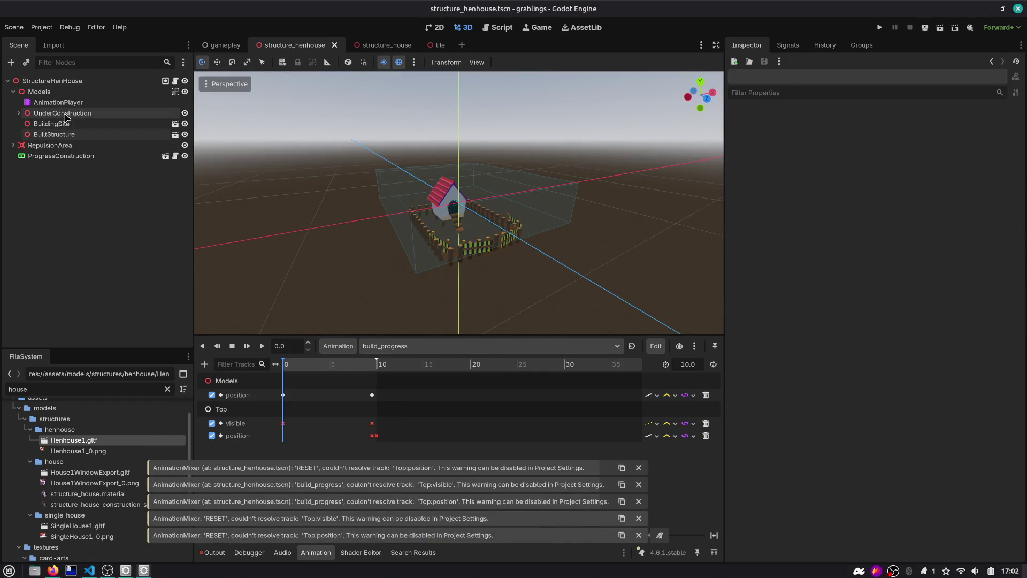
# - Move UnderConstruction below BuiltStructure and compare with structure_house's node parts
pyautogui.click(63, 114)
pyautogui.moveTo(64, 115); pyautogui.dragTo(75, 138)
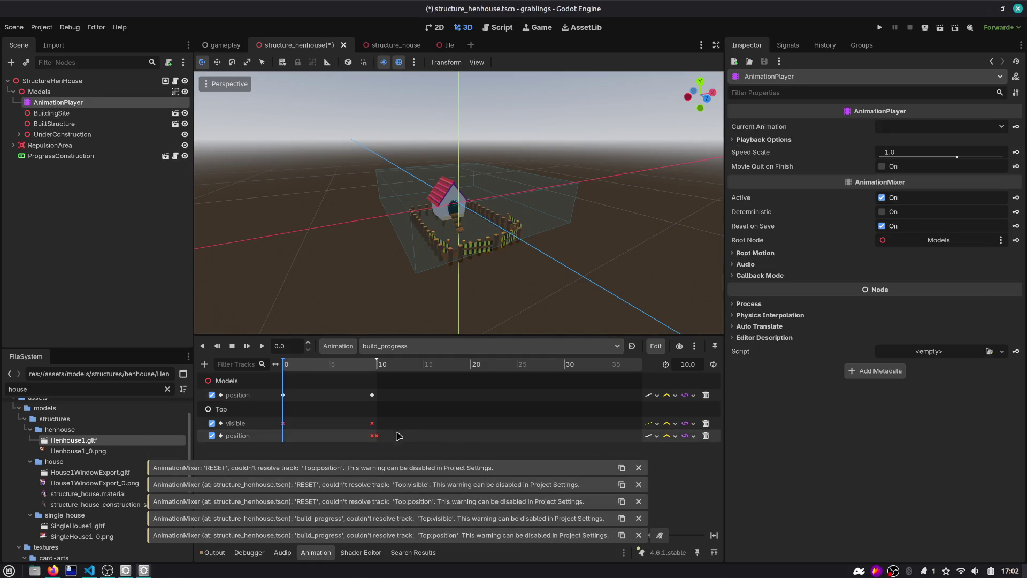
pyautogui.moveTo(298, 367)
pyautogui.mouseDown()
pyautogui.moveTo(374, 367)
pyautogui.moveTo(286, 367)
pyautogui.moveTo(383, 366)
pyautogui.mouseUp()
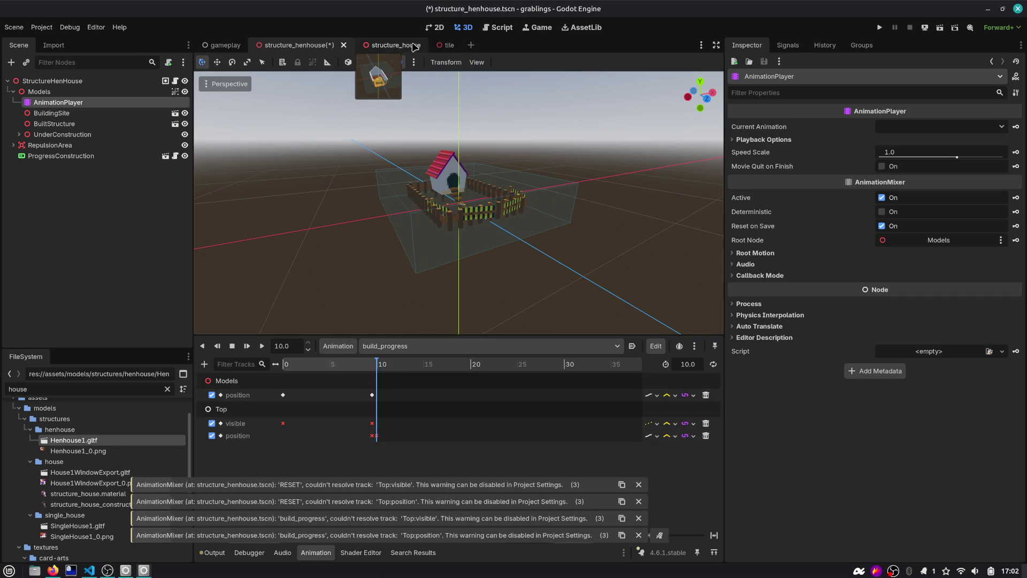
pyautogui.click(383, 45)
pyautogui.click(20, 134)
pyautogui.click(19, 124)
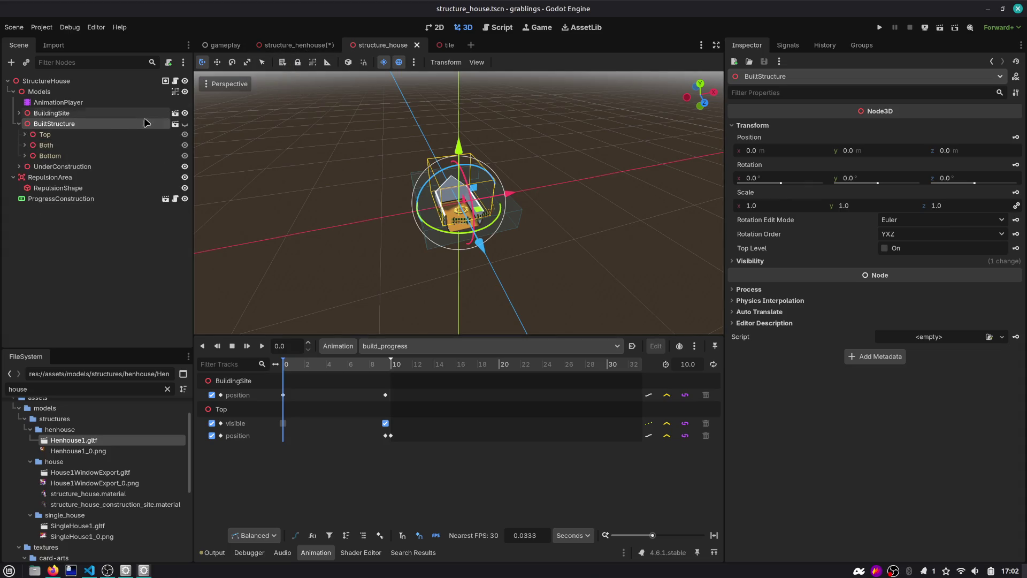
pyautogui.click(19, 123)
pyautogui.click(20, 113)
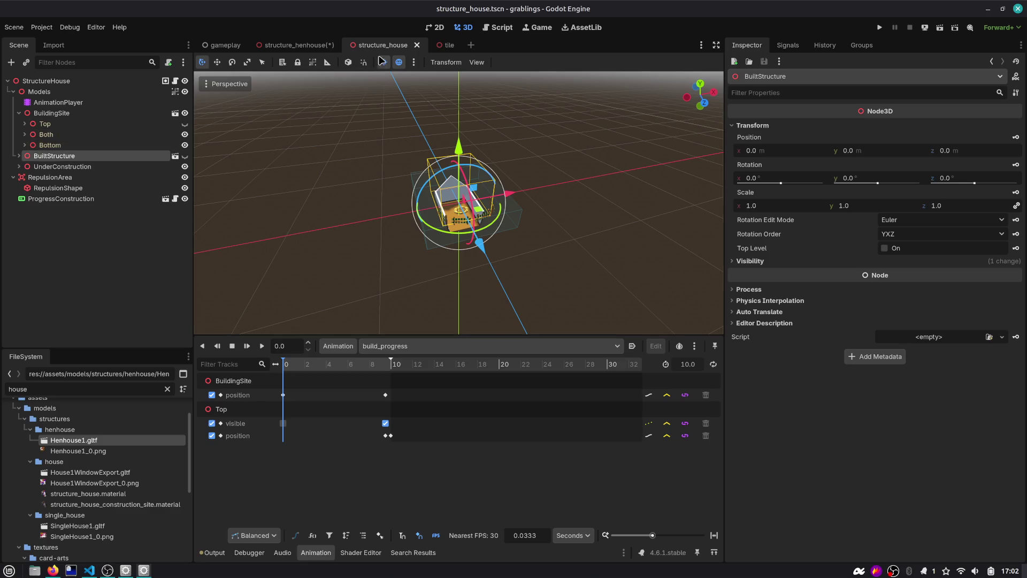
# - Turn on Editable Children for BuildingSite and save the henhouse scene
pyautogui.click(321, 45)
pyautogui.rightClick(70, 114)
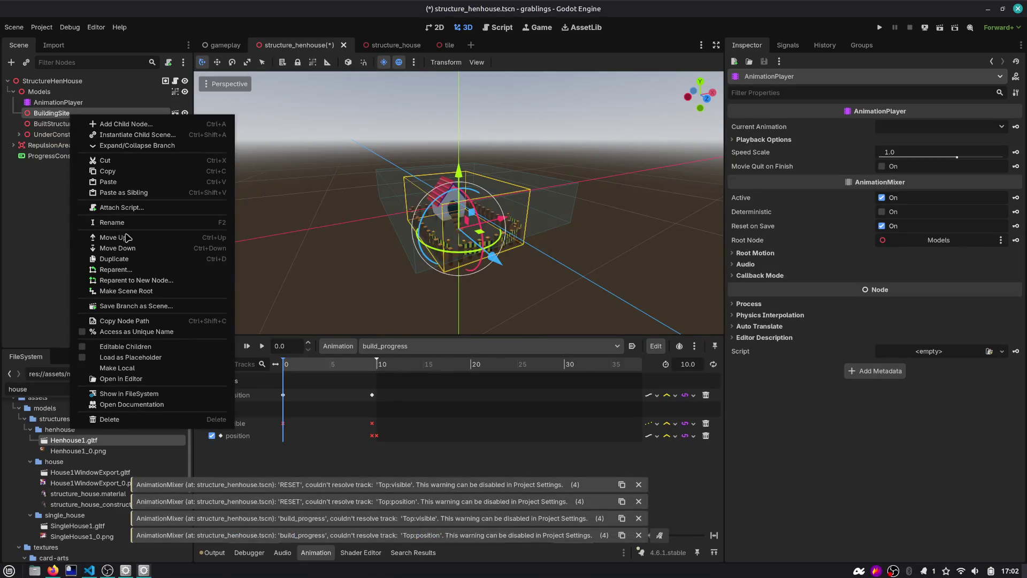
pyautogui.click(131, 346)
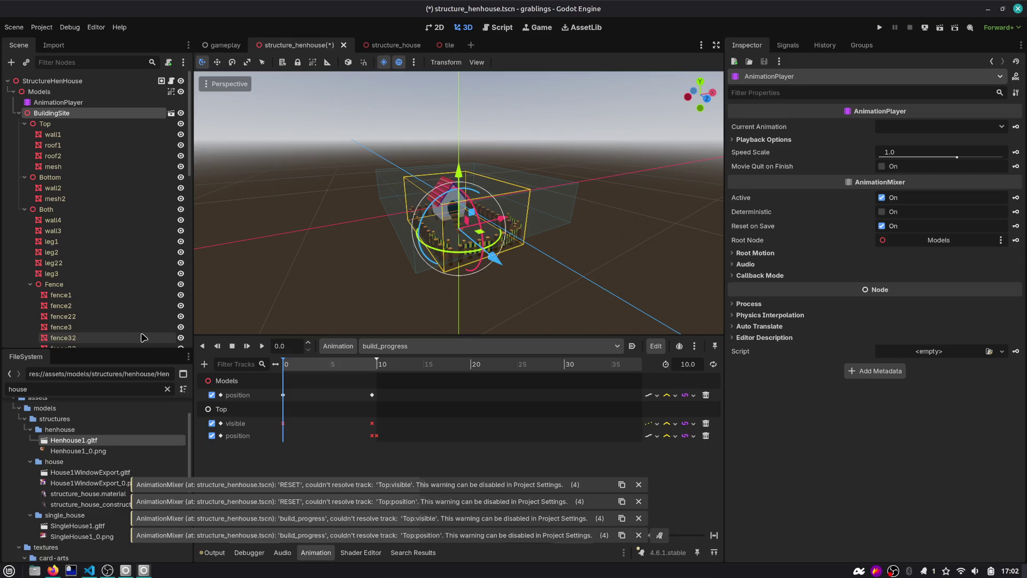
pyautogui.moveTo(307, 363); pyautogui.dragTo(315, 364)
pyautogui.hotkey('ctrl', 's')
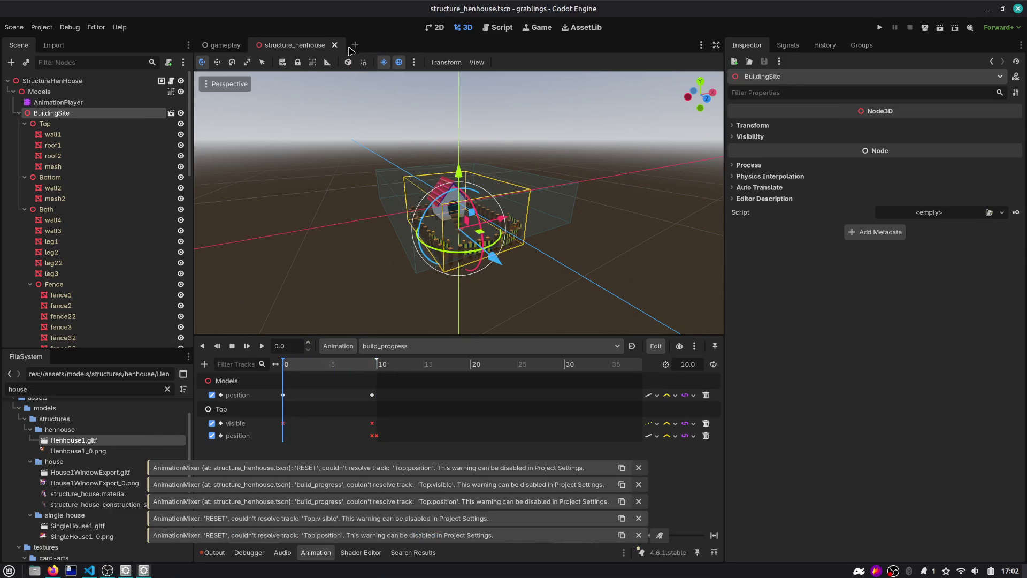
# - Close the scenes, reopen structure_henhouse.tscn, and preview its build_progress animation
pyautogui.hotkey('ctrl', 'shift', 'w')
pyautogui.hotkey('ctrl', 'shift', 'w')
pyautogui.hotkey('ctrl', 'shift', 'w')
pyautogui.hotkey('ctrl', 'shift', 'o')
pyautogui.write('structure')
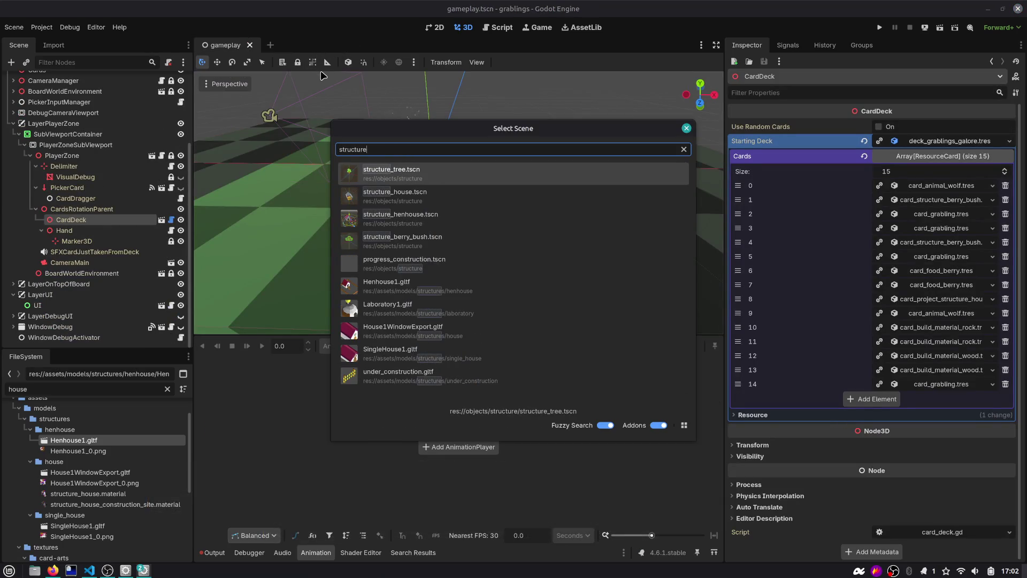
pyautogui.press('Down')
pyautogui.press('Down')
pyautogui.press('Return')
pyautogui.click(377, 345)
pyautogui.click(403, 378)
pyautogui.moveTo(285, 366)
pyautogui.mouseDown()
pyautogui.moveTo(378, 366)
pyautogui.moveTo(283, 366)
pyautogui.mouseUp()
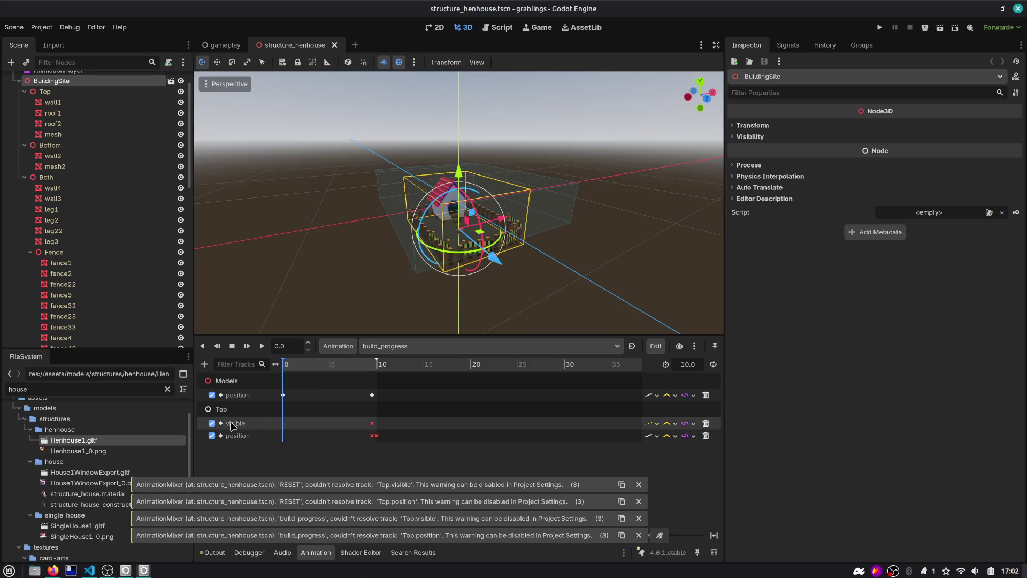
pyautogui.scroll(2, 137, 229)
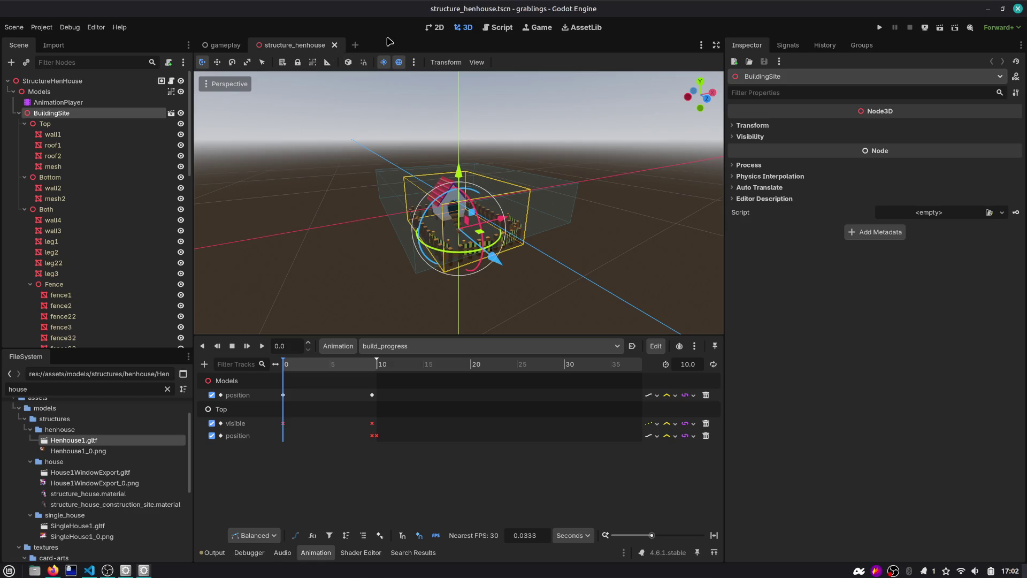
# - Reopen structure_house.tscn and expand its nodes for comparison
pyautogui.hotkey('ctrl', 'shift', 'o')
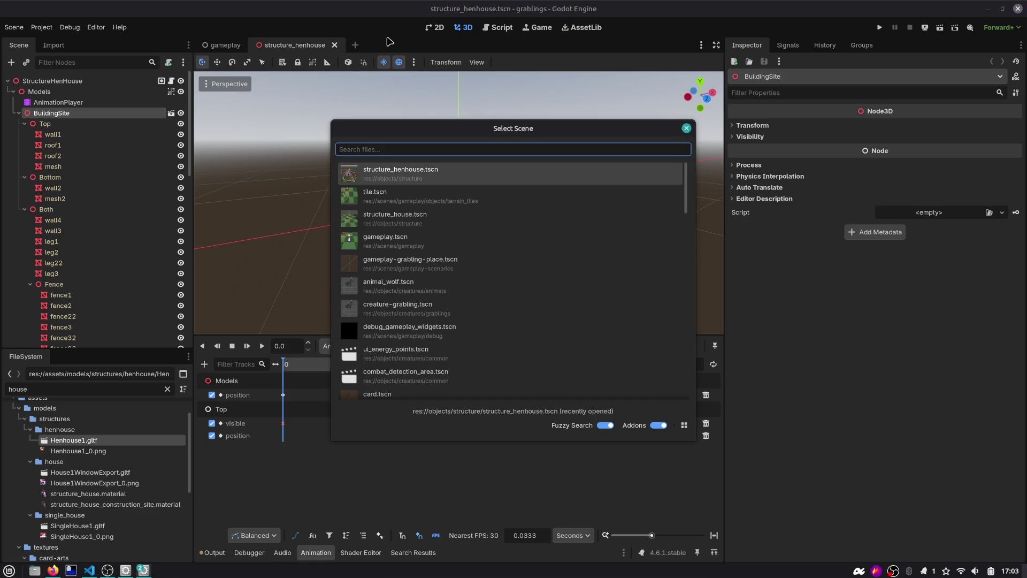
pyautogui.press('Down')
pyautogui.press('Down')
pyautogui.press('Return')
pyautogui.scroll(4, 390, 153)
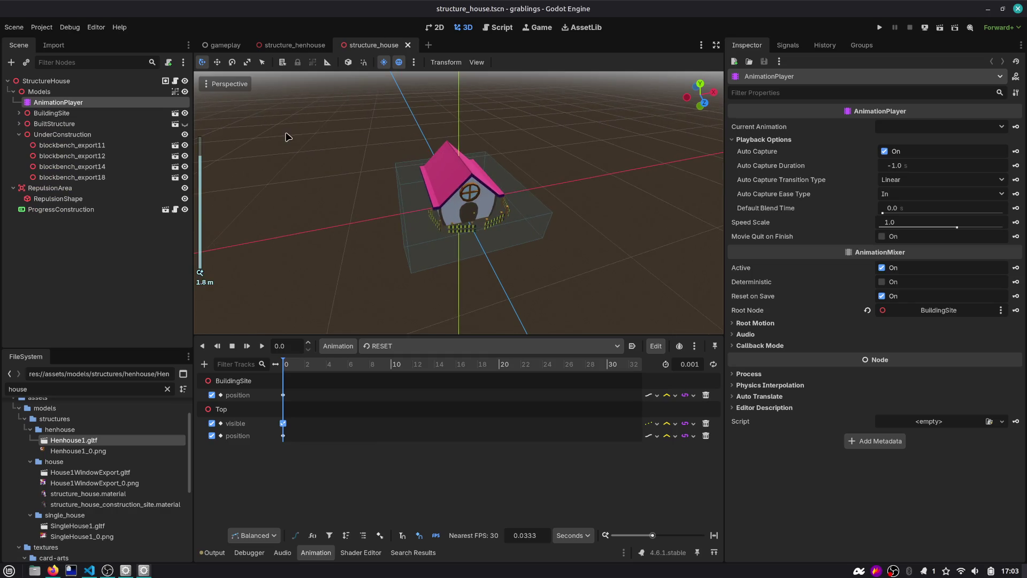
pyautogui.click(28, 135)
pyautogui.click(20, 113)
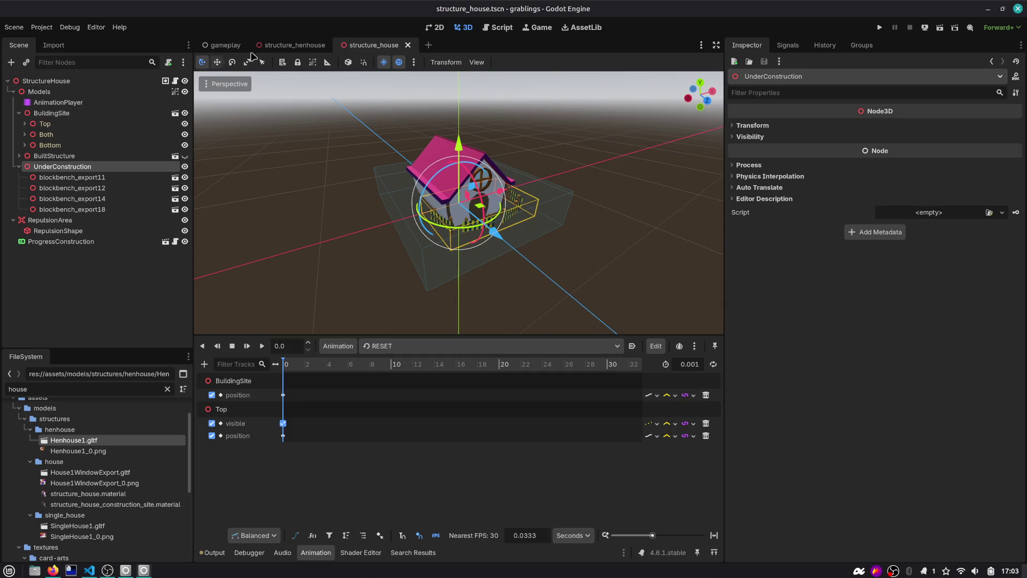
# - In the henhouse, select Top's visibility key near 9.5 s, then rewind the animation
pyautogui.click(293, 45)
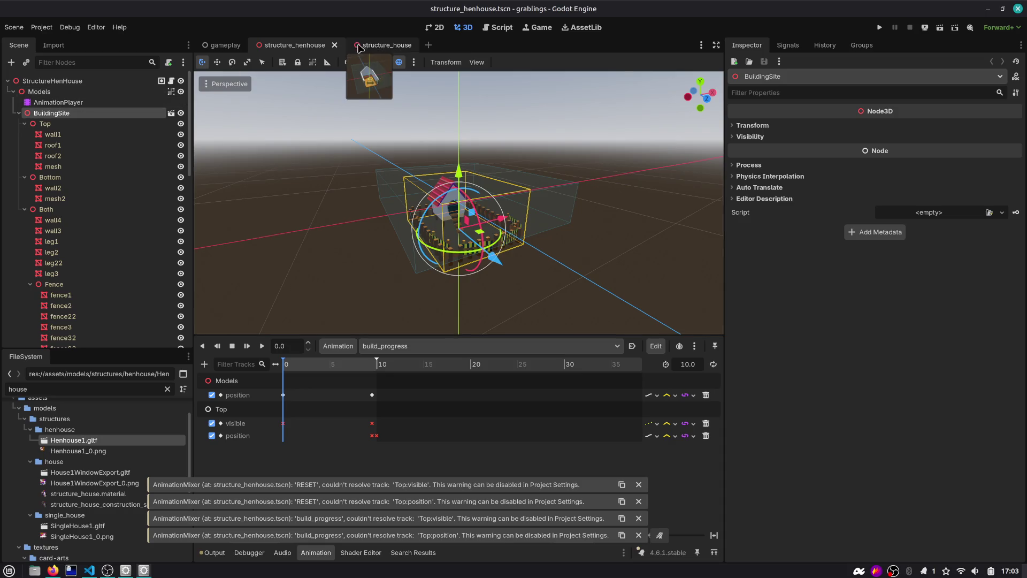
pyautogui.click(52, 126)
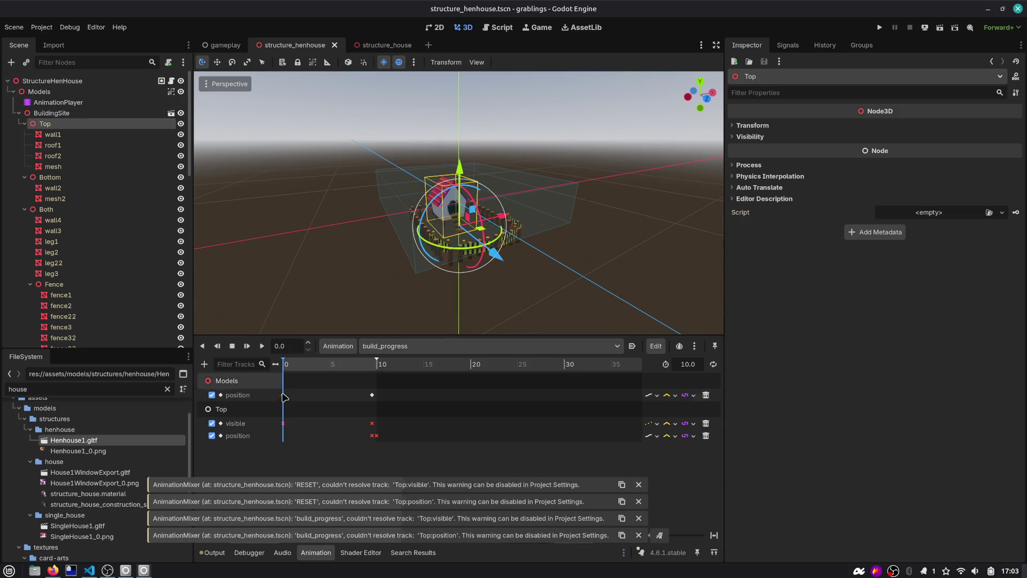
pyautogui.click(372, 423)
pyautogui.click(372, 424)
pyautogui.moveTo(359, 365); pyautogui.dragTo(282, 369)
pyautogui.hotkey('alt', 'Tab')
pyautogui.hotkey('alt', 'Tab')
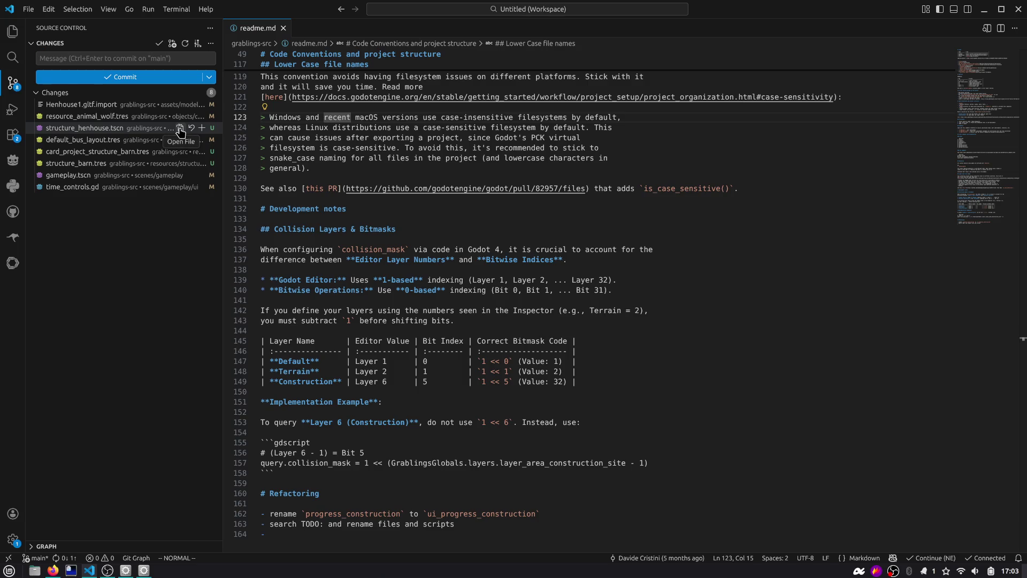
# - Open structure_henhouse.tscn from Source Control and highlight occurrences of Models
pyautogui.click(180, 129)
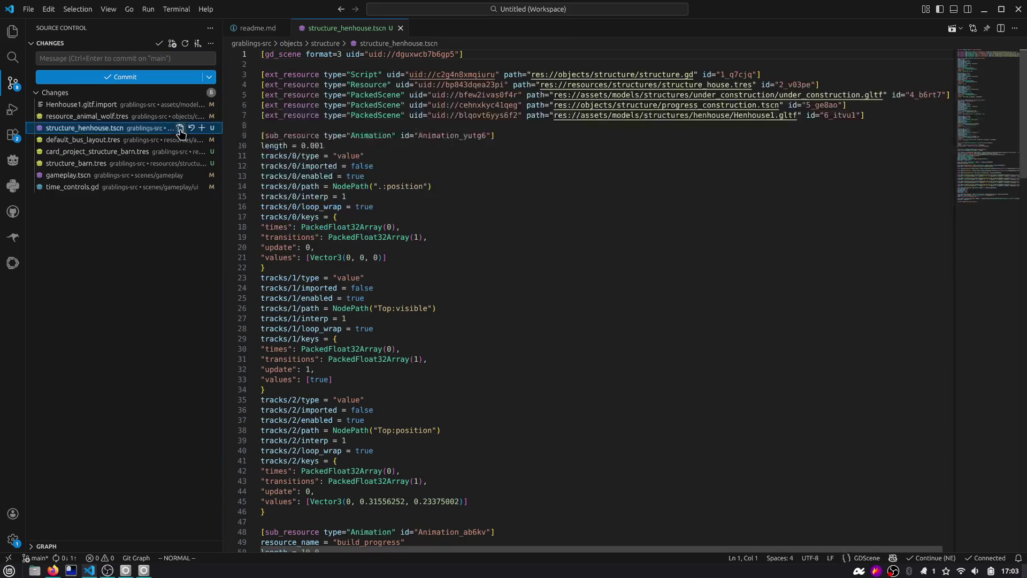
pyautogui.moveTo(972, 75)
pyautogui.mouseDown()
pyautogui.moveTo(972, 165)
pyautogui.moveTo(947, 197)
pyautogui.mouseUp()
pyautogui.scroll(3, 588, 217)
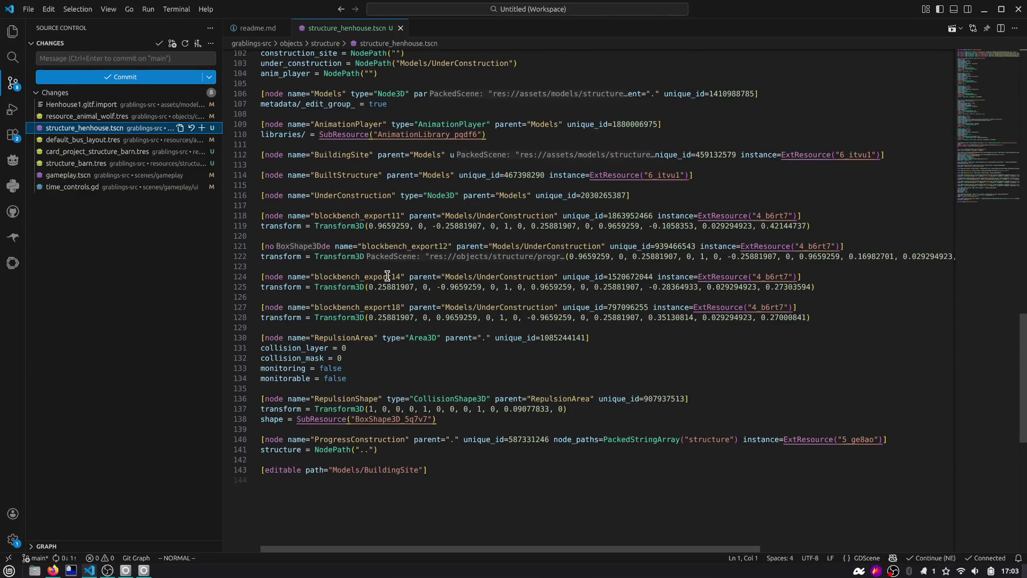
pyautogui.doubleClick(460, 277)
pyautogui.scroll(1, 460, 276)
pyautogui.scroll(3, 461, 276)
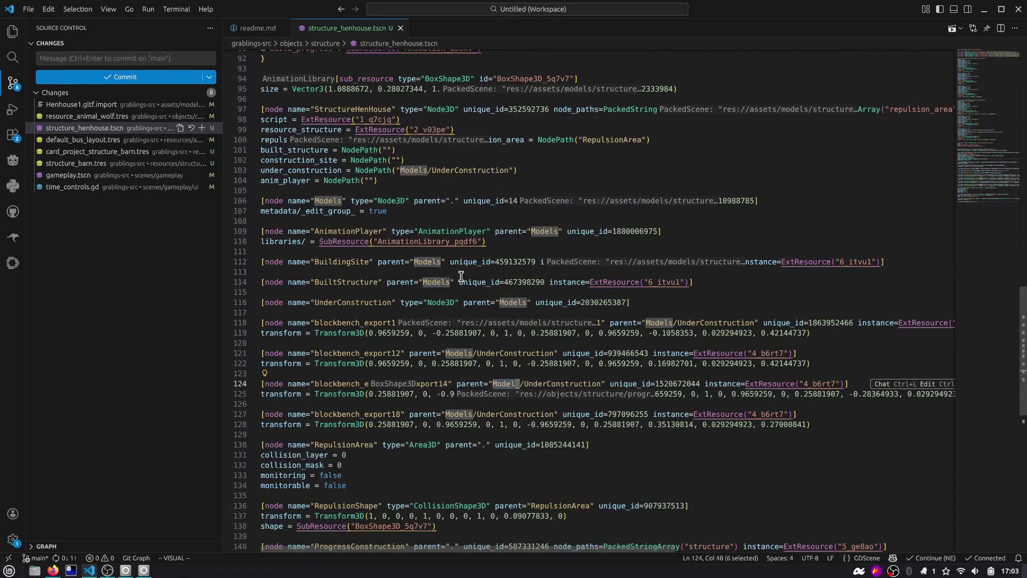
pyautogui.scroll(2, 460, 276)
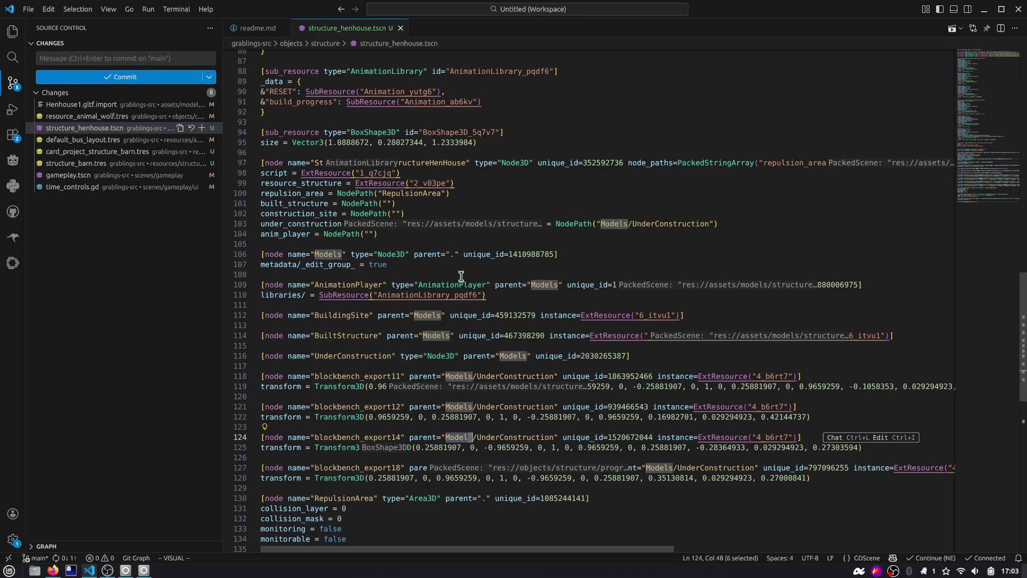
# - Highlight the AnimationLibrary_pqdf6 and blockbench_export11 references throughout the file
pyautogui.doubleClick(411, 294)
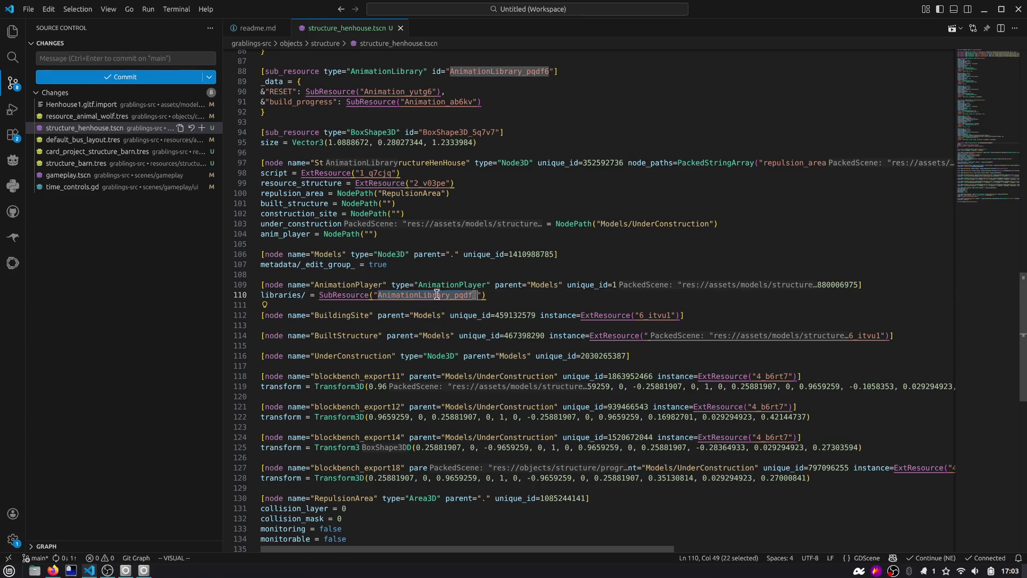
pyautogui.scroll(-1, 714, 290)
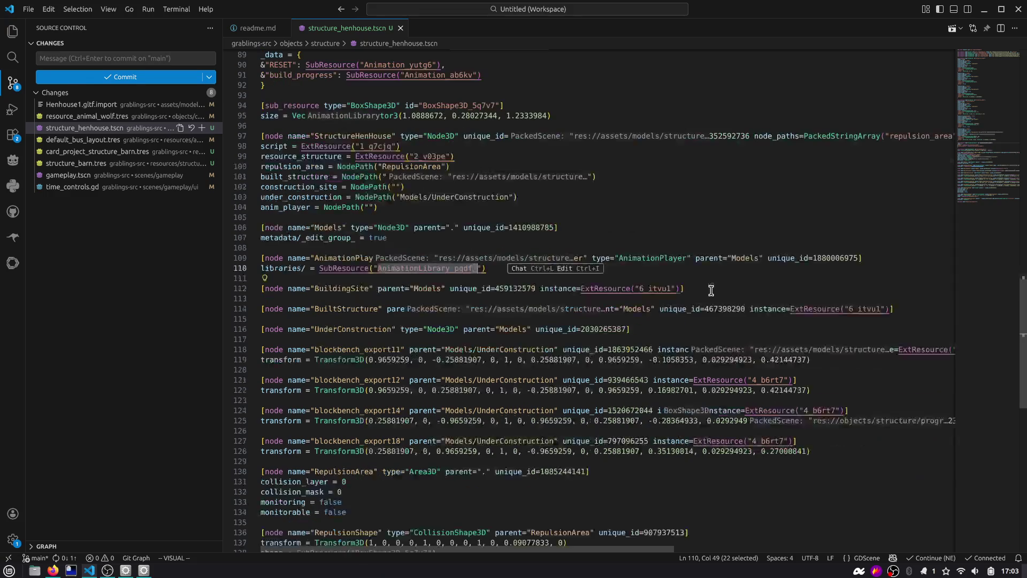
pyautogui.scroll(-1, 540, 300)
pyautogui.scroll(-1, 479, 322)
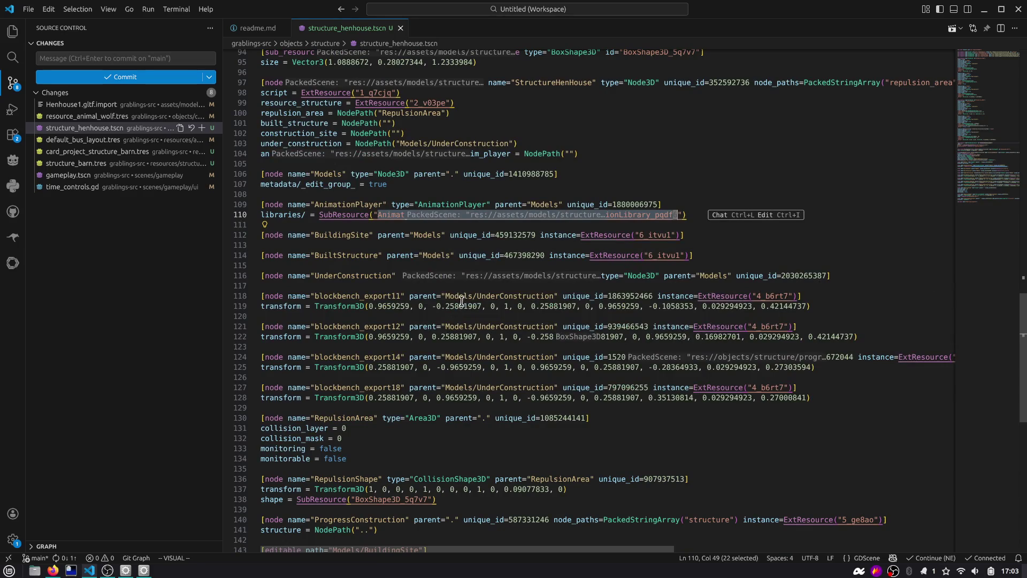
pyautogui.doubleClick(343, 297)
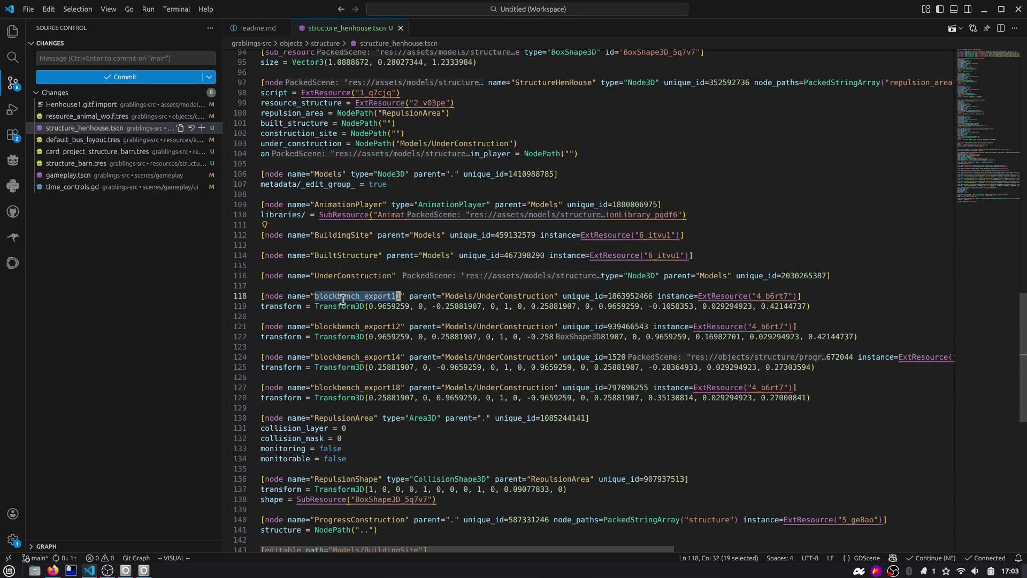
pyautogui.scroll(-4, 353, 311)
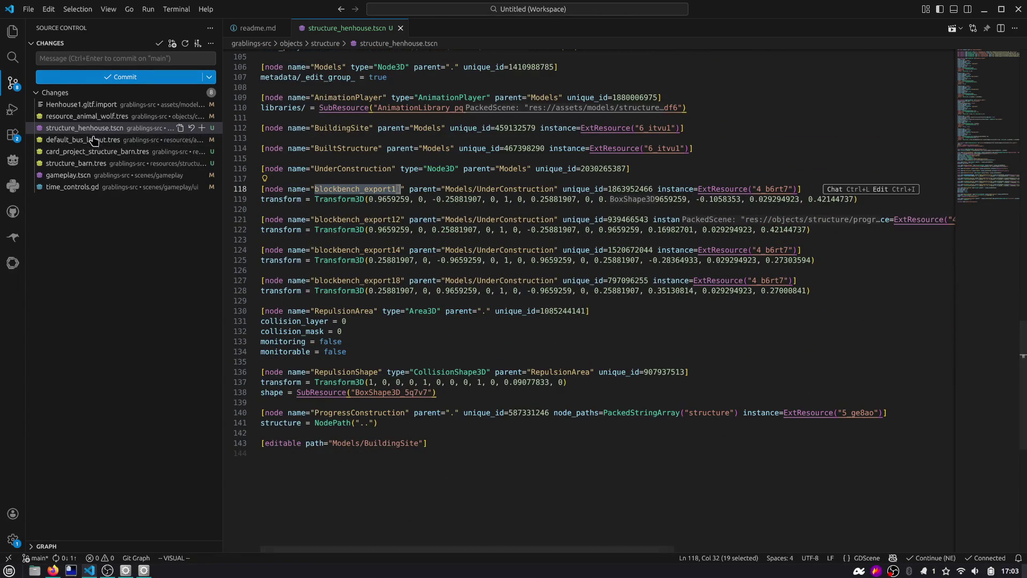
pyautogui.doubleClick(445, 108)
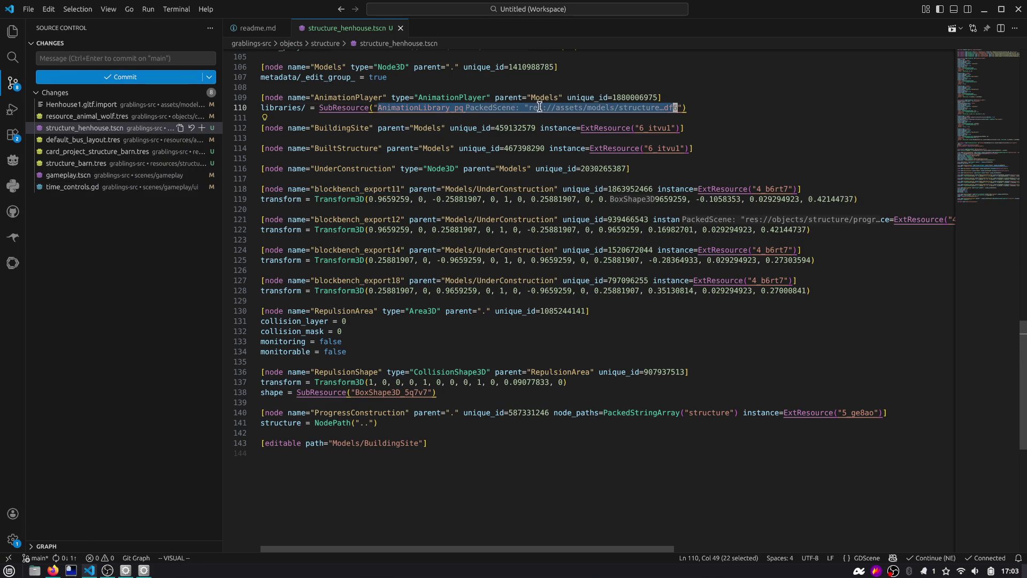
pyautogui.scroll(10, 641, 108)
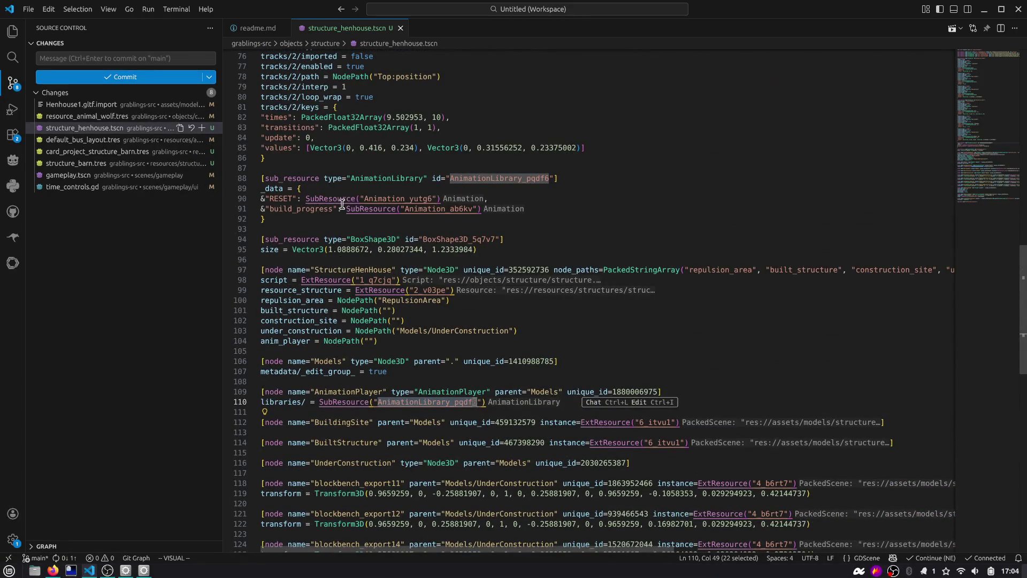
# - Inspect the Animation_ab6kv definition's position and Top:visible track paths, then return to Godot
pyautogui.doubleClick(447, 209)
pyautogui.keyDown('ctrl'); pyautogui.click(427, 212); pyautogui.keyUp('ctrl')
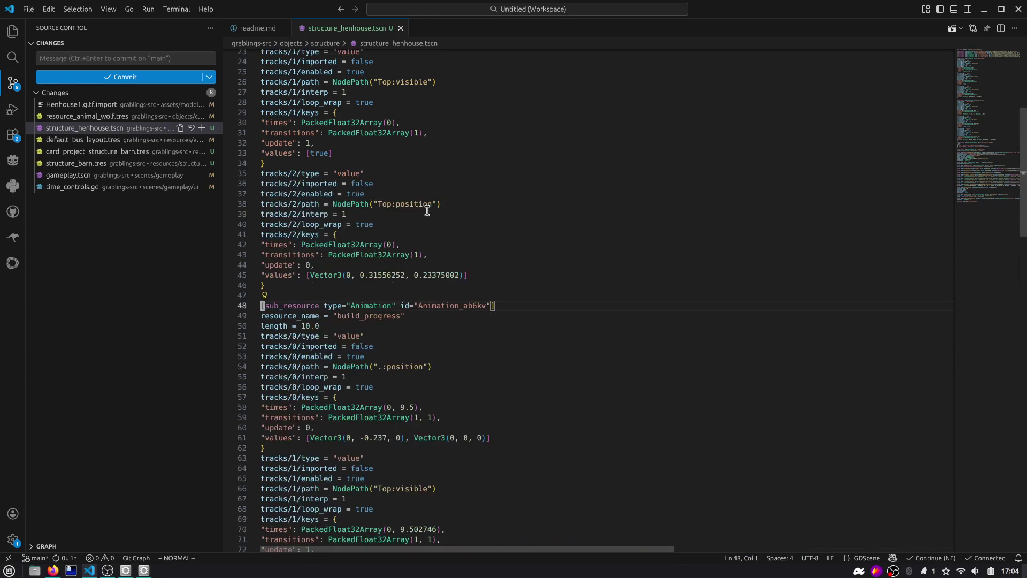
pyautogui.scroll(-3, 358, 187)
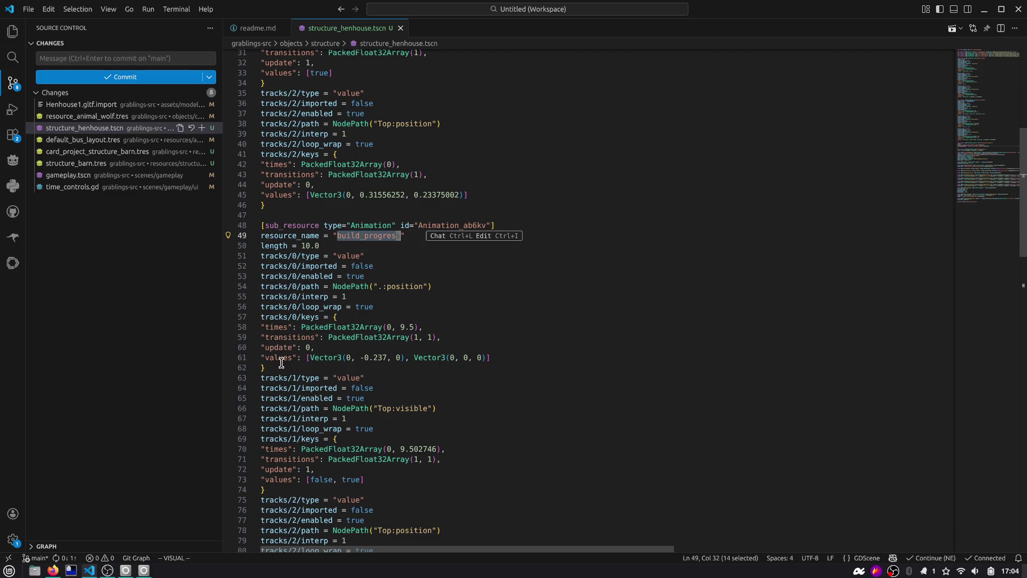
pyautogui.scroll(-5, 281, 363)
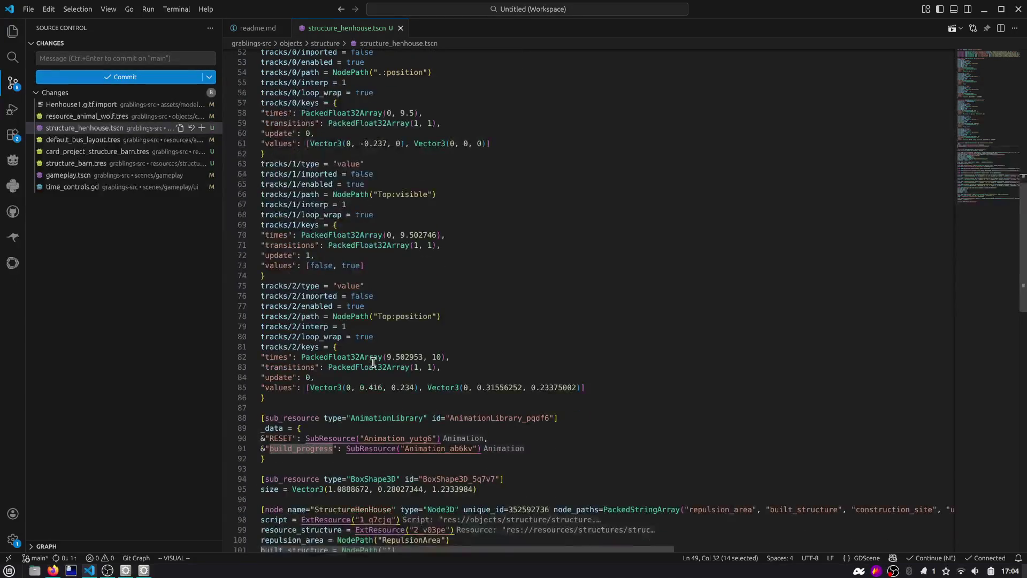
pyautogui.scroll(-8, 372, 358)
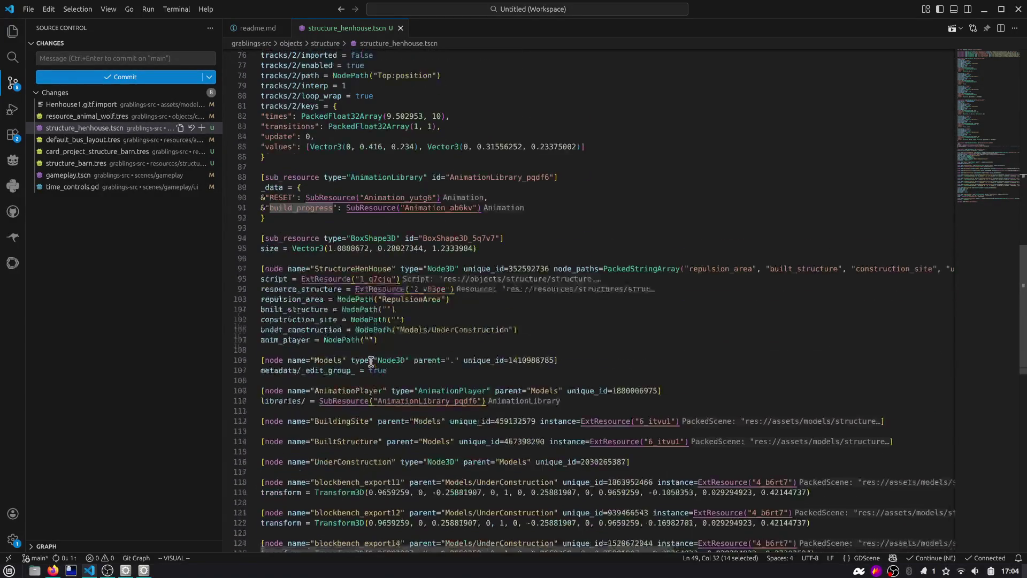
pyautogui.scroll(-3, 357, 363)
pyautogui.scroll(15, 355, 353)
pyautogui.scroll(8, 355, 346)
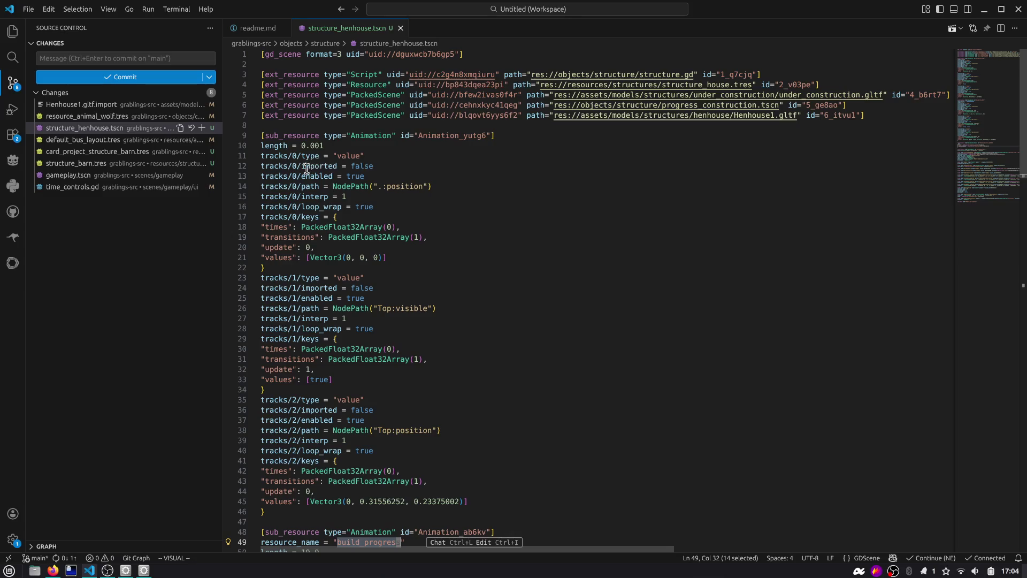
pyautogui.moveTo(386, 187); pyautogui.dragTo(403, 186)
pyautogui.scroll(-3, 409, 283)
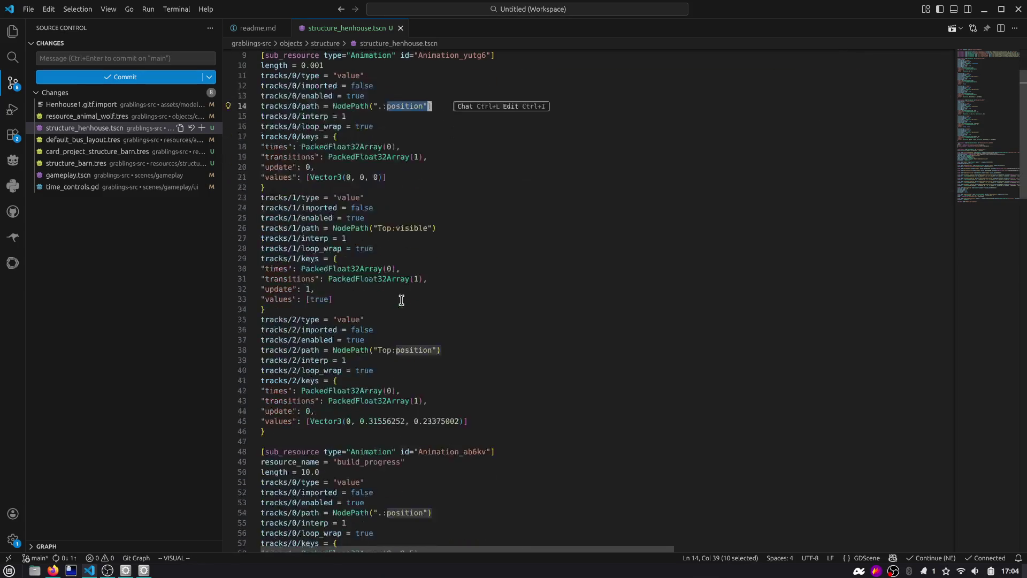
pyautogui.moveTo(377, 228); pyautogui.dragTo(442, 227)
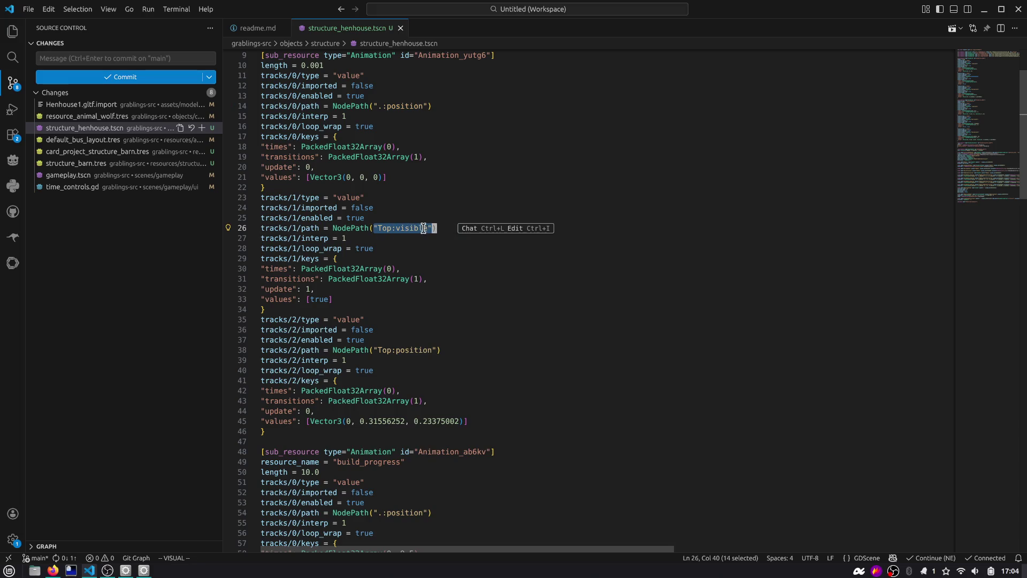
pyautogui.hotkey('alt', 'Tab')
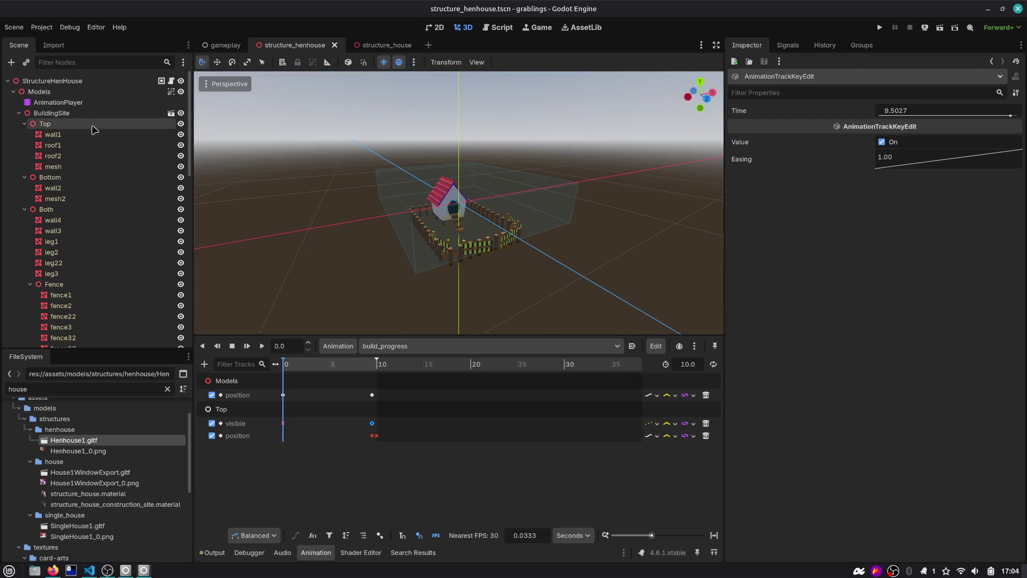
# - Hide the Top node and the BuiltStructure node in the editor viewport
pyautogui.click(93, 131)
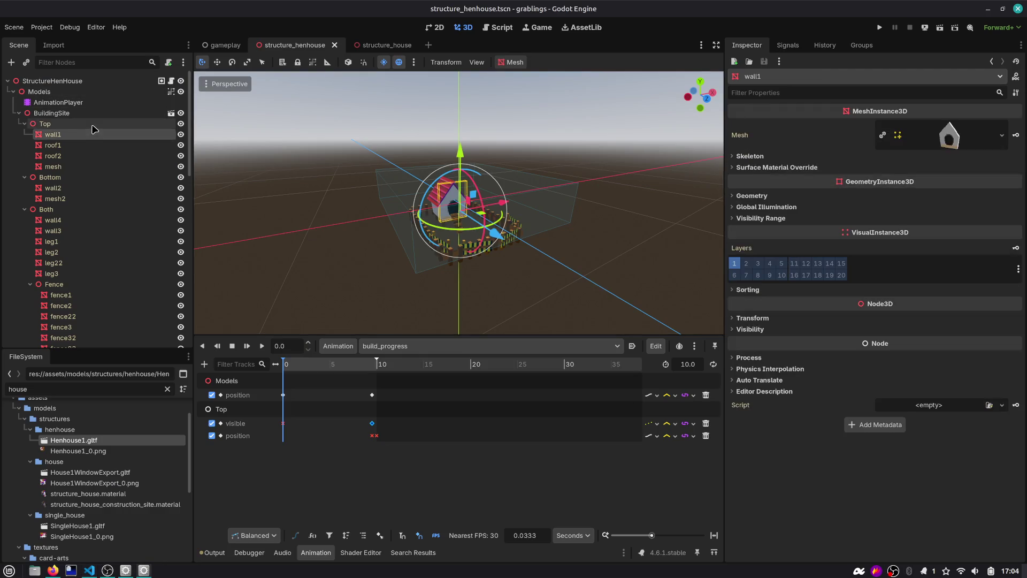
pyautogui.click(80, 124)
pyautogui.click(180, 124)
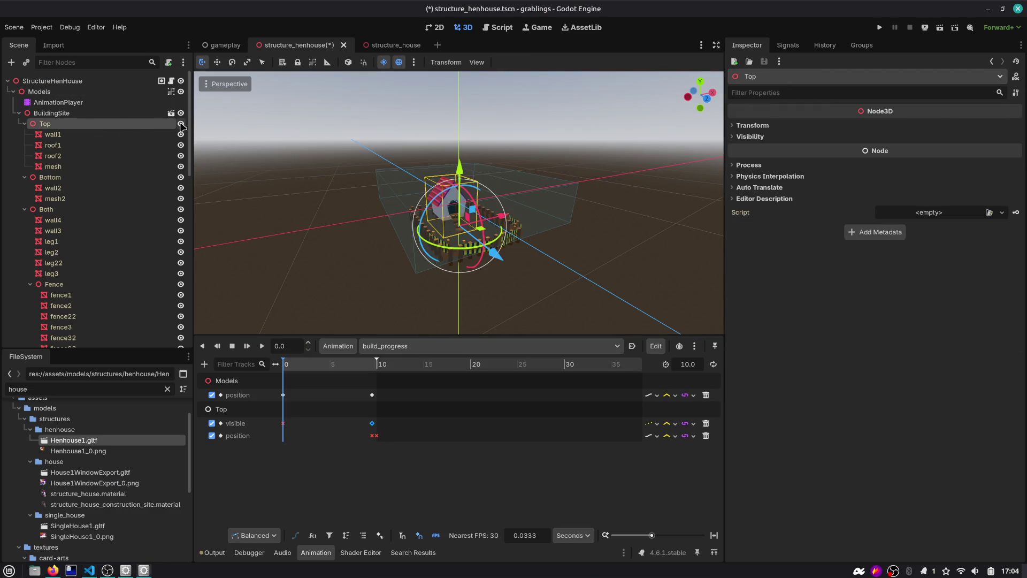
pyautogui.click(19, 113)
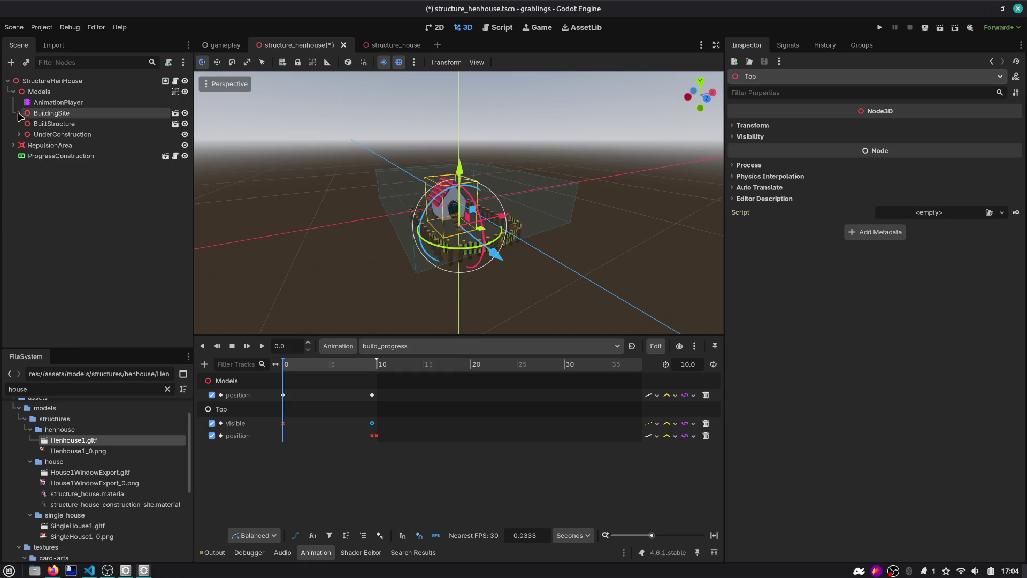
pyautogui.click(185, 124)
# - Preview build_progress at 10 s, check RESET, then switch back to build_progress
pyautogui.click(377, 364)
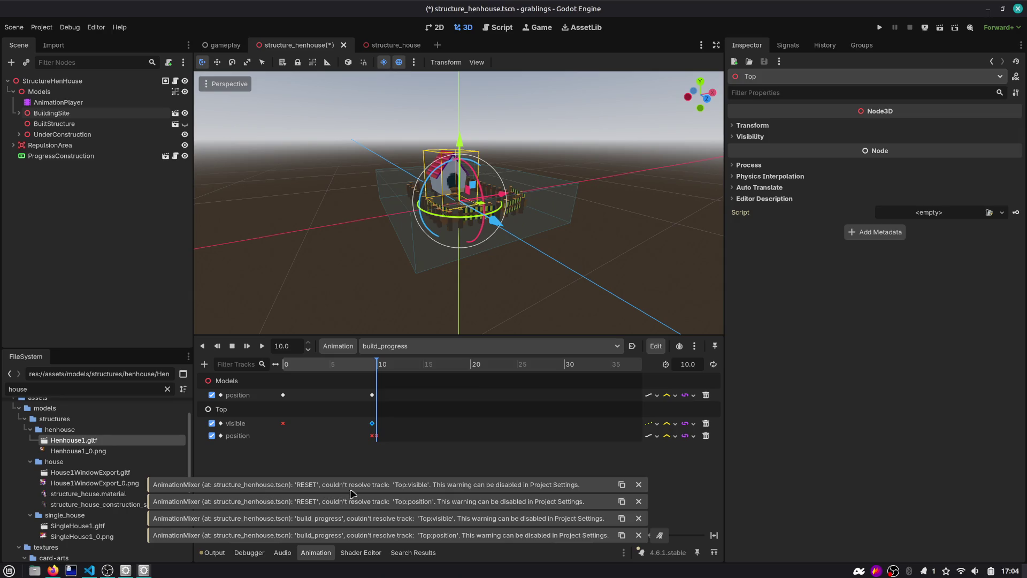
pyautogui.click(405, 347)
pyautogui.click(403, 364)
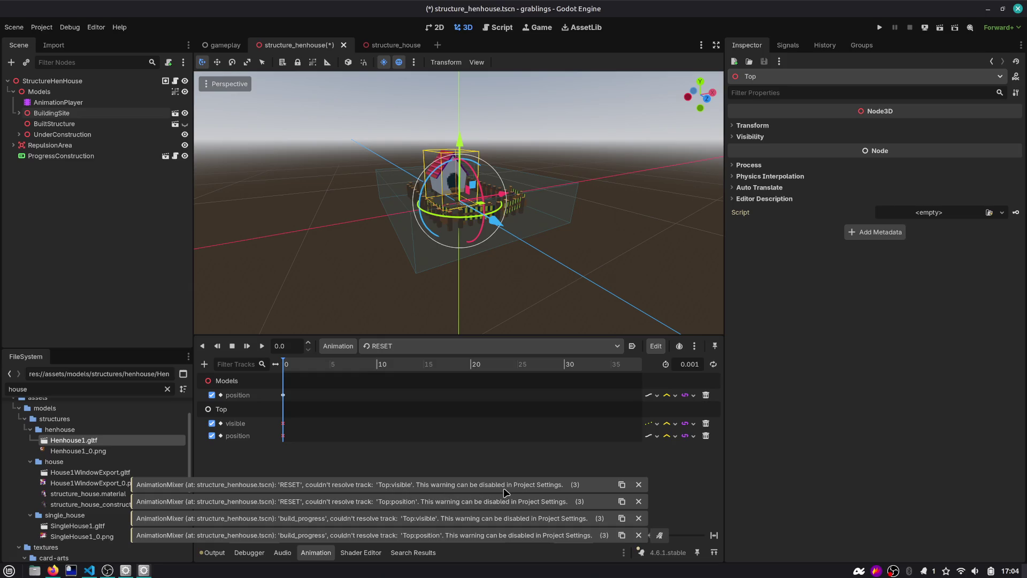
pyautogui.click(379, 347)
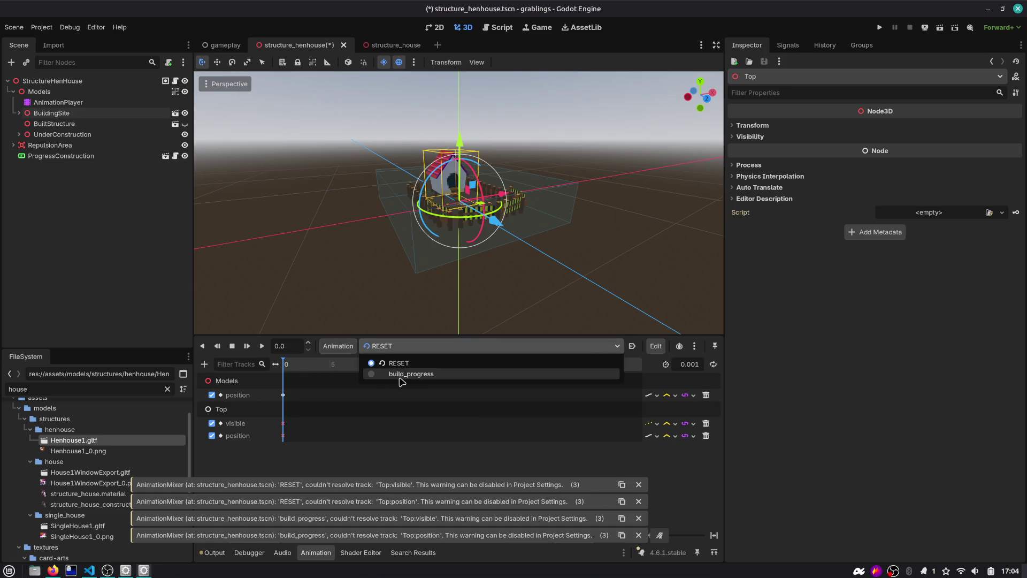
pyautogui.click(394, 380)
# - Trial-edit the Top:visible track path, restore it, and save the scene
pyautogui.doubleClick(231, 395)
pyautogui.rightClick(231, 395)
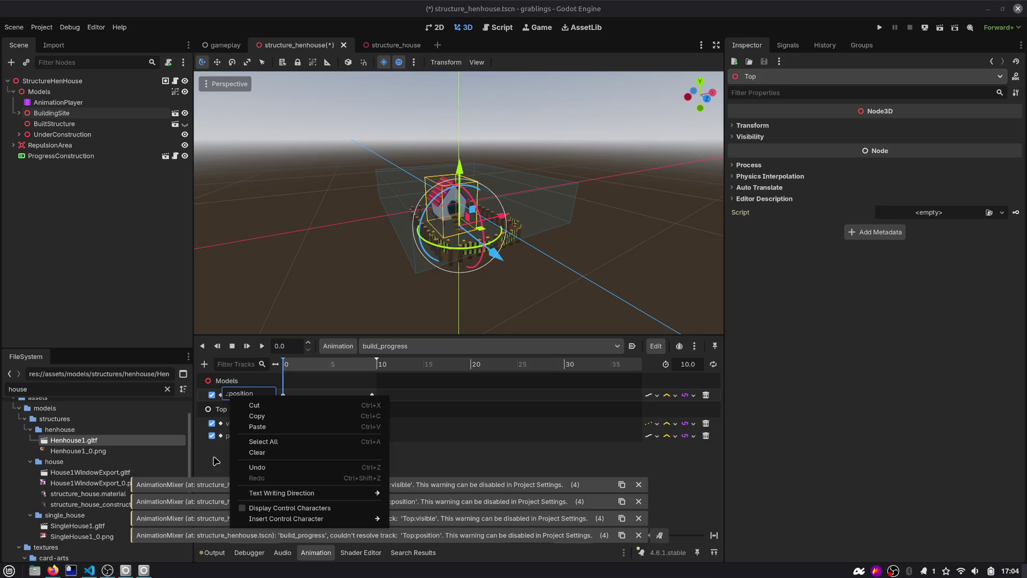
pyautogui.click(222, 422)
pyautogui.doubleClick(222, 422)
pyautogui.press('Home')
pyautogui.press('Delete')
pyautogui.press('Return')
pyautogui.doubleClick(242, 423)
pyautogui.press('Return')
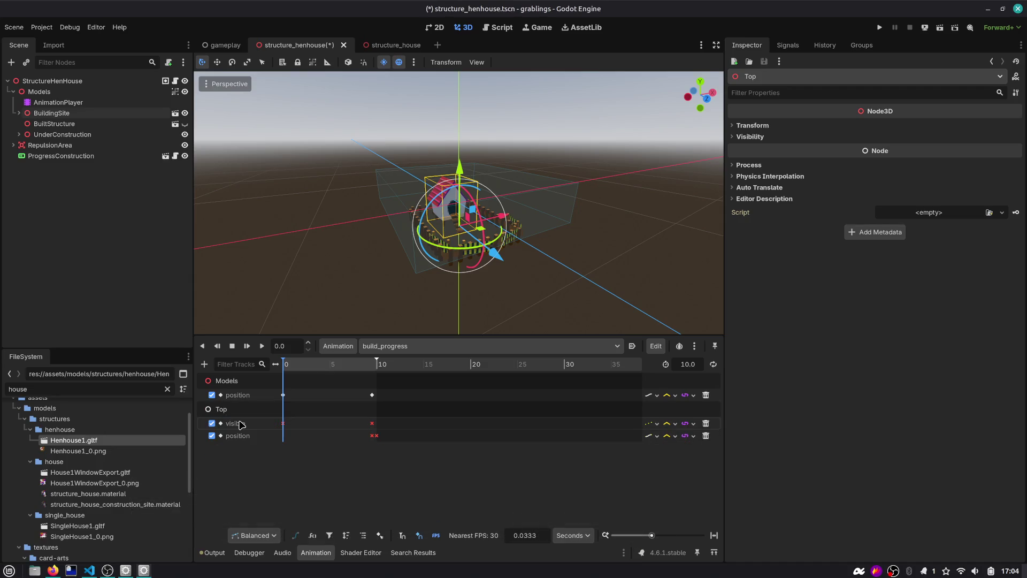
pyautogui.hotkey('ctrl', 's')
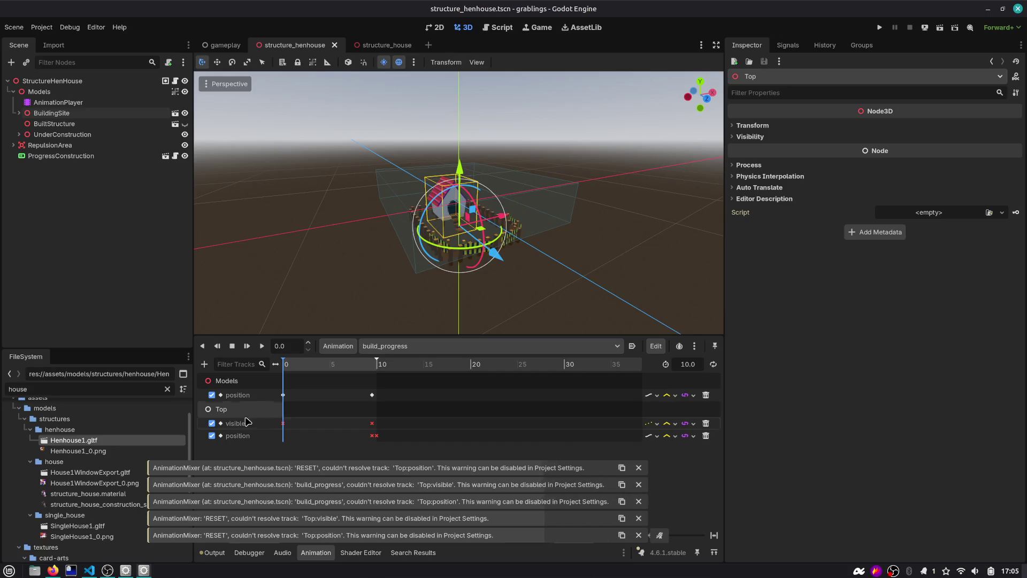
# - Repoint build_progress's Top visible and position tracks to BuildingSite/Top and save
pyautogui.doubleClick(235, 395)
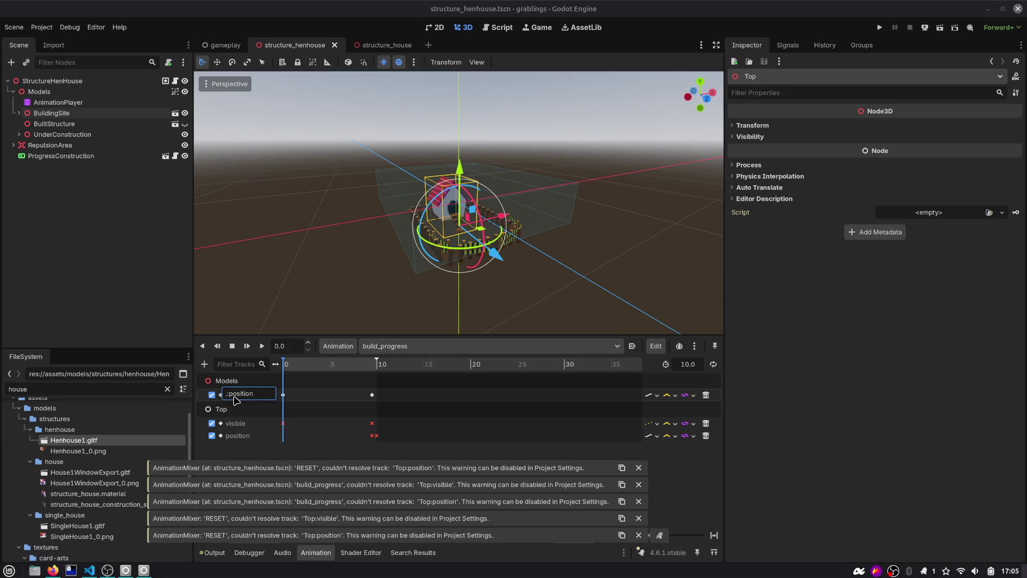
pyautogui.doubleClick(239, 423)
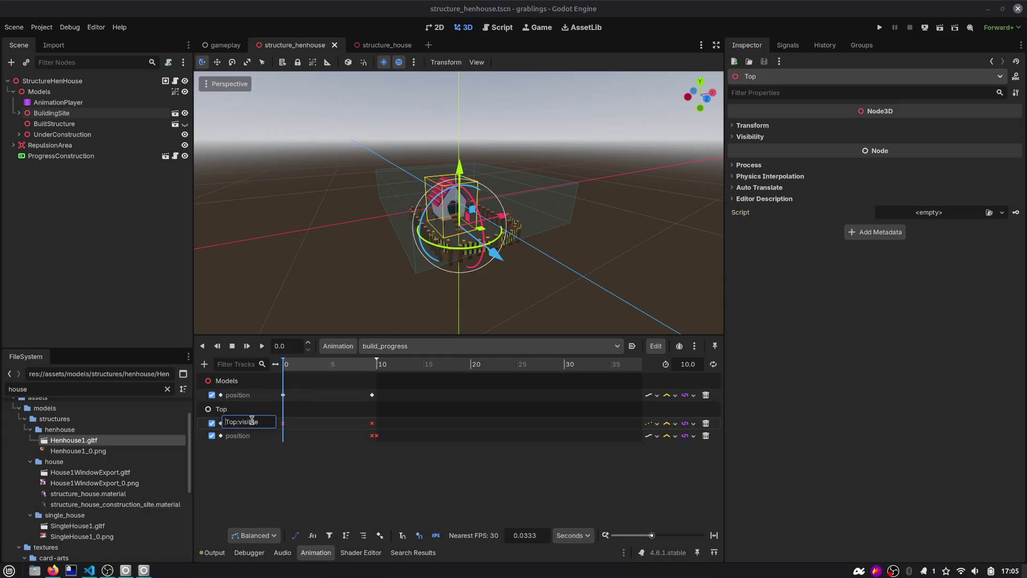
pyautogui.write('./')
pyautogui.press('Return')
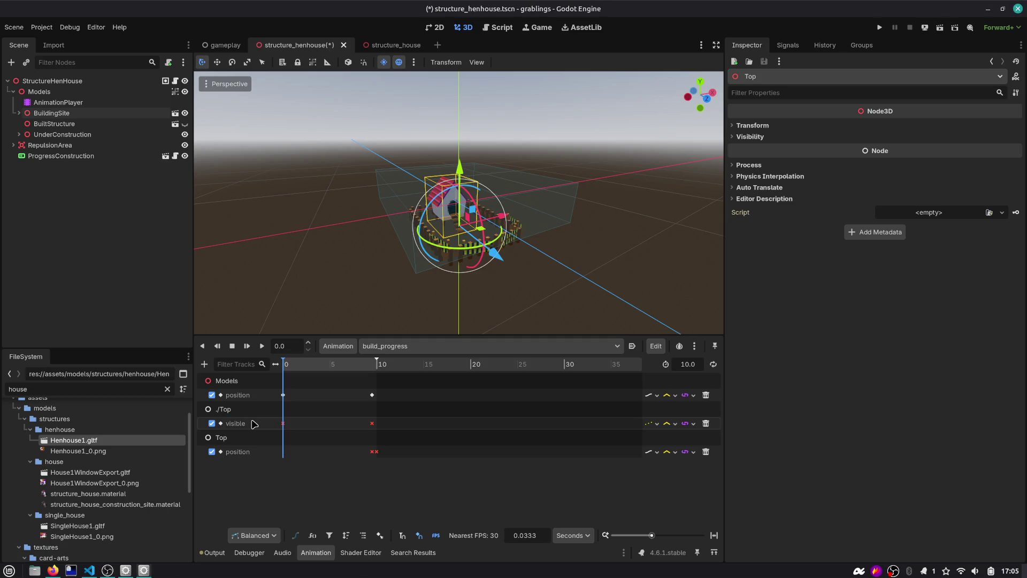
pyautogui.doubleClick(254, 424)
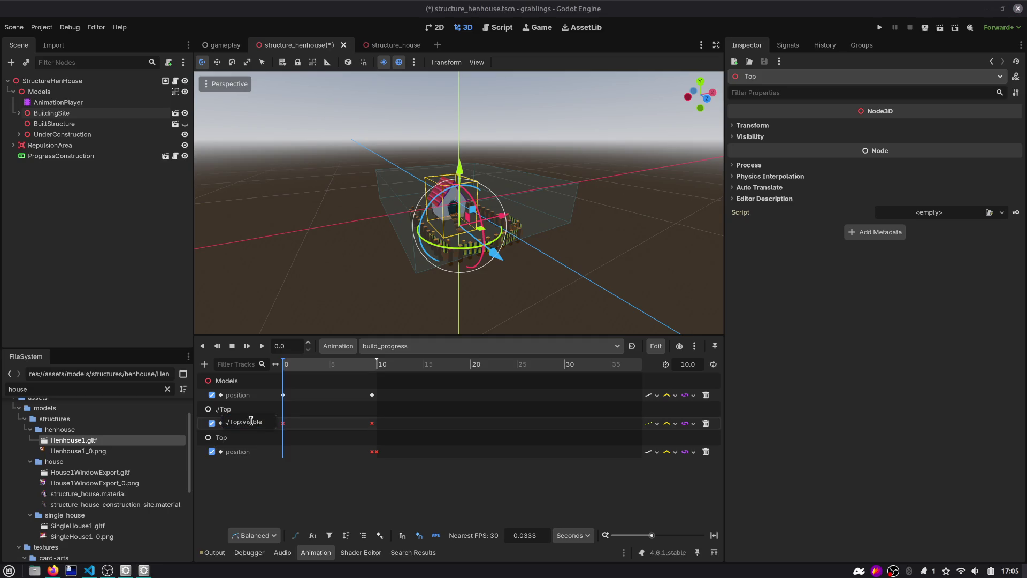
pyautogui.write('.')
pyautogui.press('Return')
pyautogui.press('Return')
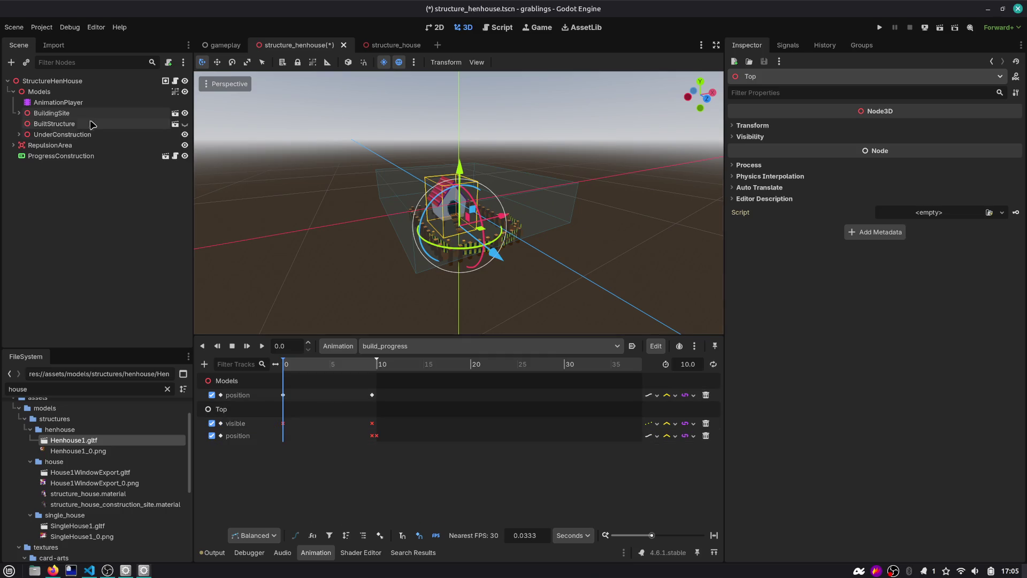
pyautogui.click(20, 113)
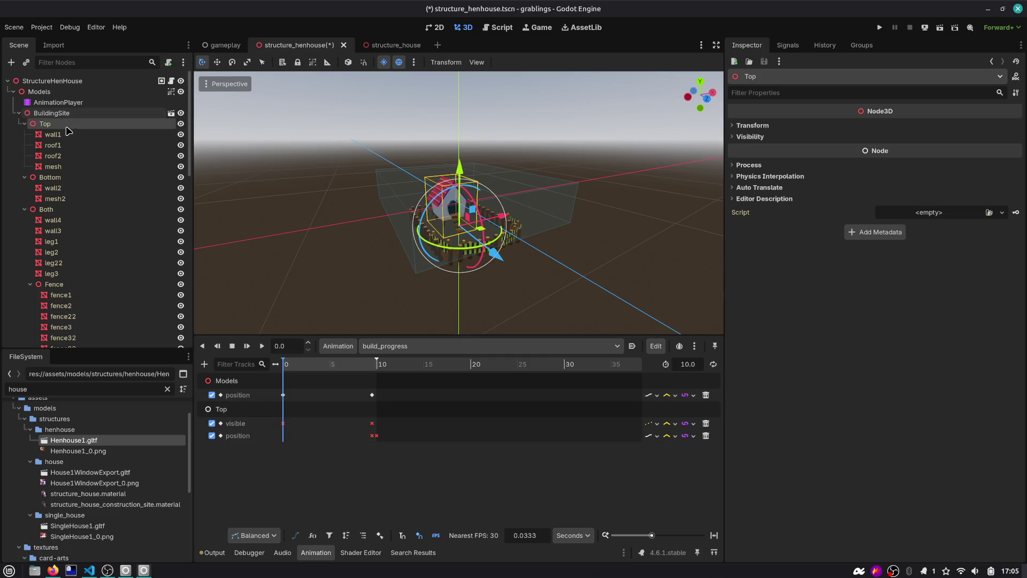
pyautogui.doubleClick(173, 124)
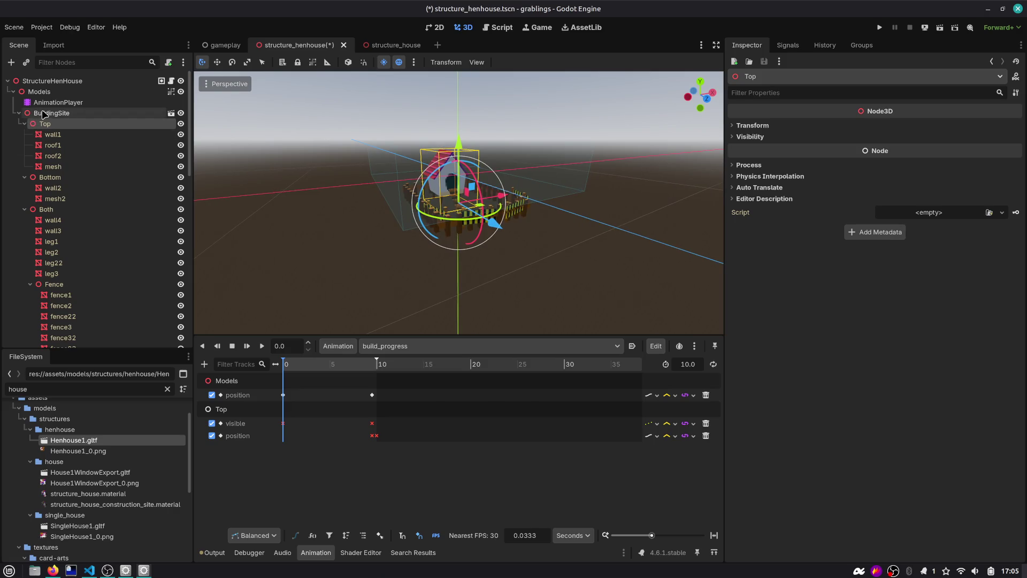
pyautogui.click(251, 414)
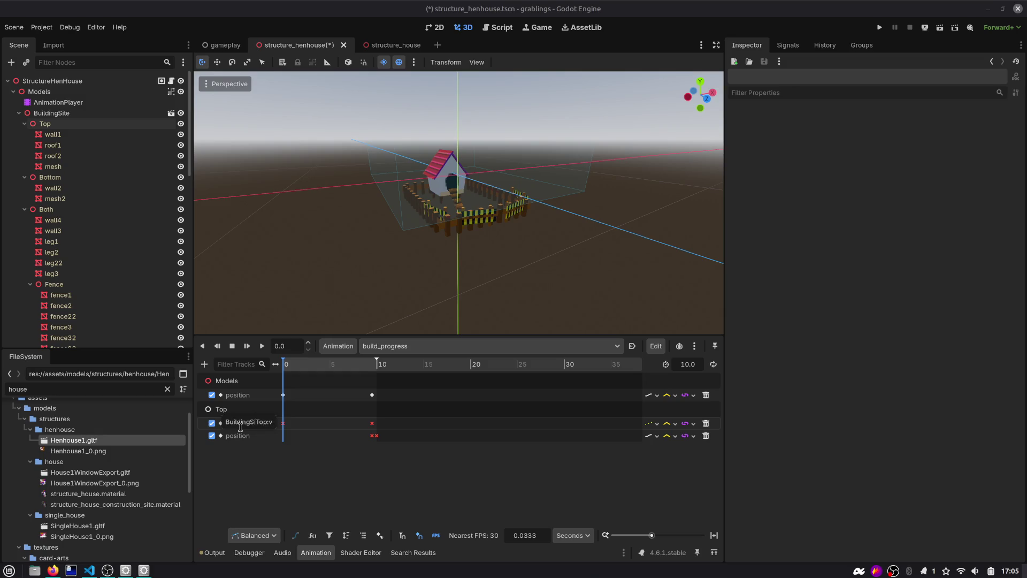
pyautogui.press('Return')
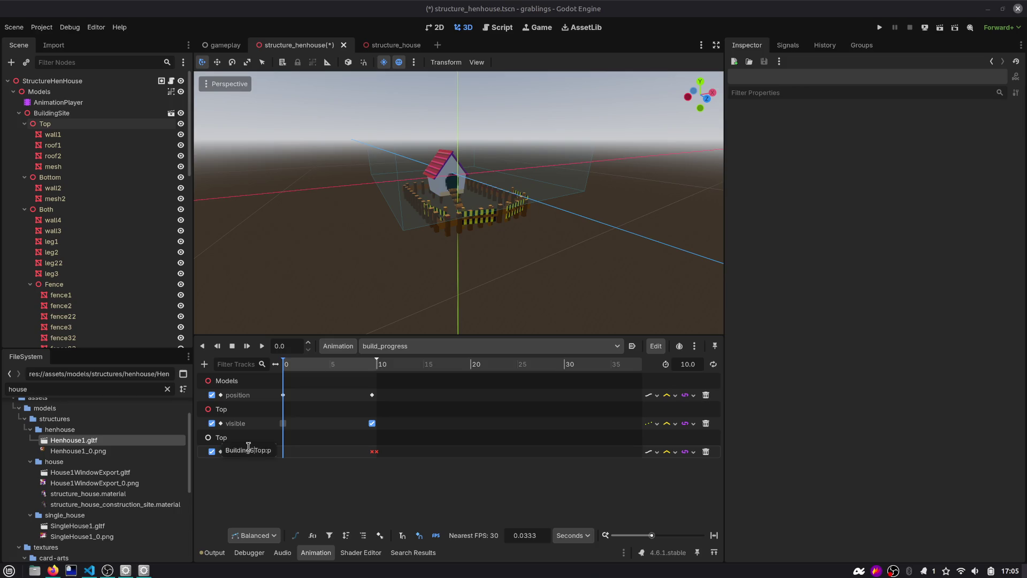
pyautogui.press('Return')
pyautogui.hotkey('ctrl', 's')
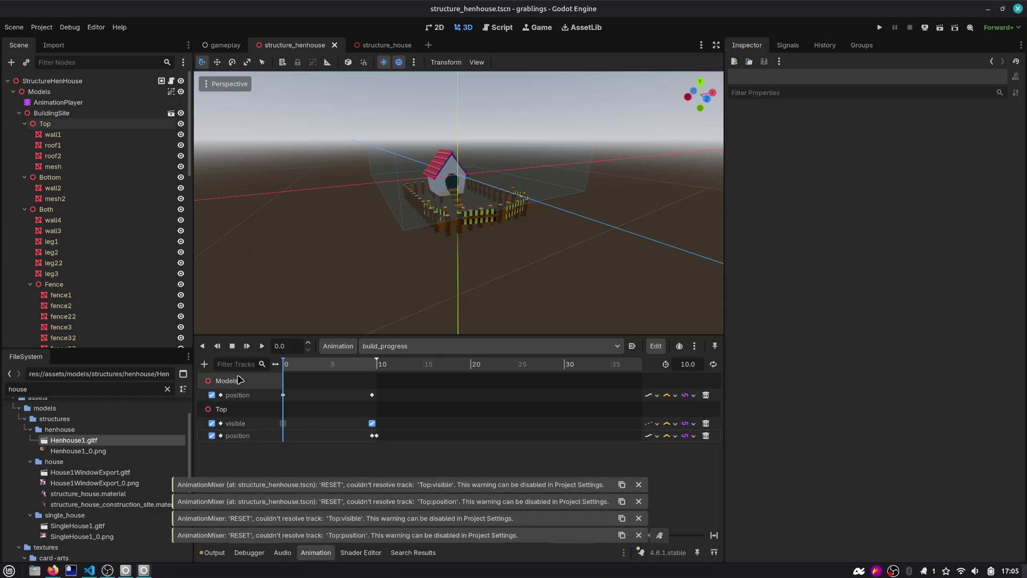
# - Prefix the RESET animation's Top visible and position track paths with BuildingSite/ and save
pyautogui.click(399, 346)
pyautogui.click(382, 360)
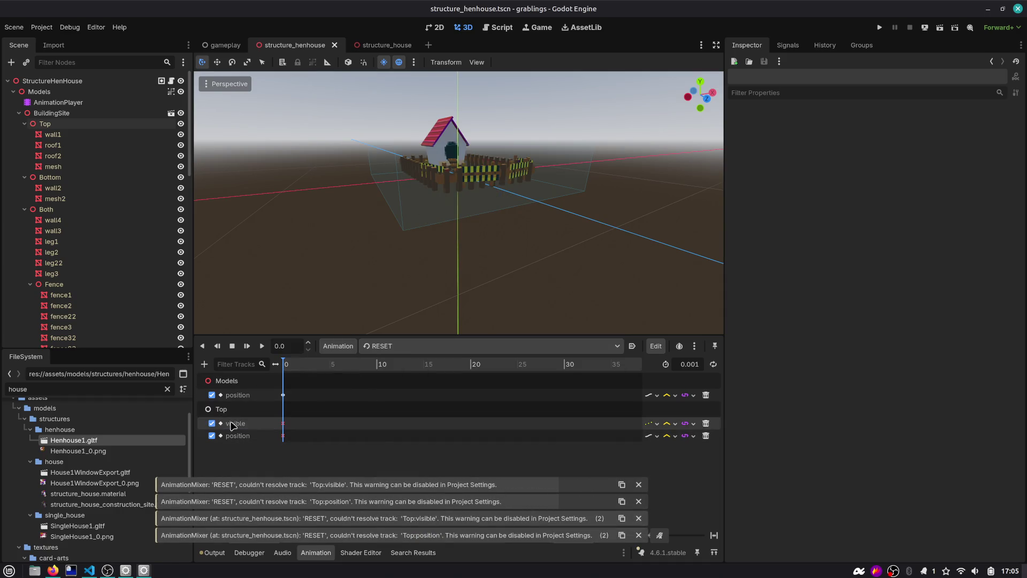
pyautogui.write('BuildingSite/')
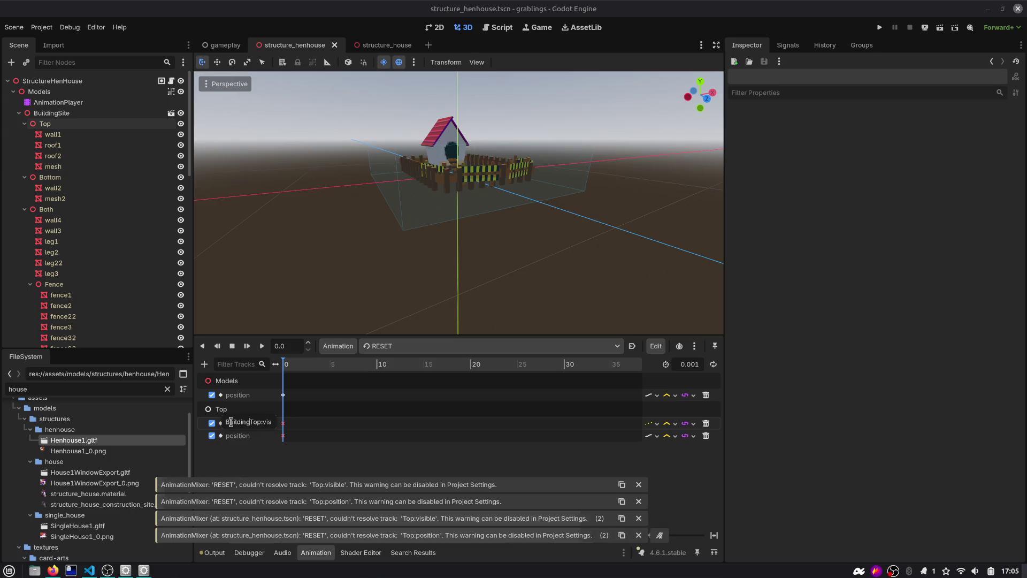
pyautogui.press('Return')
pyautogui.doubleClick(251, 451)
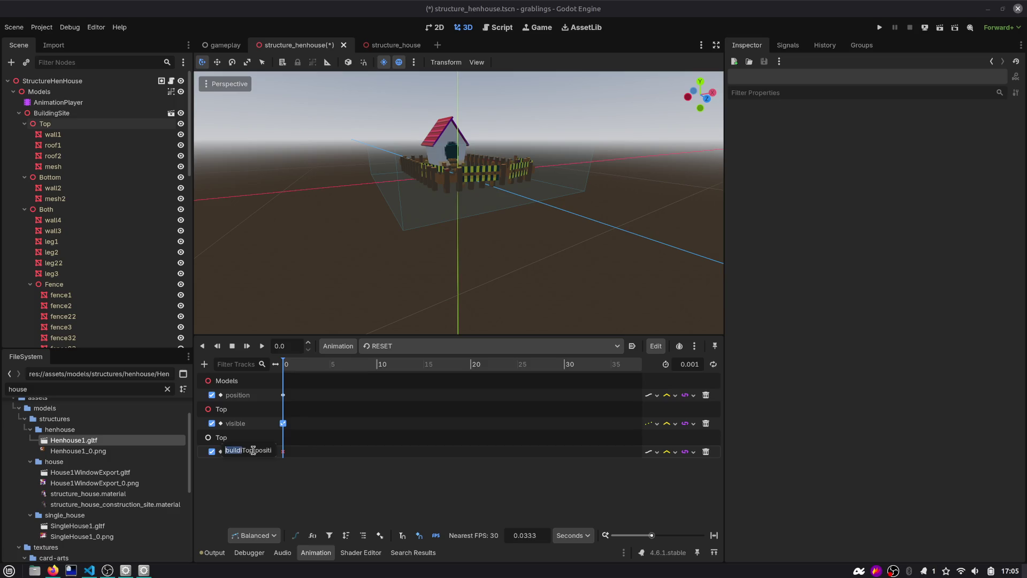
pyautogui.press('Return')
pyautogui.hotkey('ctrl', 's')
# - Switch back to build_progress and play it through to 10 s
pyautogui.click(404, 346)
pyautogui.click(410, 373)
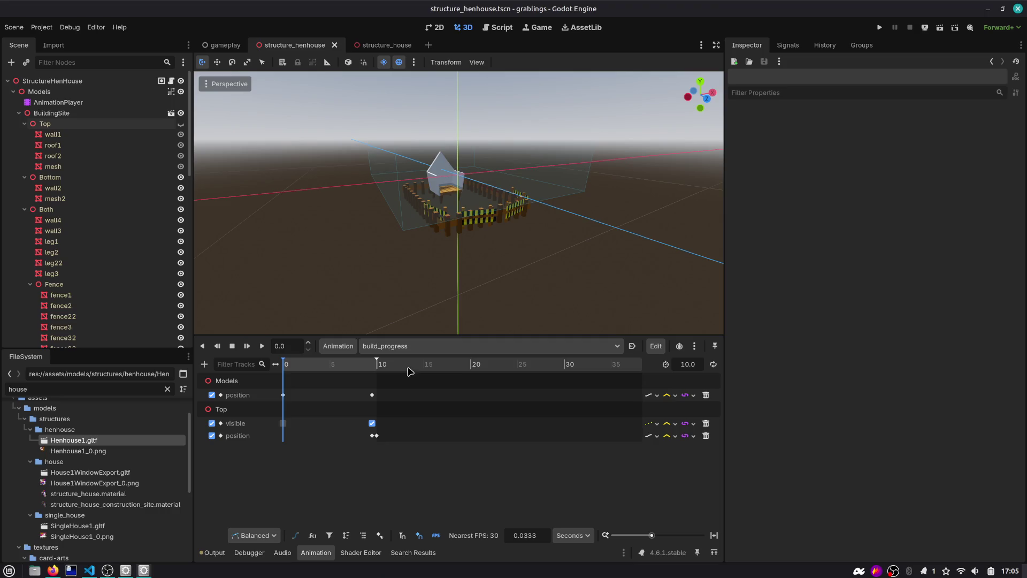
pyautogui.click(262, 346)
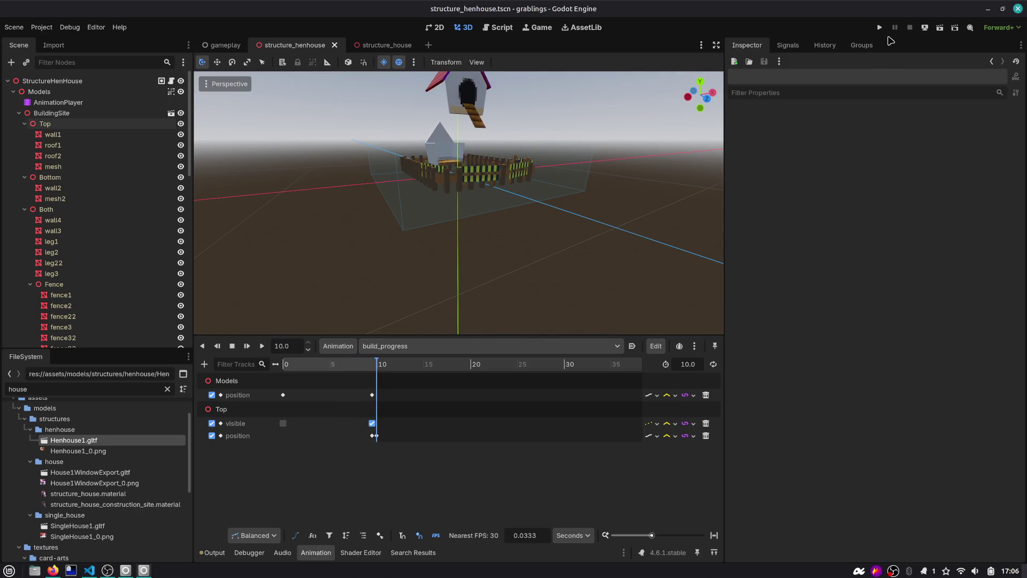
pyautogui.scroll(-3, 428, 169)
# - Orbit above the henhouse, scrub to about 8.7 s, undo the length change, open structure_house
pyautogui.moveTo(427, 169)
pyautogui.mouseDown()
pyautogui.moveTo(493, 165)
pyautogui.moveTo(527, 177)
pyautogui.moveTo(511, 171)
pyautogui.mouseUp()
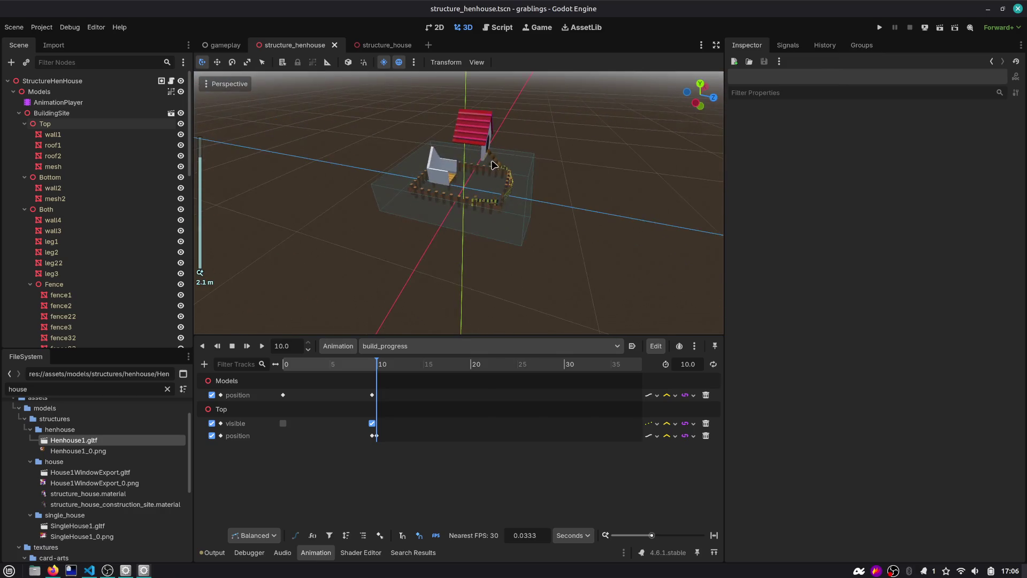
pyautogui.scroll(5, 522, 154)
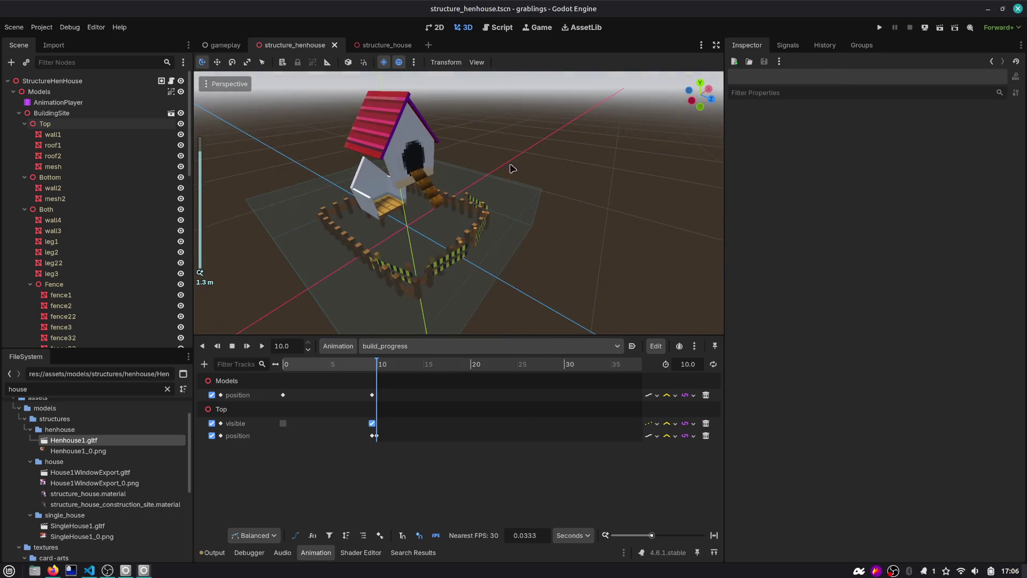
pyautogui.moveTo(377, 361)
pyautogui.mouseDown()
pyautogui.moveTo(292, 369)
pyautogui.moveTo(376, 371)
pyautogui.mouseUp()
pyautogui.hotkey('ctrl', 'z')
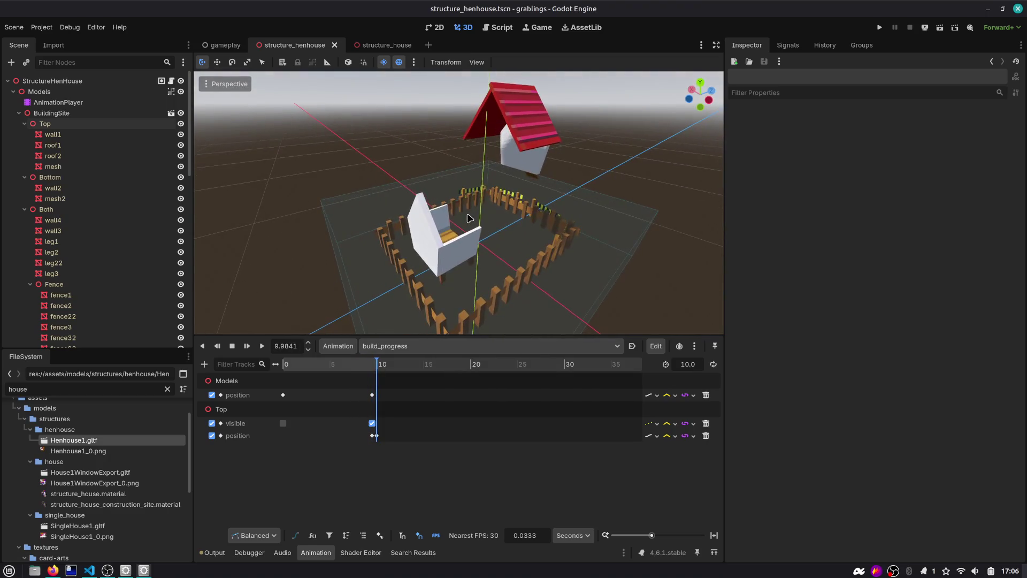
pyautogui.click(374, 45)
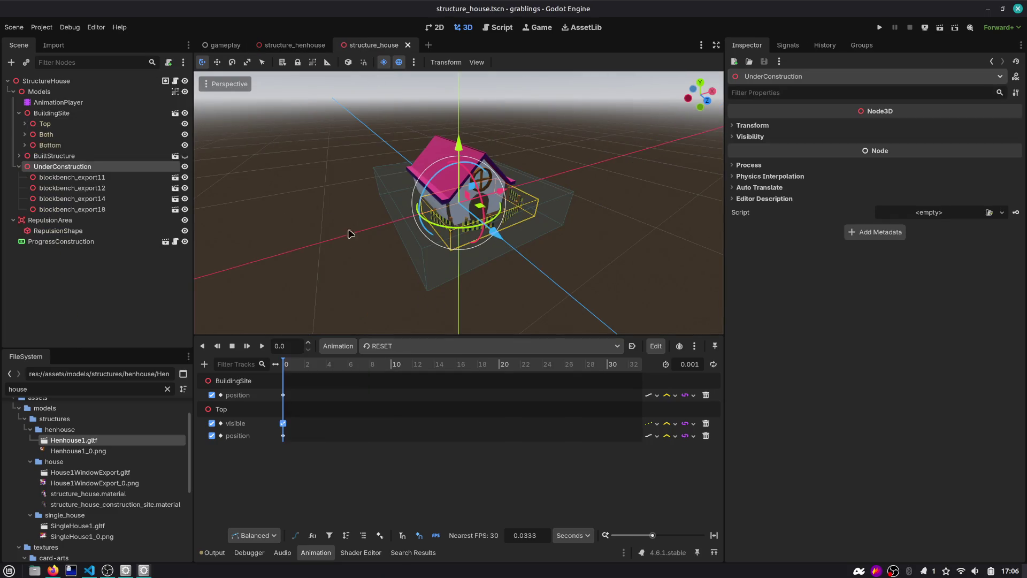
# - Scrub structure_house's build_progress to its 10 s end, then return to structure_henhouse
pyautogui.click(385, 346)
pyautogui.click(406, 375)
pyautogui.moveTo(363, 372)
pyautogui.mouseDown()
pyautogui.moveTo(344, 369)
pyautogui.moveTo(393, 376)
pyautogui.mouseUp()
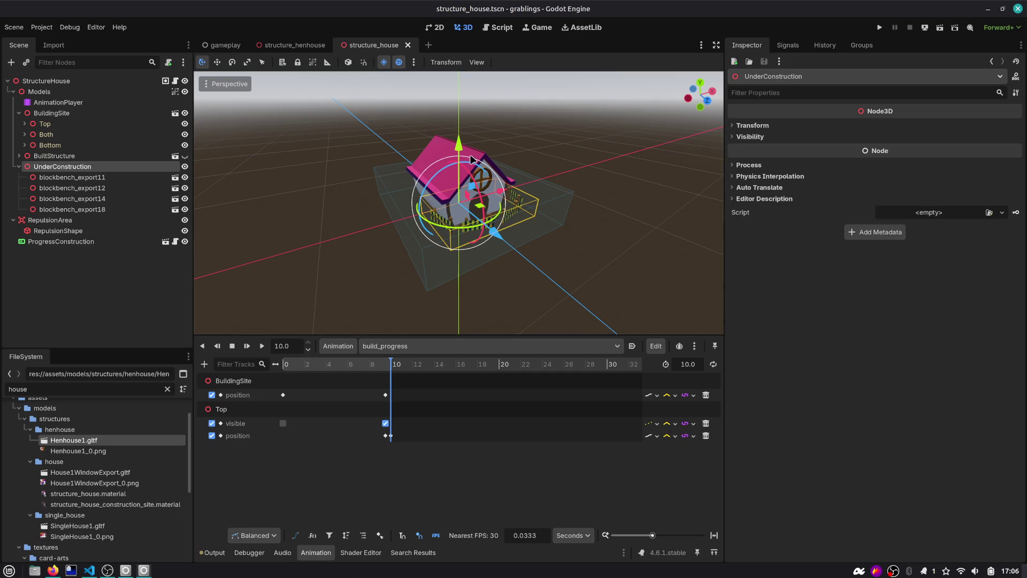
pyautogui.scroll(3, 471, 160)
pyautogui.click(294, 45)
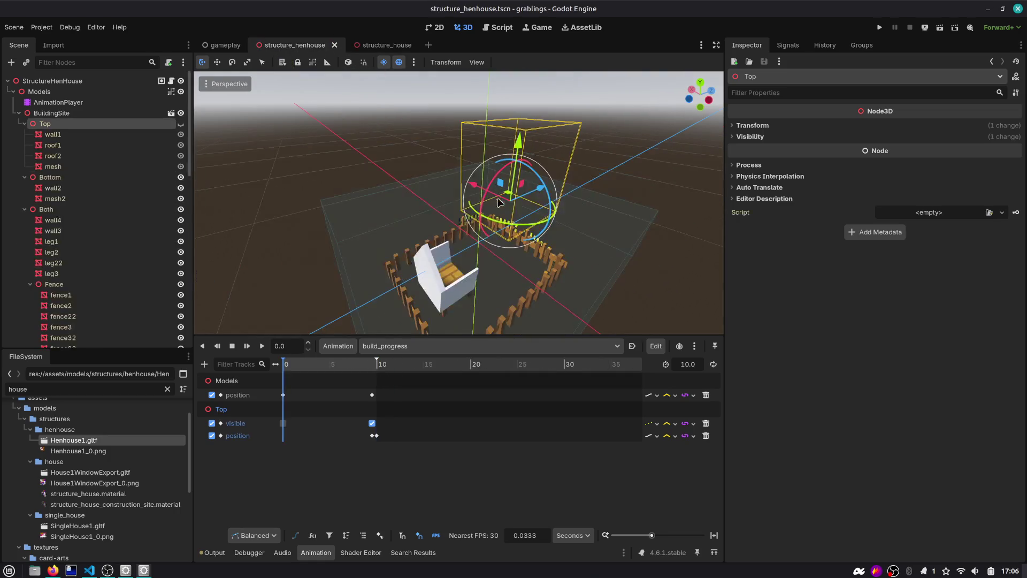
# - Scrub the roof drop, inspect the Top position key at 9.503 s, and set playhead to 10.0
pyautogui.moveTo(367, 373)
pyautogui.mouseDown()
pyautogui.moveTo(378, 372)
pyautogui.moveTo(338, 375)
pyautogui.moveTo(383, 374)
pyautogui.mouseUp()
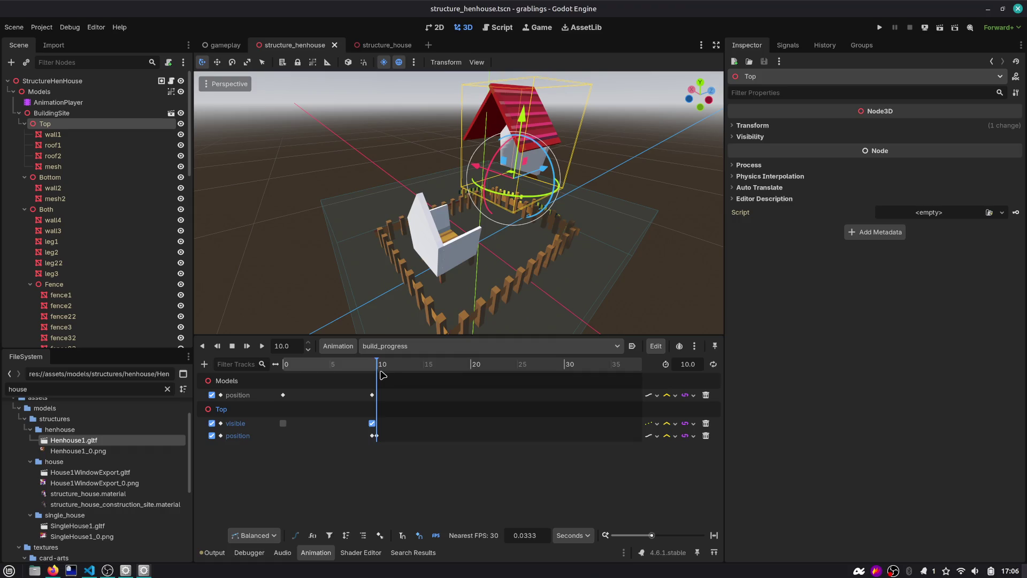
pyautogui.moveTo(377, 231); pyautogui.dragTo(514, 175)
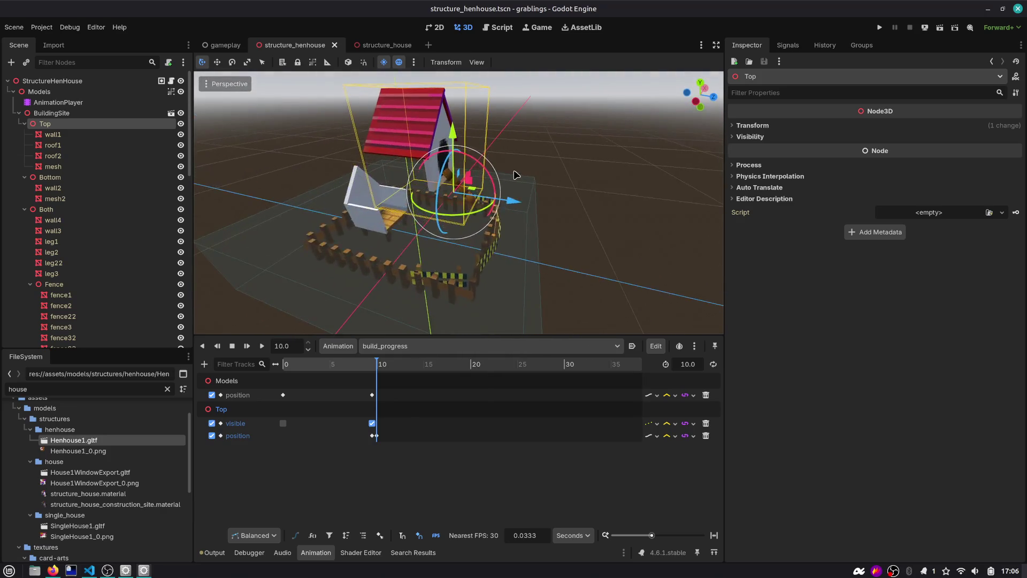
pyautogui.scroll(3, 379, 439)
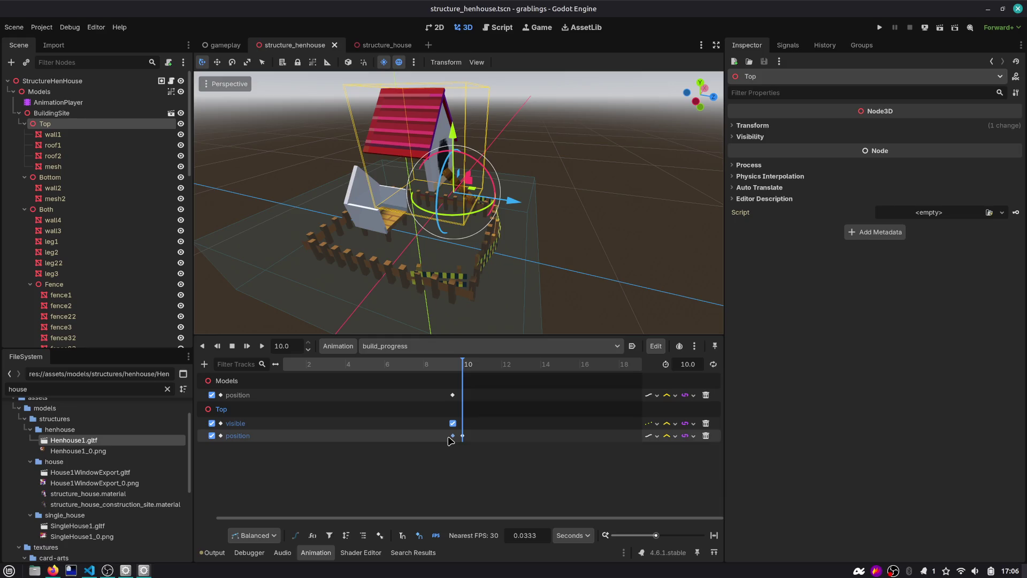
pyautogui.moveTo(443, 370)
pyautogui.mouseDown()
pyautogui.moveTo(415, 374)
pyautogui.moveTo(461, 376)
pyautogui.moveTo(457, 420)
pyautogui.mouseUp()
pyautogui.click(453, 435)
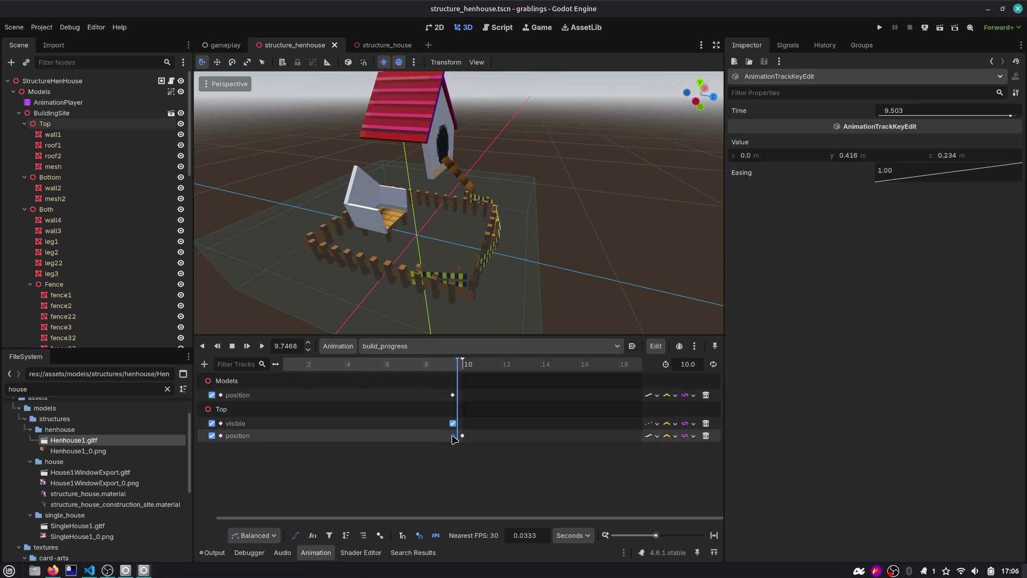
pyautogui.click(463, 367)
# - Hide the BuildingSite model and collapse it in the scene tree
pyautogui.click(80, 124)
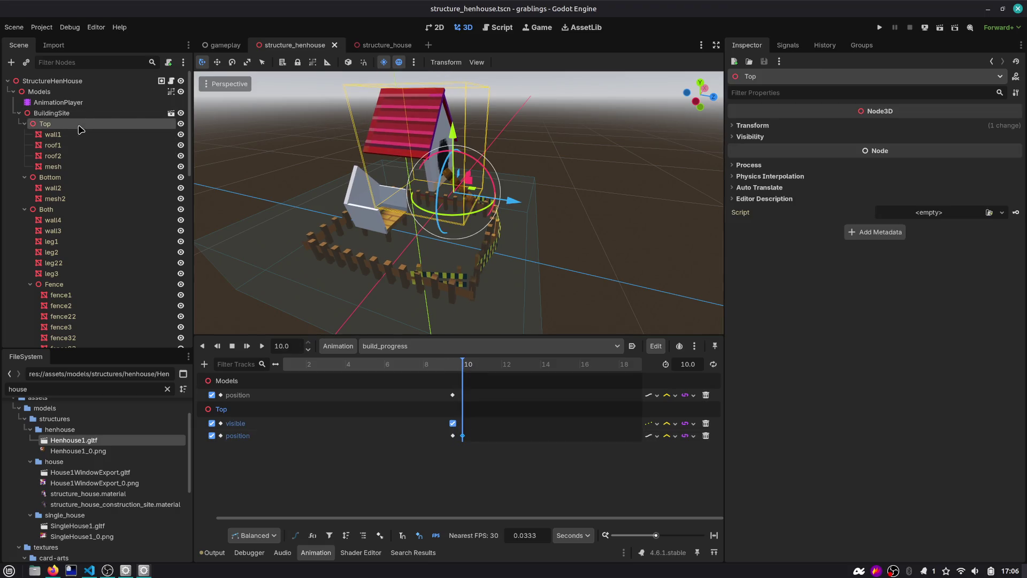
pyautogui.click(181, 112)
pyautogui.click(19, 112)
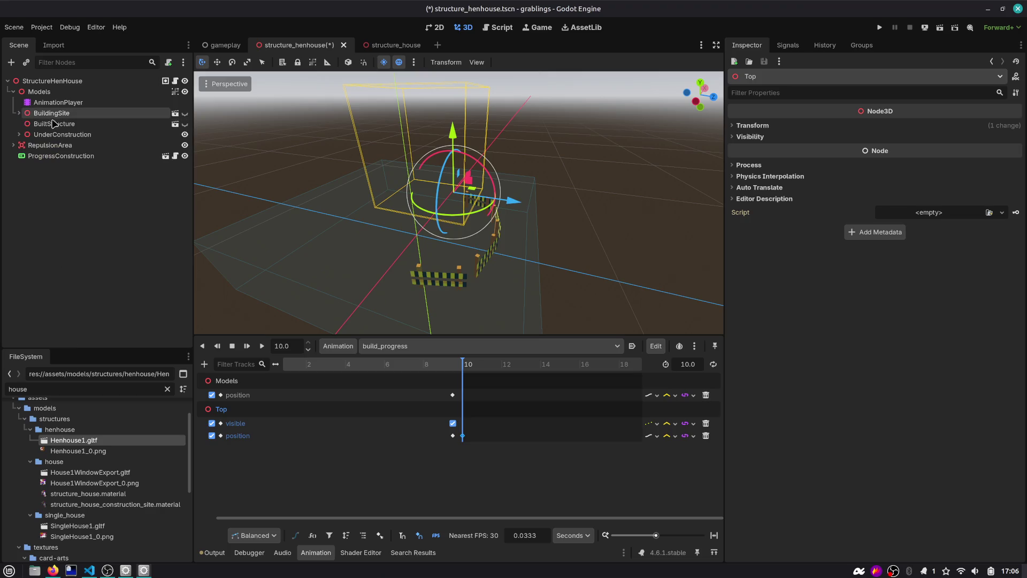
# - Switch to the Left Orthogonal view and toggle finished and construction models to compare them
pyautogui.click(184, 124)
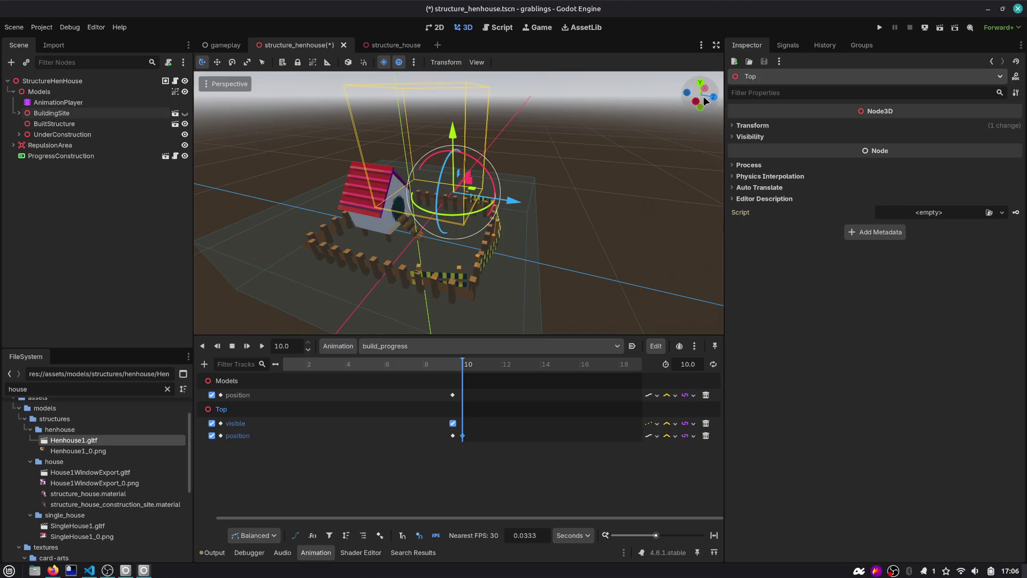
pyautogui.click(706, 101)
pyautogui.click(184, 123)
pyautogui.click(185, 113)
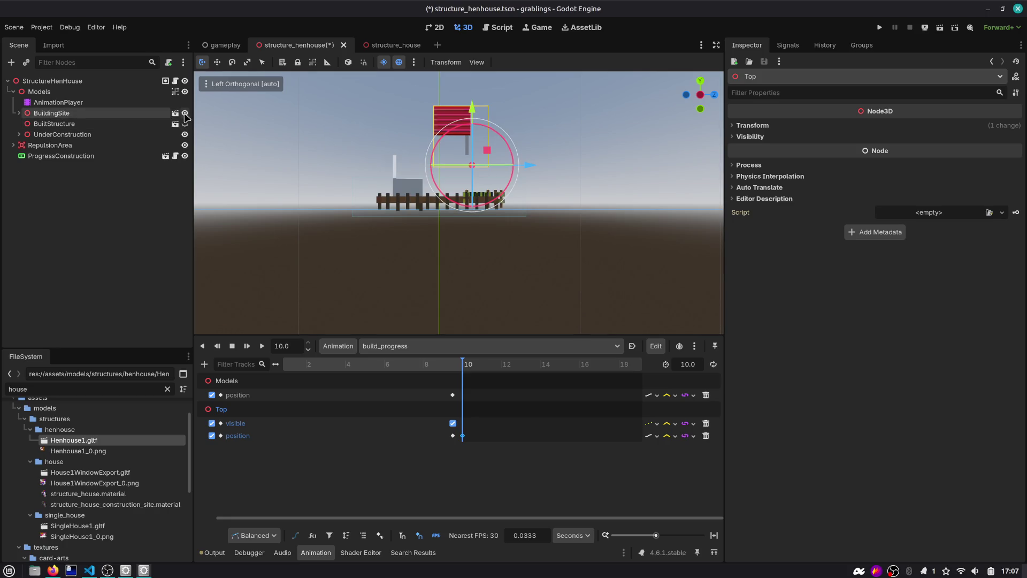
pyautogui.click(185, 113)
pyautogui.click(185, 124)
pyautogui.click(185, 123)
pyautogui.click(185, 113)
# - Set BuildingSite's Top Position Z to -0.076 m, then select BuiltStructure
pyautogui.click(18, 112)
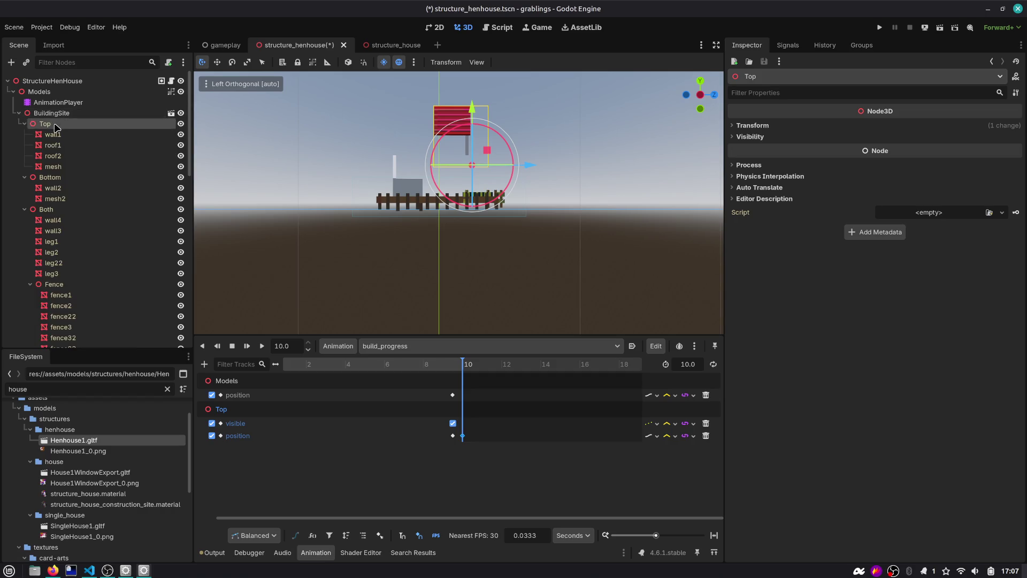
pyautogui.click(828, 127)
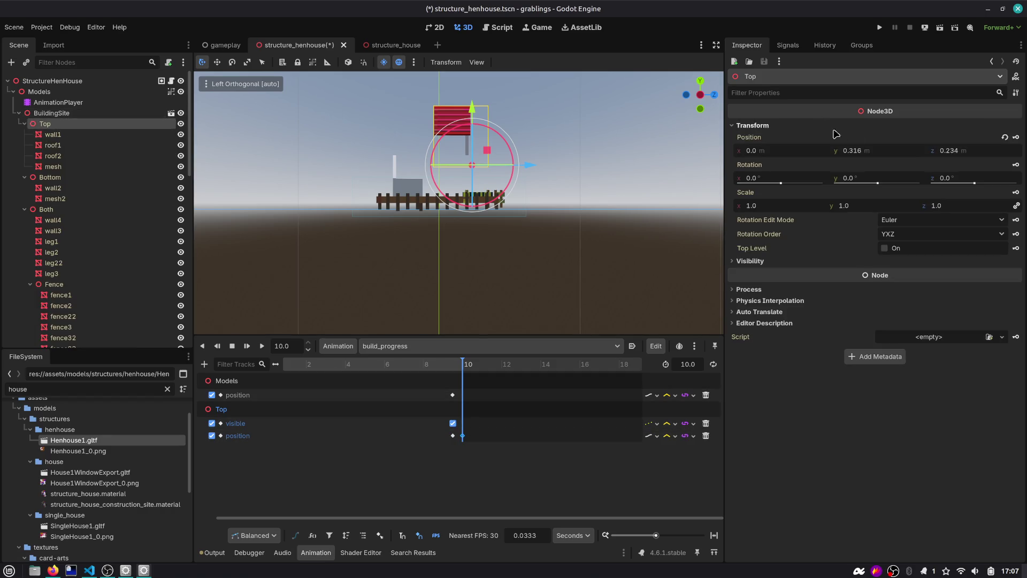
pyautogui.moveTo(964, 152); pyautogui.dragTo(946, 151)
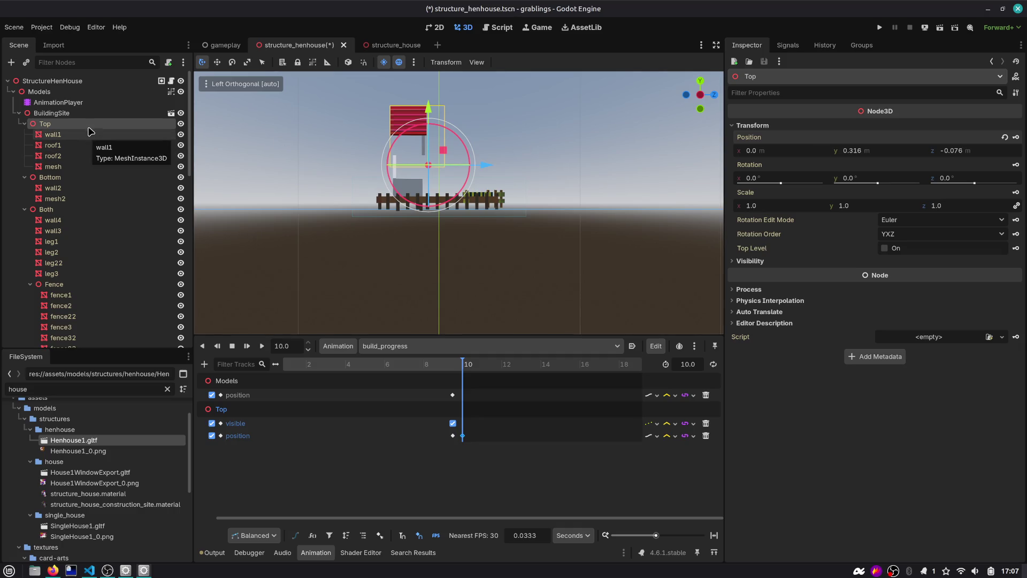
pyautogui.scroll(-10, 80, 161)
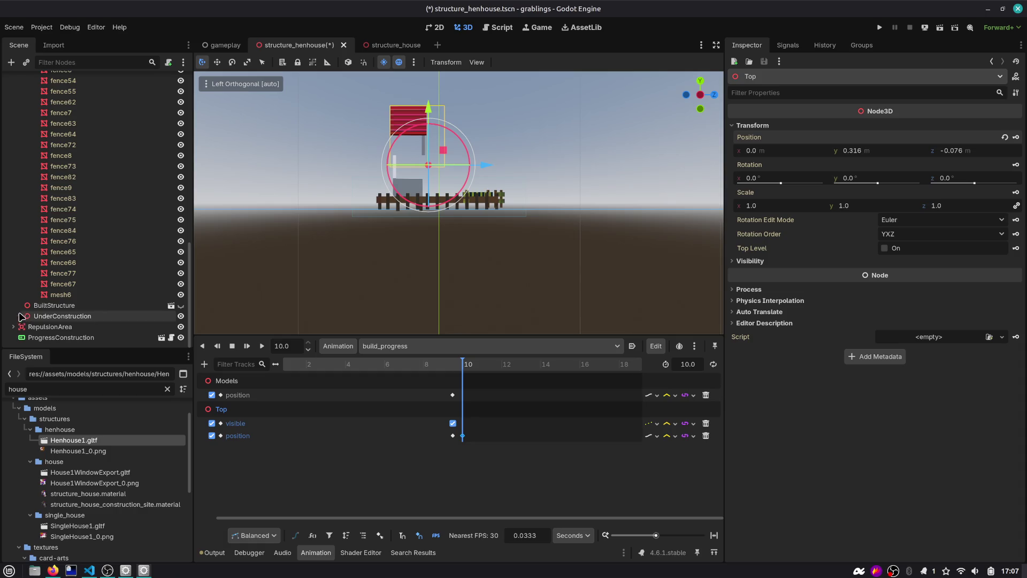
pyautogui.click(138, 305)
# - Make BuiltStructure's children editable and copy its Top node's Position value
pyautogui.rightClick(137, 306)
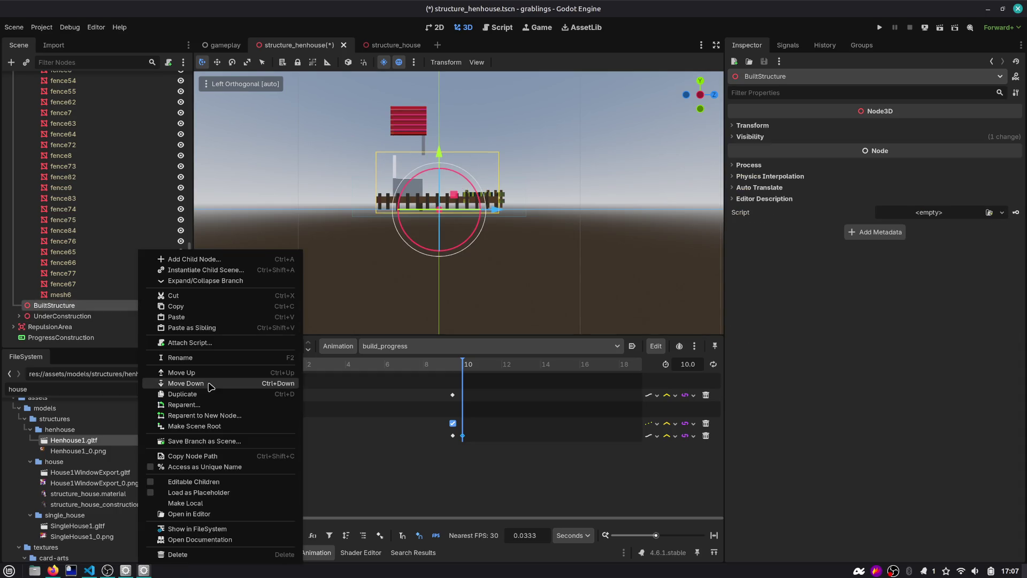
pyautogui.click(193, 481)
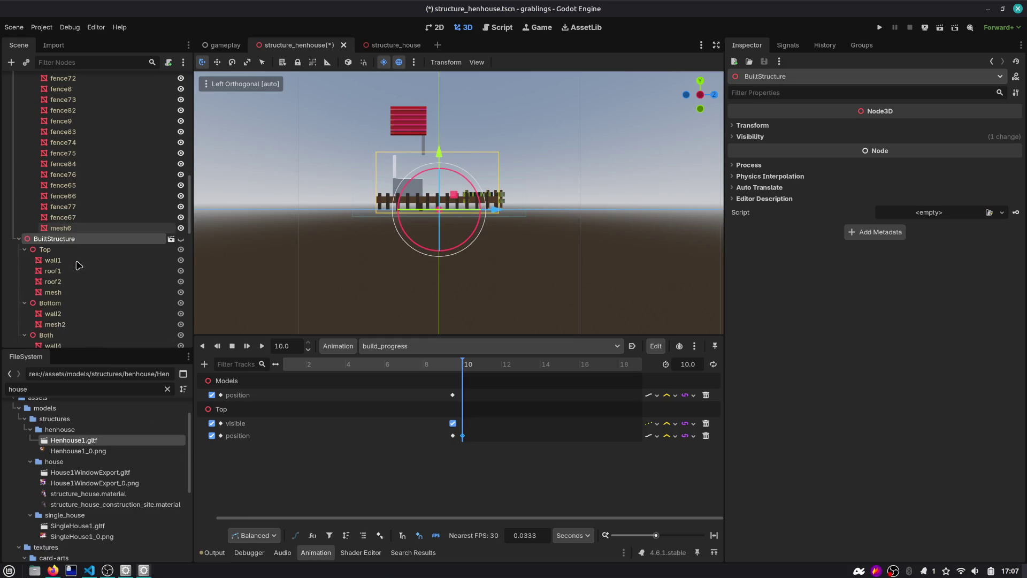
pyautogui.click(79, 254)
pyautogui.click(859, 127)
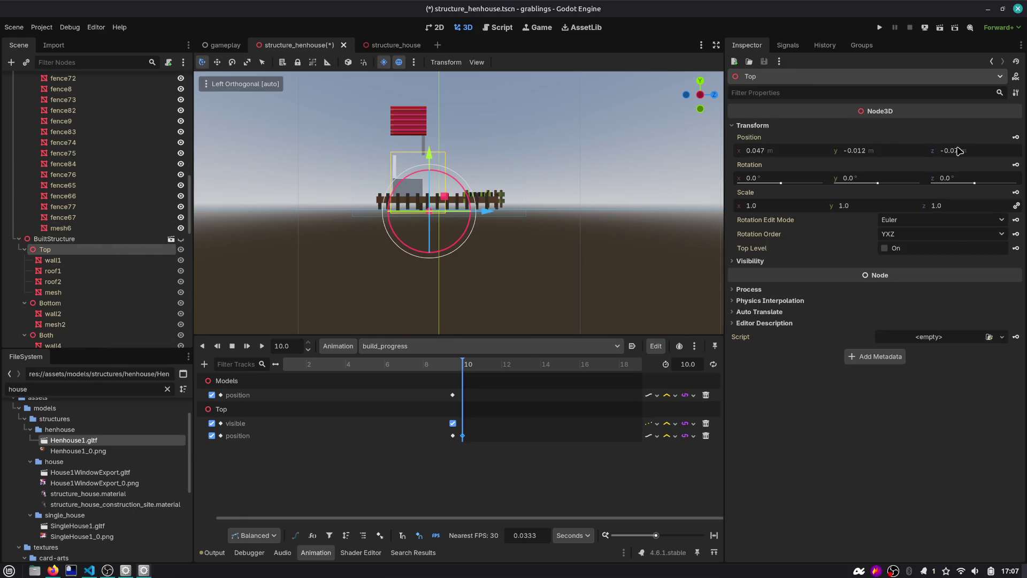
pyautogui.click(806, 128)
pyautogui.click(800, 127)
pyautogui.rightClick(798, 137)
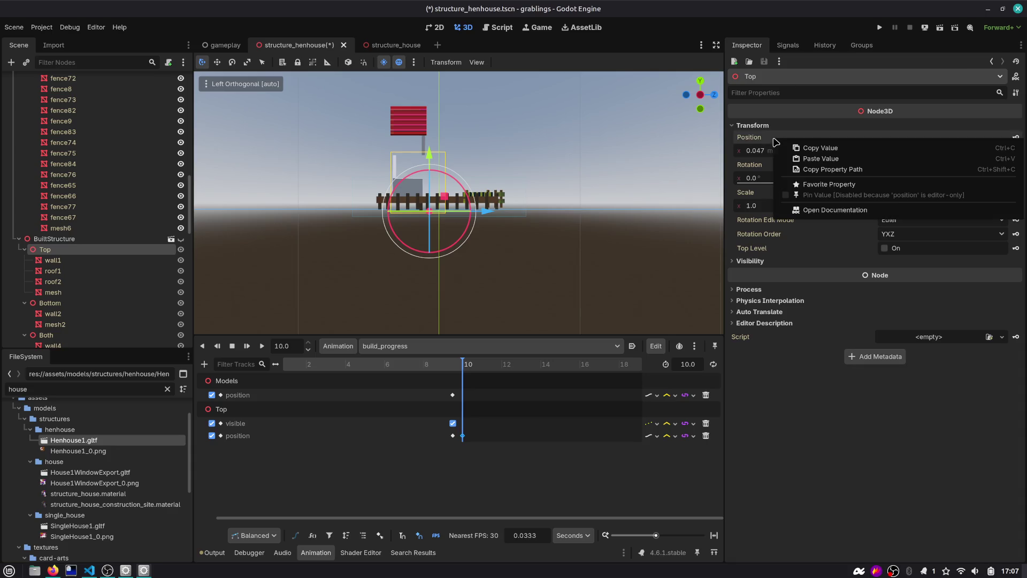
pyautogui.click(800, 147)
# - Paste that position (0.047, -0.012, -0.07) onto BuildingSite's Top, save, and key it at 10 s
pyautogui.scroll(5, 110, 178)
pyautogui.scroll(5, 111, 178)
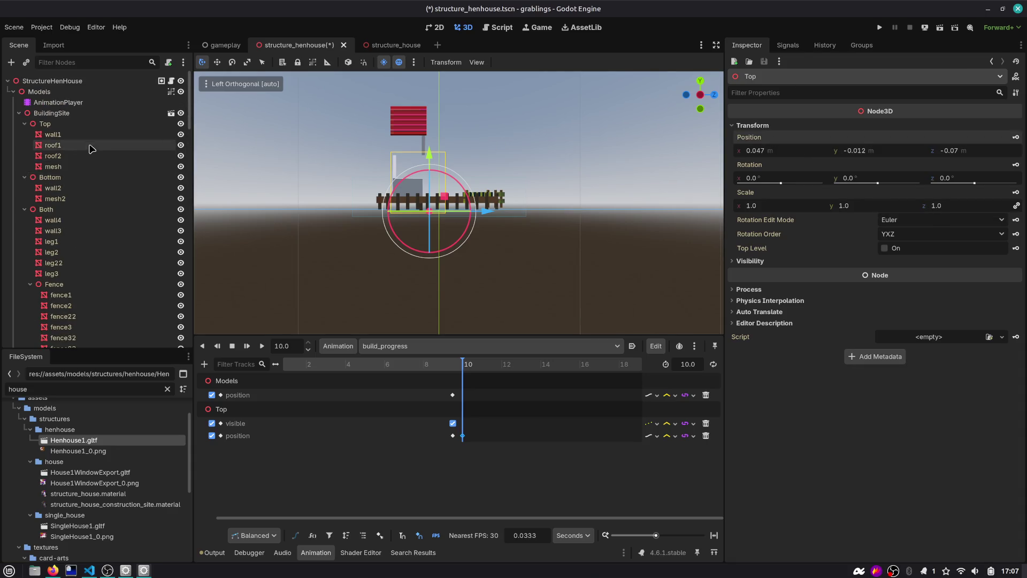
pyautogui.click(81, 123)
pyautogui.rightClick(819, 137)
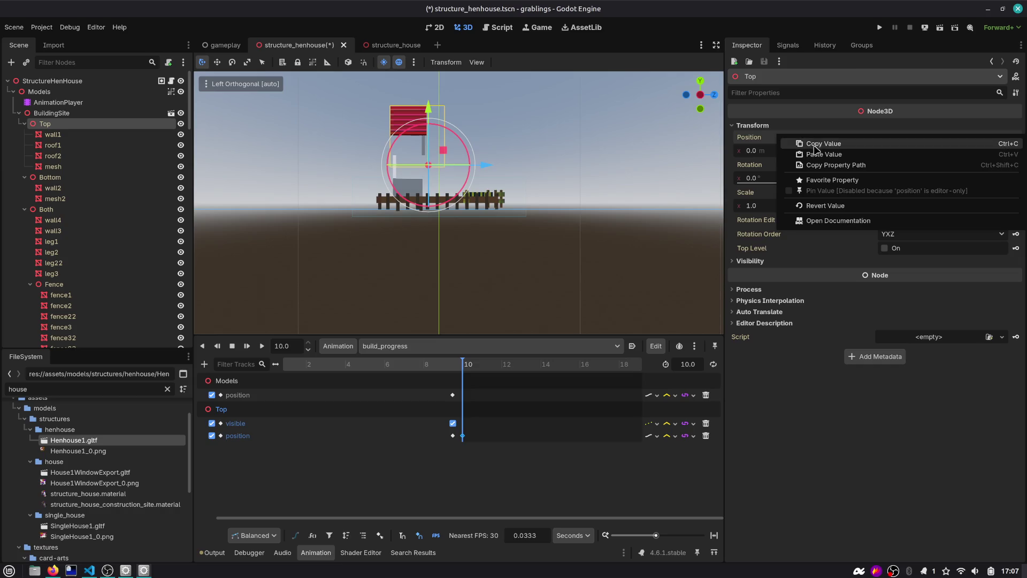
pyautogui.click(819, 157)
pyautogui.scroll(2, 483, 168)
pyautogui.hotkey('ctrl', 's')
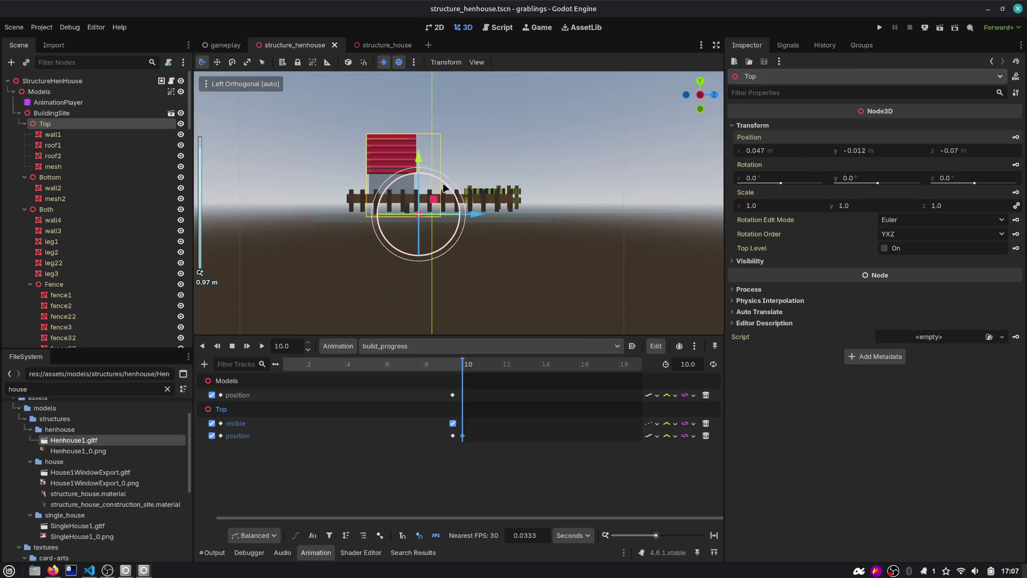
pyautogui.click(1016, 138)
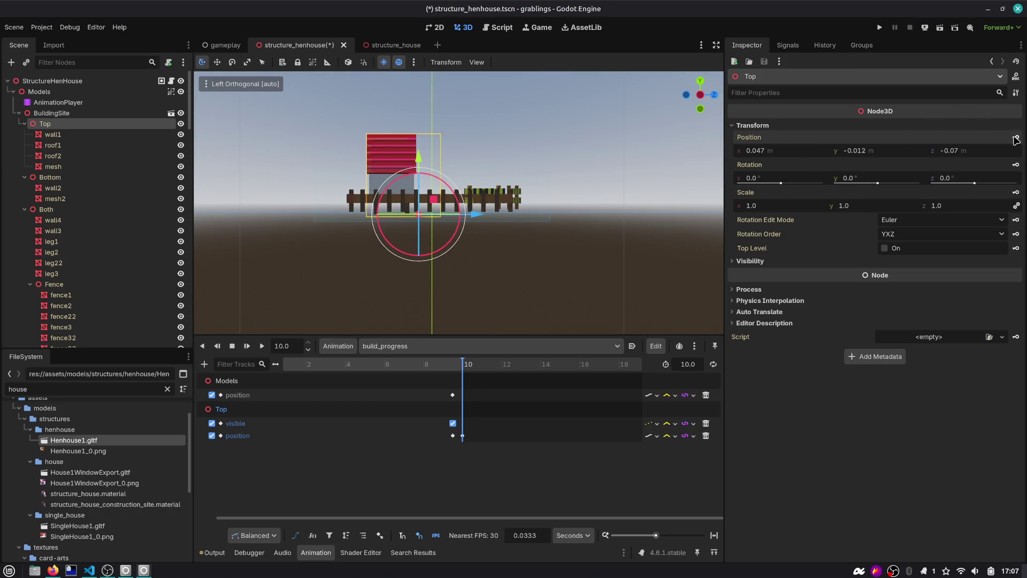
pyautogui.moveTo(454, 368)
pyautogui.mouseDown()
pyautogui.moveTo(465, 368)
pyautogui.moveTo(454, 369)
pyautogui.mouseUp()
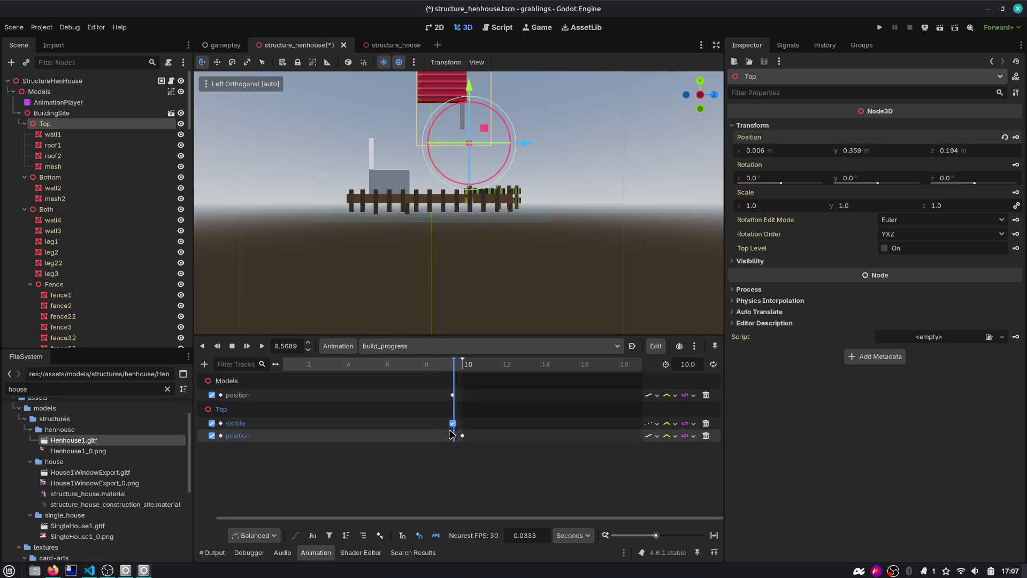
# - Try pasting the copied position into the 9.503 s Top key, undo it, and save
pyautogui.click(452, 435)
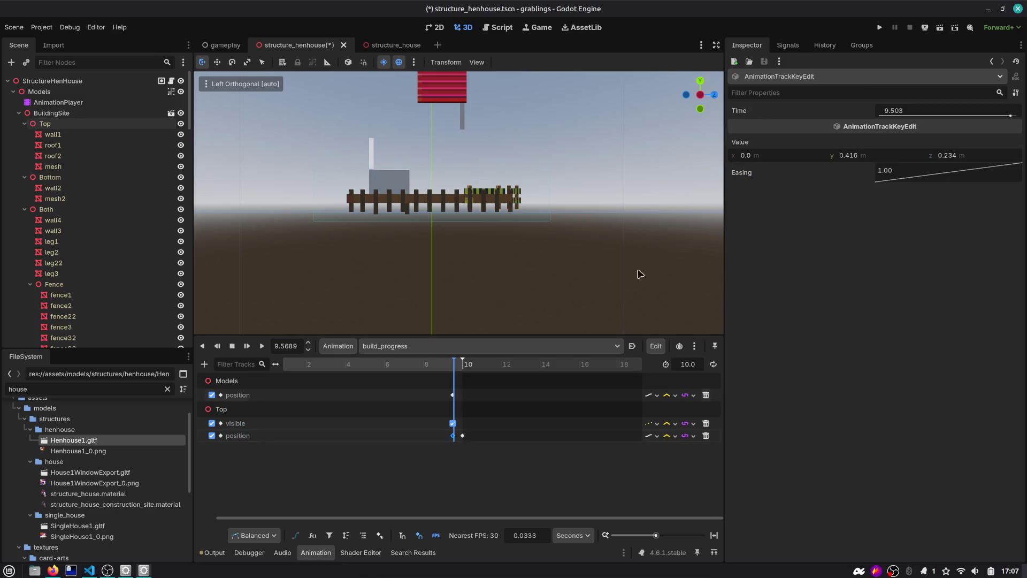
pyautogui.rightClick(812, 142)
pyautogui.click(826, 160)
pyautogui.hotkey('ctrl', 'z')
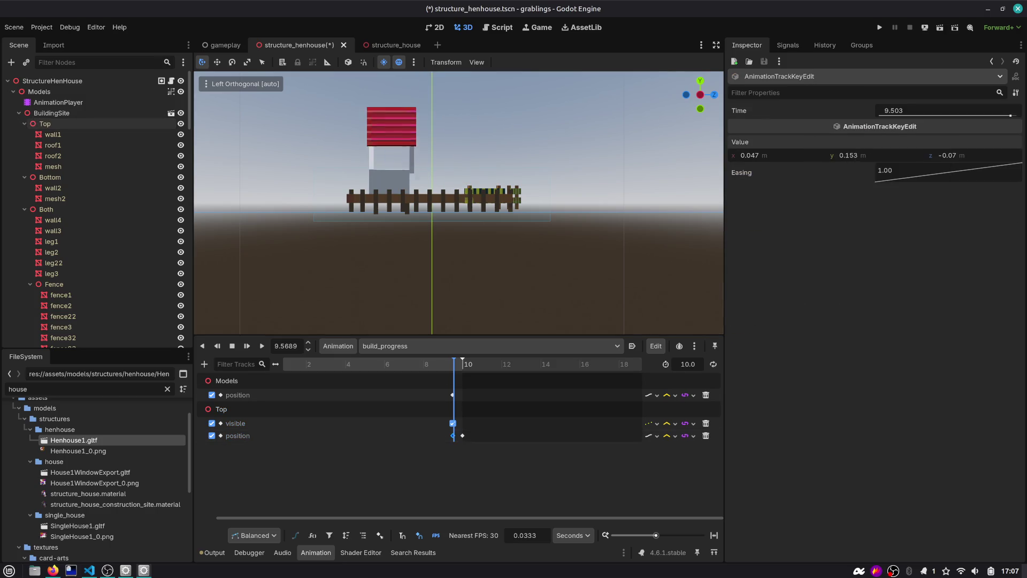
pyautogui.hotkey('ctrl', 's')
# - Play the build animation from about 7.8 s and pan across the henhouse
pyautogui.moveTo(434, 363); pyautogui.dragTo(401, 364)
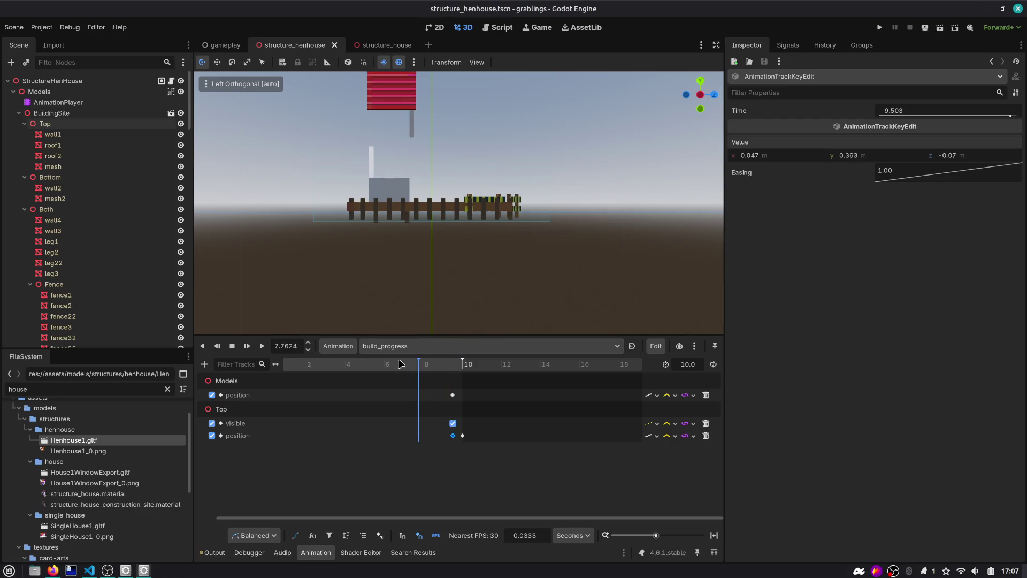
pyautogui.click(249, 347)
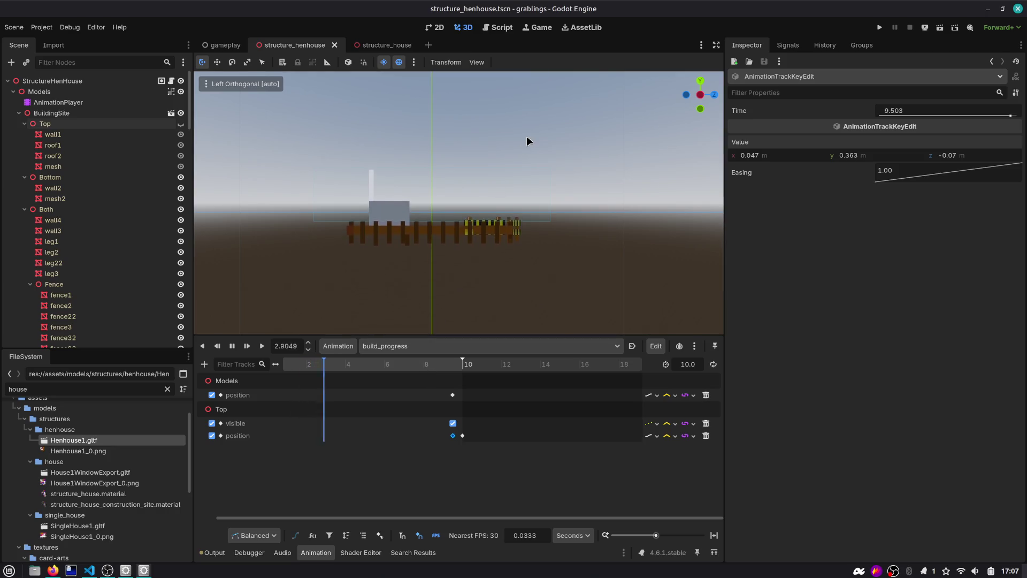
pyautogui.scroll(3, 526, 136)
pyautogui.moveTo(370, 174)
pyautogui.mouseDown()
pyautogui.moveTo(443, 246)
pyautogui.moveTo(505, 232)
pyautogui.moveTo(486, 209)
pyautogui.mouseUp()
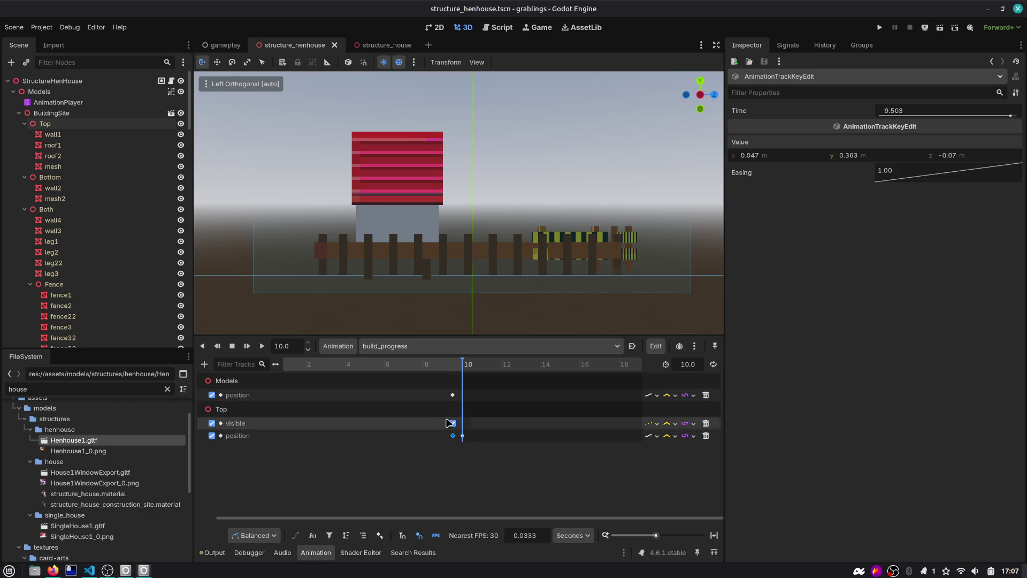
# - Replay the roof drop several times from around 9.3–9.5 s to judge its motion
pyautogui.scroll(5, 452, 388)
pyautogui.click(437, 365)
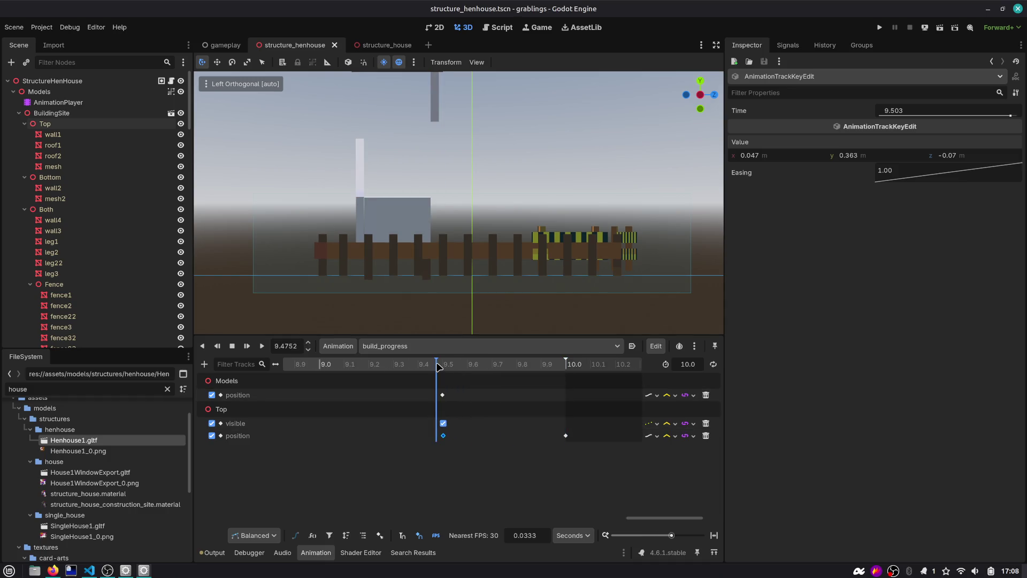
pyautogui.click(438, 365)
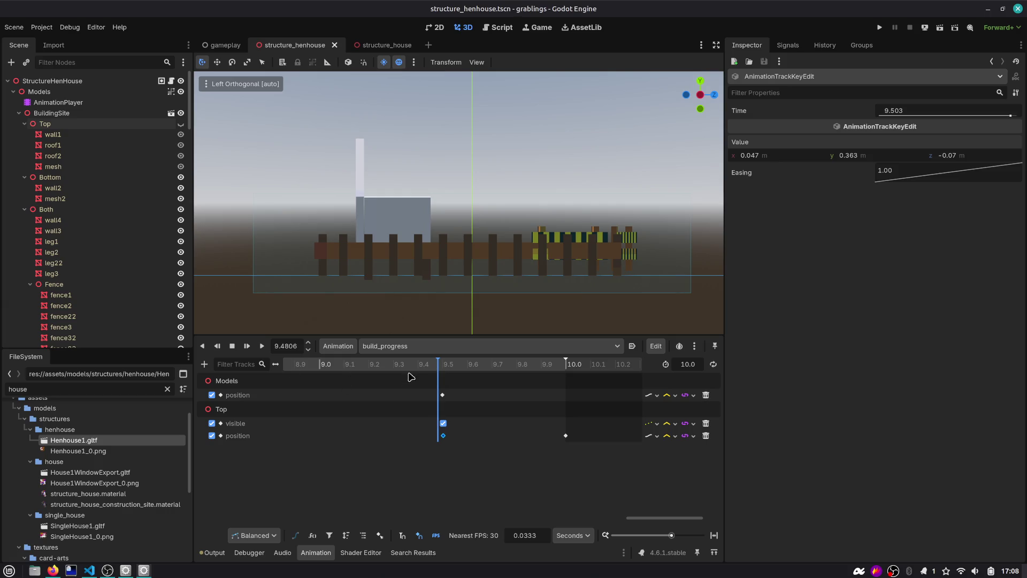
pyautogui.click(248, 346)
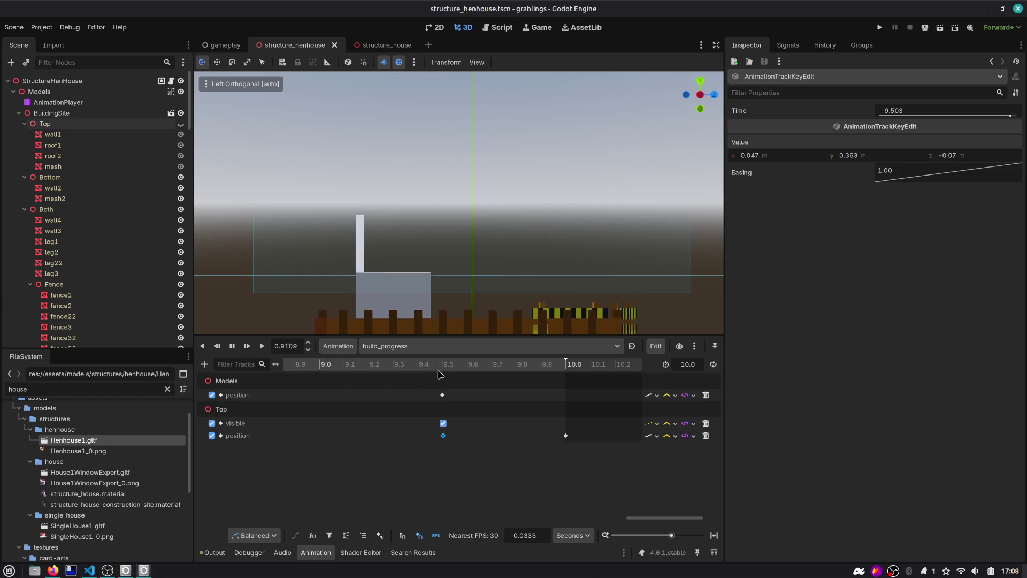
pyautogui.click(233, 347)
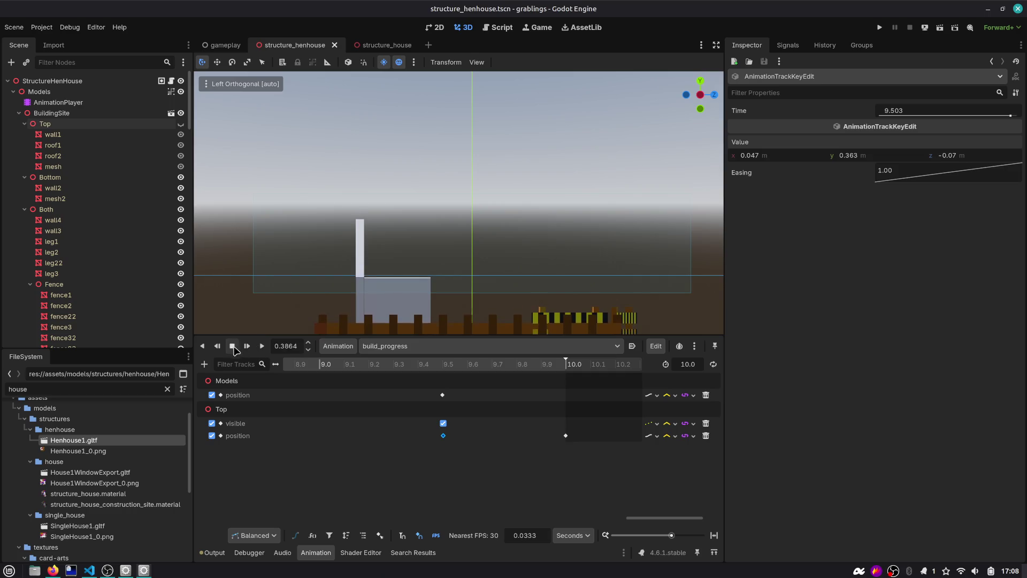
pyautogui.click(429, 379)
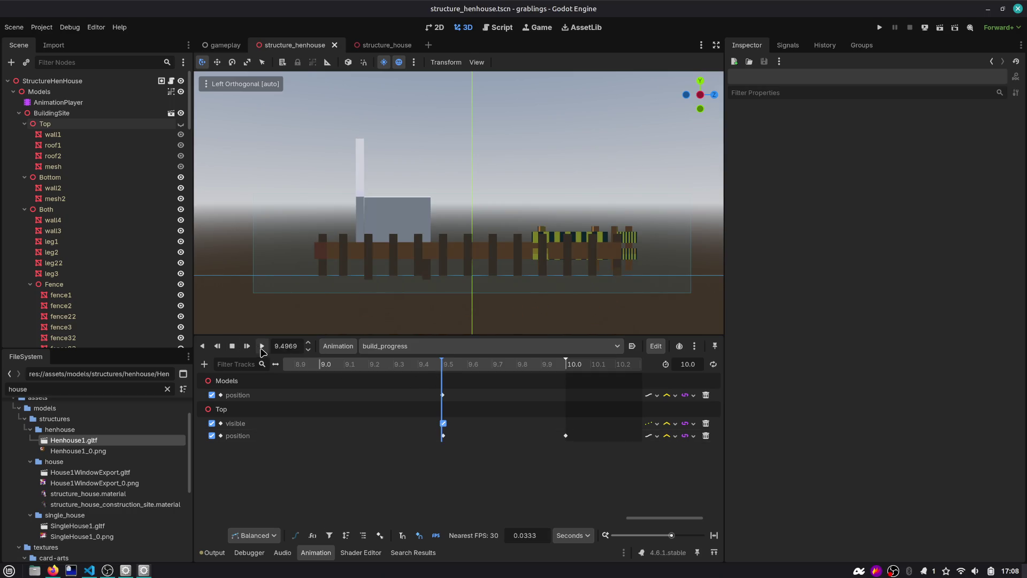
pyautogui.click(262, 346)
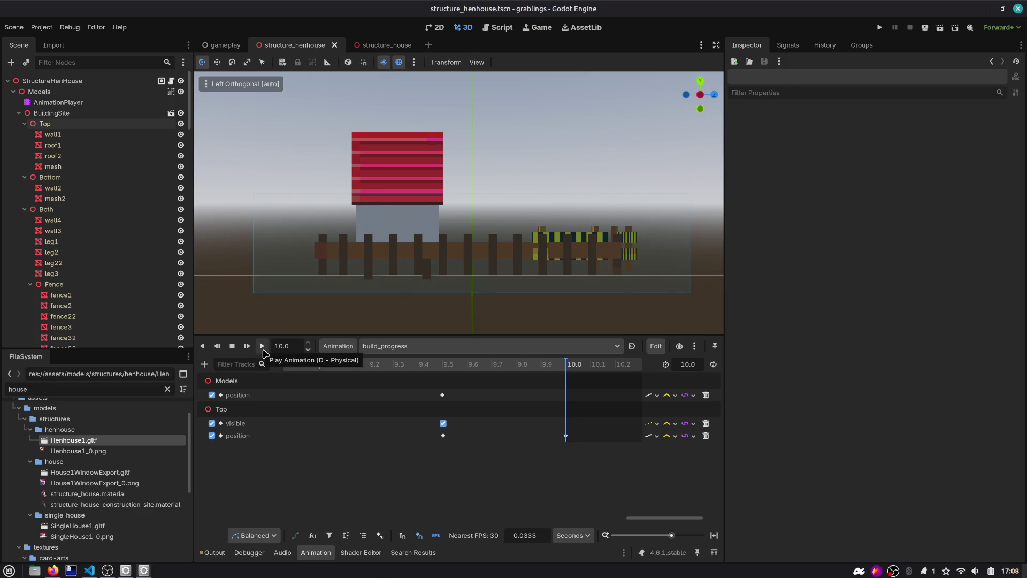
pyautogui.click(262, 346)
pyautogui.click(387, 364)
pyautogui.click(399, 365)
pyautogui.click(444, 365)
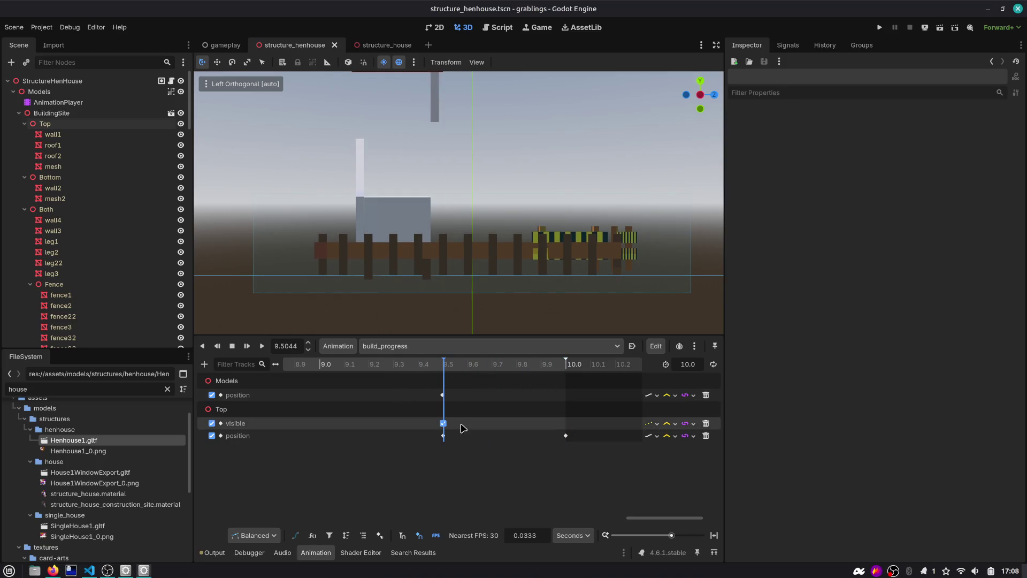
# - Lower the 9.503 s Top position key's Y to 0.098, replay, and save
pyautogui.click(442, 436)
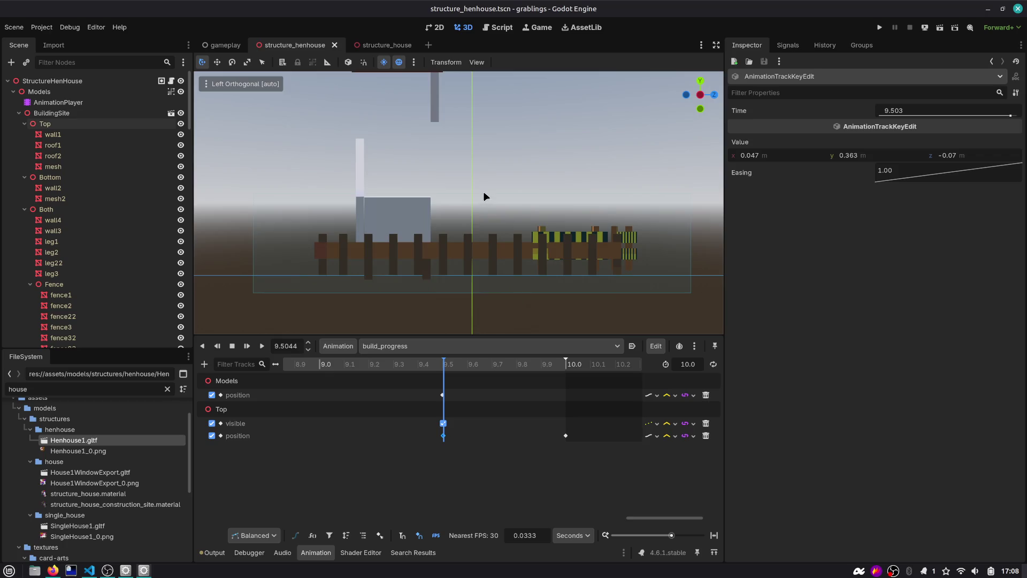
pyautogui.scroll(-5, 487, 197)
pyautogui.moveTo(887, 152); pyautogui.dragTo(858, 153)
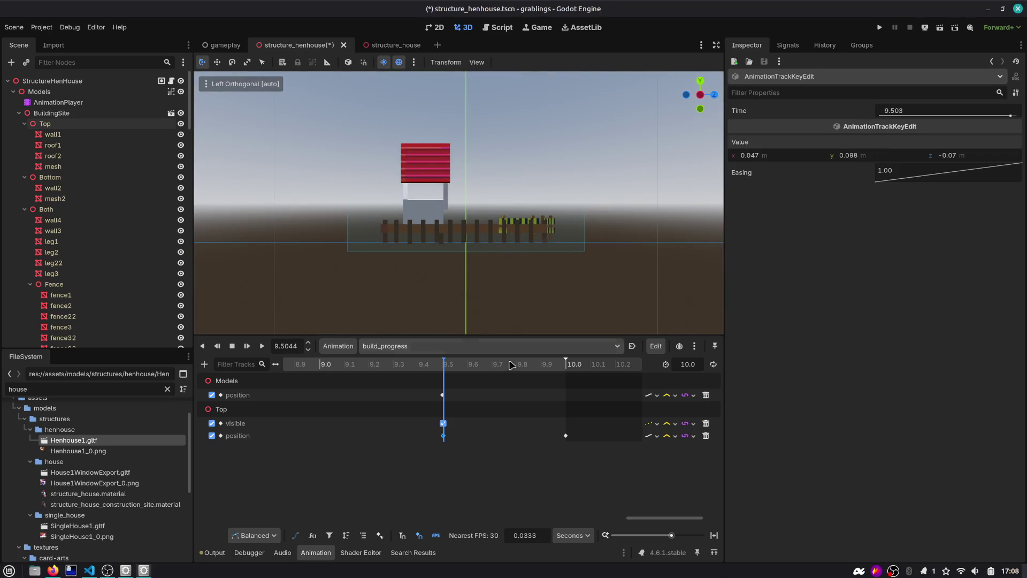
pyautogui.press('d')
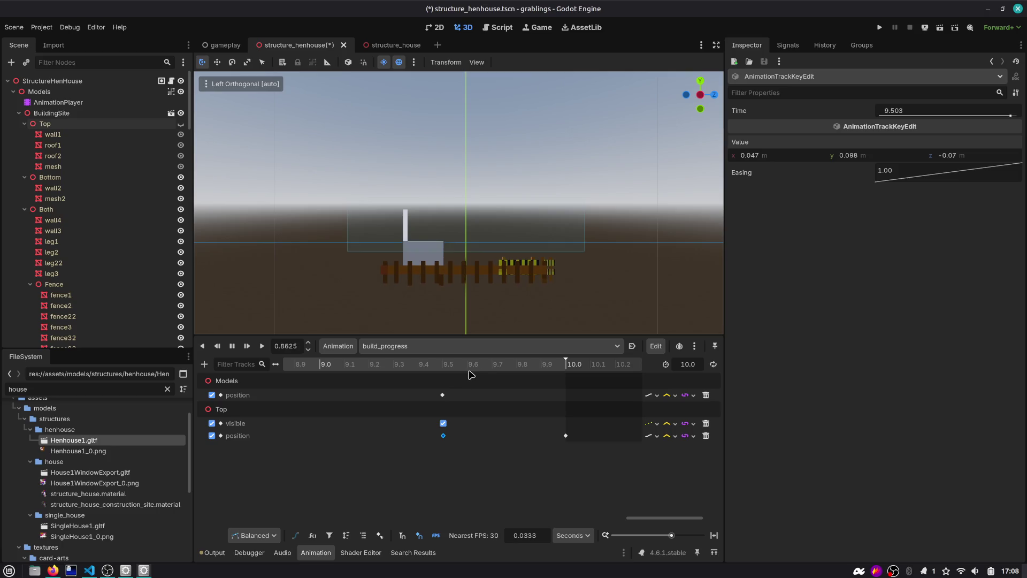
pyautogui.hotkey('ctrl', 's')
# - Orbit to a perspective view and shrink the animation panel to enlarge the 3D view
pyautogui.scroll(-2, 473, 226)
pyautogui.moveTo(582, 164)
pyautogui.mouseDown()
pyautogui.moveTo(473, 226)
pyautogui.moveTo(513, 235)
pyautogui.mouseUp()
pyautogui.scroll(2, 473, 226)
pyautogui.moveTo(526, 337); pyautogui.dragTo(526, 413)
pyautogui.moveTo(699, 94)
pyautogui.mouseDown()
pyautogui.moveTo(725, 107)
pyautogui.moveTo(797, 107)
pyautogui.mouseUp()
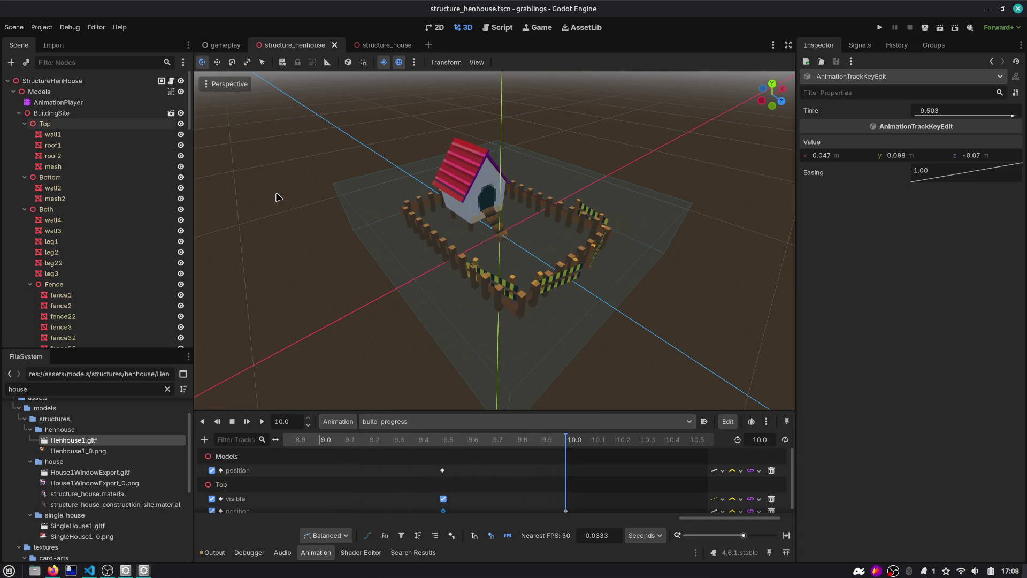
# - Widen the 3D view and zoom in on the roof at its 9.503 s position keyframe
pyautogui.moveTo(195, 130); pyautogui.dragTo(174, 131)
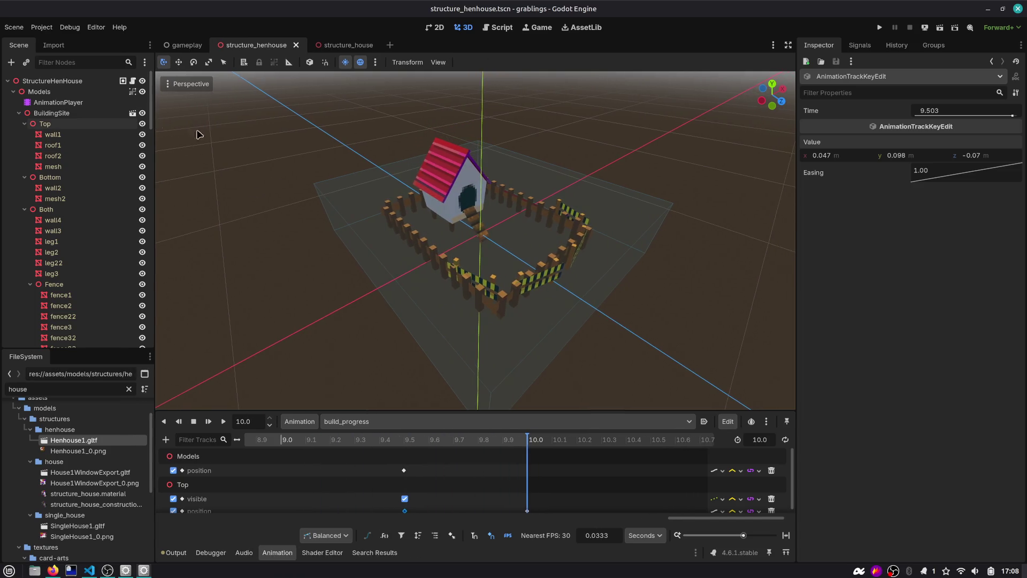
pyautogui.scroll(3, 458, 212)
pyautogui.scroll(-2, 458, 213)
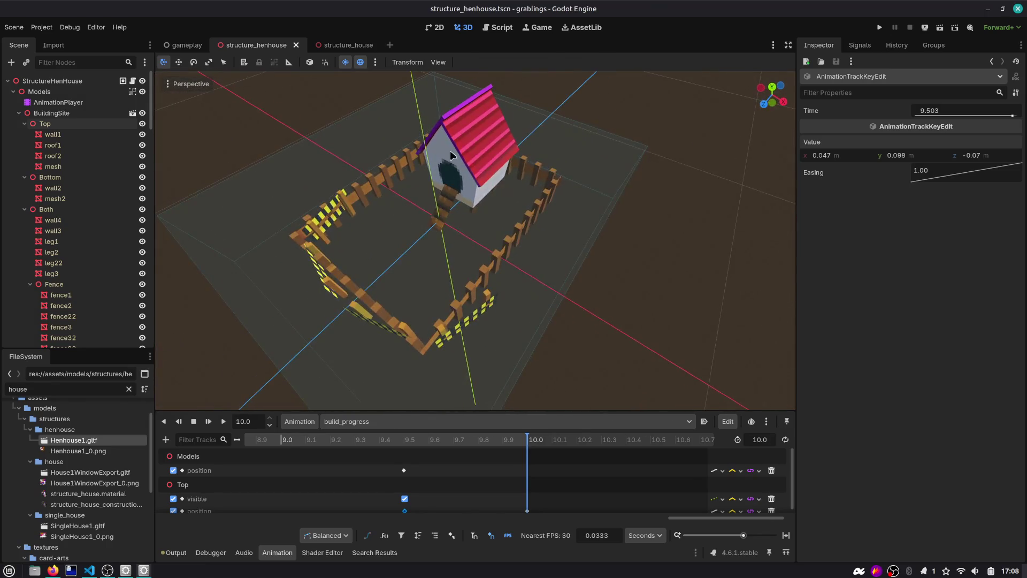
pyautogui.scroll(4, 466, 153)
pyautogui.scroll(-2, 465, 150)
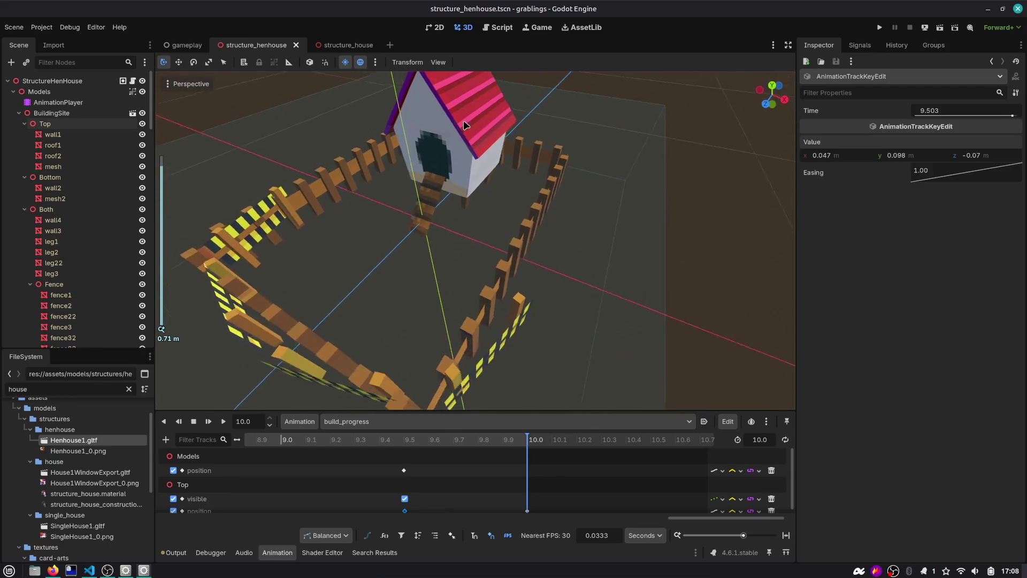
pyautogui.scroll(-3, 433, 149)
pyautogui.scroll(1, 433, 150)
pyautogui.scroll(3, 455, 181)
pyautogui.scroll(1, 513, 202)
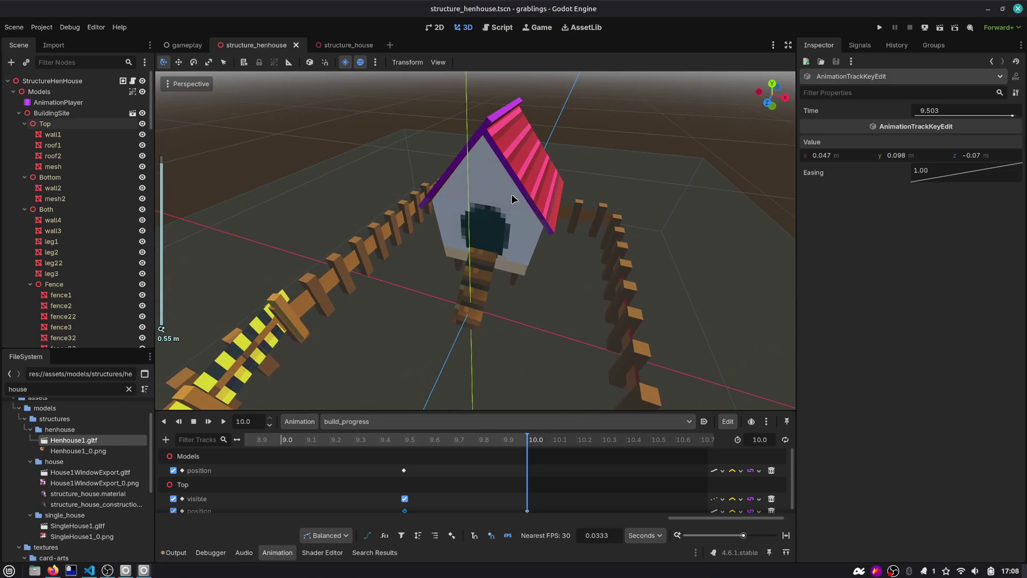
# - Orbit around the henhouse to its door side, then collapse BuildingSite in the Scene tree
pyautogui.moveTo(511, 199); pyautogui.dragTo(484, 226)
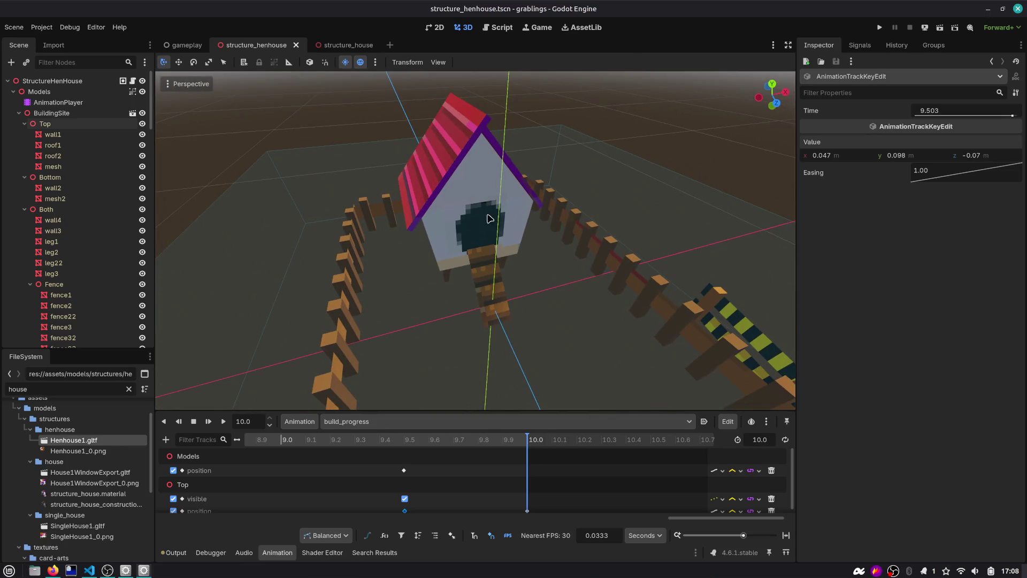
pyautogui.scroll(2, 494, 212)
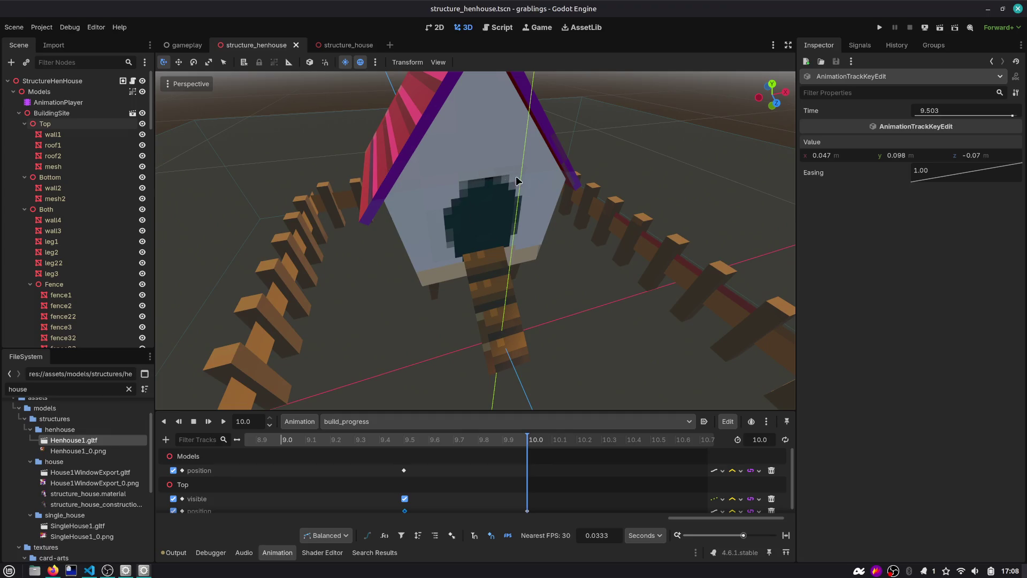
pyautogui.moveTo(552, 184); pyautogui.dragTo(455, 191)
pyautogui.moveTo(639, 252); pyautogui.dragTo(570, 259)
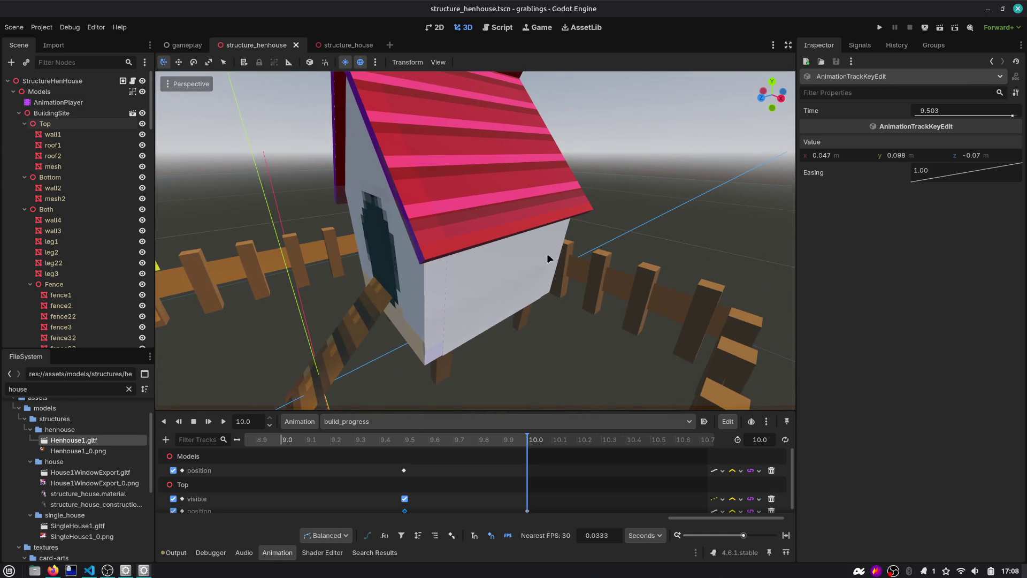
pyautogui.moveTo(365, 286); pyautogui.dragTo(385, 284)
pyautogui.scroll(3, 395, 285)
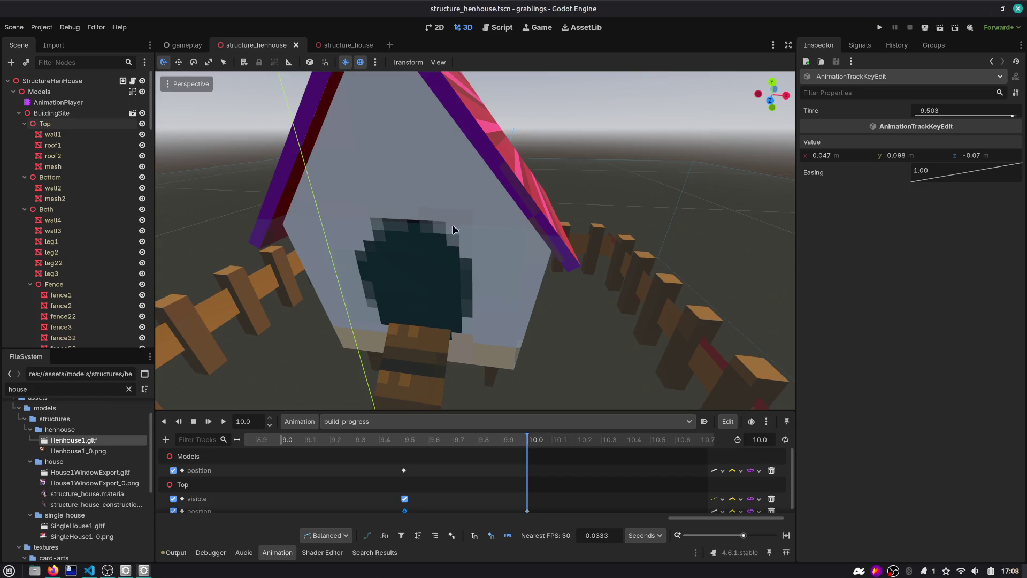
pyautogui.scroll(-8, 458, 195)
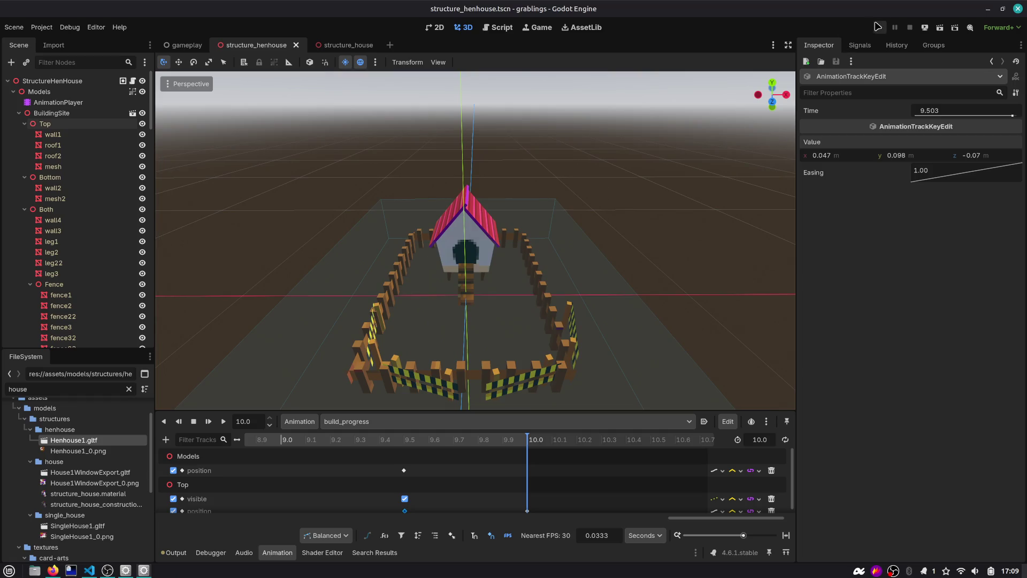
pyautogui.click(20, 113)
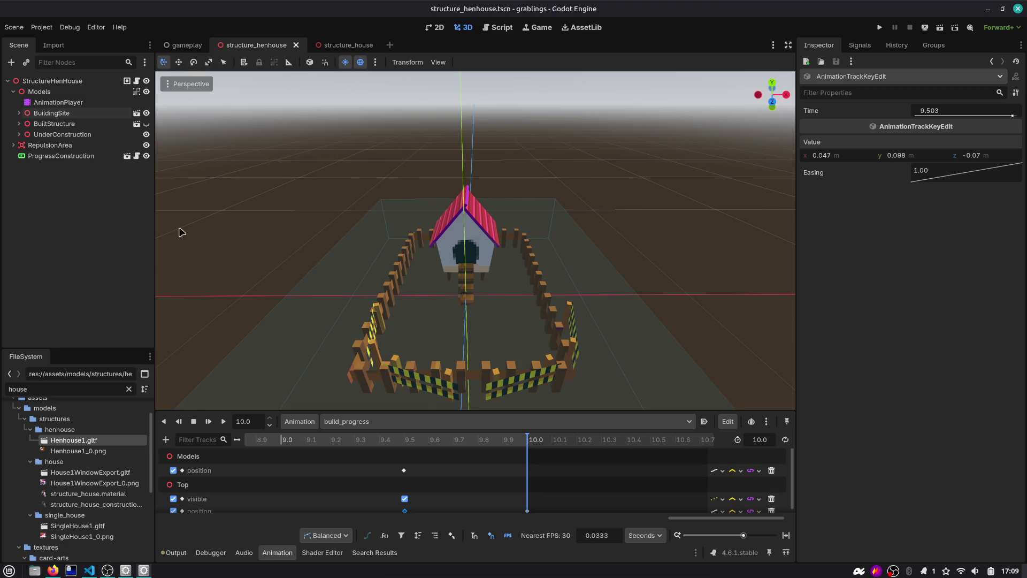
# - Filter for 'hen', rename structure_henhouse.tscn to structure_hen_house.tscn, and close that scene
pyautogui.doubleClick(73, 395)
pyautogui.write('hen')
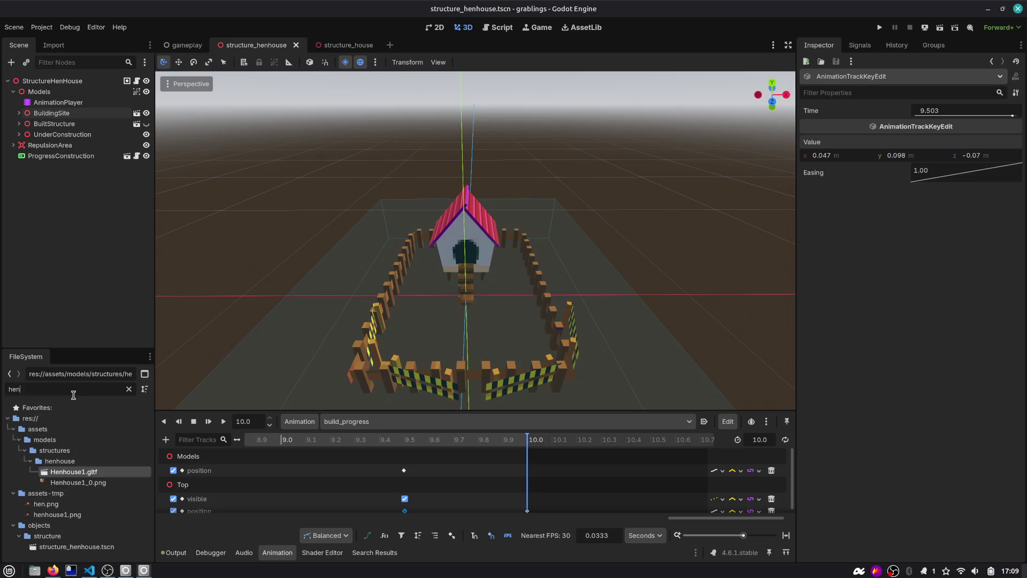
pyautogui.click(110, 547)
pyautogui.press('F2')
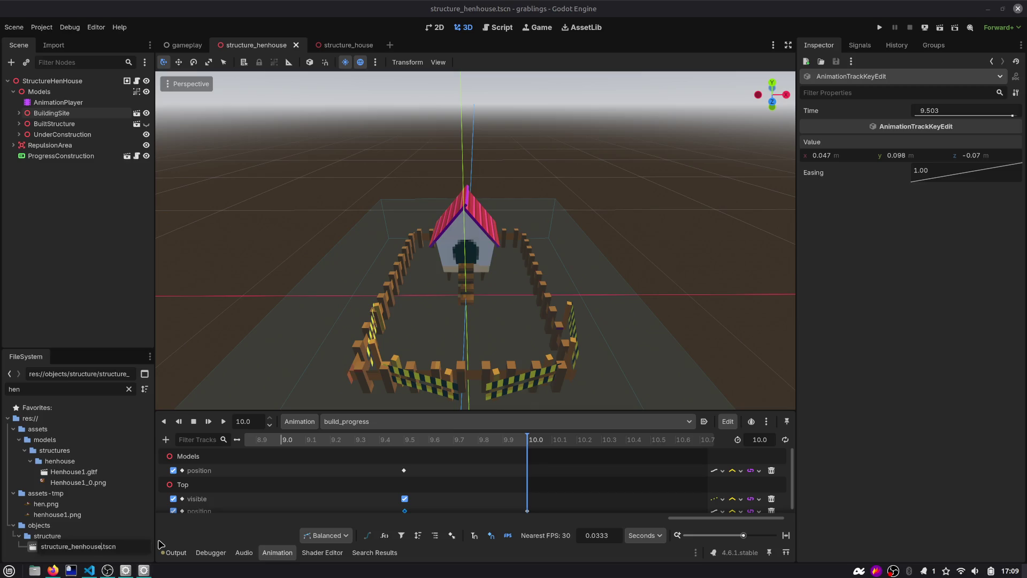
pyautogui.write('_')
pyautogui.press('Return')
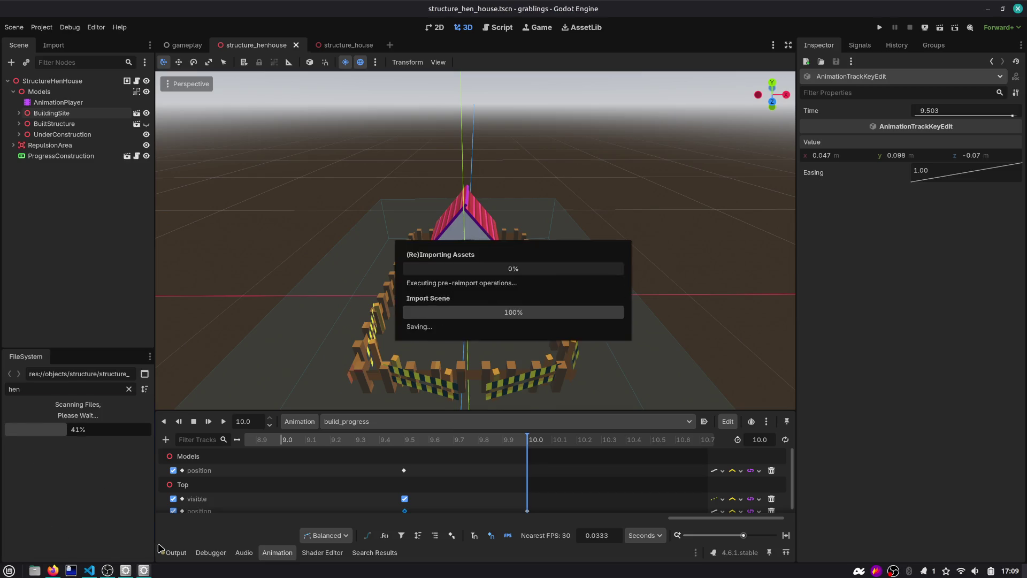
pyautogui.middleClick(278, 48)
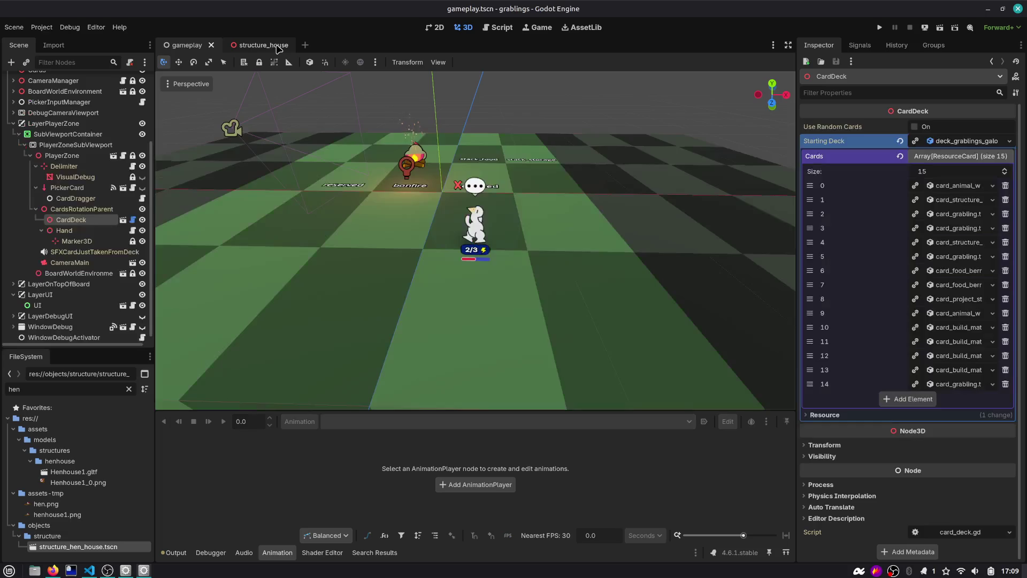
# - Close structure_house, filter FileSystem for 'barn', and rename structure_barn.tres to structure_hen_house.tres
pyautogui.middleClick(274, 48)
pyautogui.click(44, 391)
pyautogui.press('BackSpace')
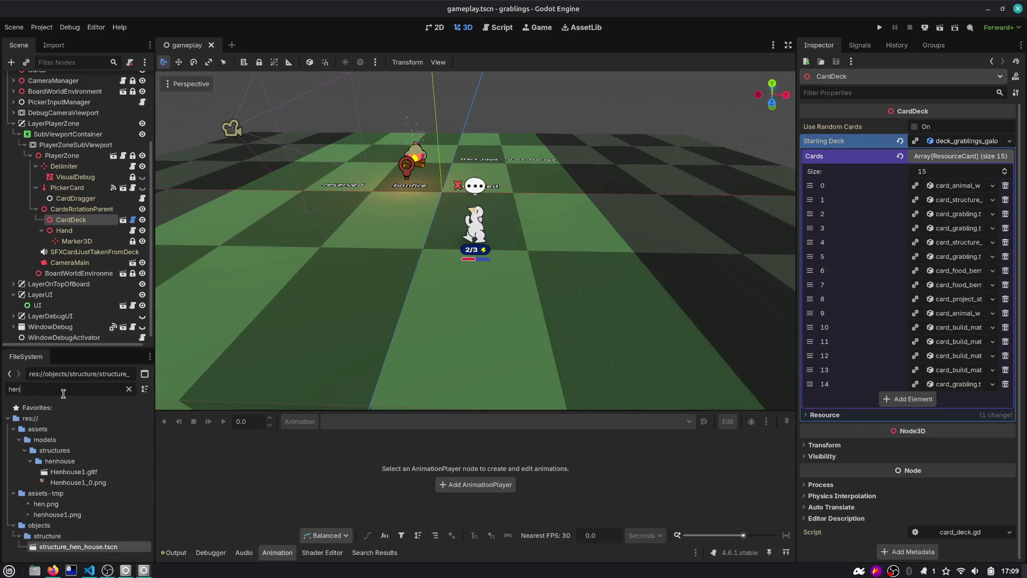
pyautogui.press('BackSpace')
pyautogui.press('BackSpace')
pyautogui.write('barn')
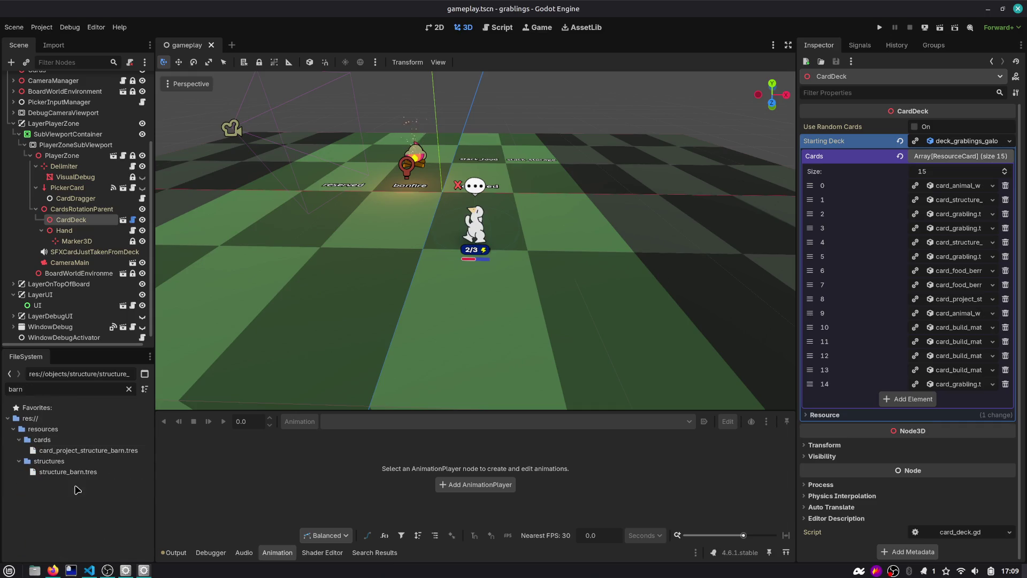
pyautogui.click(81, 471)
pyautogui.click(93, 474)
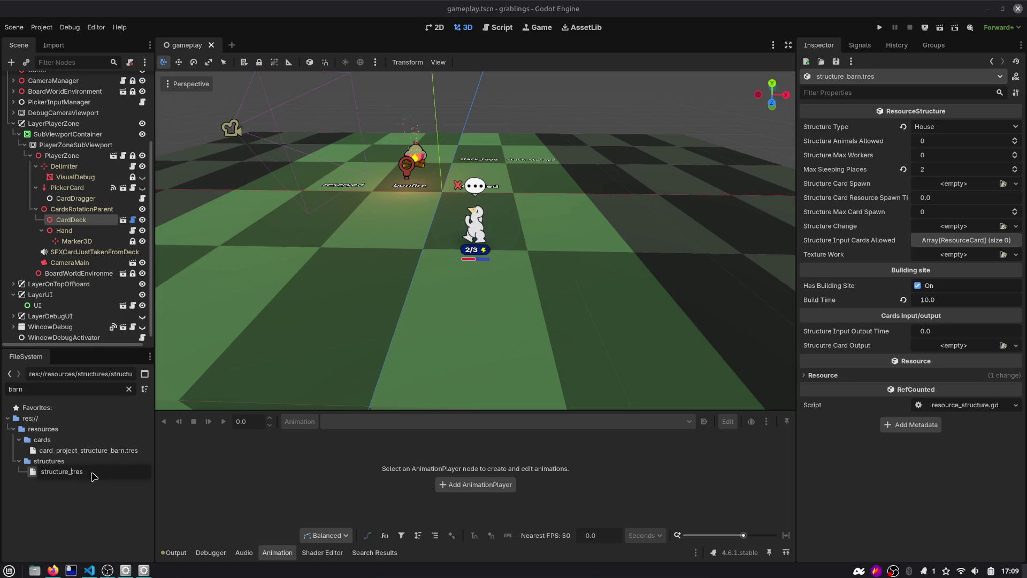
pyautogui.write('hen_house')
pyautogui.press('Return')
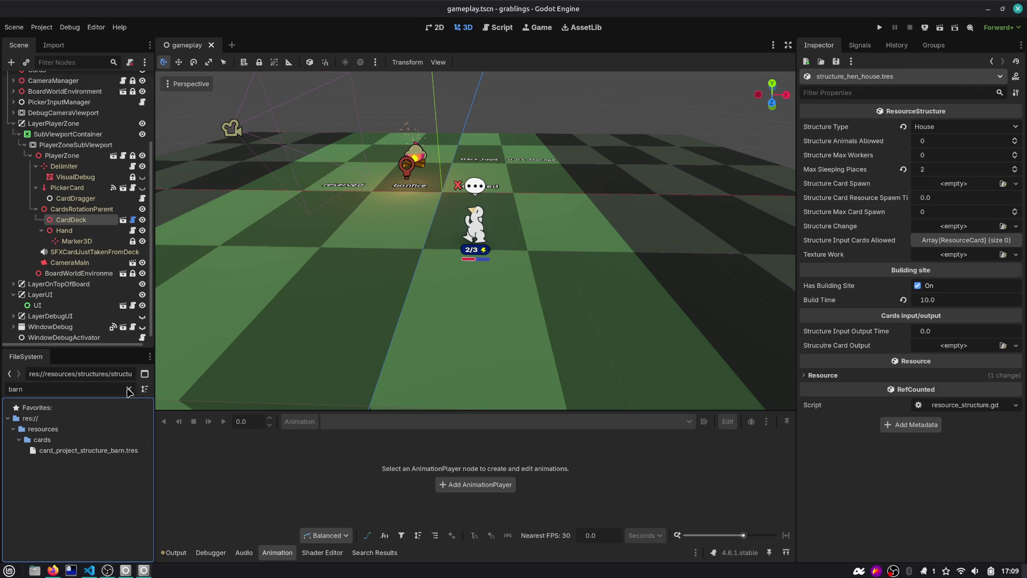
# - In the barn card resource, remove the Rock requirement and set Wood to 1
pyautogui.click(99, 451)
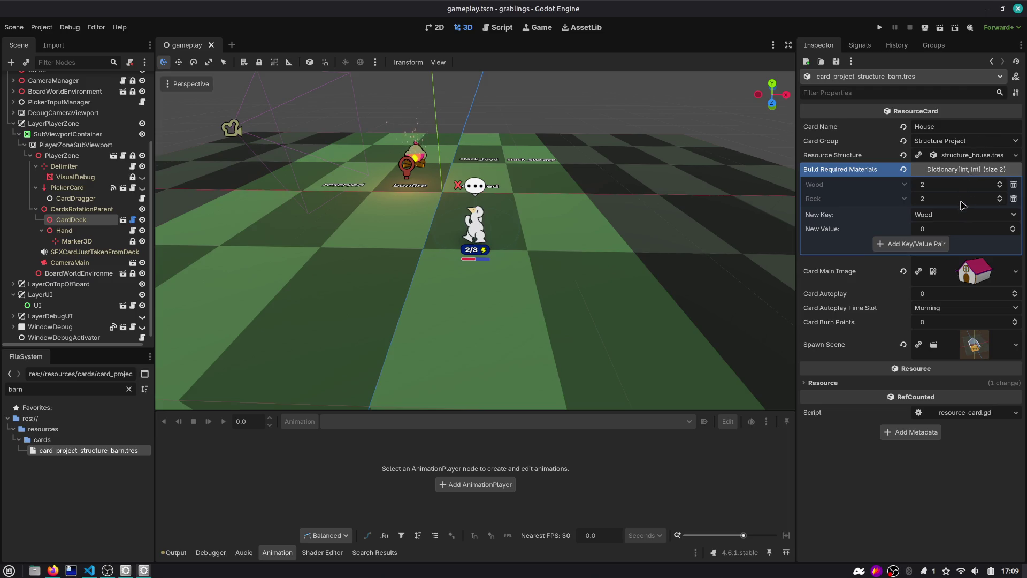
pyautogui.click(1014, 199)
pyautogui.click(999, 187)
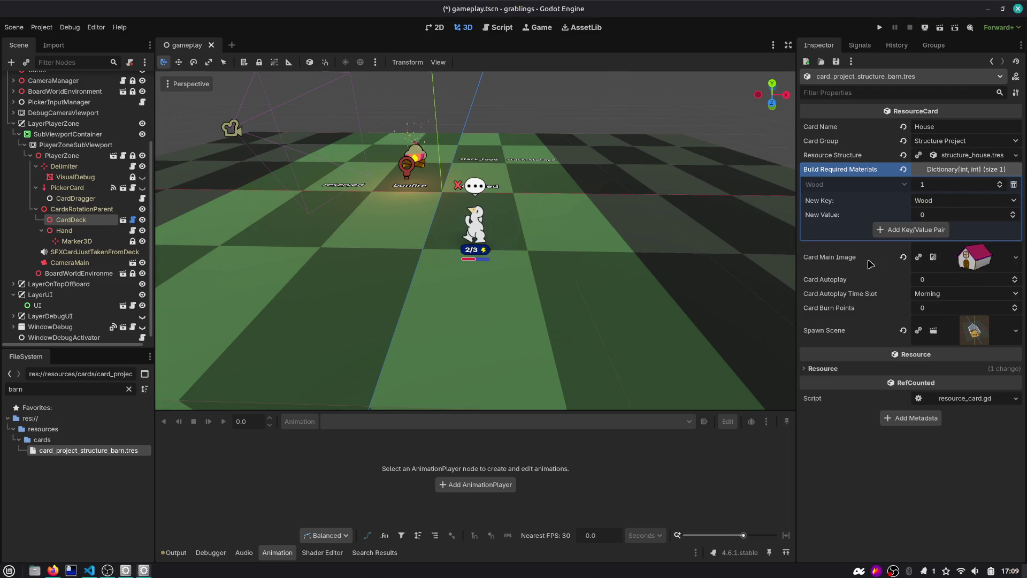
# - Rename the barn card file to card_project_structure_hen_house.tres
pyautogui.click(75, 451)
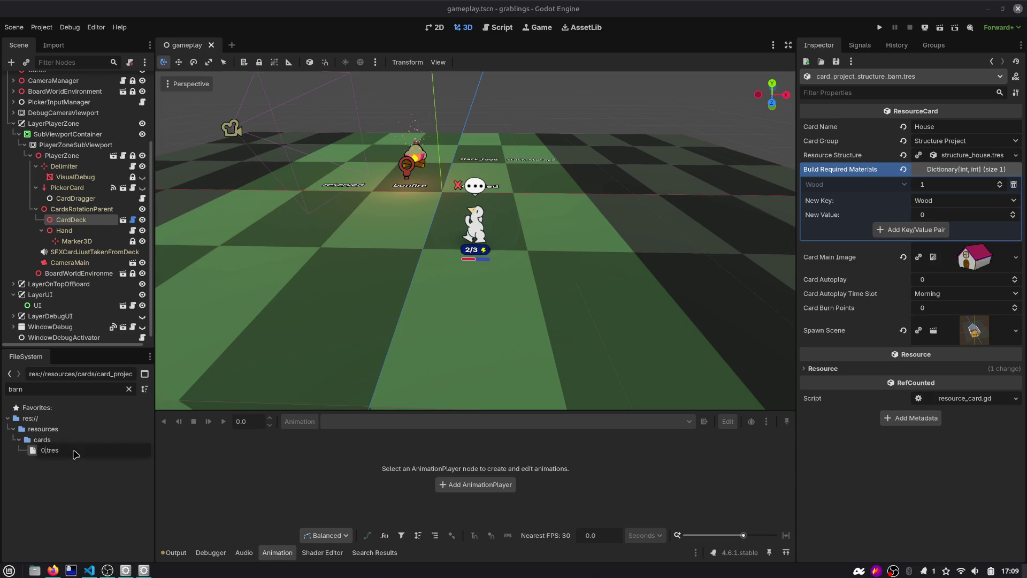
pyautogui.press('F2')
pyautogui.press('Right')
pyautogui.press('BackSpace')
pyautogui.write('e')
pyautogui.press('Return')
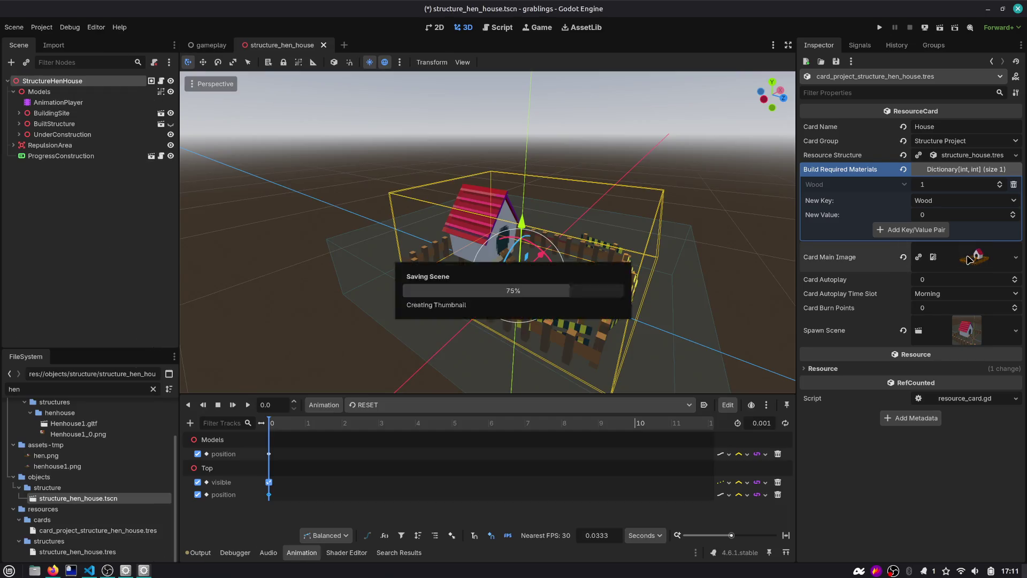
# - Filter FileSystem for 'hen' and keep the card's Autoplay Time Slot set to Morning
pyautogui.doubleClick(55, 391)
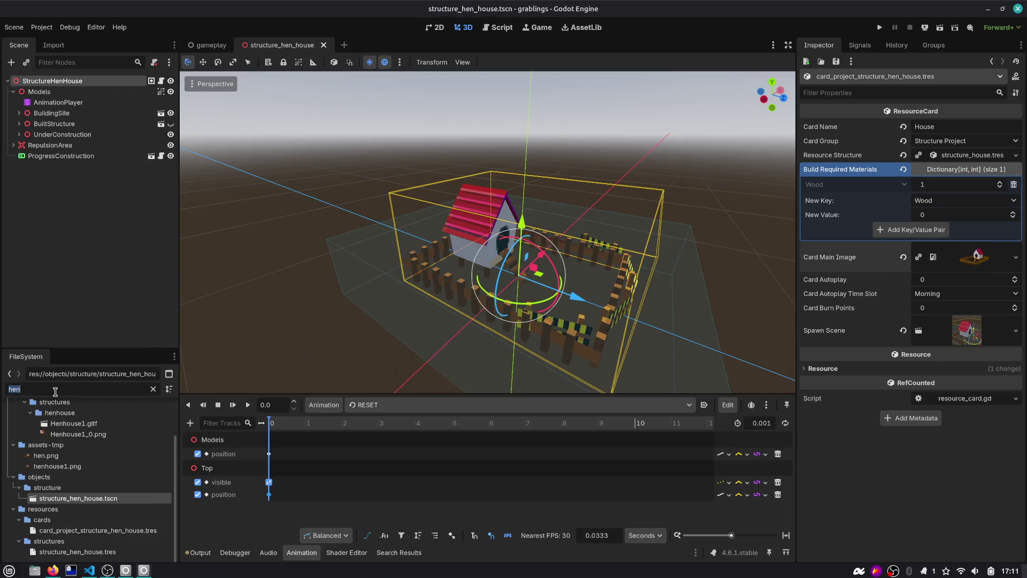
pyautogui.scroll(3, 74, 450)
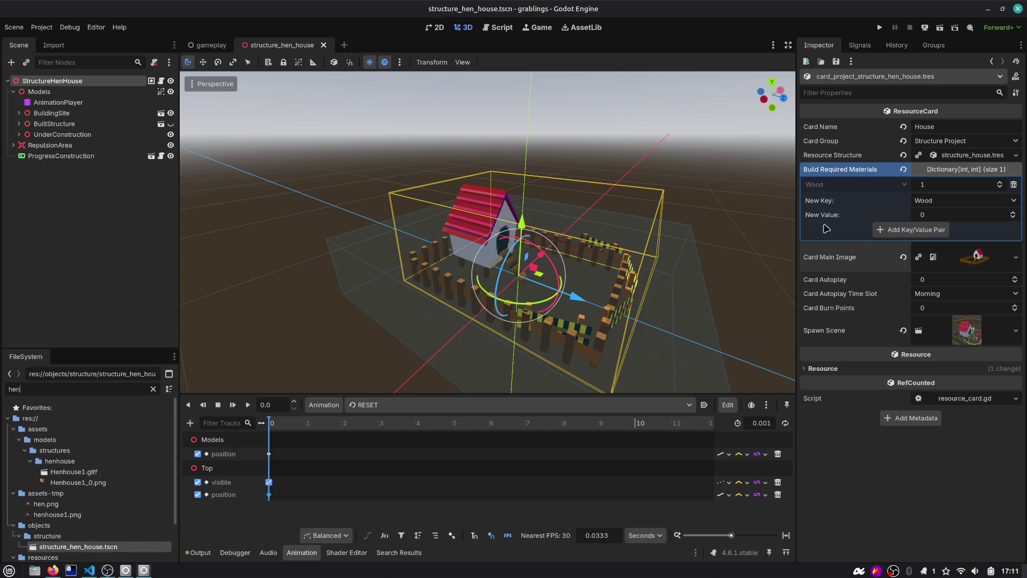
pyautogui.click(953, 295)
pyautogui.click(952, 298)
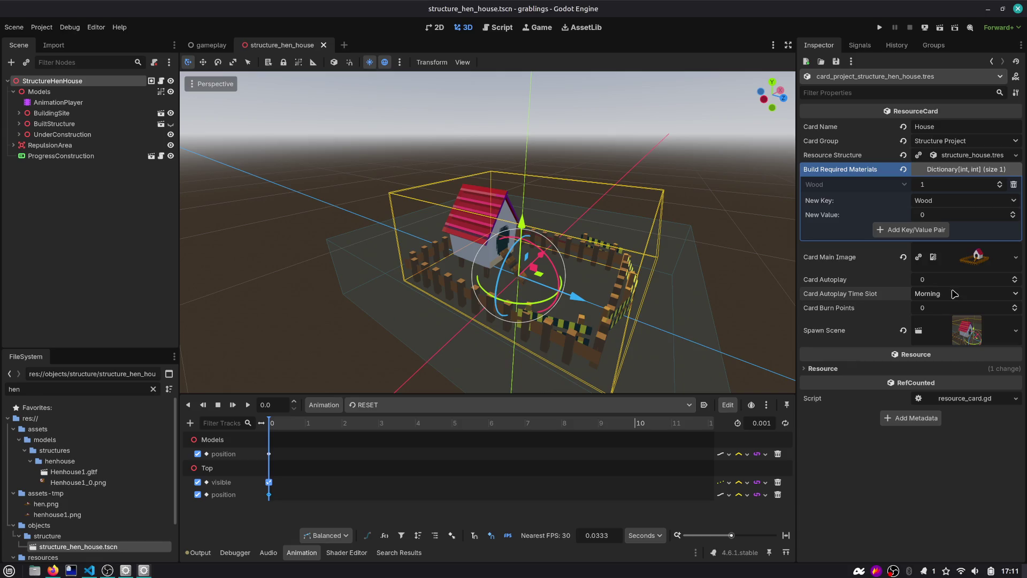
pyautogui.moveTo(852, 282)
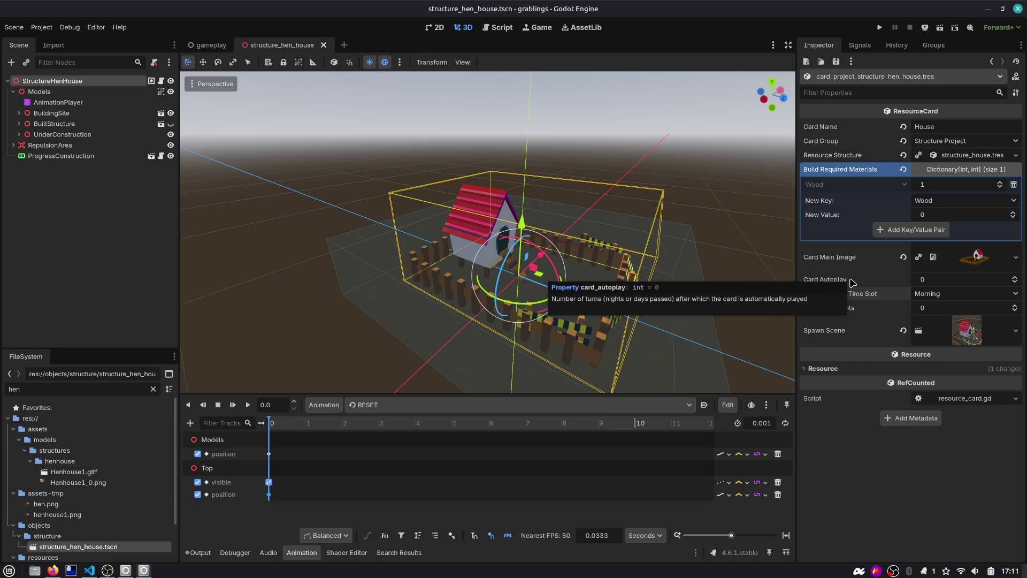
pyautogui.click(918, 293)
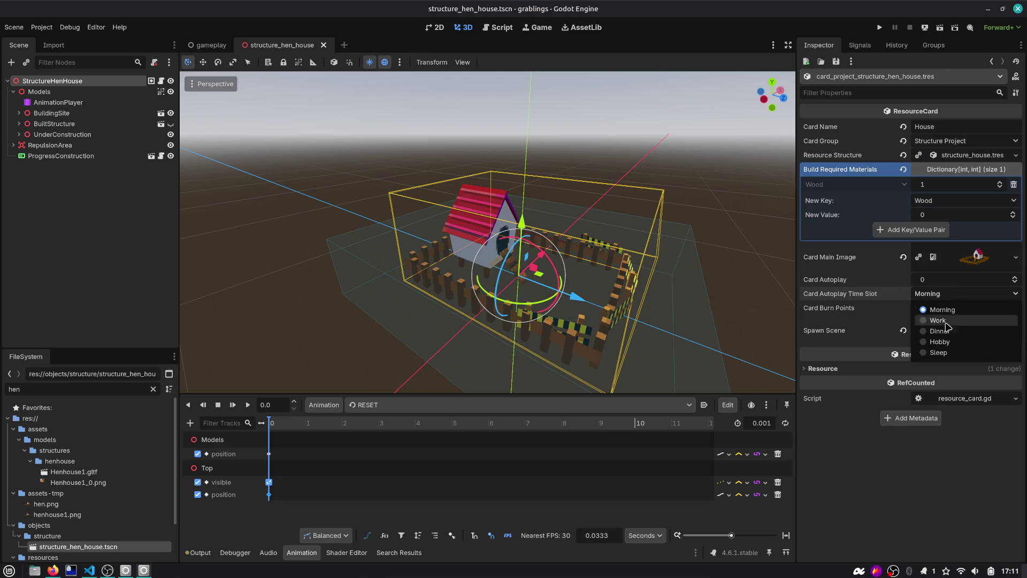
pyautogui.click(865, 442)
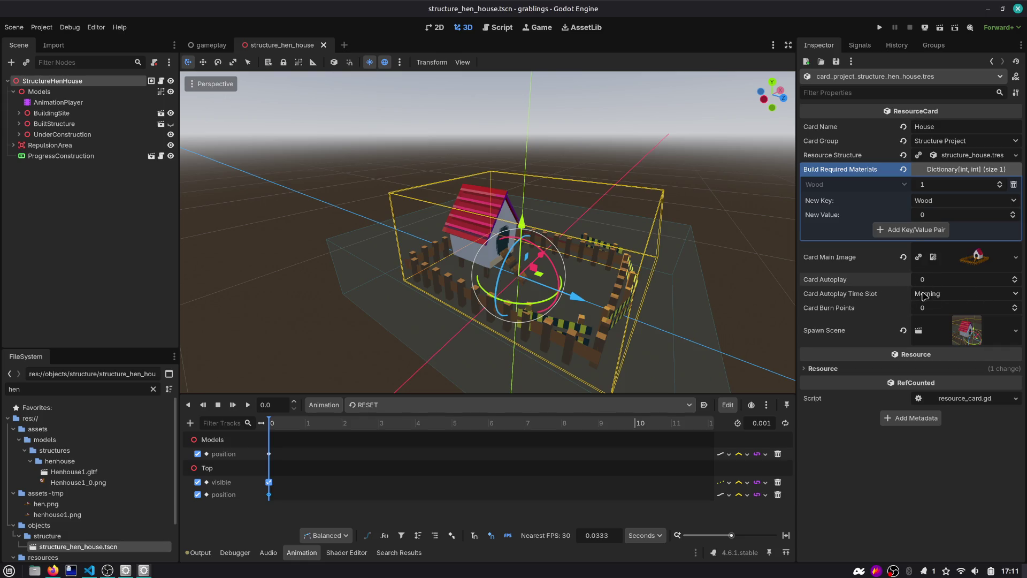
# - Collapse the build materials dictionary and deselect the hen house root node
pyautogui.click(954, 171)
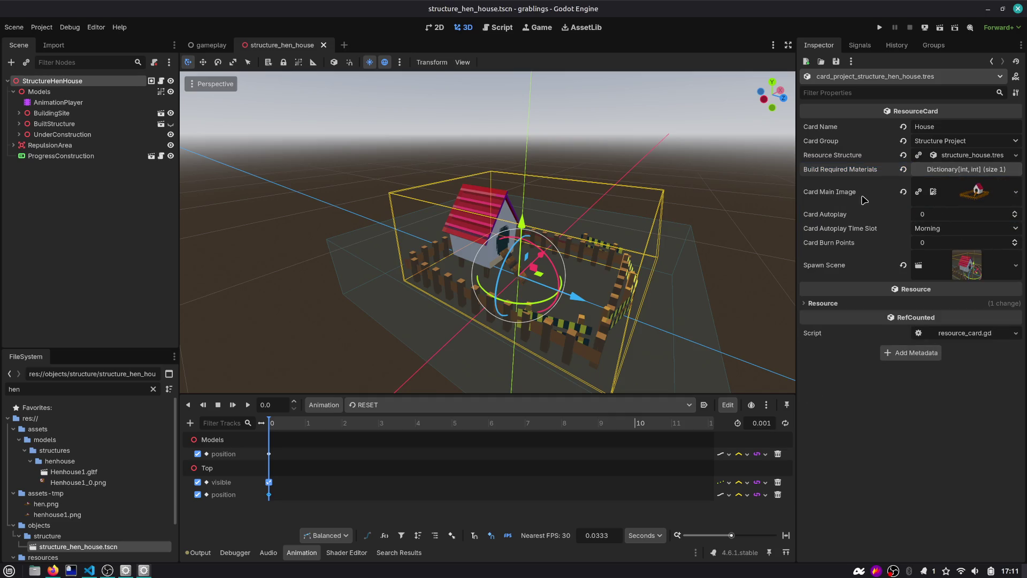
pyautogui.click(117, 198)
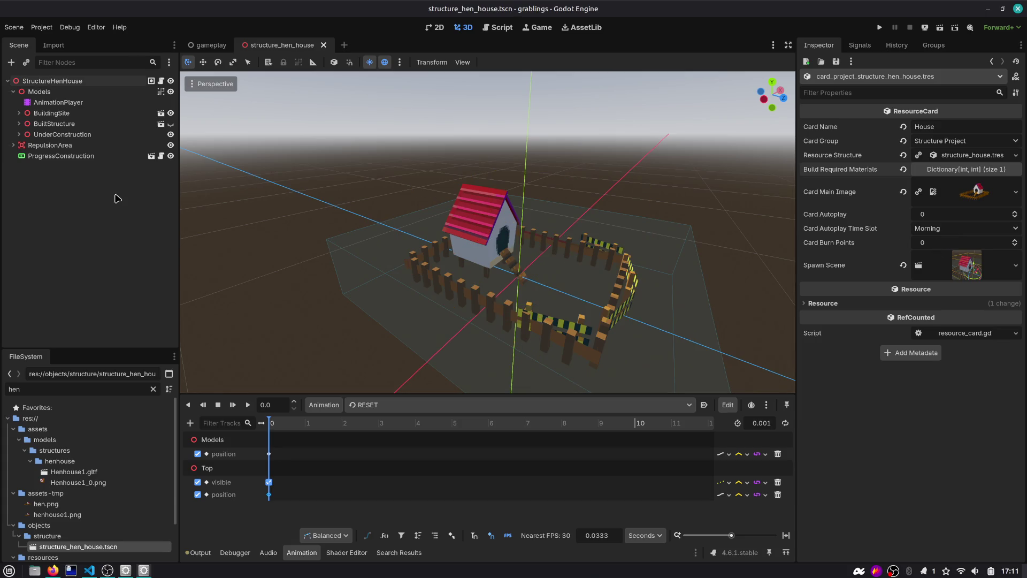
pyautogui.hotkey('ctrl', 'F3')
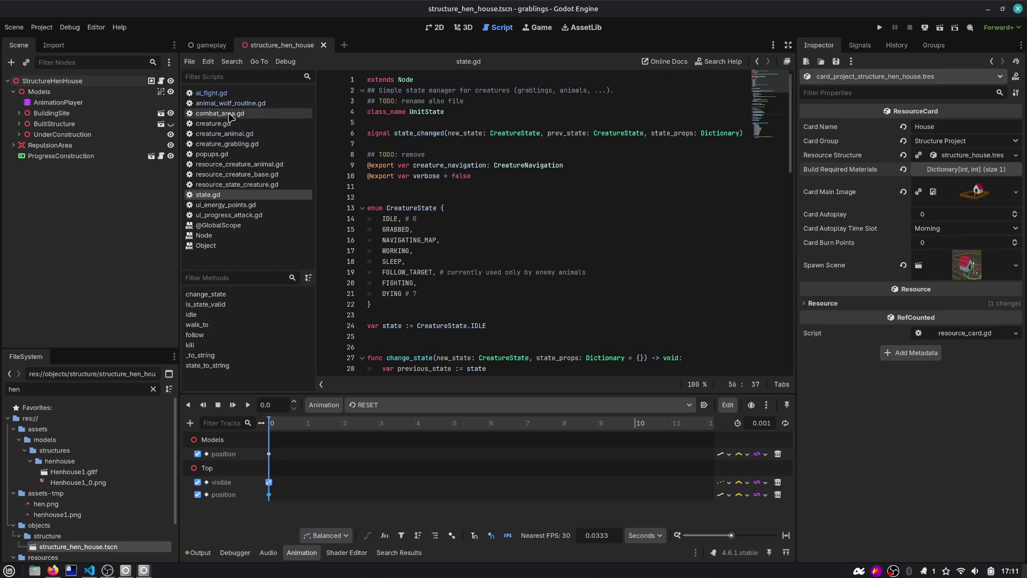
# - Narrow the script list filter to files matching 'card'
pyautogui.click(234, 80)
pyautogui.write('res')
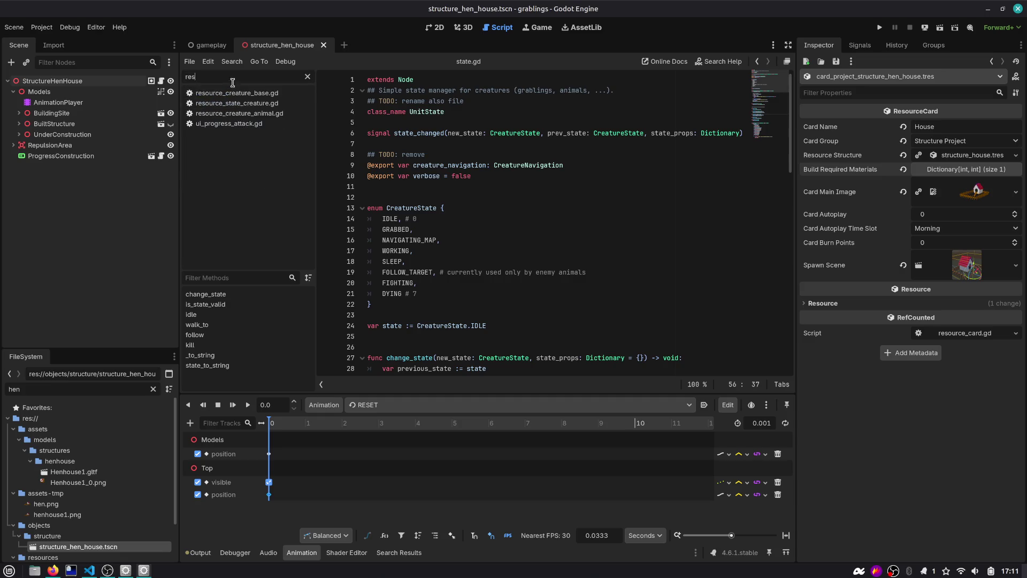
pyautogui.press('BackSpace')
pyautogui.press('BackSpace')
pyautogui.press('BackSpace')
pyautogui.write('card')
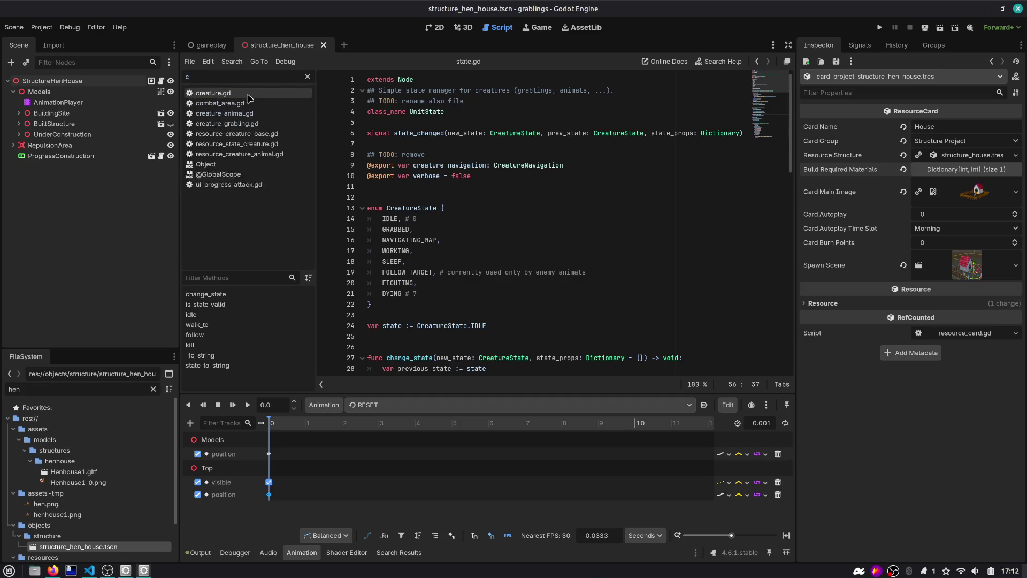
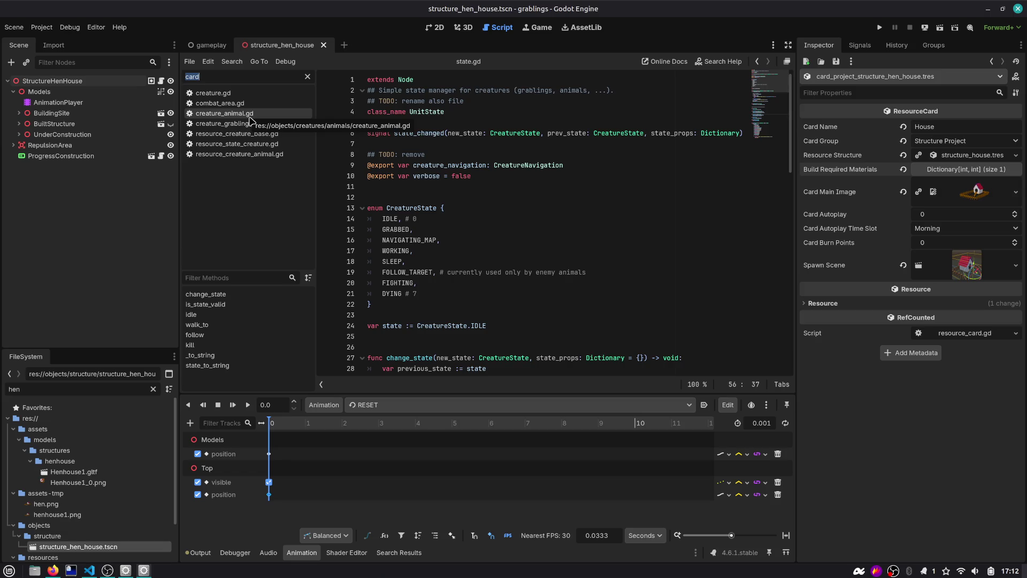
# - Open resource_card.gd through Quick Open Script and close every other open script
pyautogui.hotkey('ctrl', 'alt', 'o')
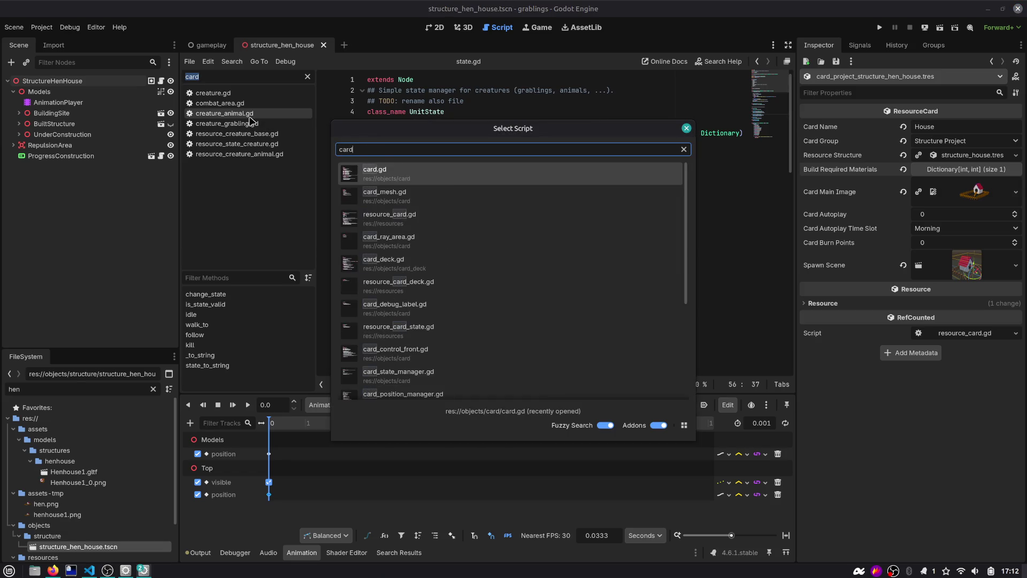
pyautogui.press('Down')
pyautogui.press('Down')
pyautogui.press('Return')
pyautogui.click(308, 77)
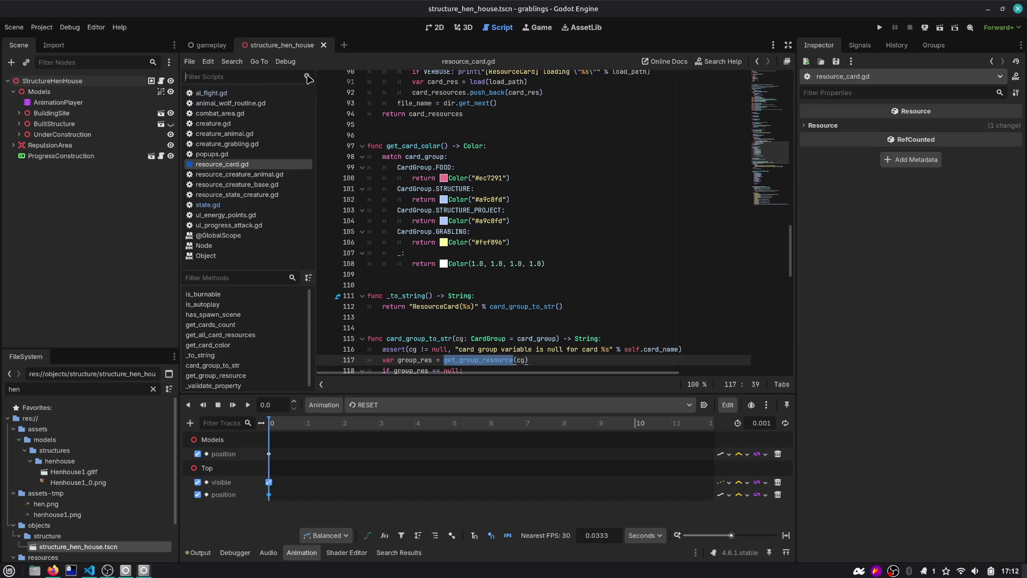
pyautogui.rightClick(215, 165)
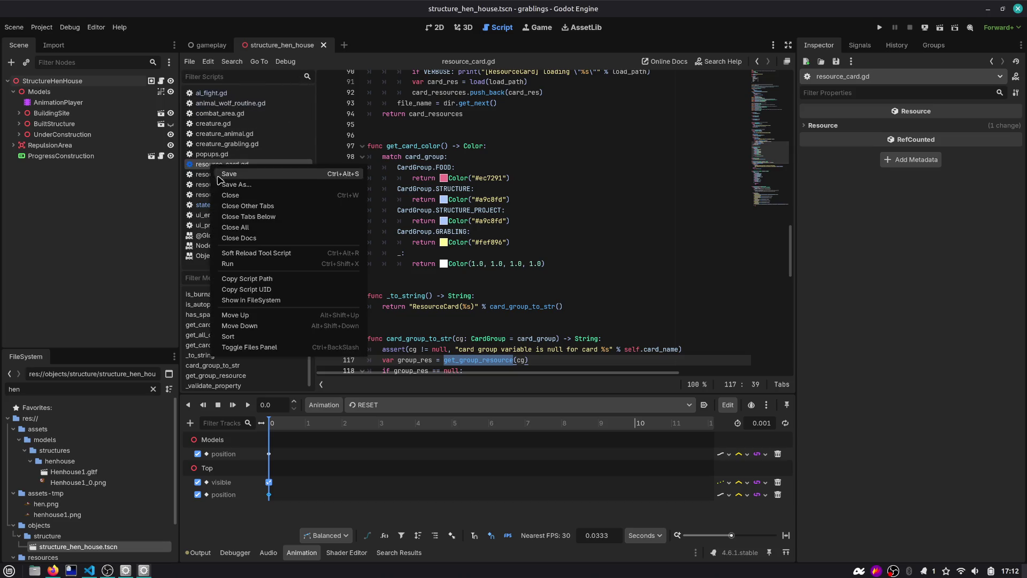
pyautogui.click(247, 206)
# - Review the _validate_property function and the card_autoplay_time_slot property declaration on line 47
pyautogui.click(765, 196)
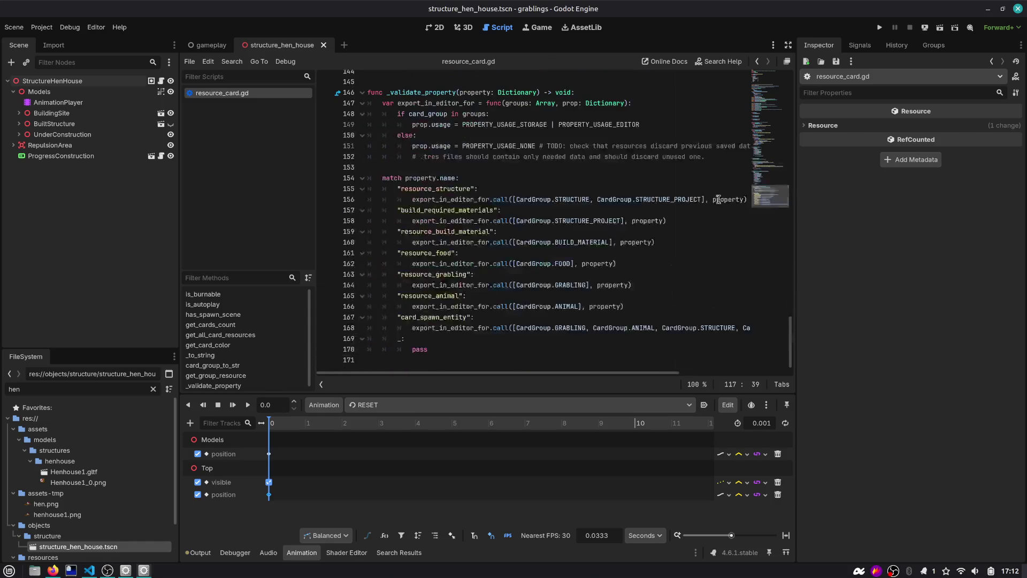
pyautogui.doubleClick(482, 200)
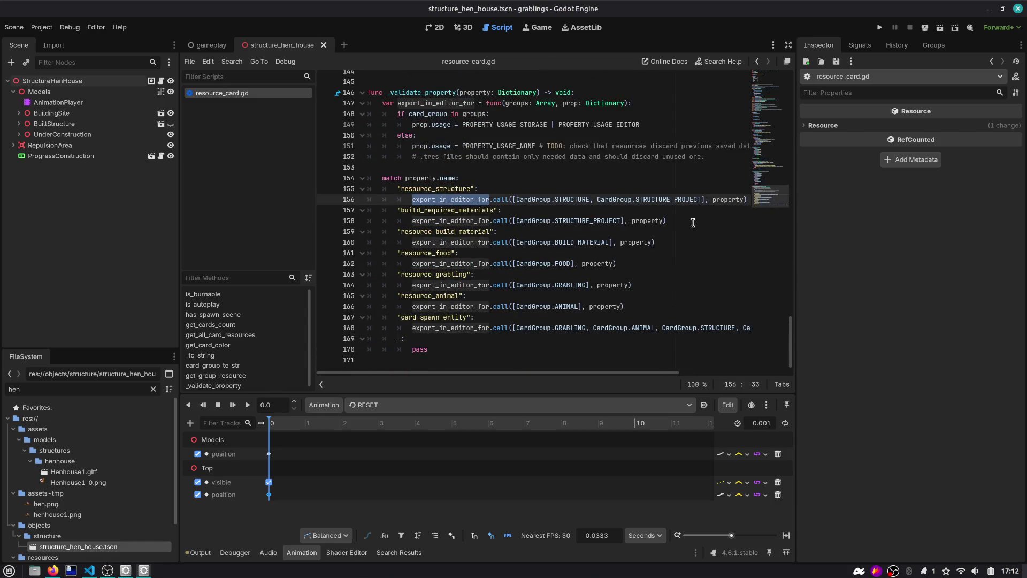
pyautogui.doubleClick(451, 189)
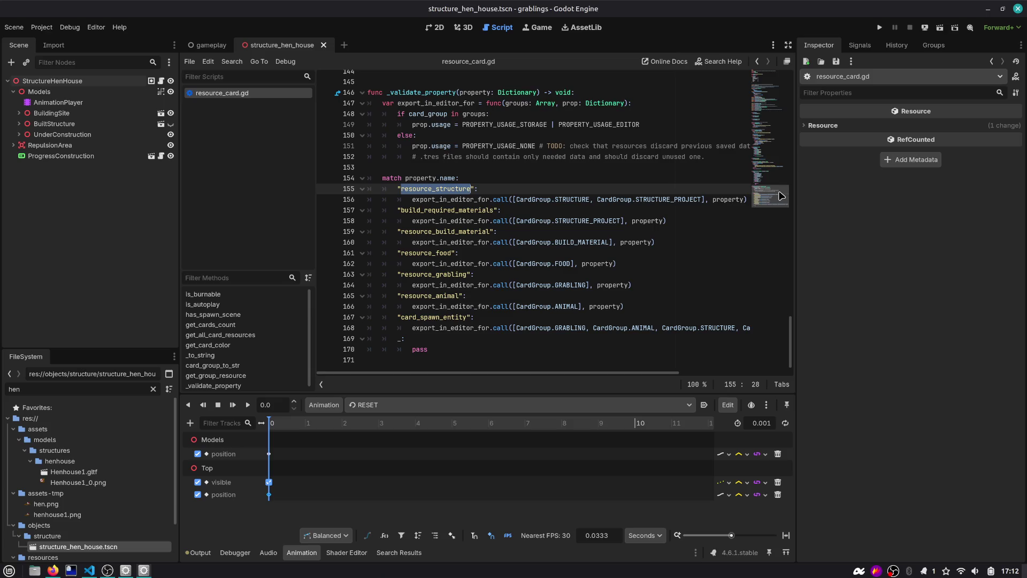
pyautogui.click(771, 81)
pyautogui.scroll(-6, 435, 214)
pyautogui.click(452, 283)
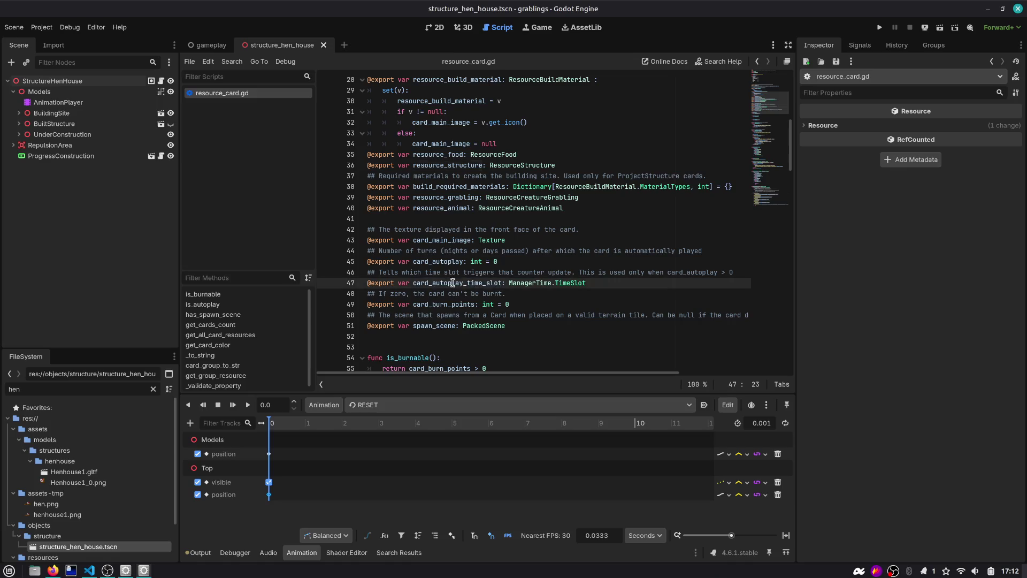
pyautogui.doubleClick(453, 282)
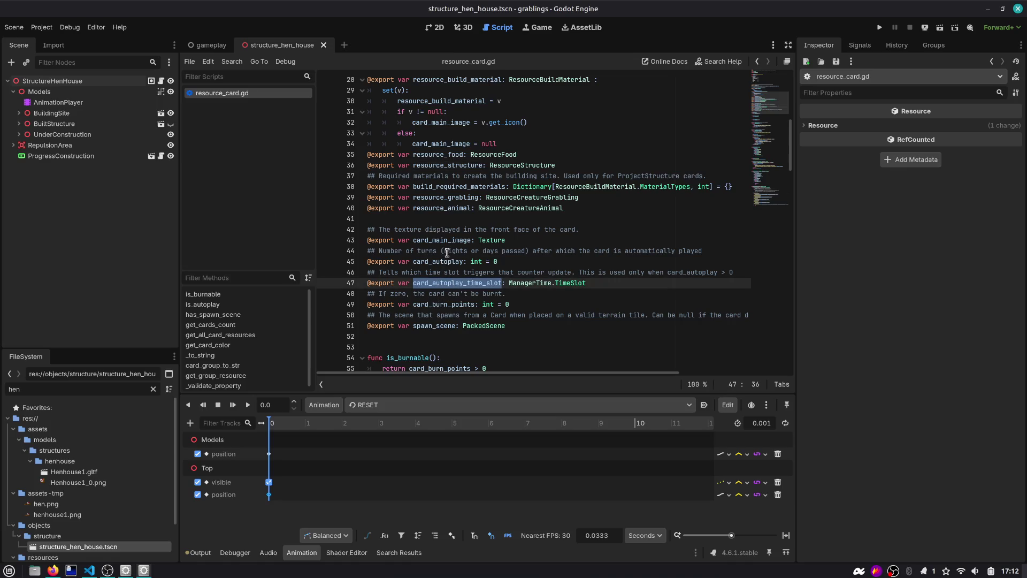
pyautogui.moveTo(610, 251); pyautogui.dragTo(708, 252)
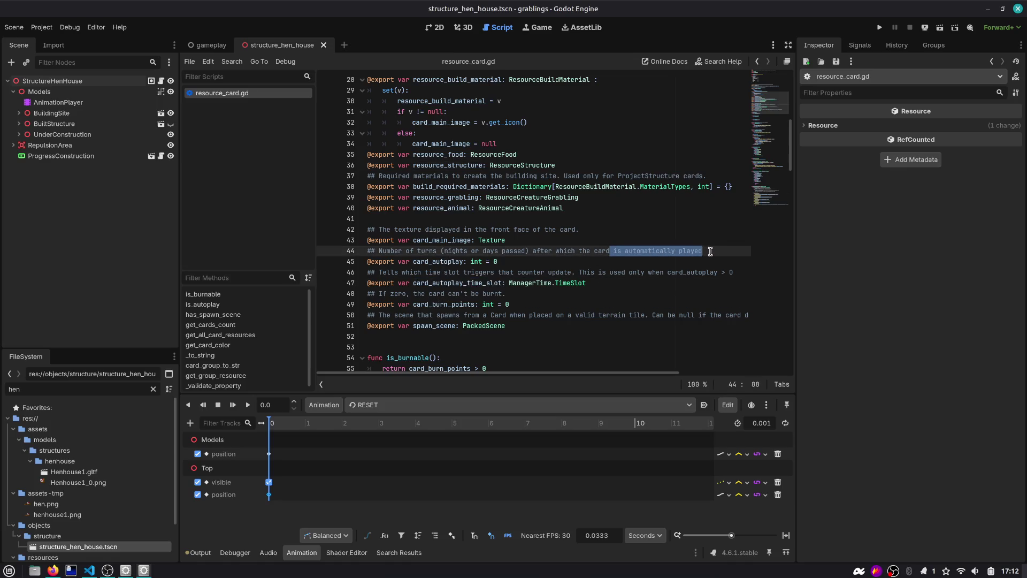
pyautogui.click(715, 250)
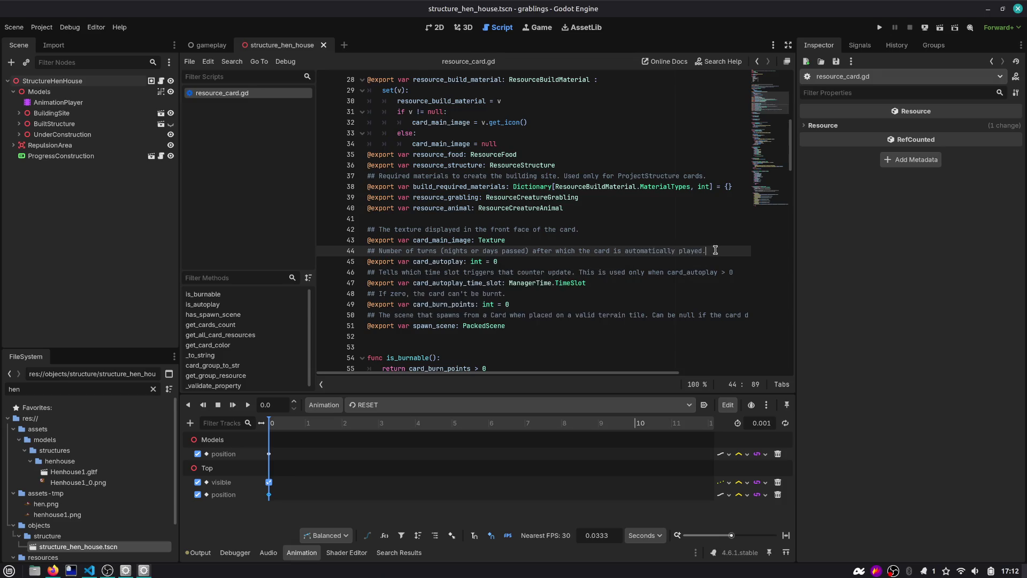
pyautogui.doubleClick(434, 283)
# - Return to _validate_property and open a new line below line 168 in the match block
pyautogui.click(772, 96)
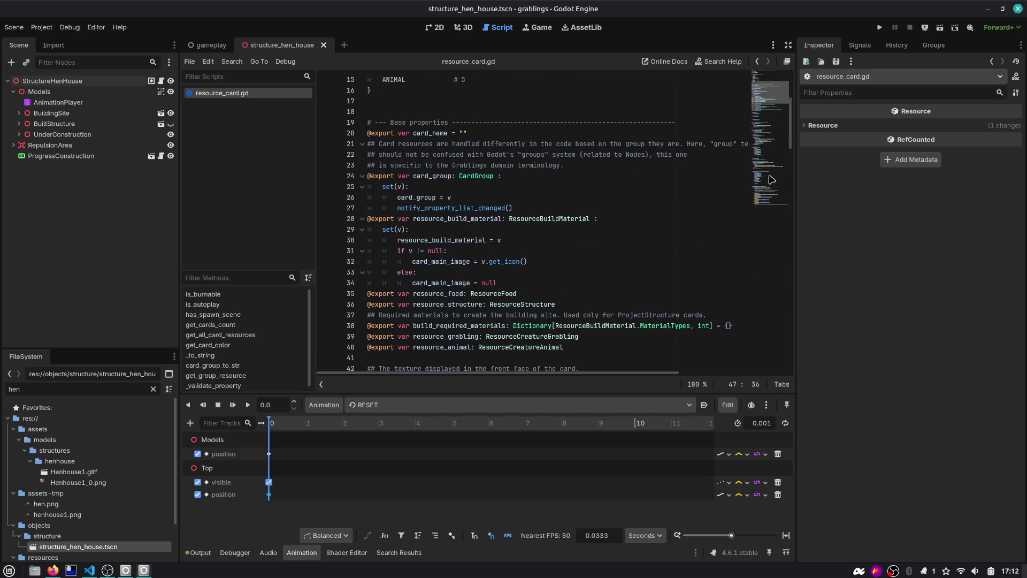
pyautogui.click(772, 182)
pyautogui.scroll(-5, 772, 183)
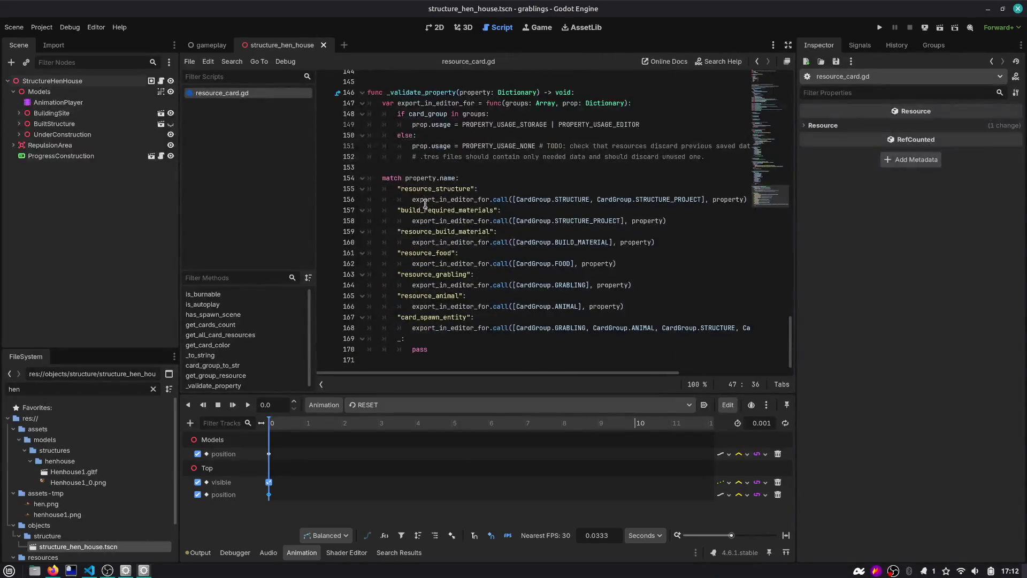
pyautogui.click(484, 328)
pyautogui.press('End')
pyautogui.press('Return')
# - Add a "card_autoplay_time_slot" case label and paste the export_in_editor_for call into its body
pyautogui.press('BackSpace')
pyautogui.write('"card_autoplay_time_slot')
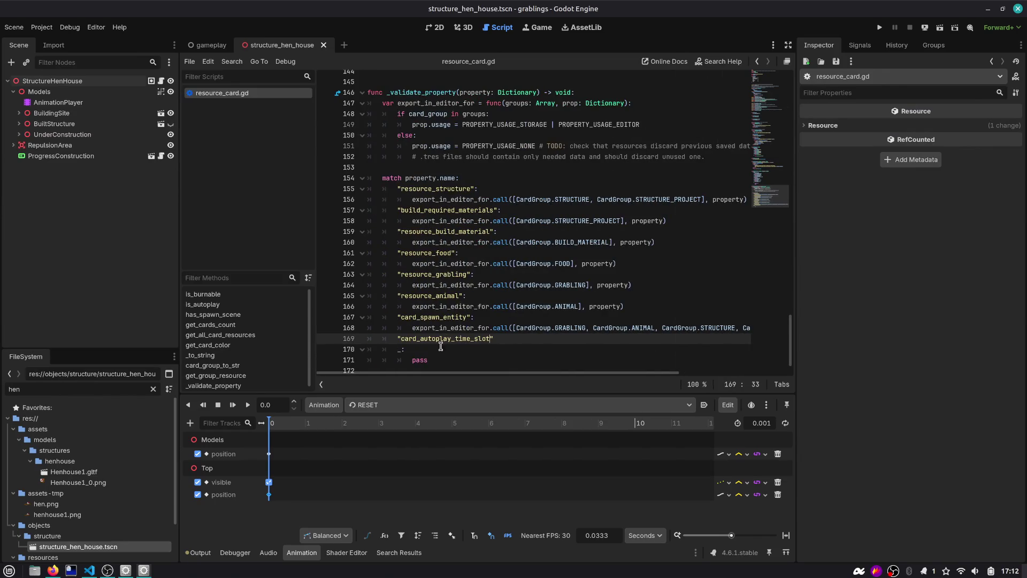
pyautogui.click(502, 341)
pyautogui.press('Down')
pyautogui.press('Return')
pyautogui.press('End')
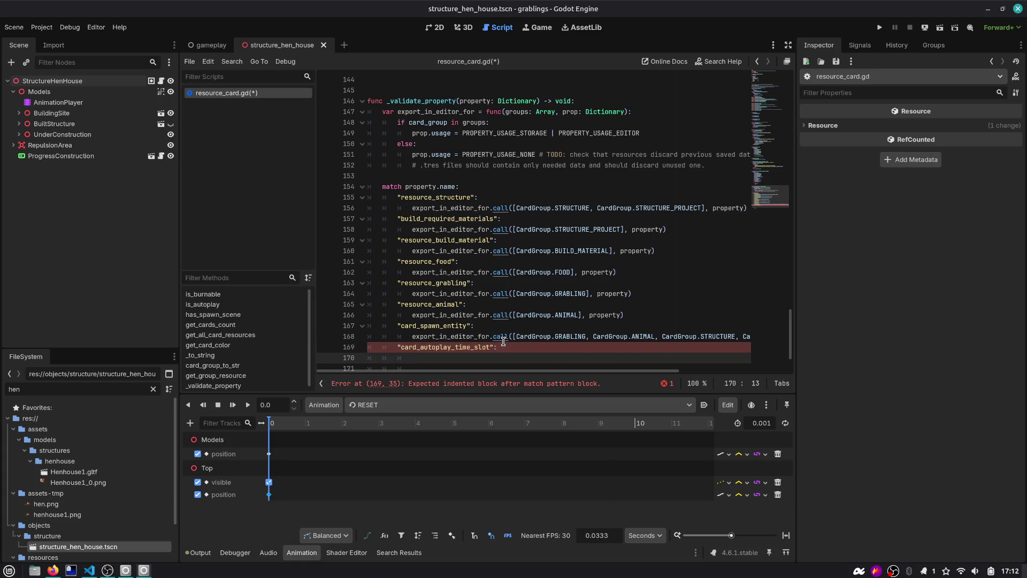
pyautogui.write('export_in_editor_for.call([CardGroup.GRABLING, CardGroup.ANIMAL, CardGroup.STRUCTURE, CardGroup.STRUCTURE_PROJECT], property)')
# - Replace line 170 with a prop.usage assignment using PROPERTY_USAGE_NONE copied from line 151
pyautogui.press('Right')
pyautogui.hotkey('shift', 'End')
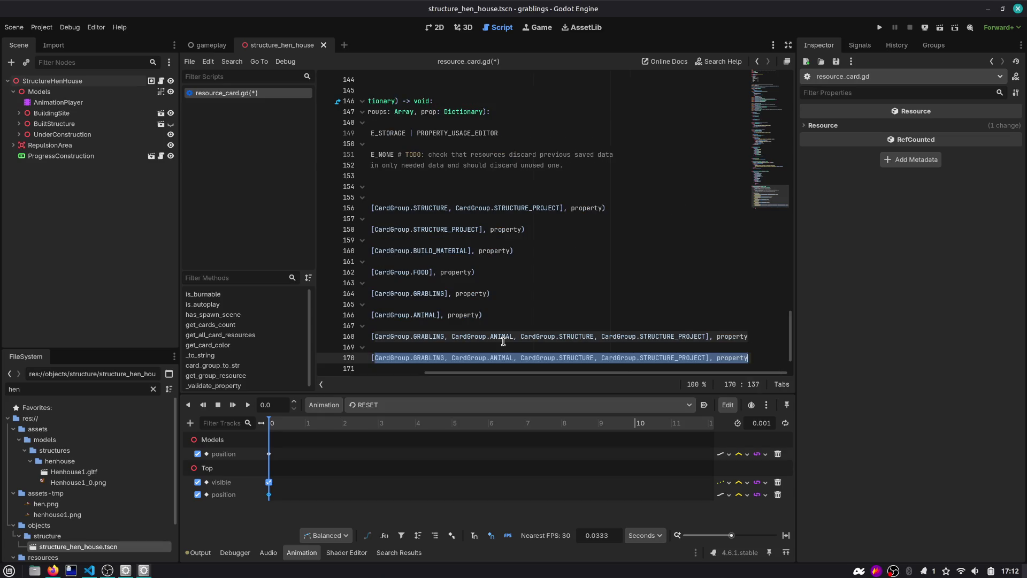
pyautogui.press('Home')
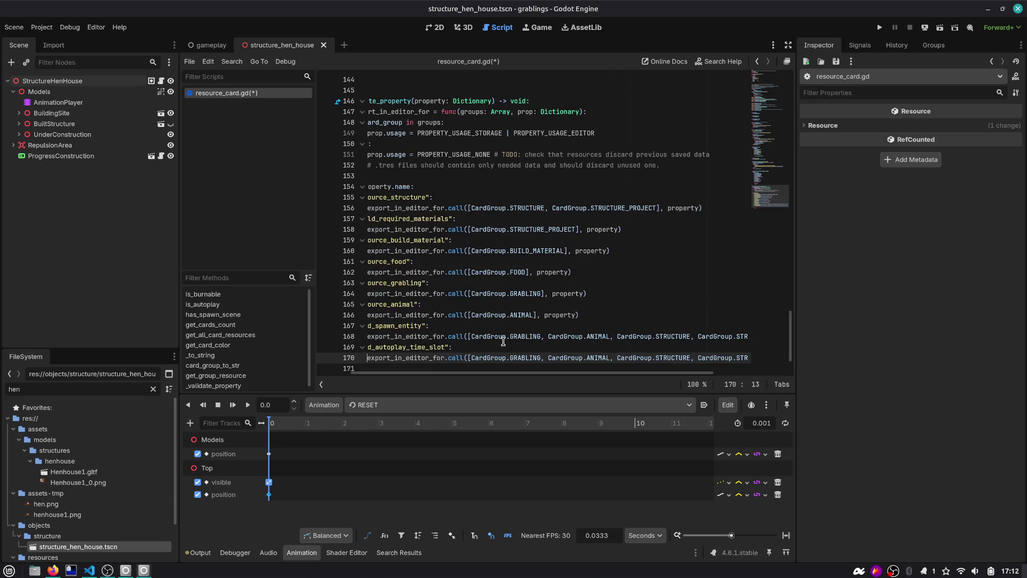
pyautogui.hscroll(-2, 503, 342)
pyautogui.click(441, 113)
pyautogui.click(502, 134)
pyautogui.doubleClick(503, 133)
pyautogui.doubleClick(494, 155)
pyautogui.press('Escape')
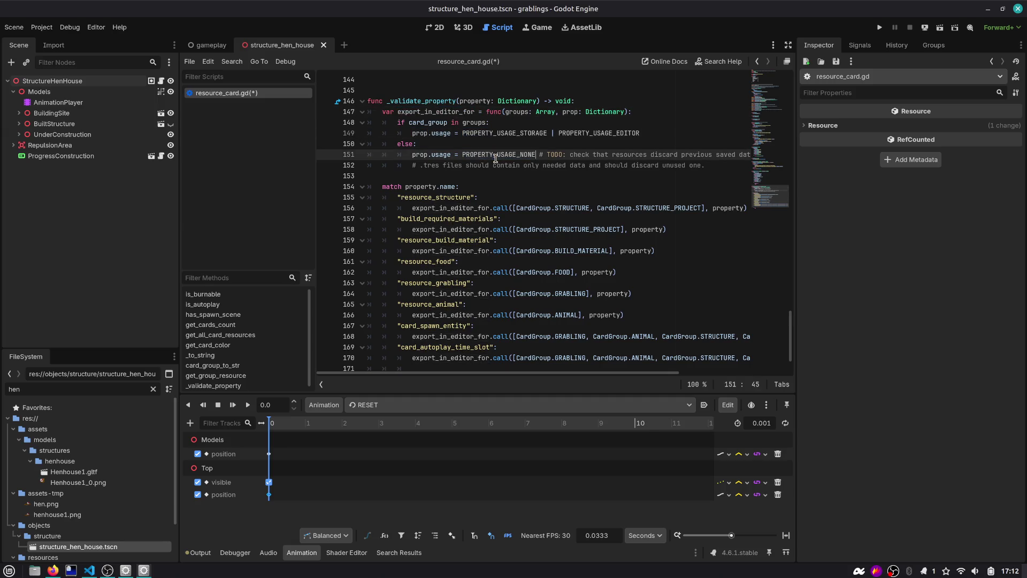
pyautogui.click(431, 355)
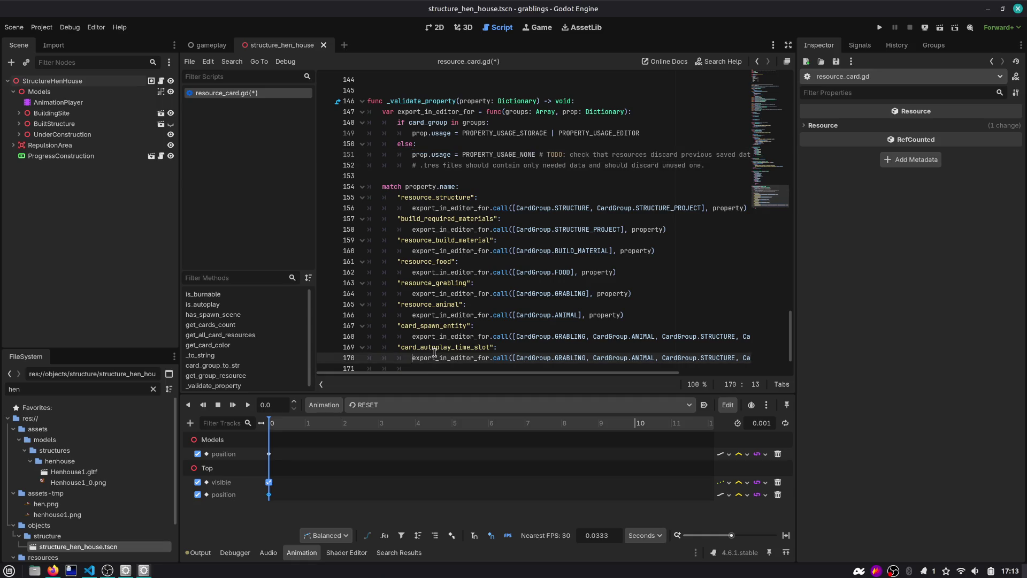
pyautogui.hotkey('shift', 'End')
pyautogui.write('prop.usage = PROPERTY_USAGE_NONE')
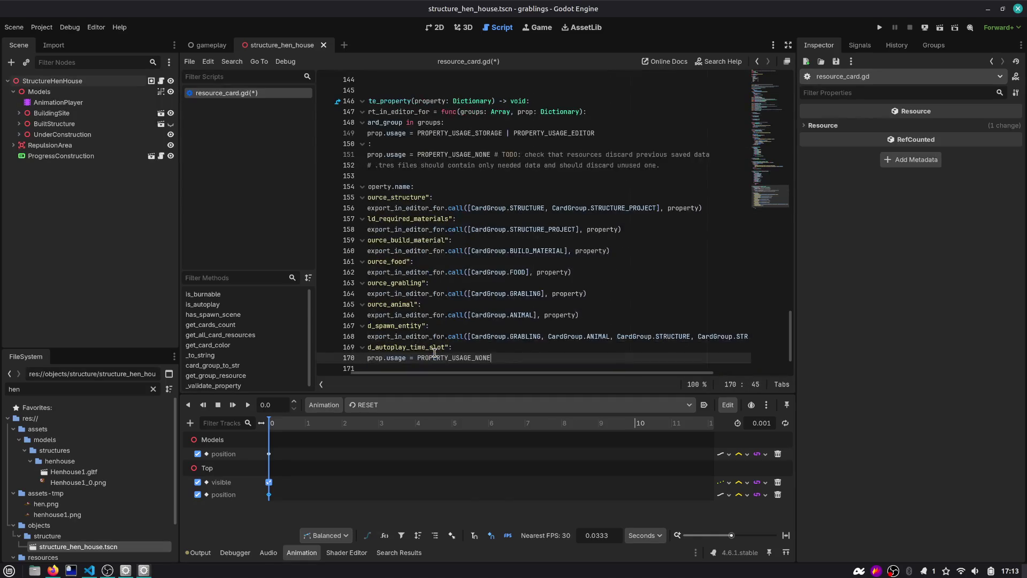
# - Write the condition 'if card_autoplay == 0 else' and select the storage and editor flags from line 149
pyautogui.click(539, 347)
pyautogui.press('Return')
pyautogui.write('if')
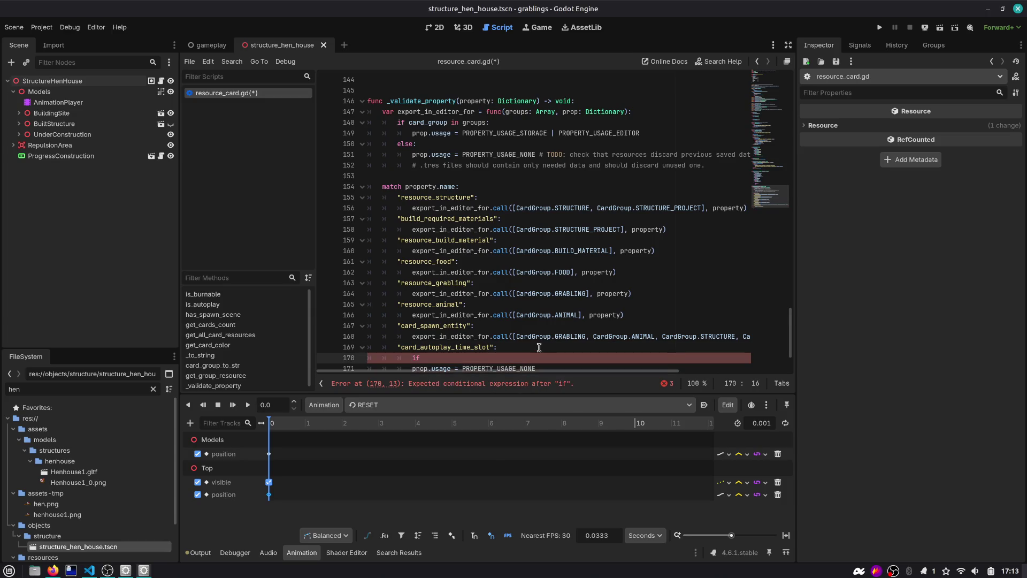
pyautogui.hotkey('ctrl', 'z')
pyautogui.hotkey('ctrl', 'z')
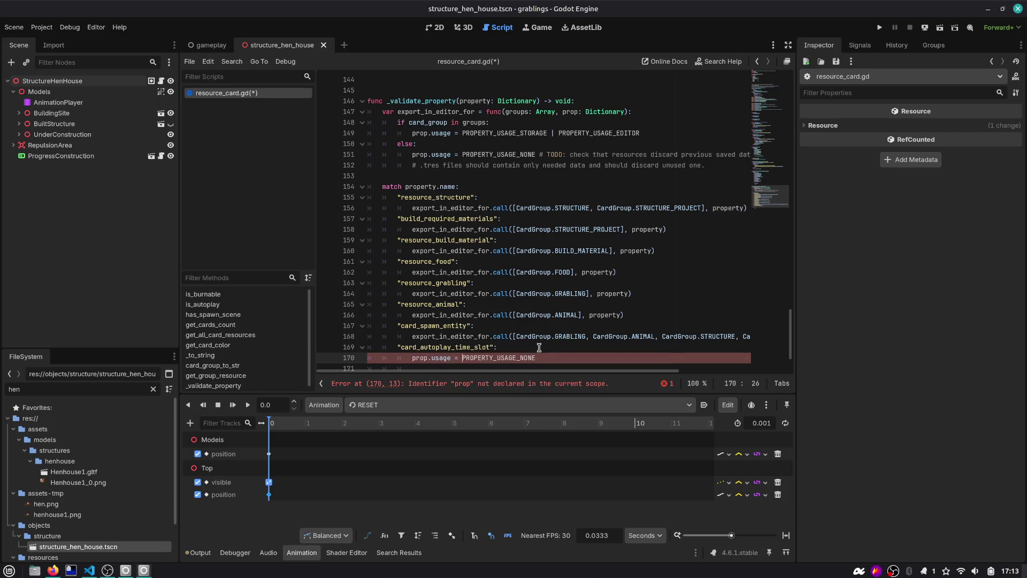
pyautogui.write('if ')
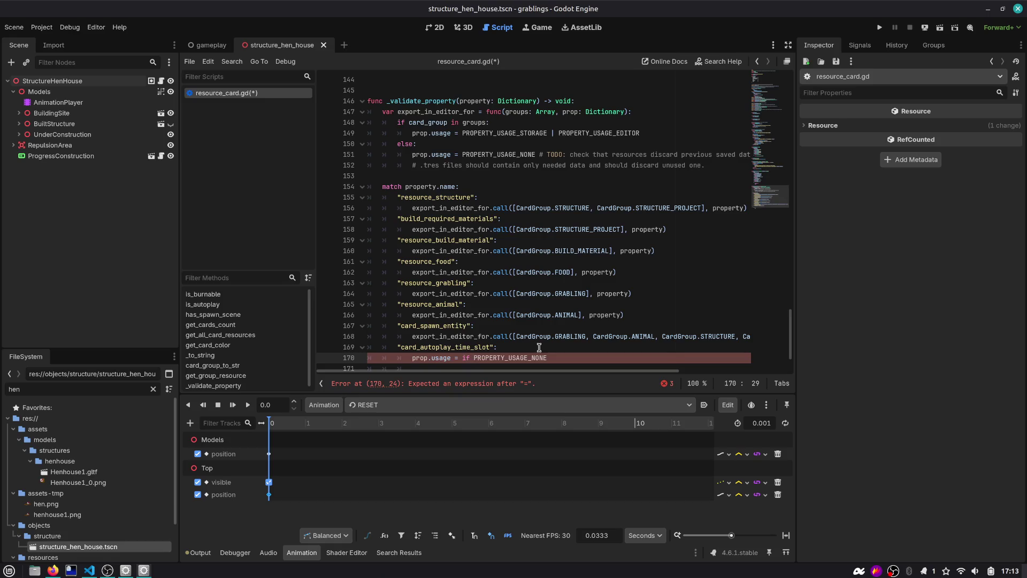
pyautogui.write('auto')
pyautogui.press('Down')
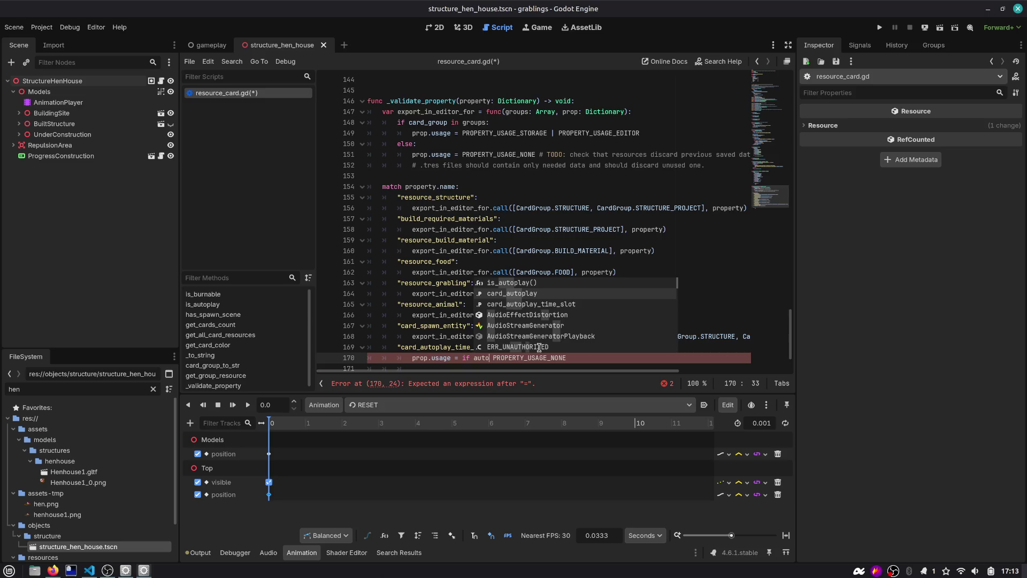
pyautogui.press('Return')
pyautogui.write('== 0')
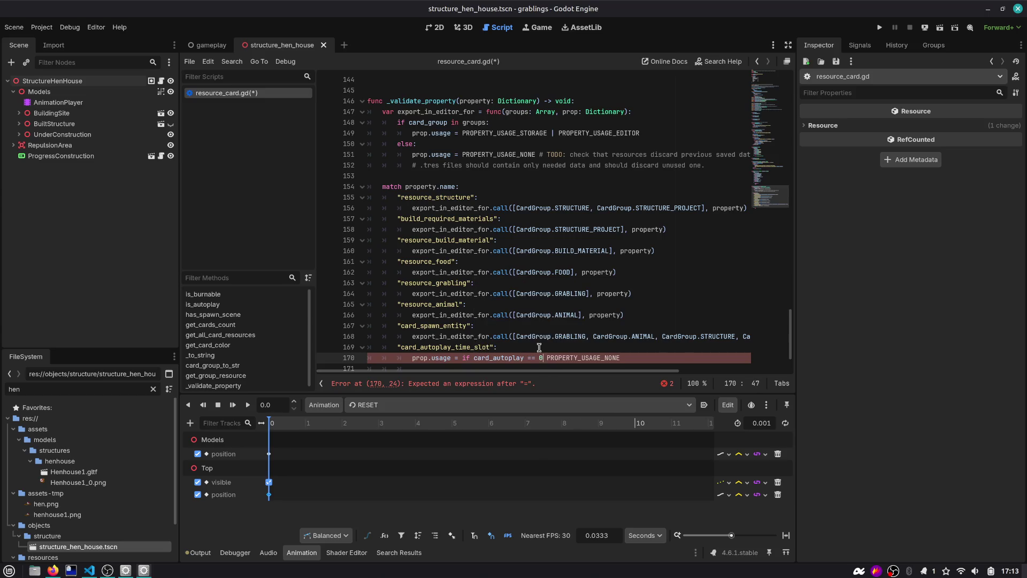
pyautogui.write('else')
pyautogui.click(469, 138)
pyautogui.hotkey('shift', 'End')
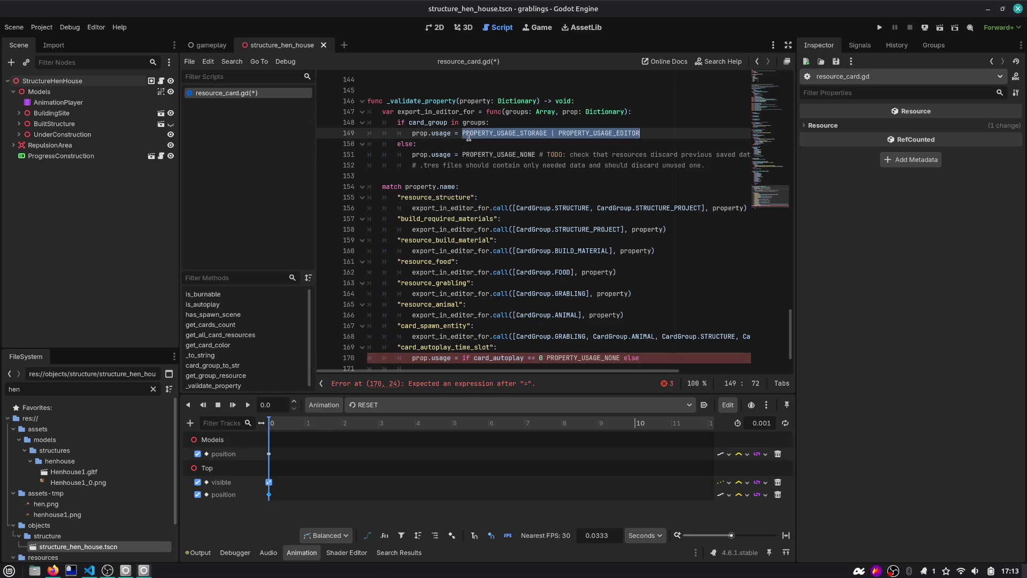
# - Paste the PROPERTY_USAGE_STORAGE | PROPERTY_USAGE_EDITOR flags after else and save
pyautogui.hotkey('ctrl', 'c')
pyautogui.click(670, 357)
pyautogui.hotkey('ctrl', 'v')
pyautogui.hotkey('ctrl', 's')
# - Move the 'if card_autoplay == 0' condition after PROPERTY_USAGE_NONE to form a valid conditional expression
pyautogui.hscroll(-3, 632, 357)
pyautogui.doubleClick(491, 357)
pyautogui.click(544, 357)
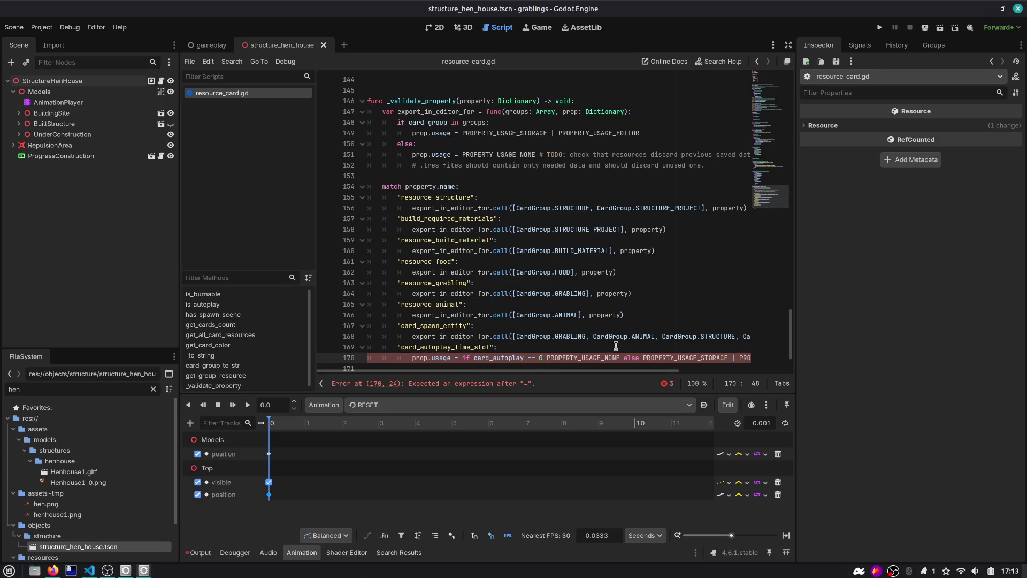
pyautogui.press('End')
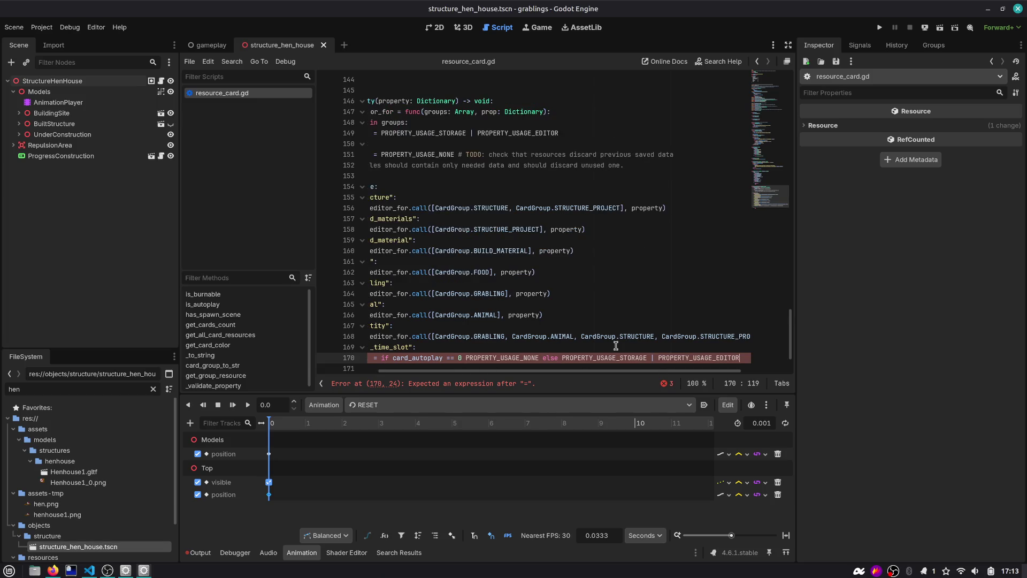
pyautogui.write(':')
pyautogui.hotkey('ctrl', 'Right')
pyautogui.hotkey('ctrl', 'Right')
pyautogui.press('BackSpace')
pyautogui.press('Home')
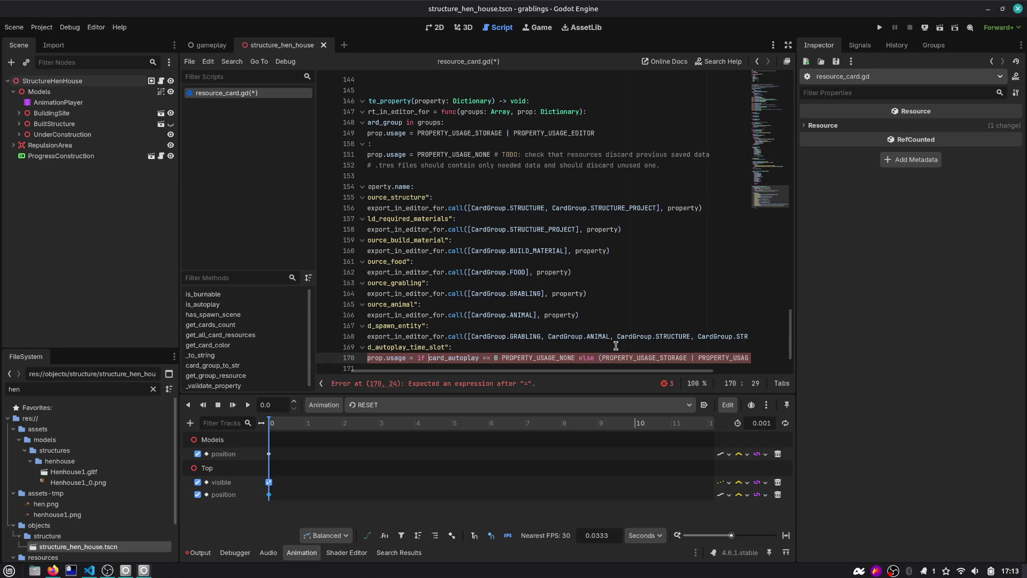
pyautogui.hotkey('ctrl', 'shift', 'Right')
pyautogui.hotkey('ctrl', 'shift', 'Right')
pyautogui.hotkey('ctrl', 'shift', 'Right')
pyautogui.press('Delete')
pyautogui.hotkey('ctrl', 'Right')
pyautogui.hotkey('ctrl', 'v')
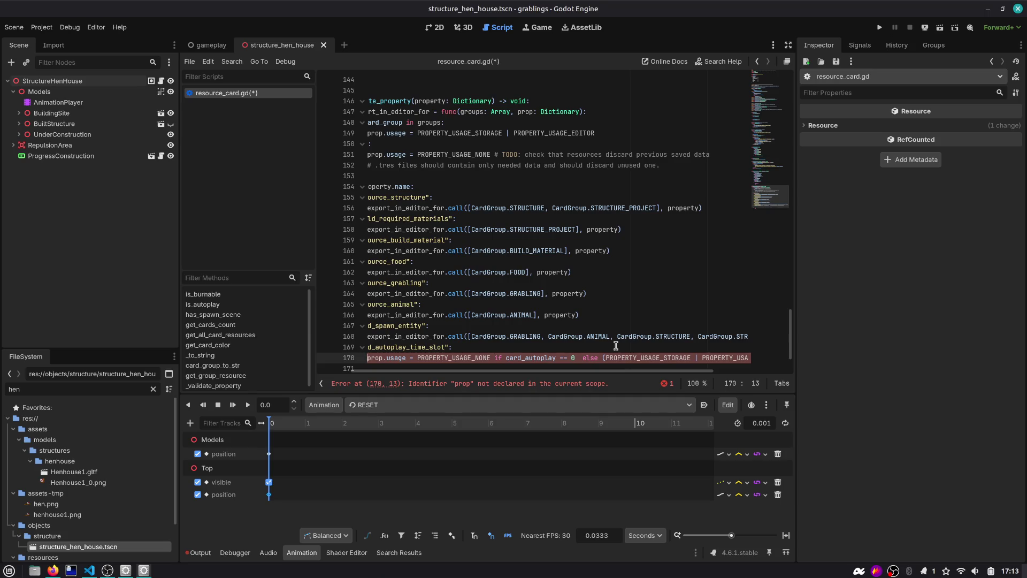
# - Replace the undeclared 'prop' with 'property', delete the blank line after it, and save
pyautogui.scroll(-2, 616, 345)
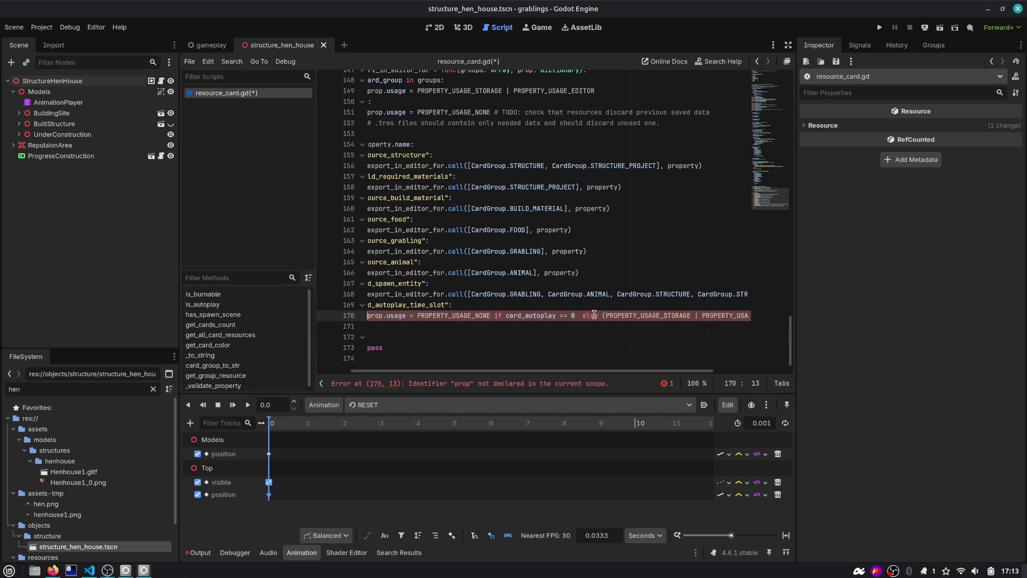
pyautogui.hscroll(-2, 420, 320)
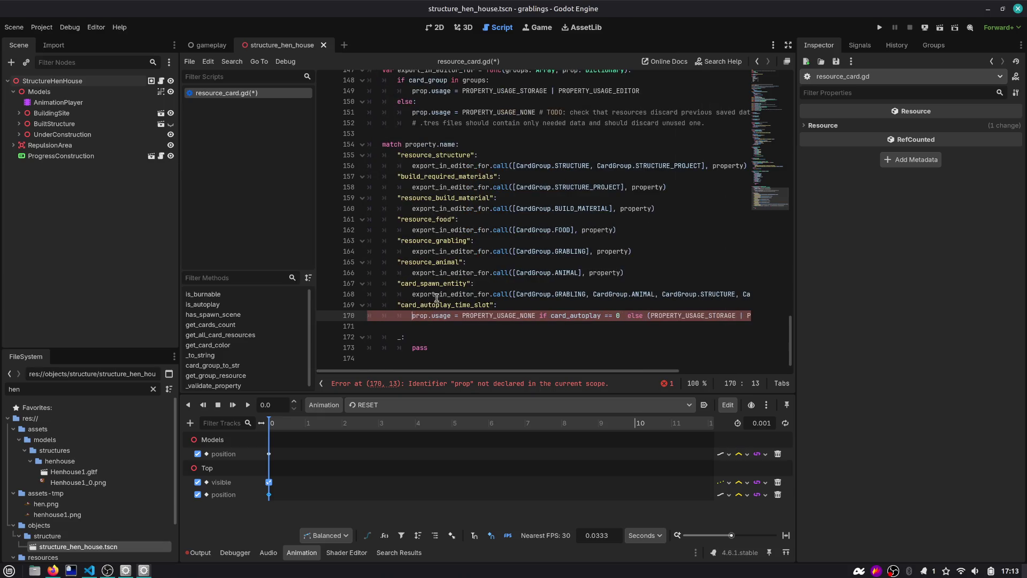
pyautogui.scroll(4, 431, 313)
pyautogui.doubleClick(478, 186)
pyautogui.hotkey('ctrl', 'c')
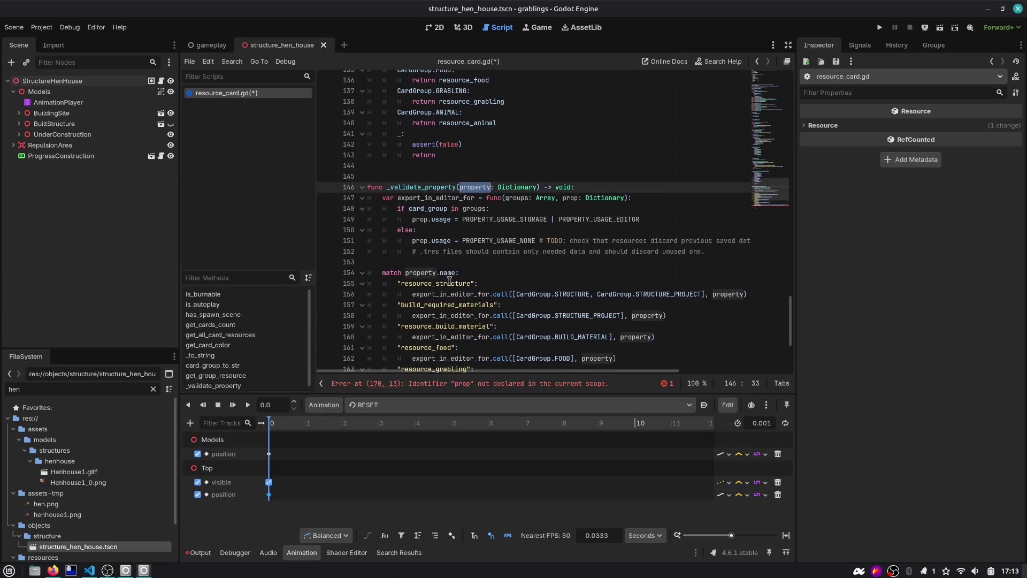
pyautogui.scroll(-4, 477, 187)
pyautogui.doubleClick(418, 315)
pyautogui.hotkey('ctrl', 'v')
pyautogui.click(480, 328)
pyautogui.press('Delete')
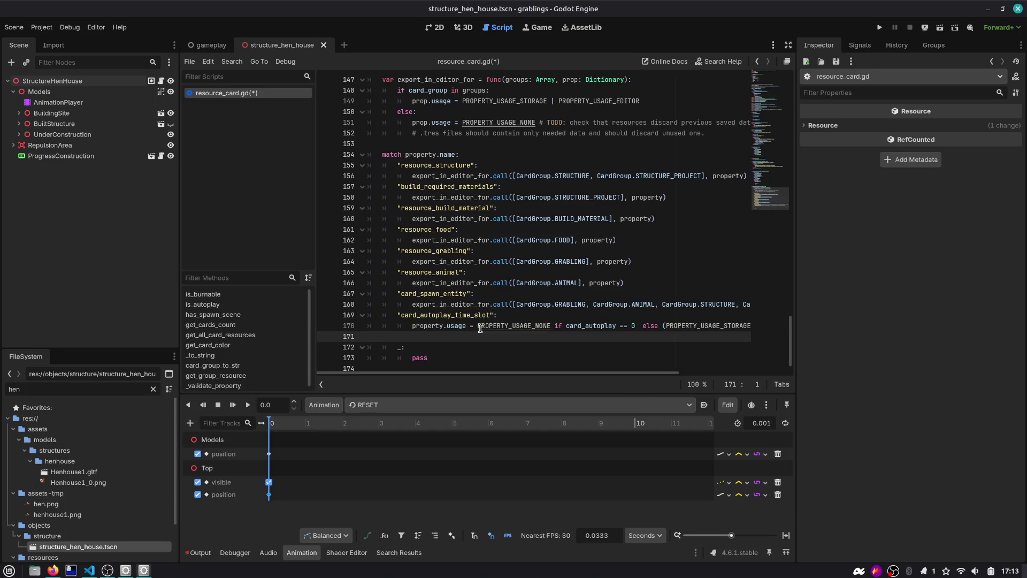
pyautogui.hotkey('ctrl', 's')
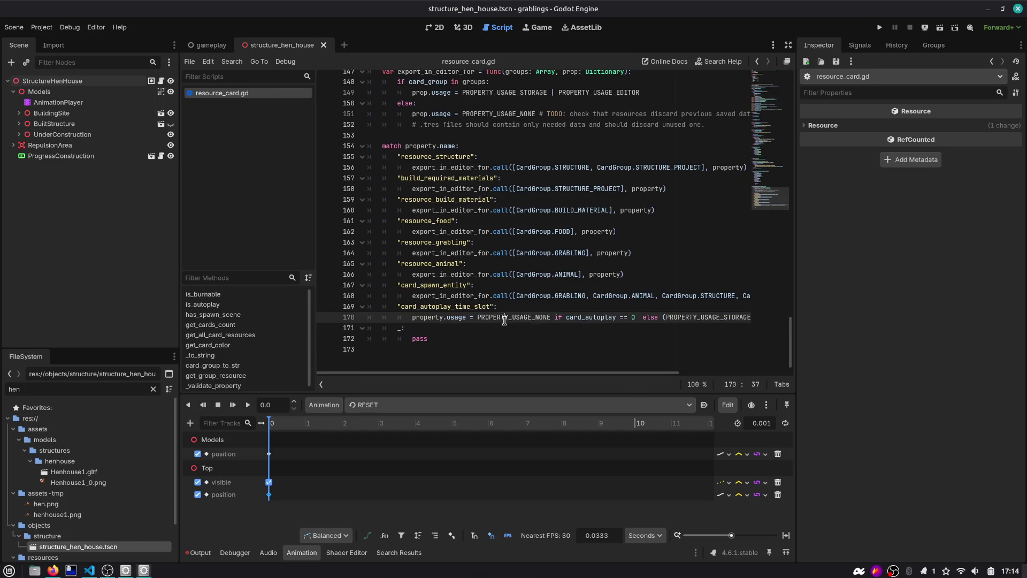
# - Review the finished card_autoplay_time_slot case on lines 169-170
pyautogui.doubleClick(510, 317)
pyautogui.hscroll(4, 482, 323)
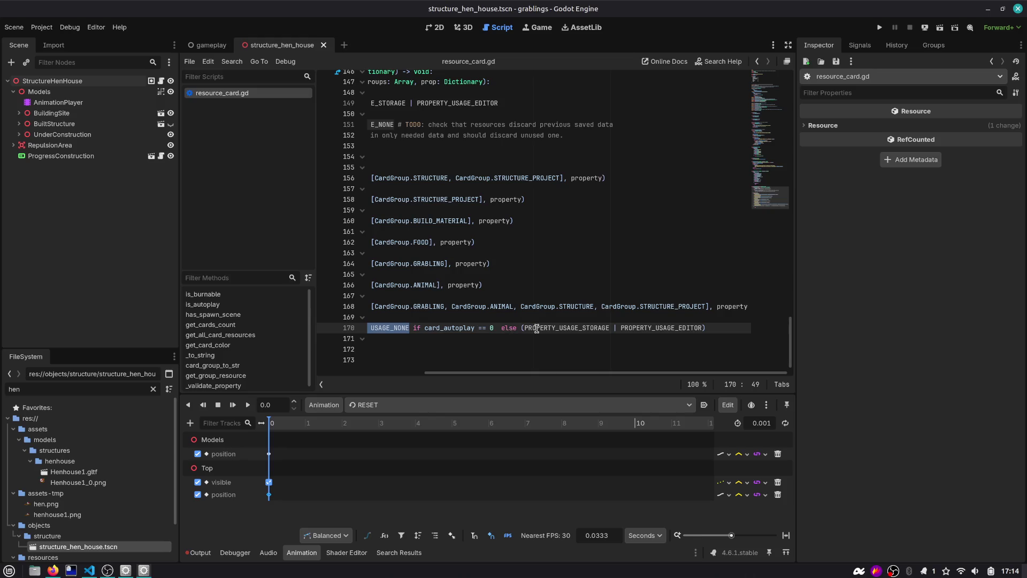
pyautogui.doubleClick(589, 328)
pyautogui.doubleClick(667, 328)
pyautogui.hscroll(-6, 535, 329)
pyautogui.doubleClick(438, 329)
pyautogui.doubleClick(448, 317)
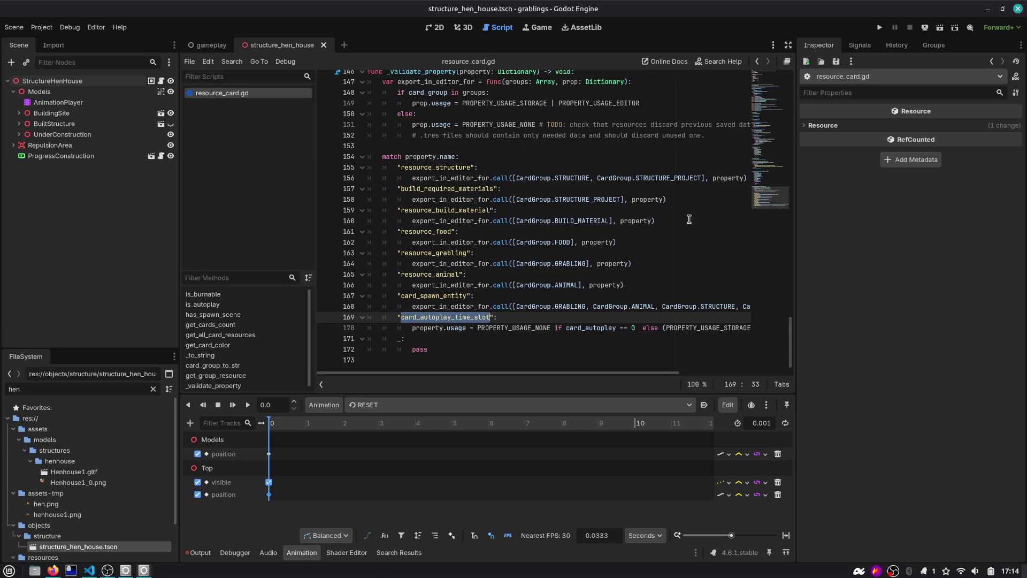
pyautogui.click(588, 253)
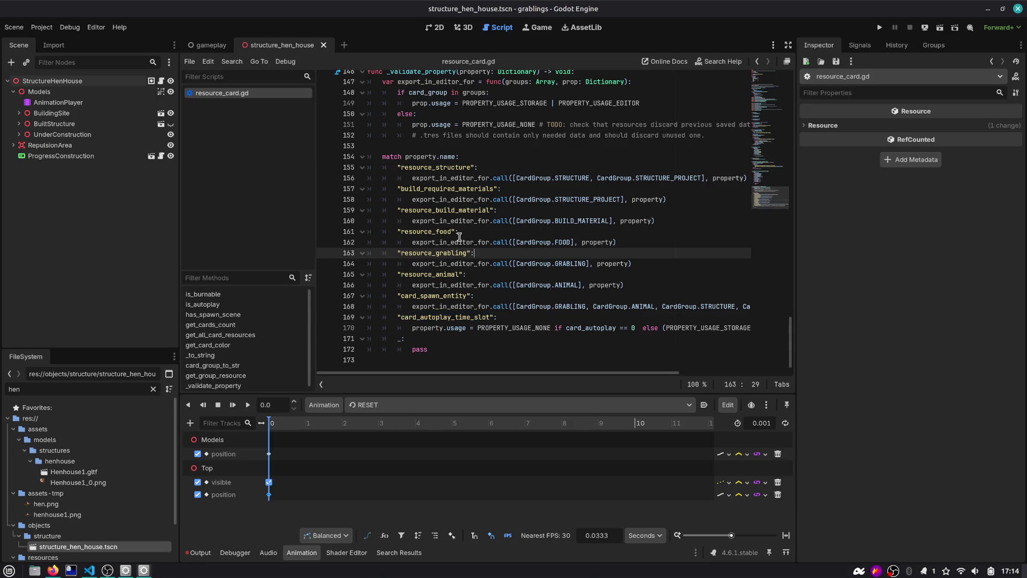
pyautogui.scroll(-3, 110, 517)
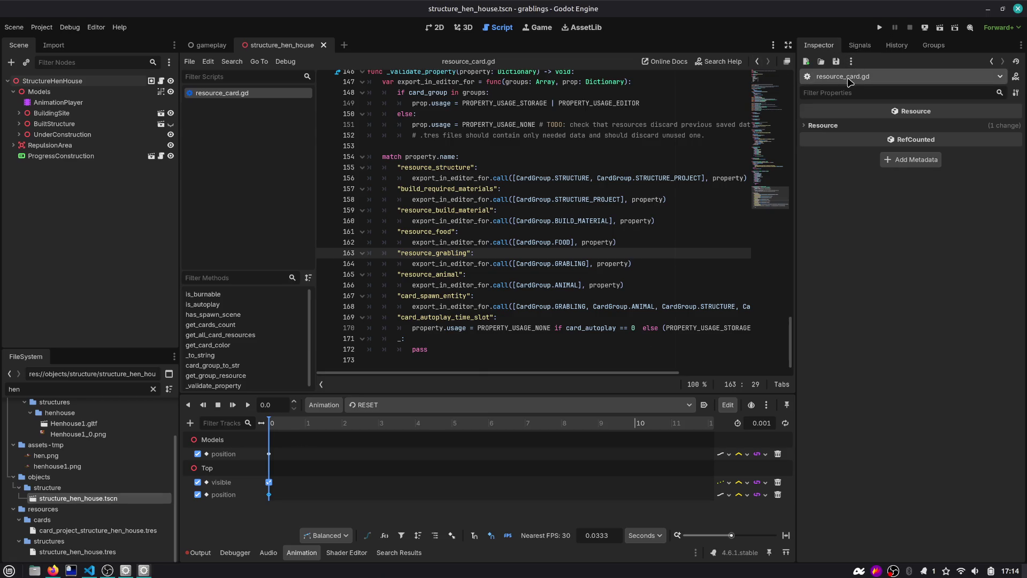
# - Select card_project_structure_hen_house.tres and toggle Card Autoplay to 1, then back to 0
pyautogui.click(134, 531)
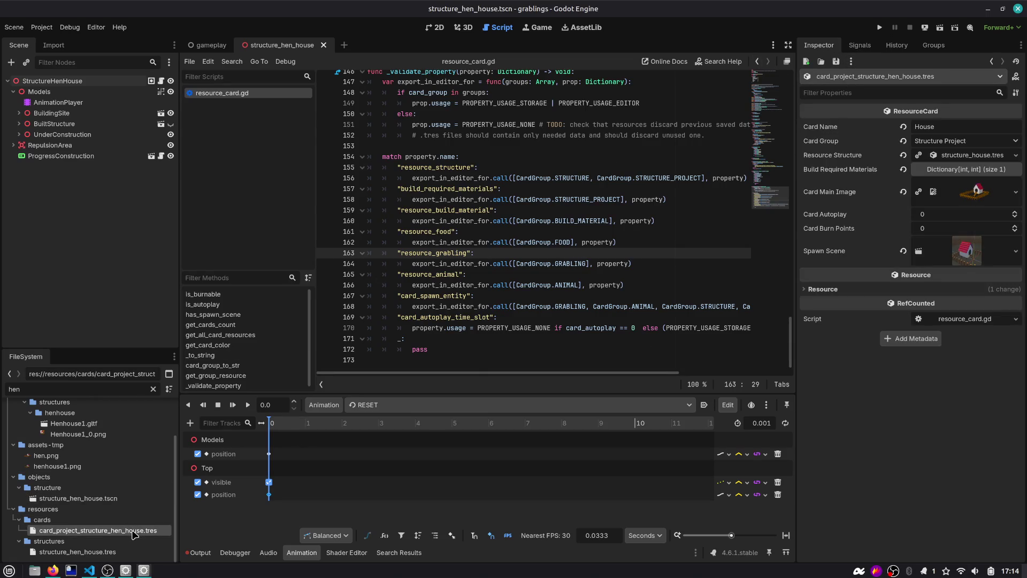
pyautogui.click(1014, 212)
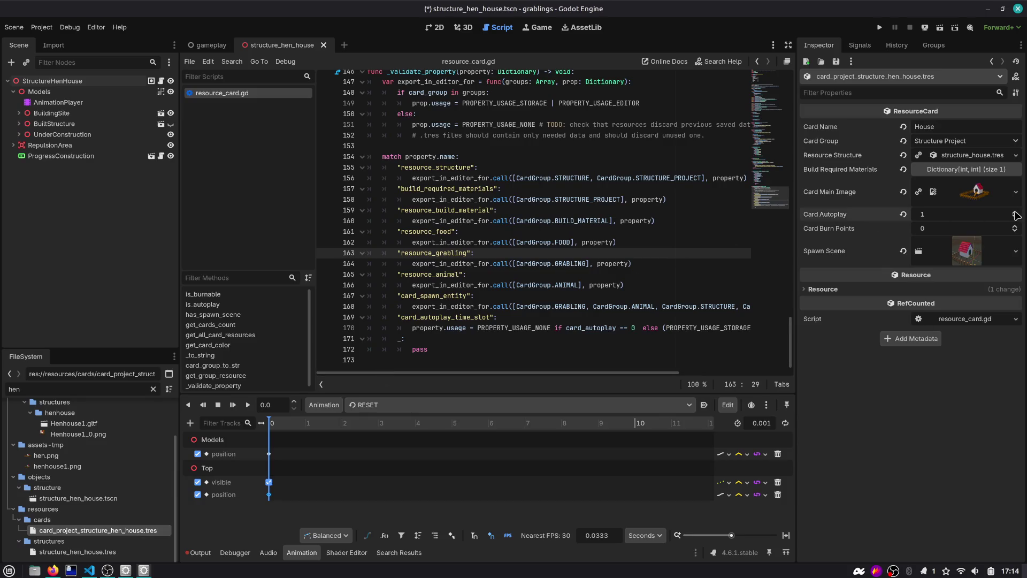
pyautogui.click(1014, 220)
pyautogui.scroll(20, 769, 179)
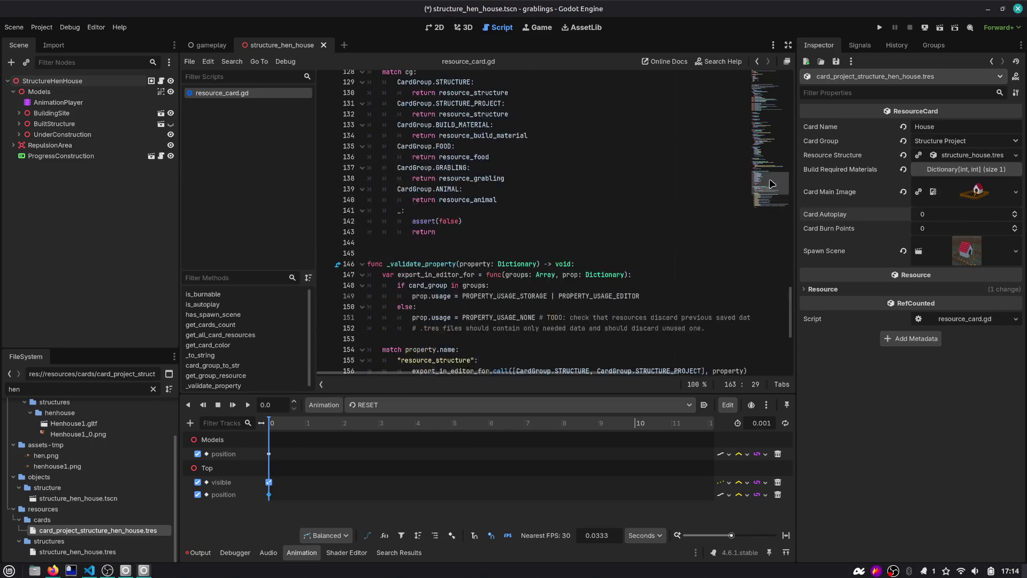
pyautogui.scroll(-5, 432, 196)
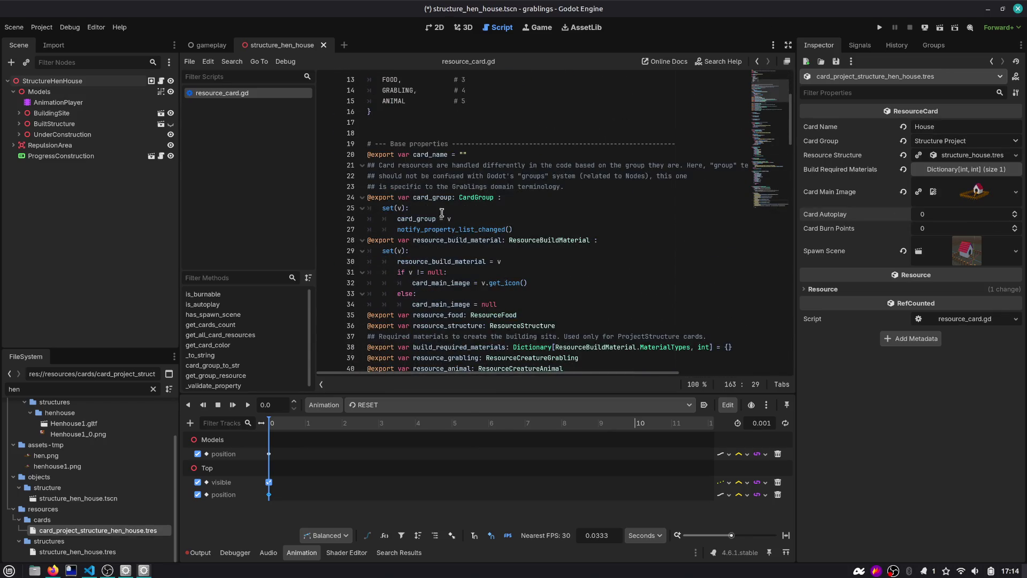
pyautogui.scroll(6, 440, 232)
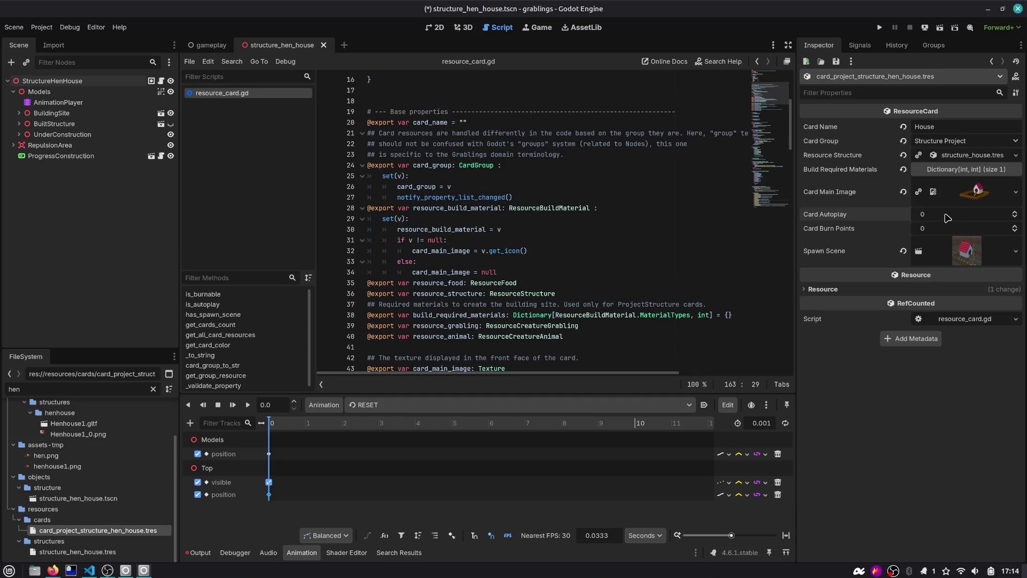
# - Search the script for 'autoplay' and select the card_autoplay declaration on line 45
pyautogui.hotkey('ctrl', 'f')
pyautogui.write('autoplay')
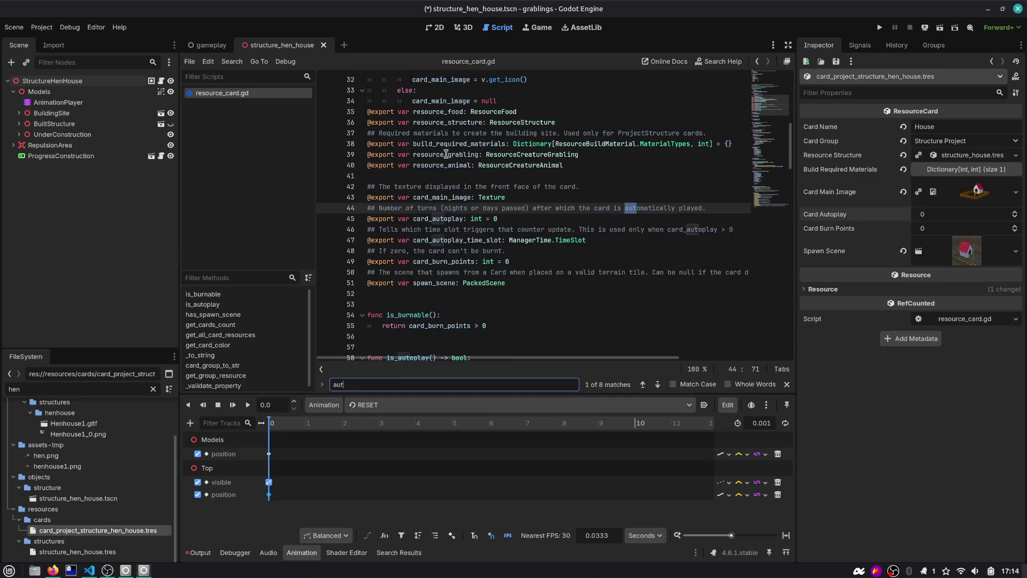
pyautogui.doubleClick(449, 208)
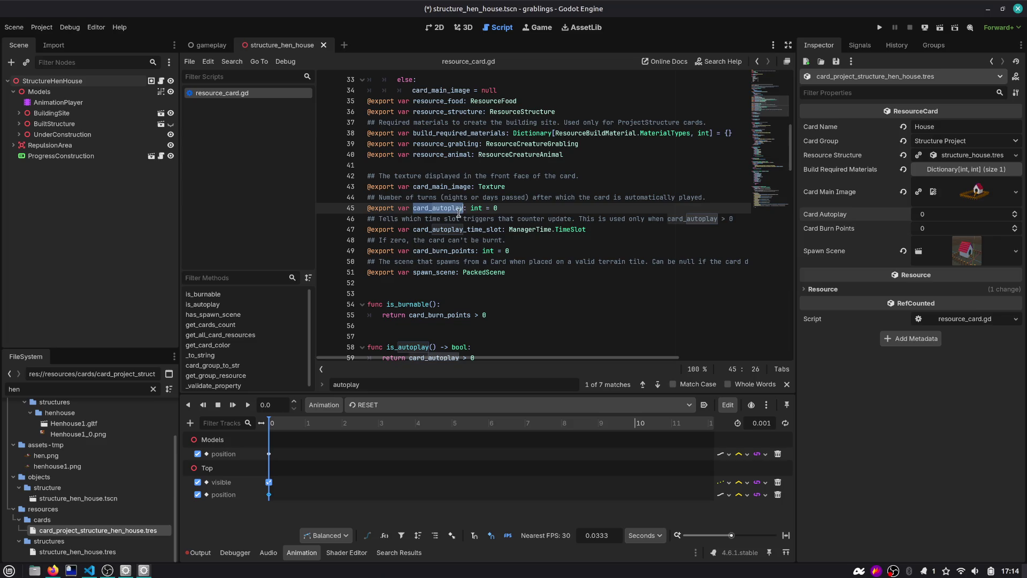
# - Add a card_autoplay setter with 'card_autoplay = v' and notify_property_list_changed(), then save
pyautogui.click(519, 208)
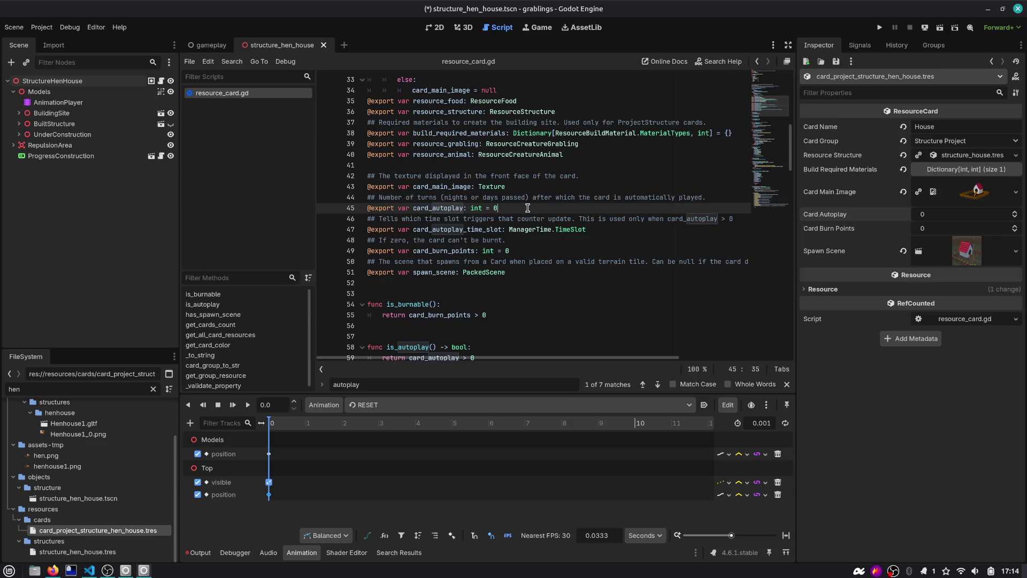
pyautogui.scroll(4, 525, 210)
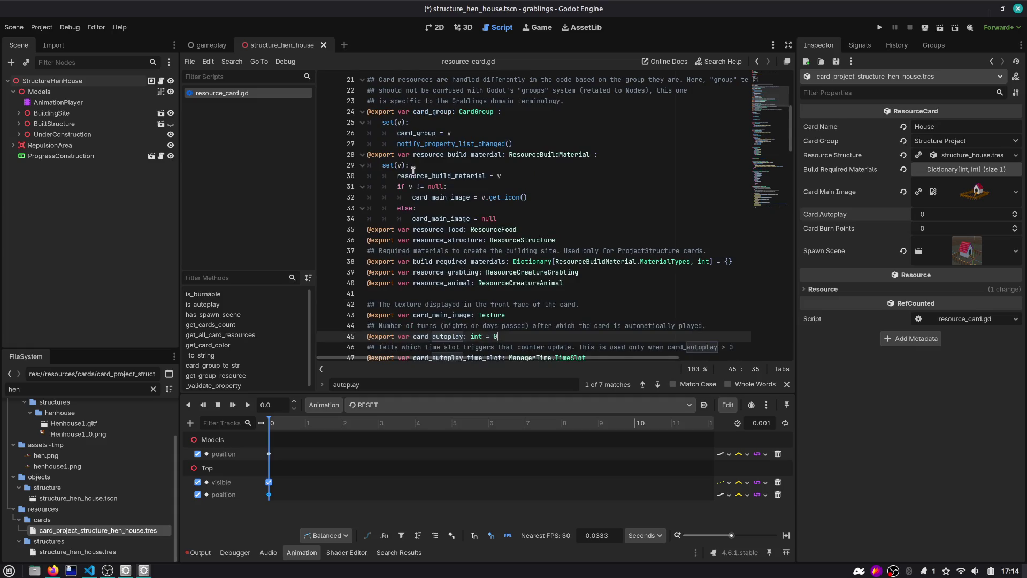
pyautogui.write(':')
pyautogui.press('Return')
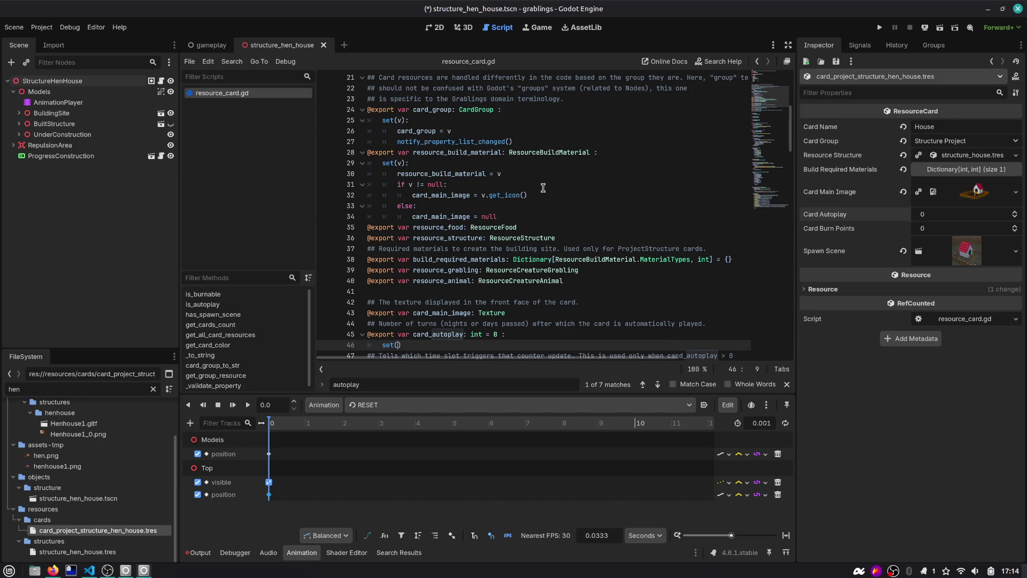
pyautogui.press('Return')
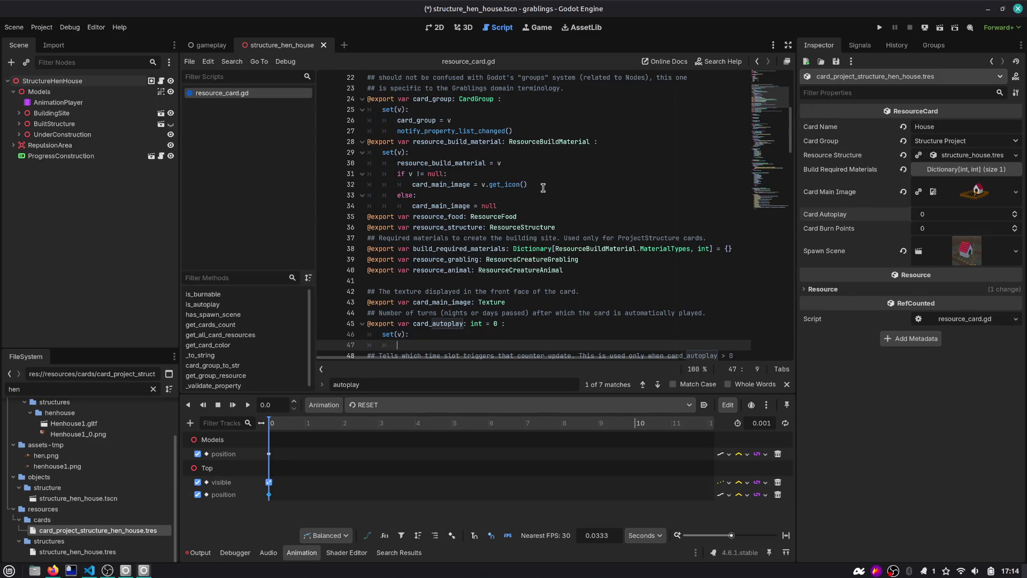
pyautogui.write('ti')
pyautogui.press('Down')
pyautogui.press('Return')
pyautogui.press('Up')
pyautogui.press('Return')
pyautogui.write('card_autoplay = v')
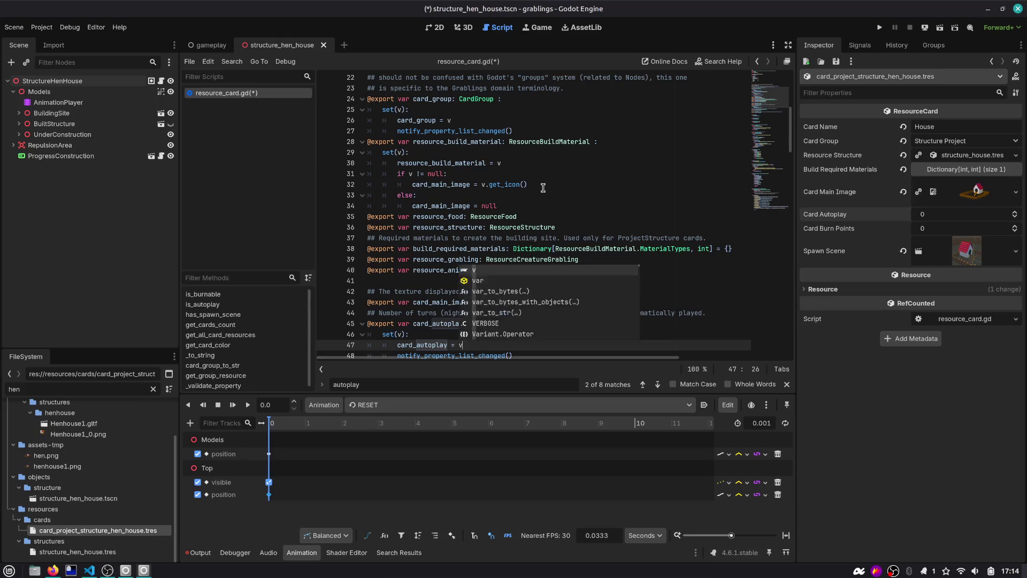
pyautogui.press('Escape')
pyautogui.hotkey('ctrl', 's')
# - Compare the card_autoplay setter line 47 against the existing card_group = v setter
pyautogui.scroll(-3, 543, 188)
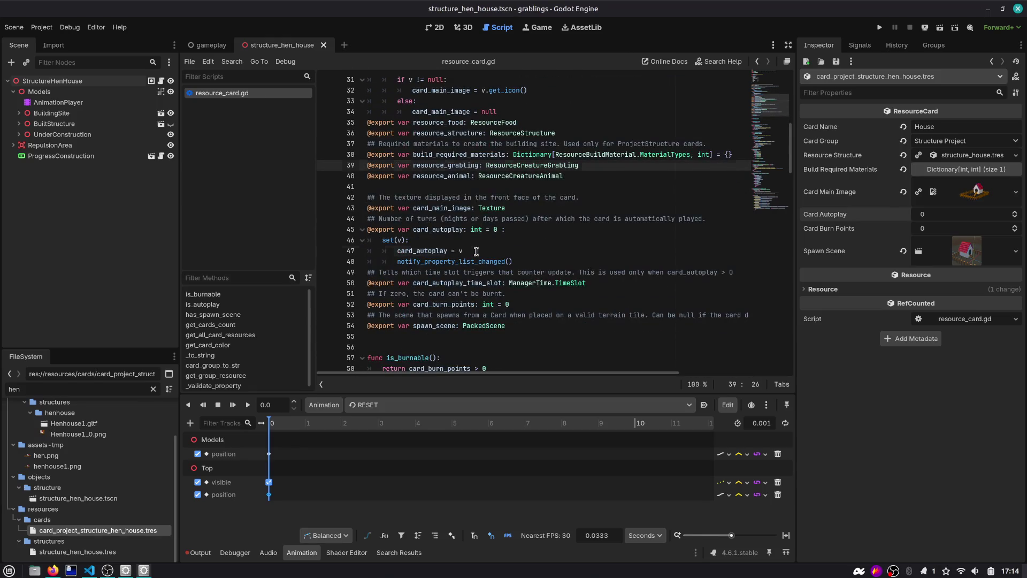
pyautogui.click(476, 251)
pyautogui.press('Home')
pyautogui.click(482, 250)
pyautogui.hotkey('shift', 'Home')
pyautogui.hotkey('shift', 'Home')
pyautogui.scroll(4, 408, 167)
pyautogui.moveTo(452, 155); pyautogui.dragTo(350, 155)
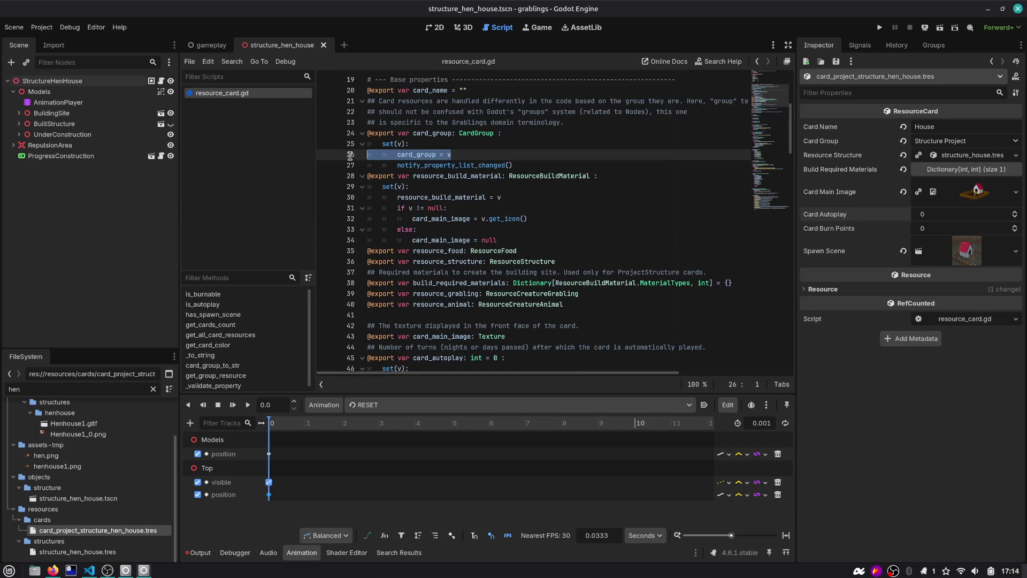
pyautogui.scroll(-4, 350, 155)
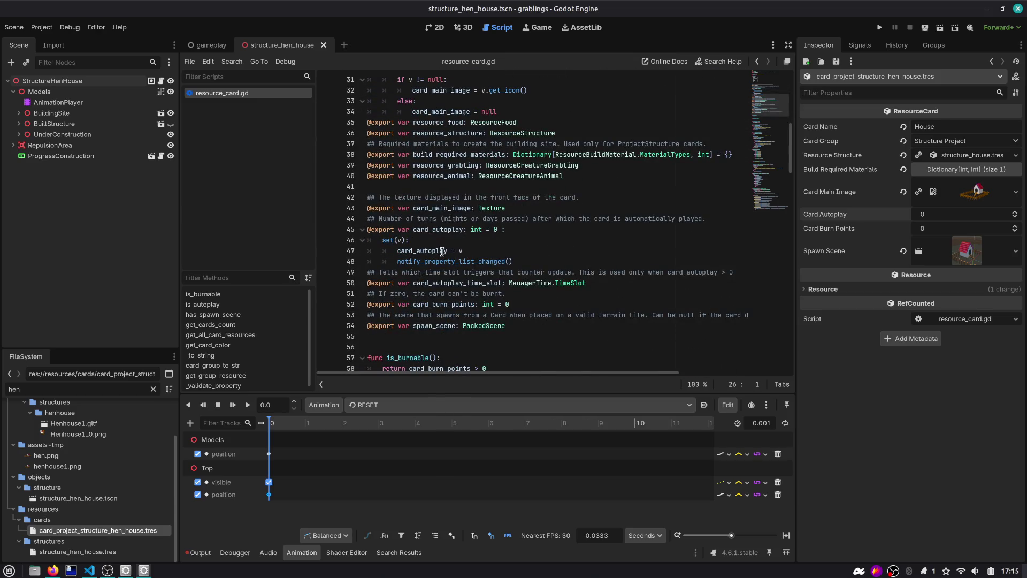
pyautogui.doubleClick(467, 252)
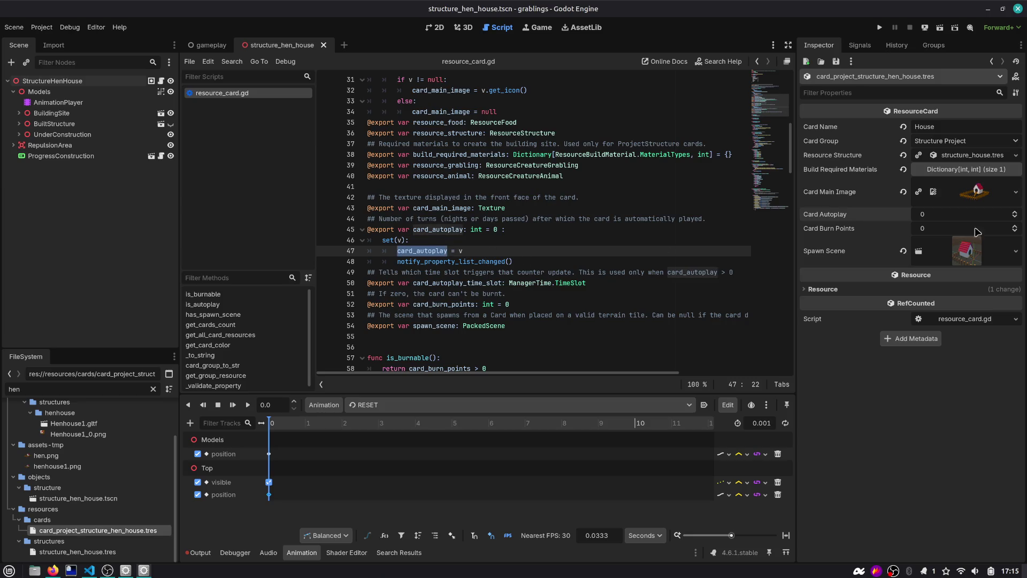
pyautogui.click(1015, 211)
pyautogui.click(1014, 217)
pyautogui.click(1014, 212)
pyautogui.click(1015, 212)
pyautogui.click(1015, 211)
pyautogui.click(996, 226)
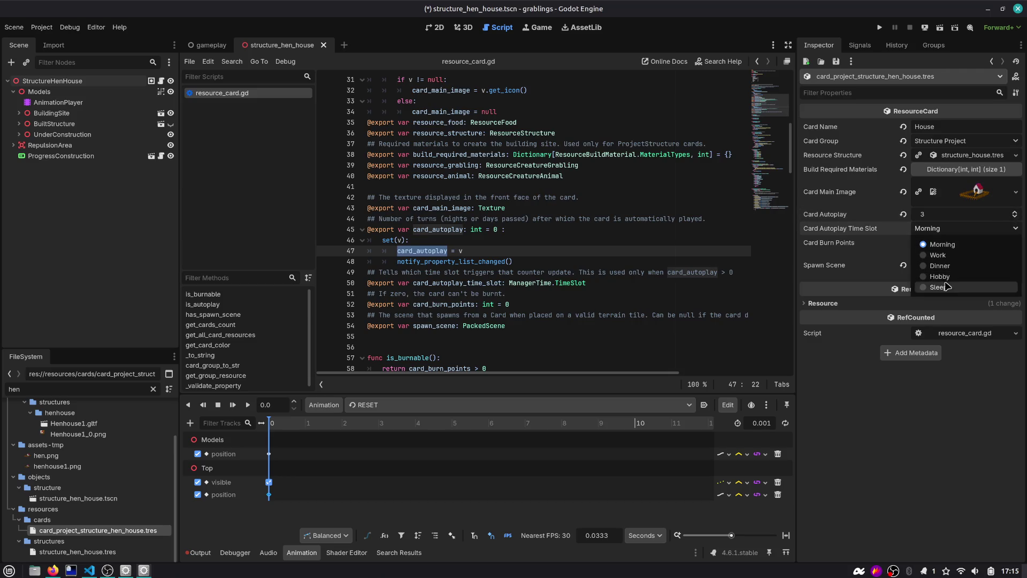
pyautogui.click(982, 221)
pyautogui.click(903, 214)
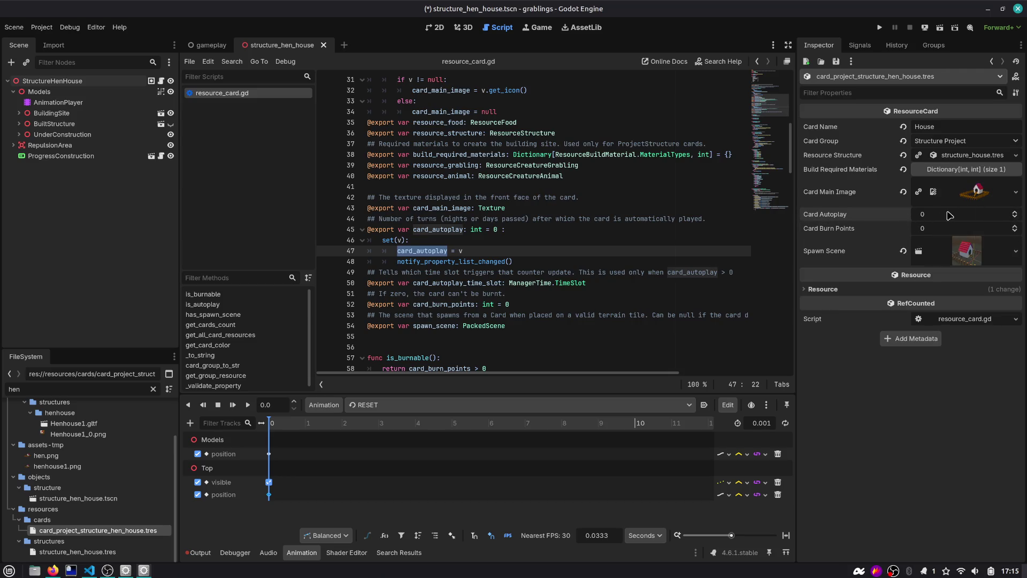
pyautogui.click(502, 242)
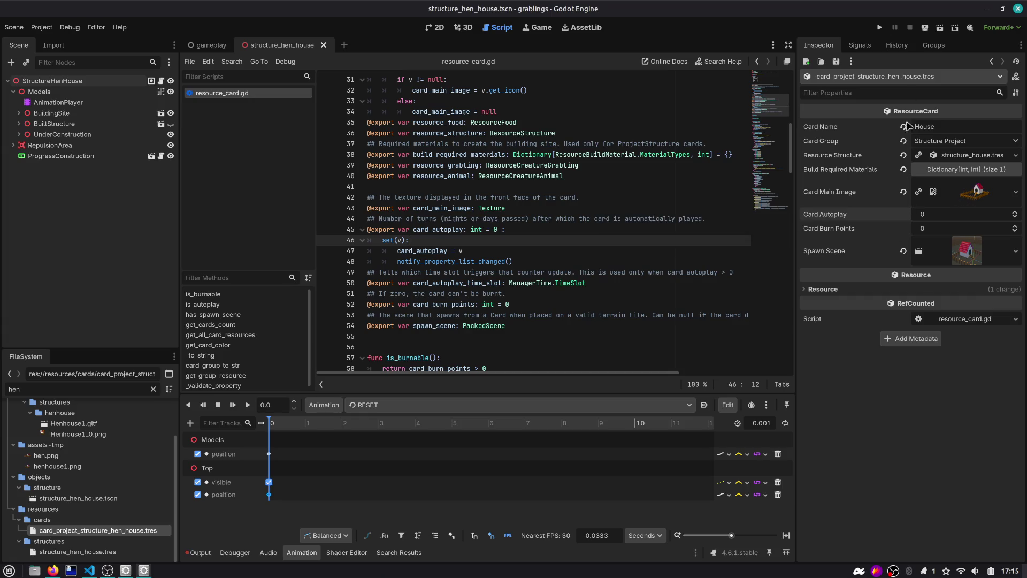
pyautogui.scroll(-7, 497, 265)
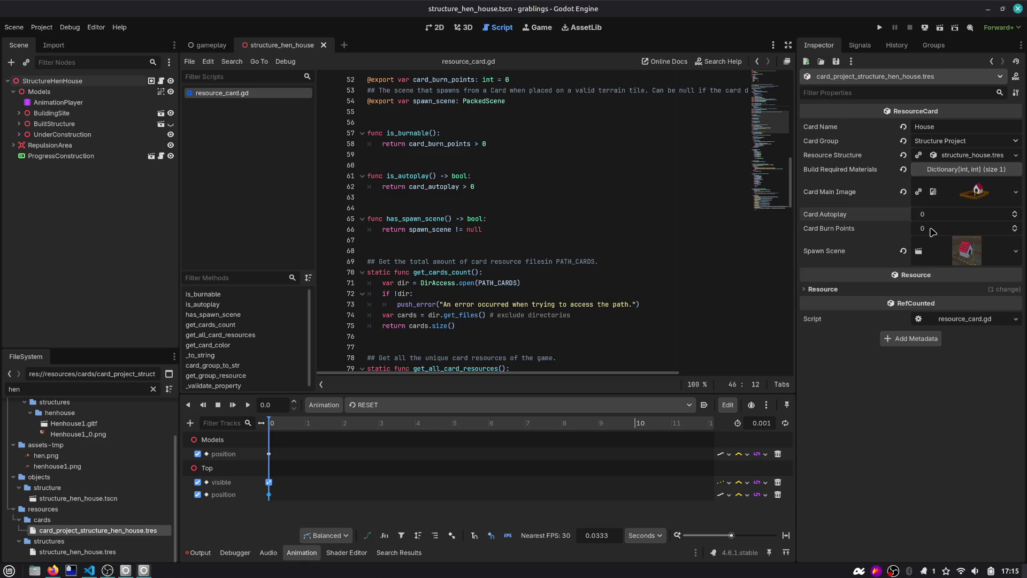
# - Set the card's Card Name to 'Hen House' and save
pyautogui.moveTo(837, 220)
pyautogui.hotkey('ctrl', 'a')
pyautogui.write('Hen House')
pyautogui.hotkey('ctrl', 's')
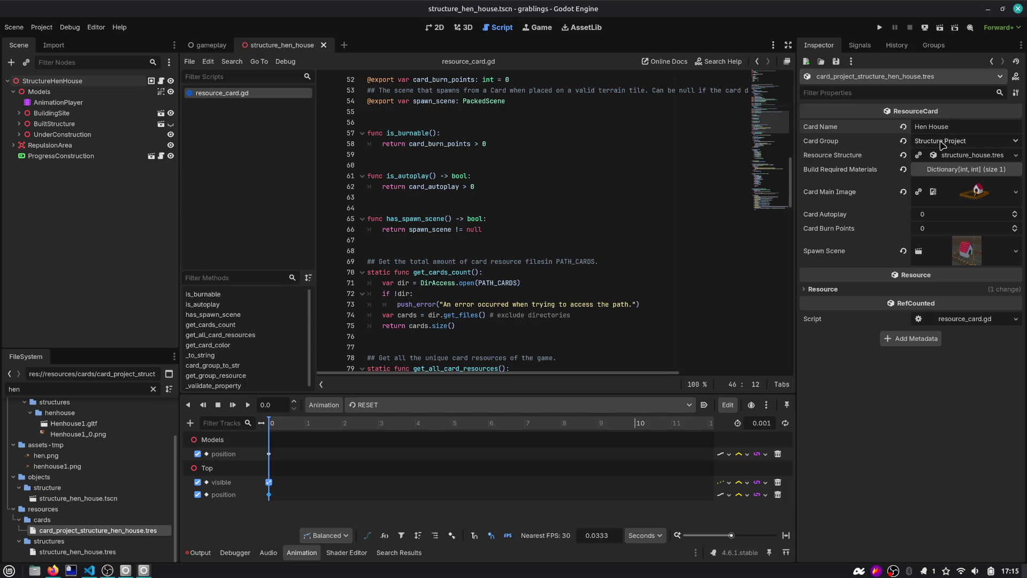
# - Leave Card Group as Structure Project and expand the Resource Structure settings in the Inspector
pyautogui.click(964, 143)
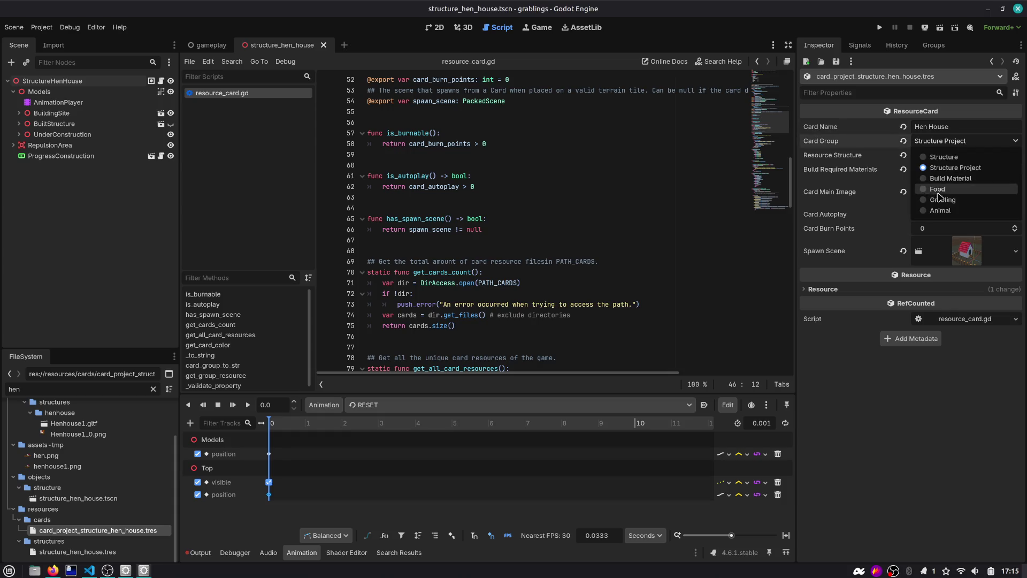
pyautogui.click(849, 347)
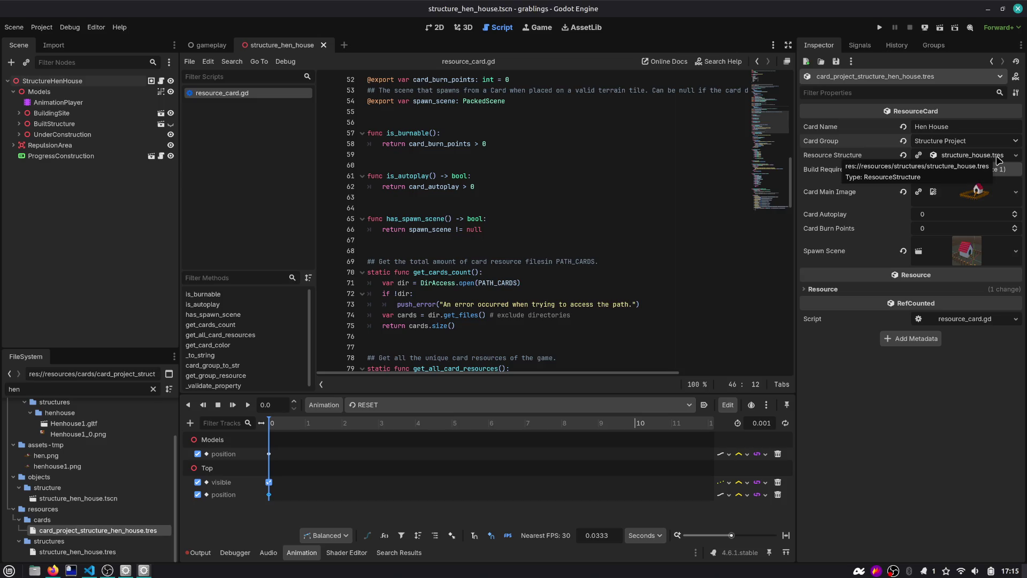
pyautogui.click(971, 156)
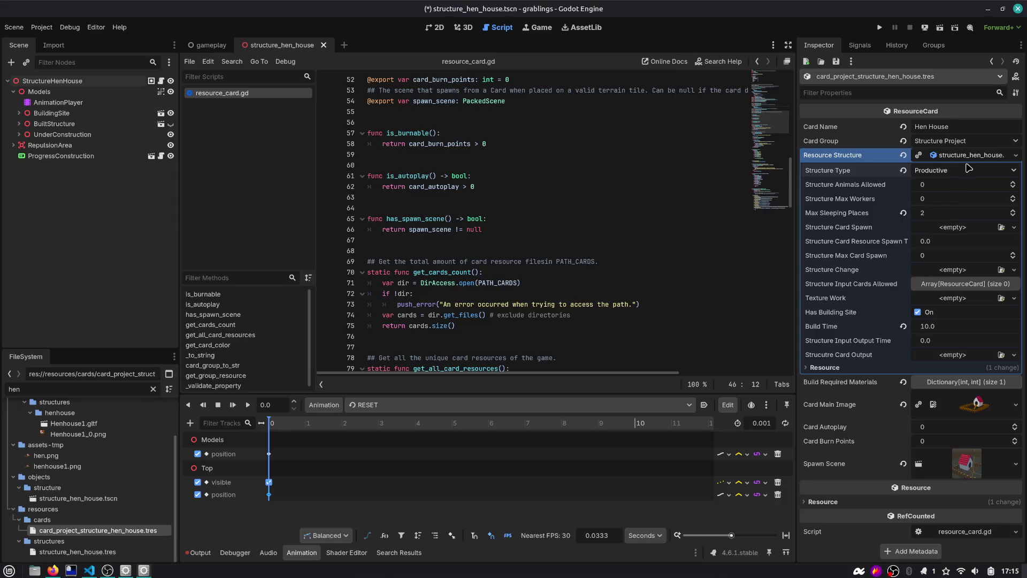
# - Set Structure Animals Allowed to 2, revert Max Sleeping Places to 0, and widen the Inspector
pyautogui.hotkey('ctrl', 's')
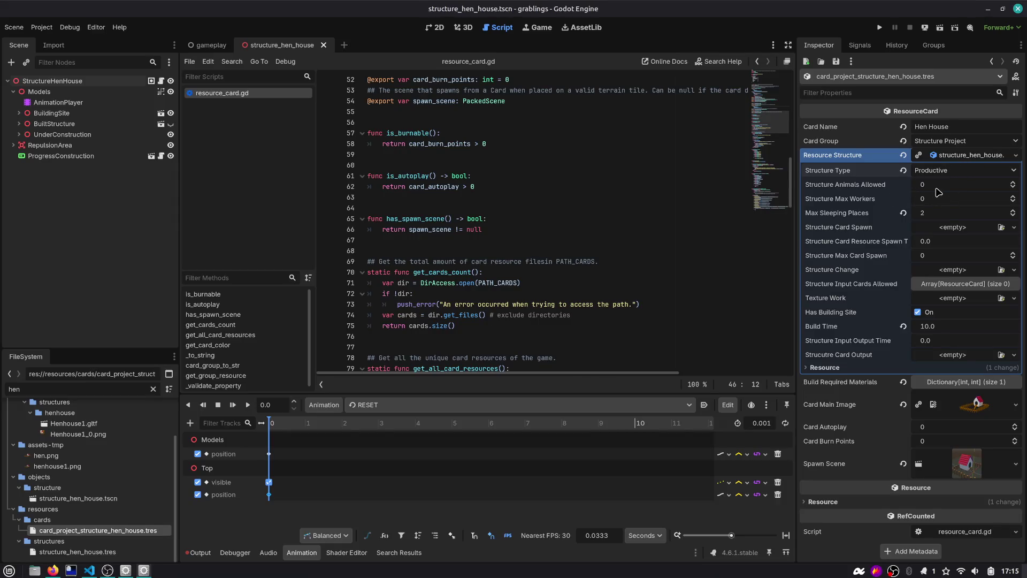
pyautogui.click(1012, 181)
pyautogui.click(1012, 182)
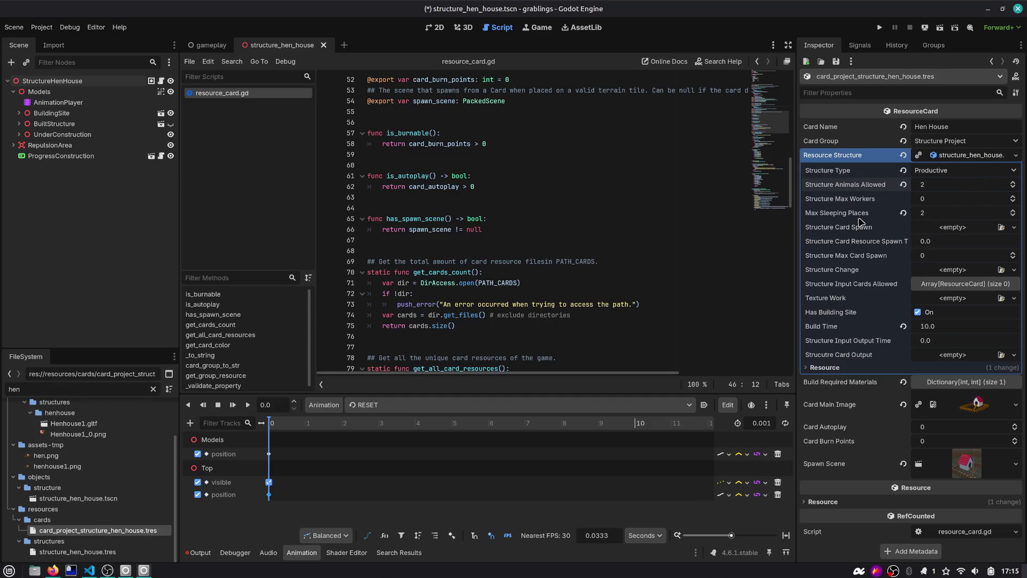
pyautogui.click(903, 213)
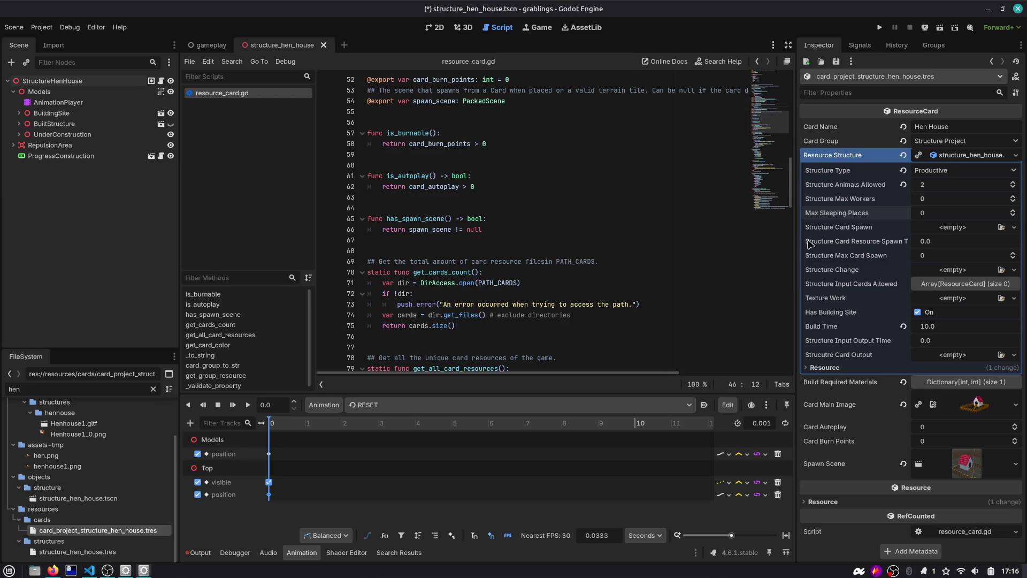
pyautogui.moveTo(795, 238); pyautogui.dragTo(754, 238)
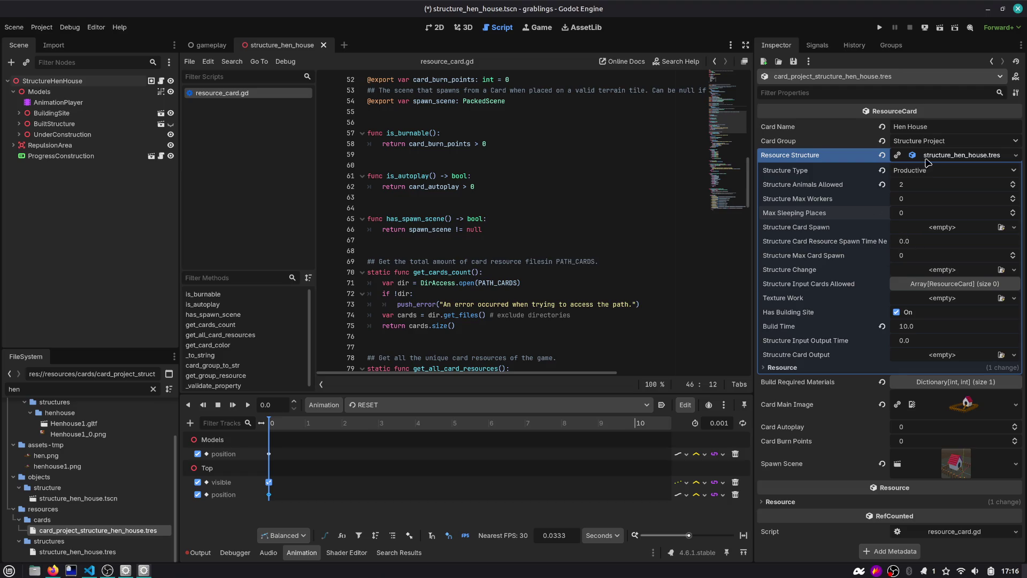
# - Filter FileSystem for 'berr' and open structure_berry_bush.tscn
pyautogui.press('BackSpace')
pyautogui.press('BackSpace')
pyautogui.press('BackSpace')
pyautogui.write('berr')
pyautogui.doubleClick(80, 487)
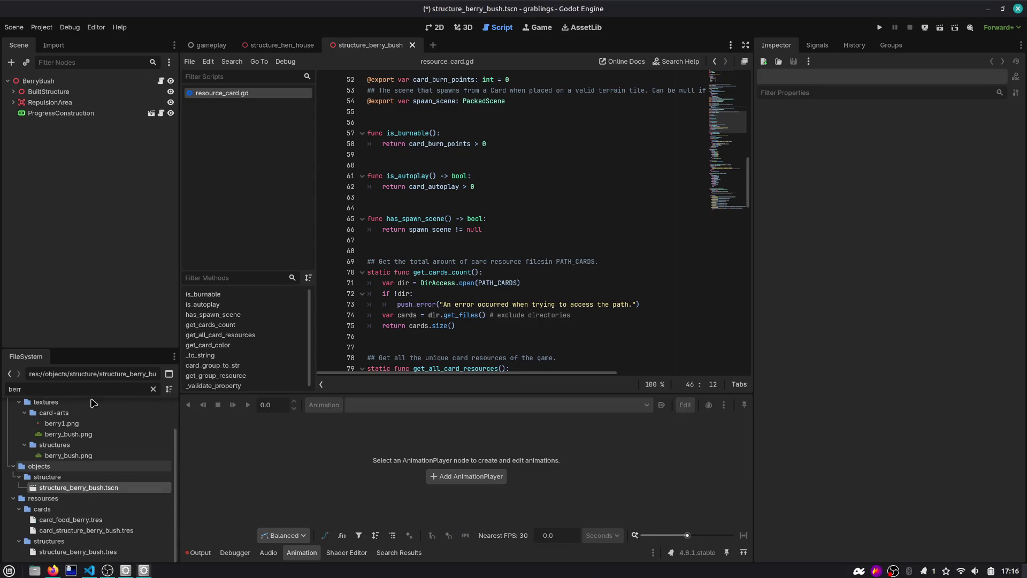
# - Select the BerryBush root node to view its structure properties in the Inspector
pyautogui.click(128, 82)
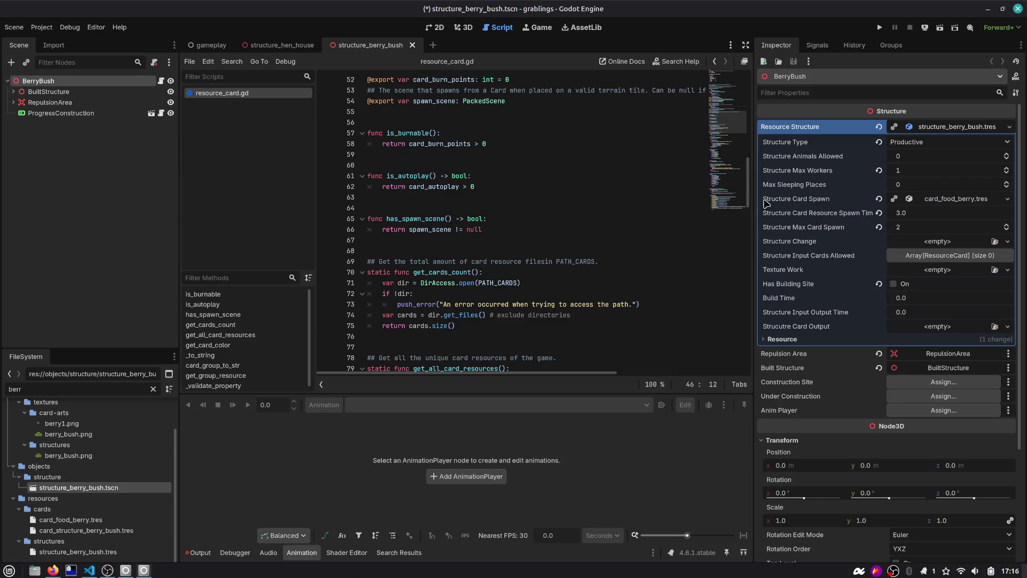
pyautogui.moveTo(770, 214)
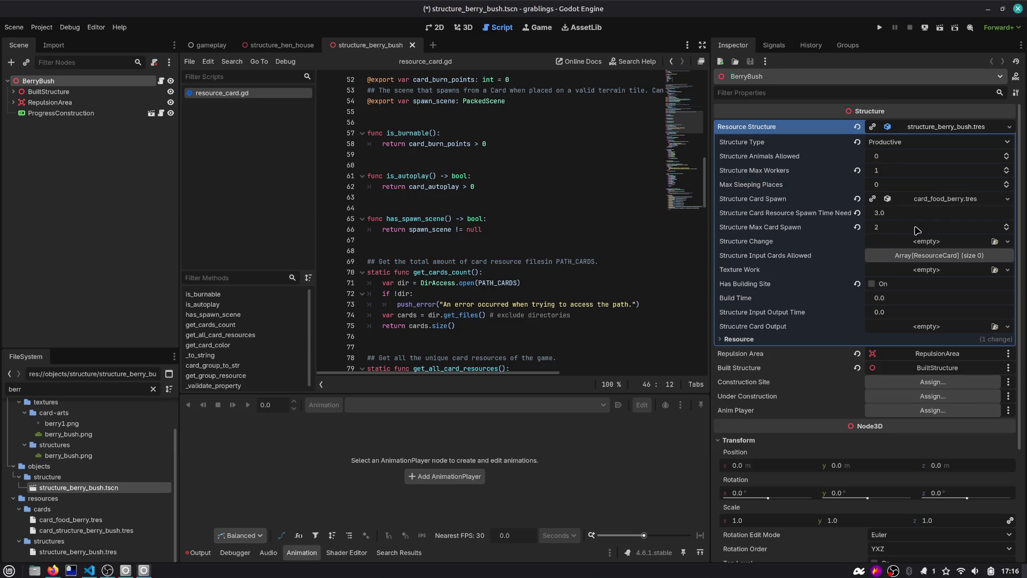
pyautogui.moveTo(810, 232)
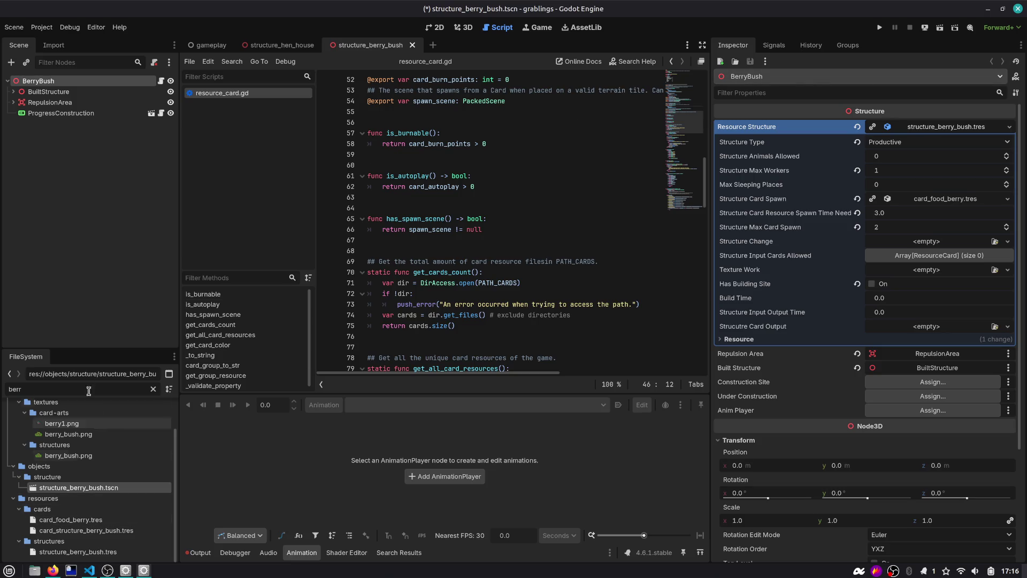
# - Filter FileSystem for 'hen', check the Inspector history and options menus, and reopen structure_hen_house.tscn
pyautogui.write('hen')
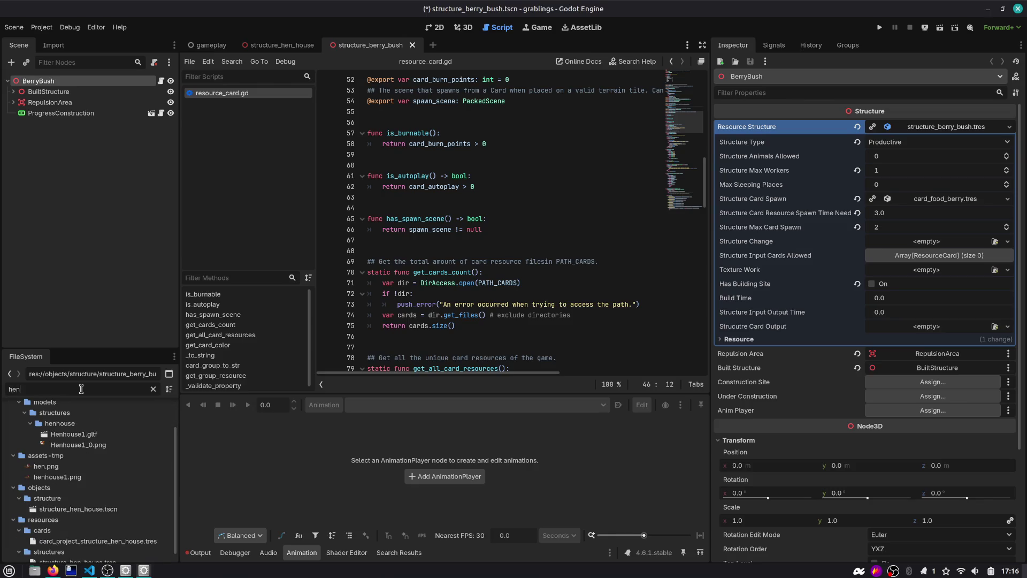
pyautogui.click(1016, 61)
pyautogui.click(916, 74)
pyautogui.click(765, 61)
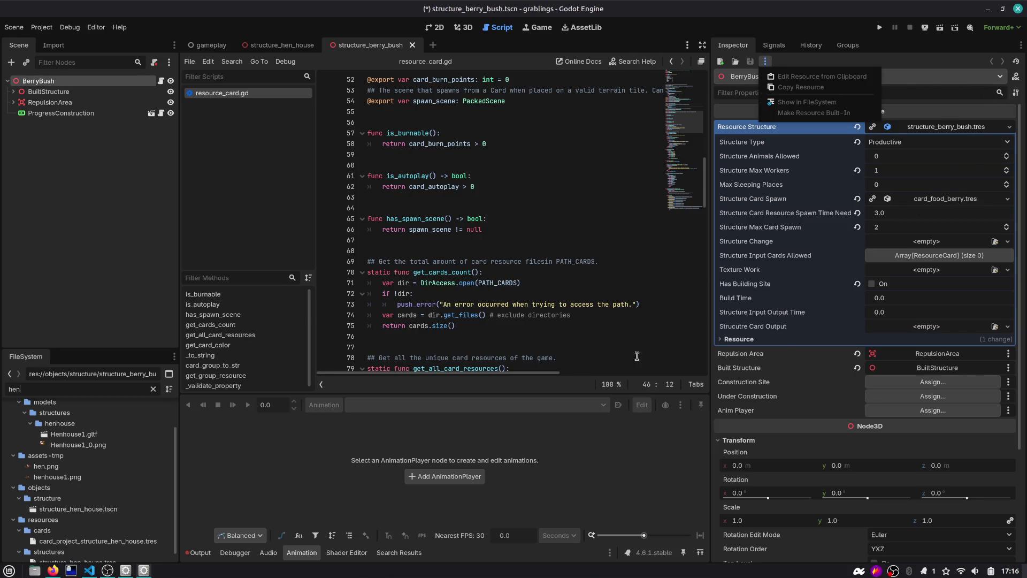
pyautogui.scroll(-1, 107, 503)
pyautogui.click(105, 503)
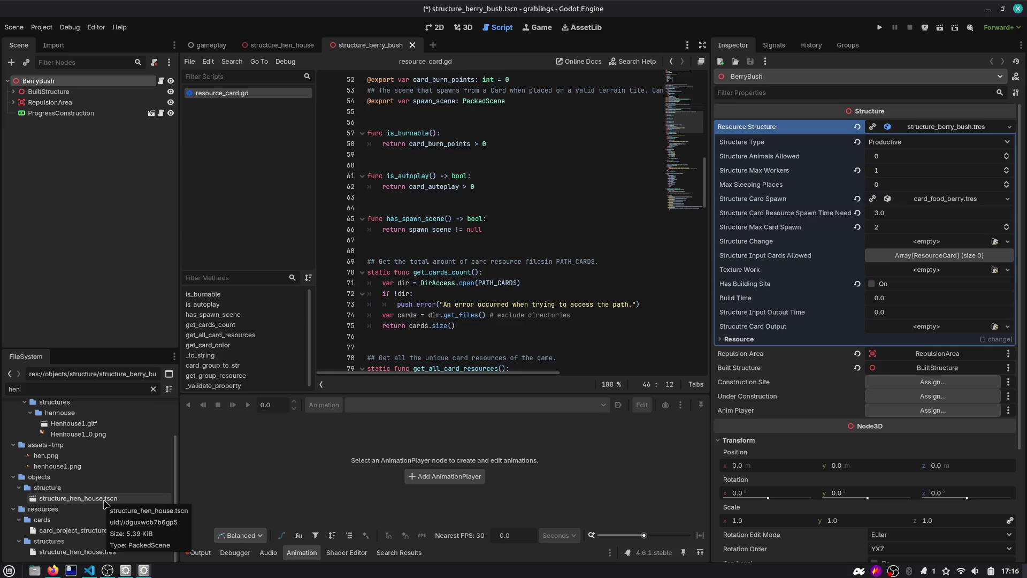
pyautogui.doubleClick(105, 503)
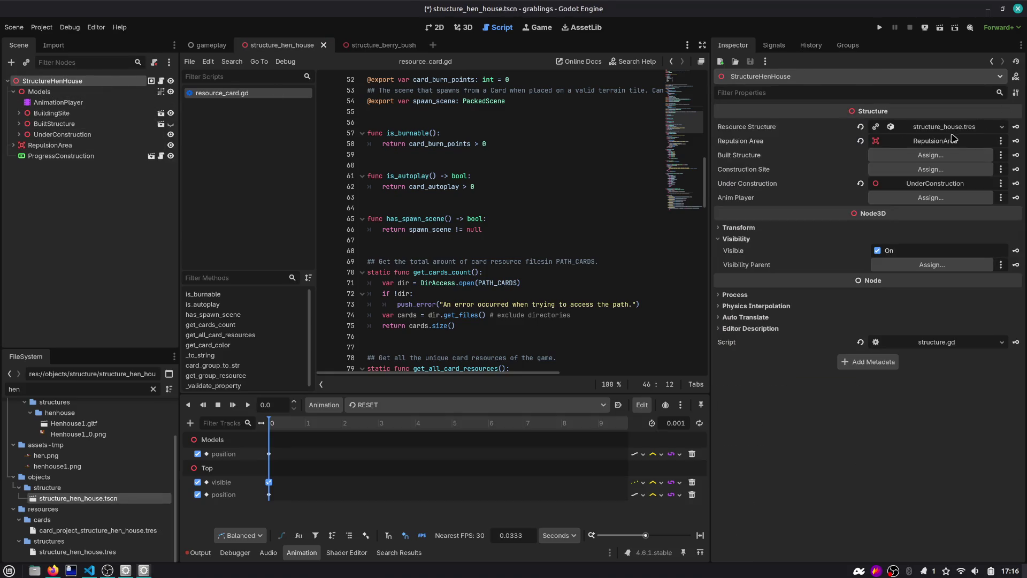
# - Replace the hen house's Resource Structure with structure_hen_house.tres
pyautogui.click(860, 126)
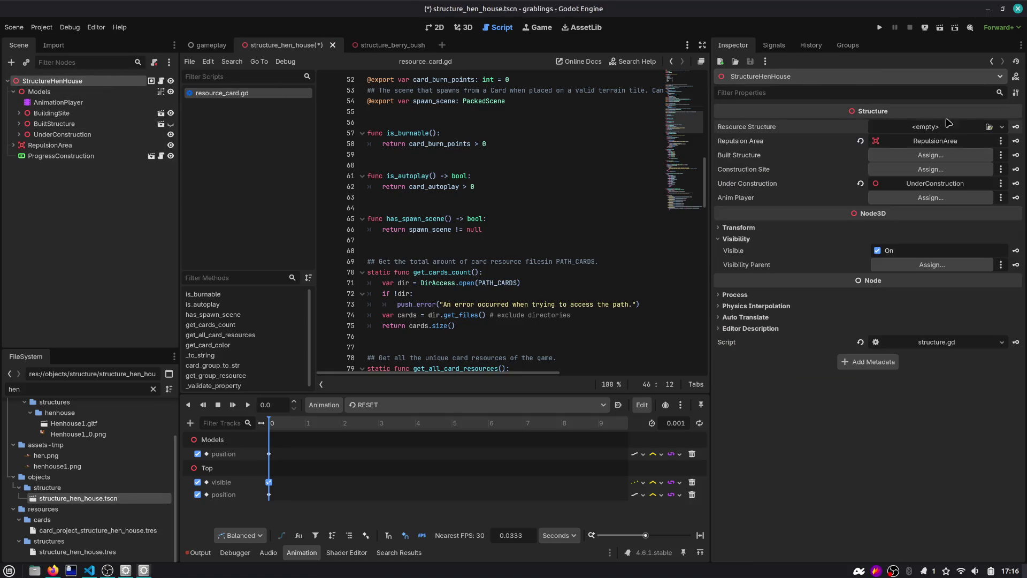
pyautogui.click(998, 129)
pyautogui.click(950, 170)
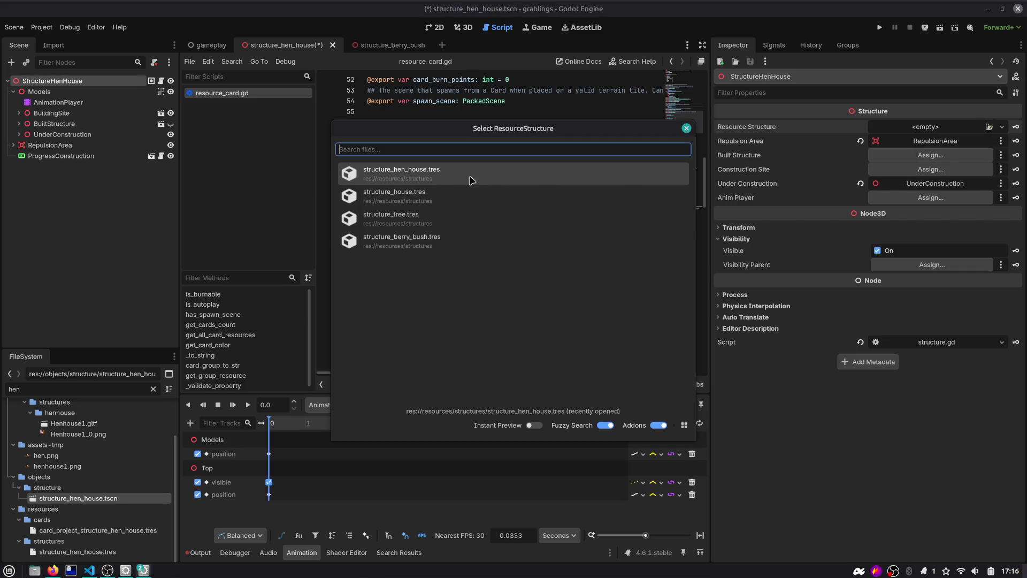
pyautogui.click(414, 179)
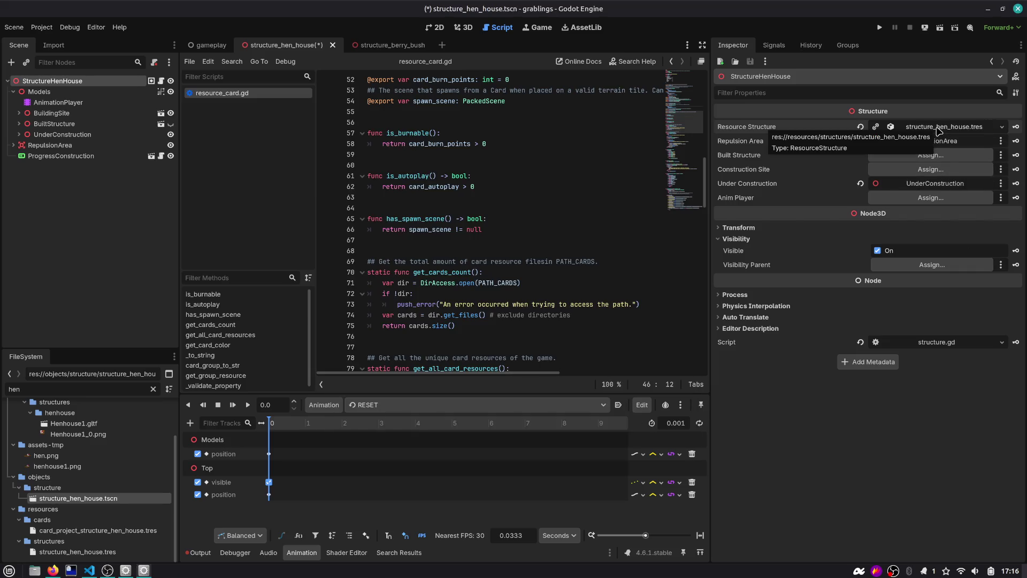
# - Assign BuiltStructure, BuildingSite and AnimationPlayer as Built Structure, Construction Site and Anim Player, then save
pyautogui.click(931, 155)
pyautogui.click(481, 192)
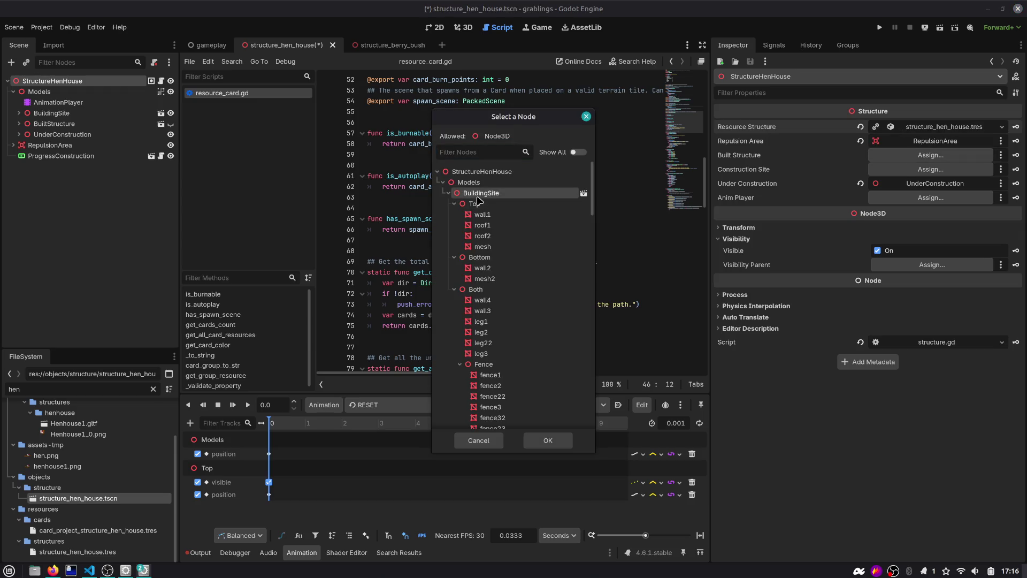
pyautogui.click(449, 192)
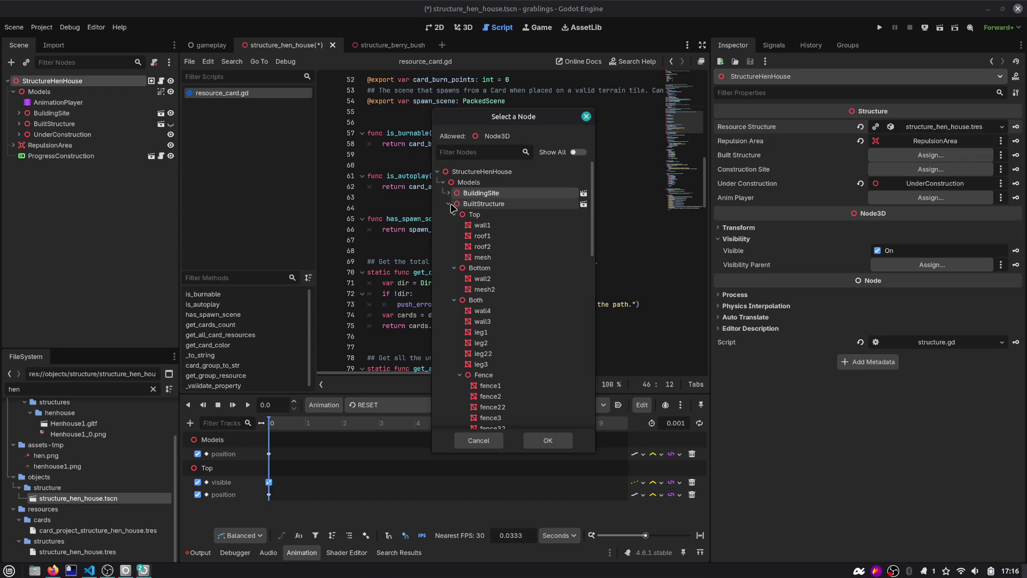
pyautogui.doubleClick(499, 204)
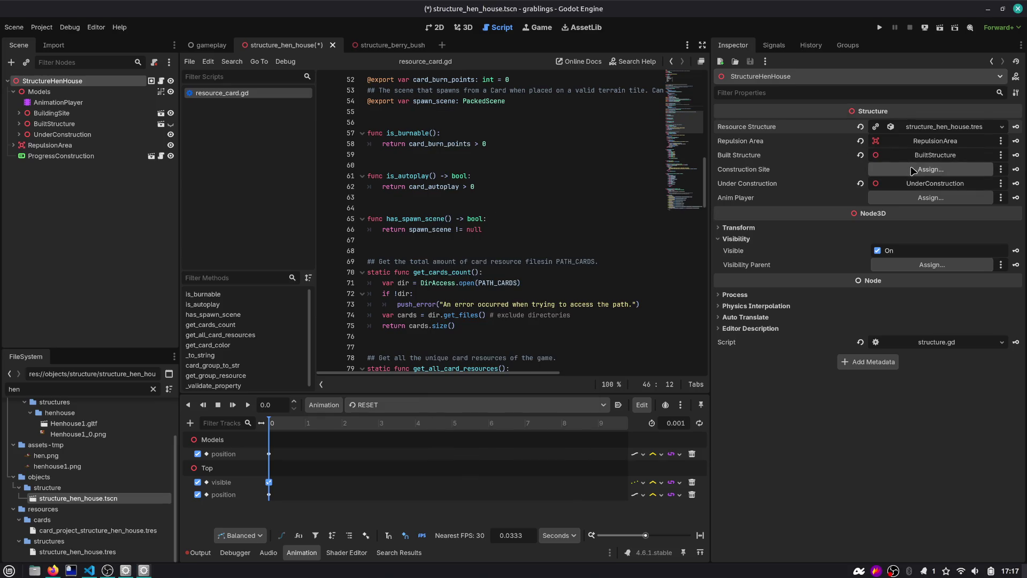
pyautogui.click(931, 169)
pyautogui.click(448, 192)
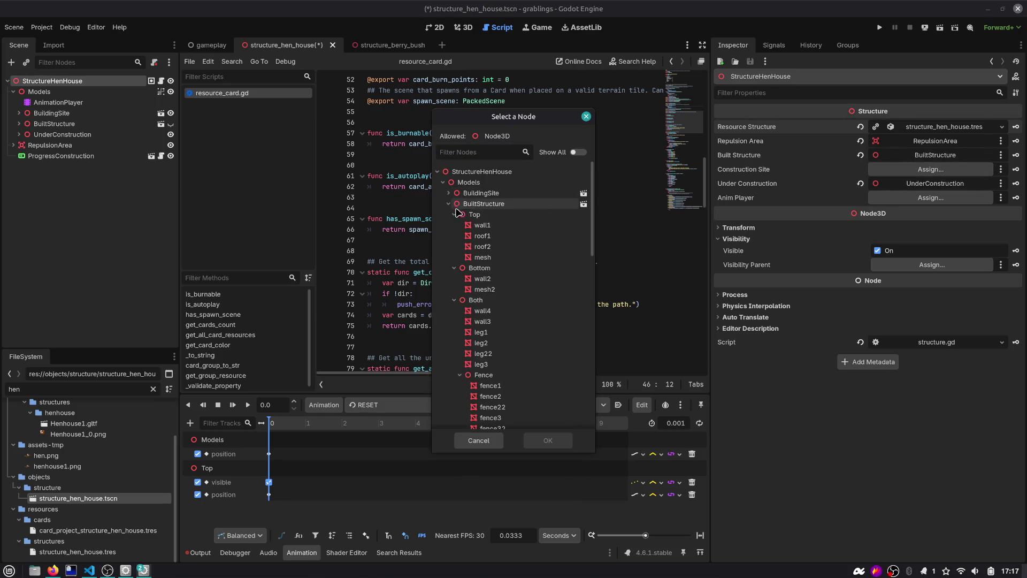
pyautogui.click(448, 204)
pyautogui.doubleClick(567, 193)
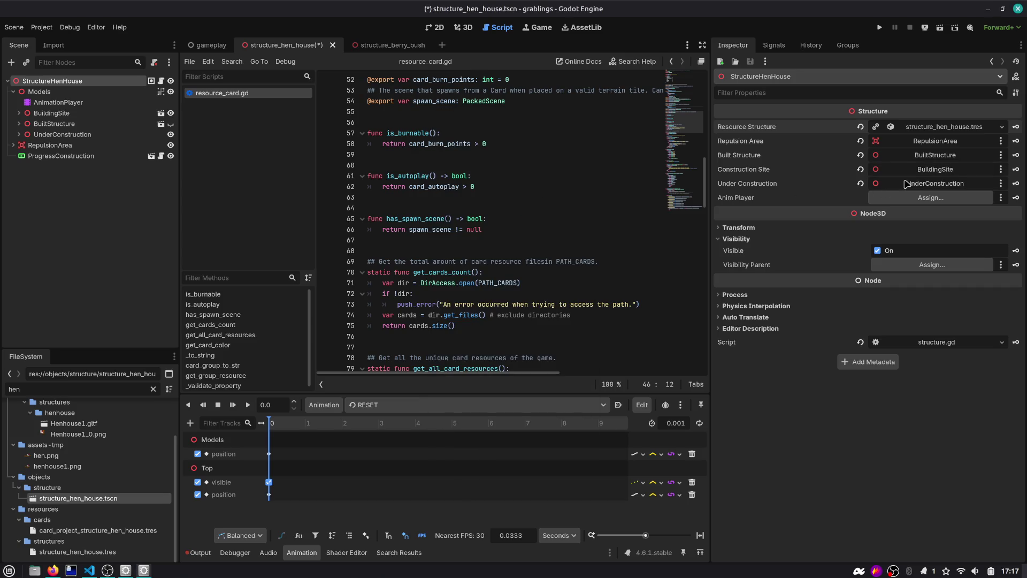
pyautogui.click(942, 204)
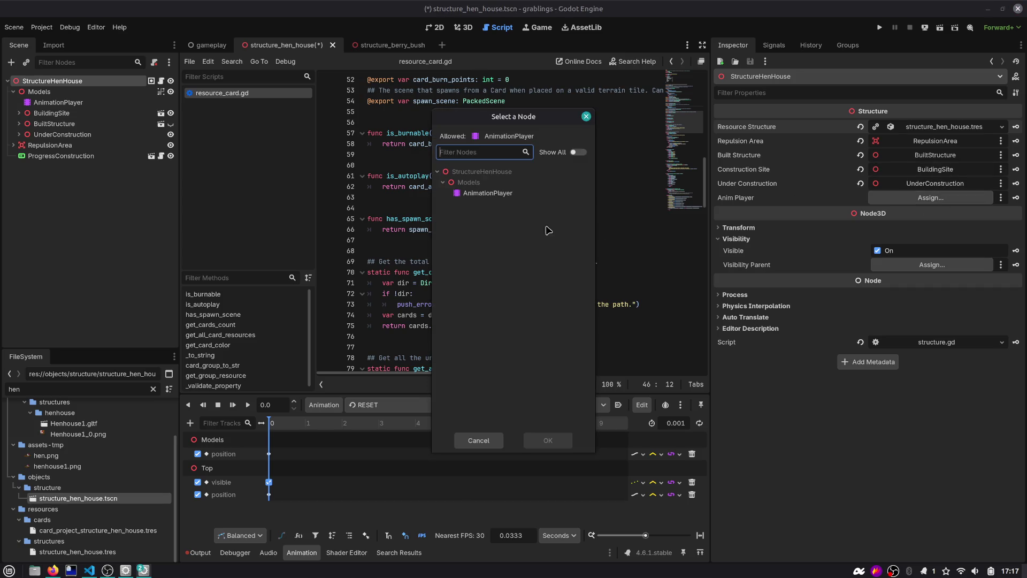
pyautogui.doubleClick(474, 199)
pyautogui.click(556, 186)
pyautogui.hotkey('ctrl', 's')
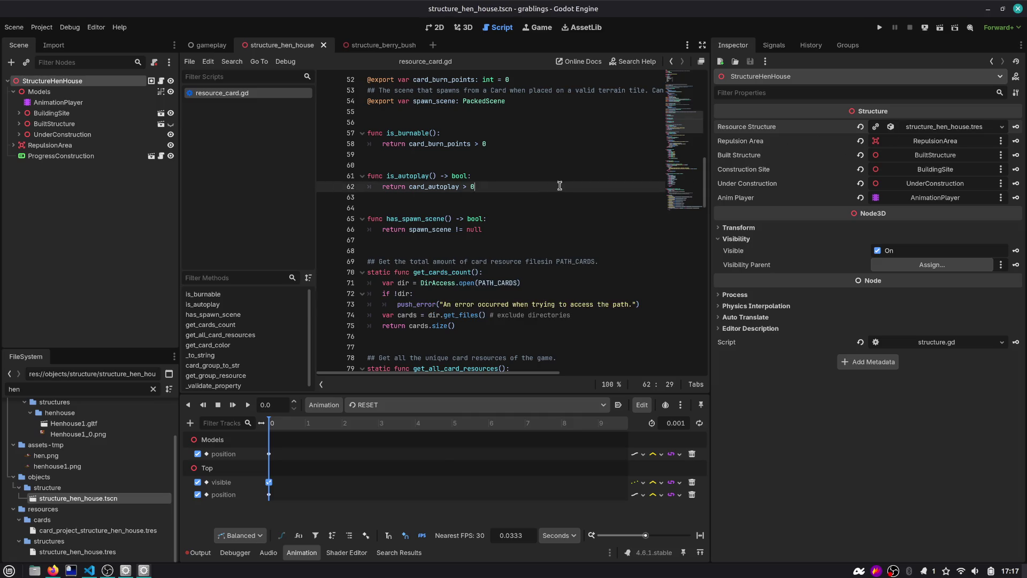
# - Quick-load hen.png as Texture Work on structure_hen_house.tres, then collapse the assets folder
pyautogui.click(941, 127)
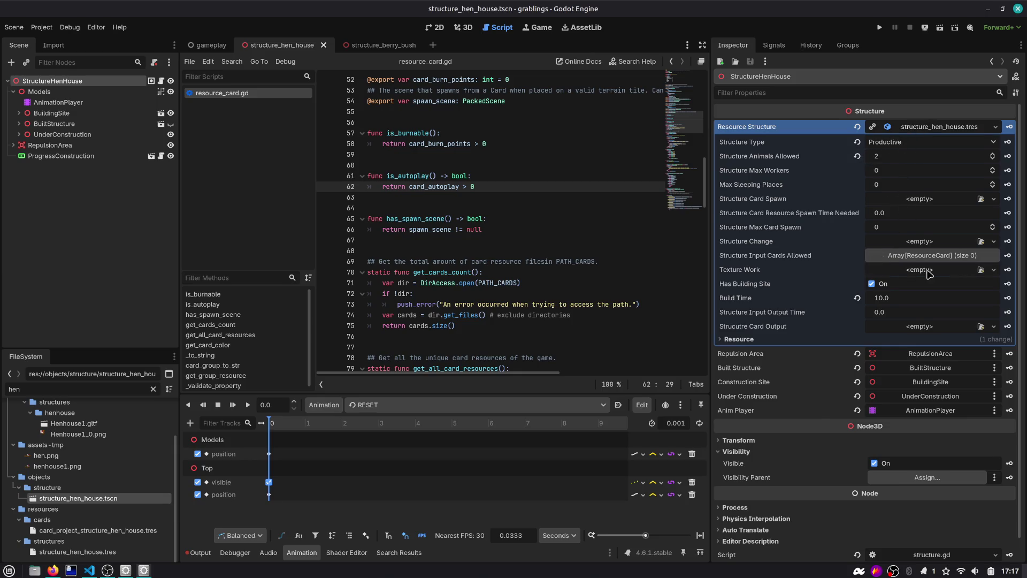
pyautogui.moveTo(775, 271)
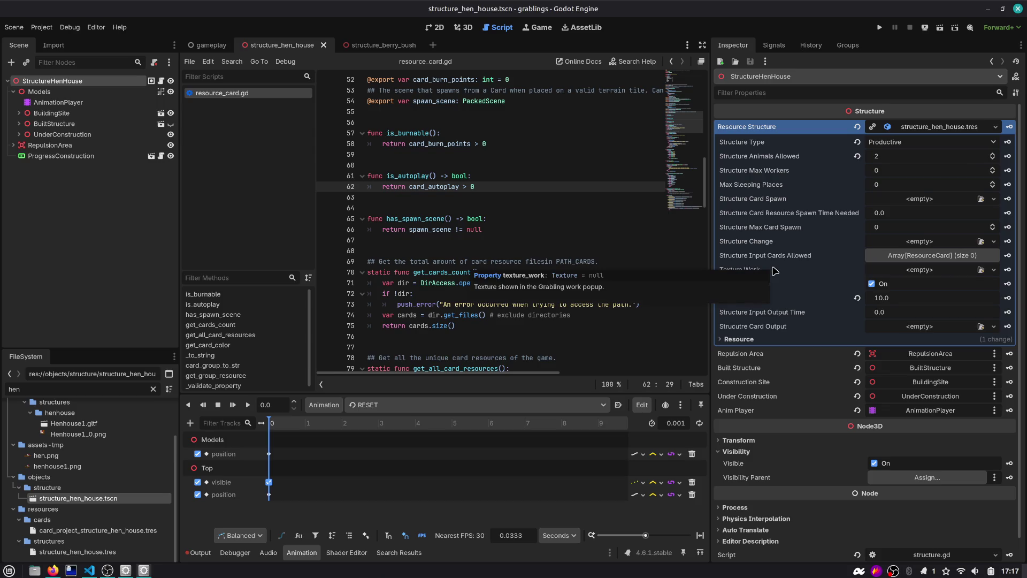
pyautogui.click(980, 270)
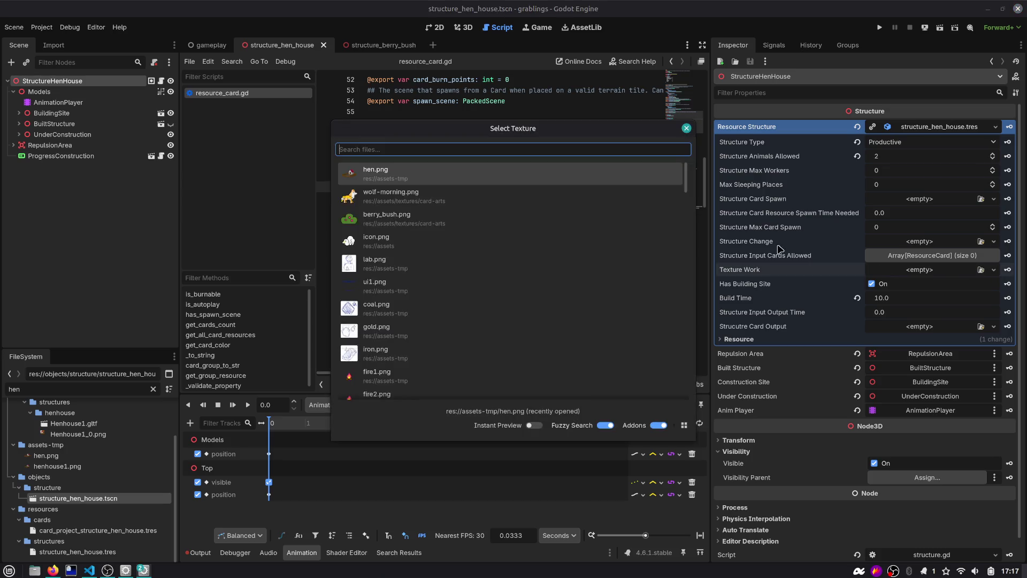
pyautogui.click(428, 179)
pyautogui.click(95, 387)
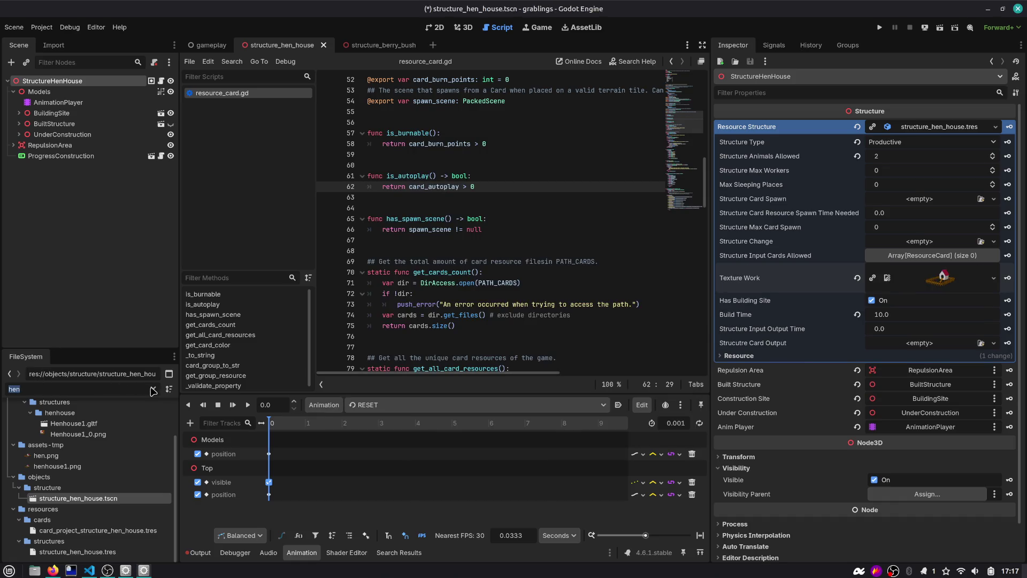
pyautogui.scroll(3, 43, 434)
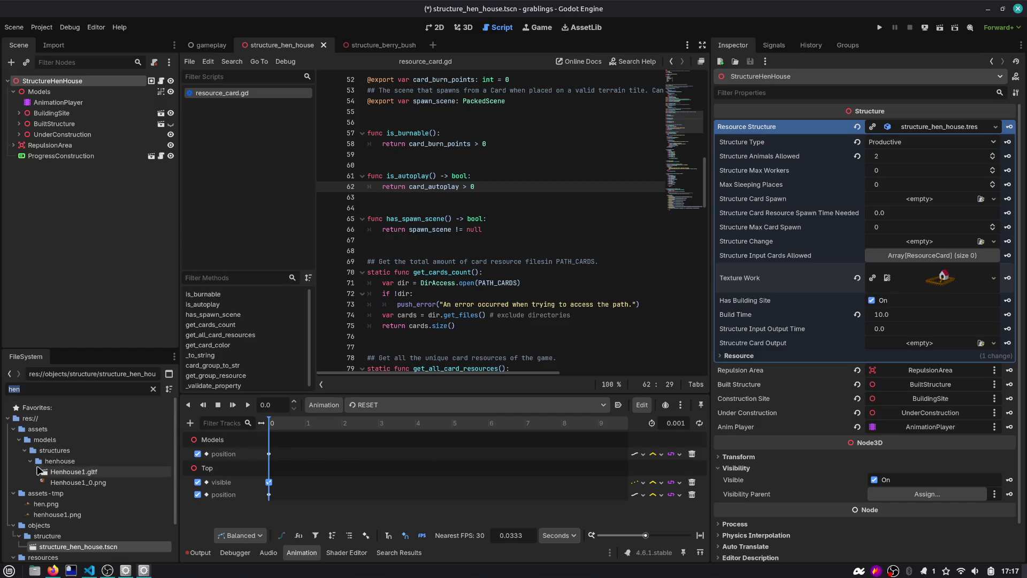
pyautogui.click(13, 430)
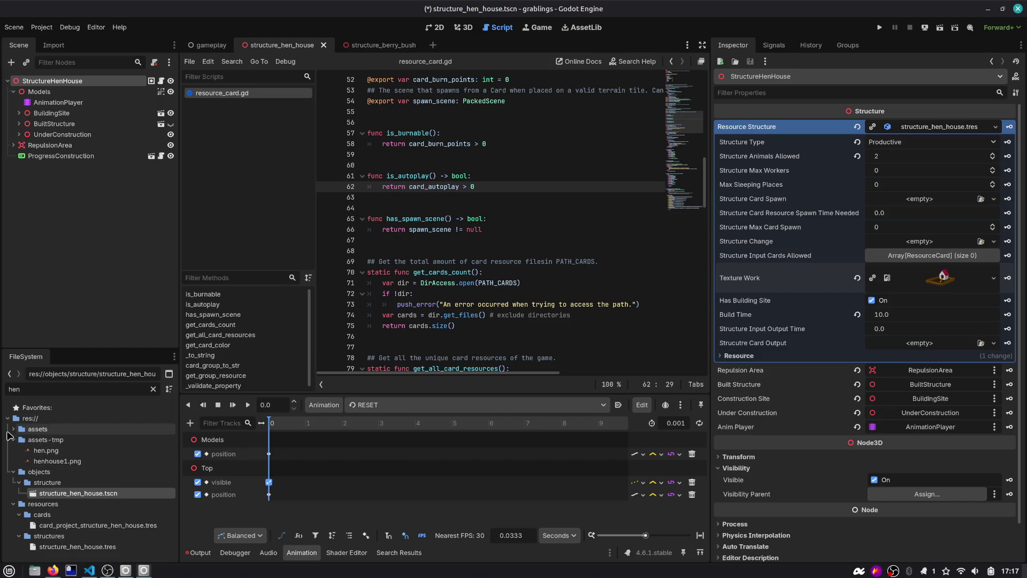
# - Move hen.png into the assets folder in the FileSystem dock
pyautogui.moveTo(46, 450); pyautogui.dragTo(38, 428)
pyautogui.click(543, 297)
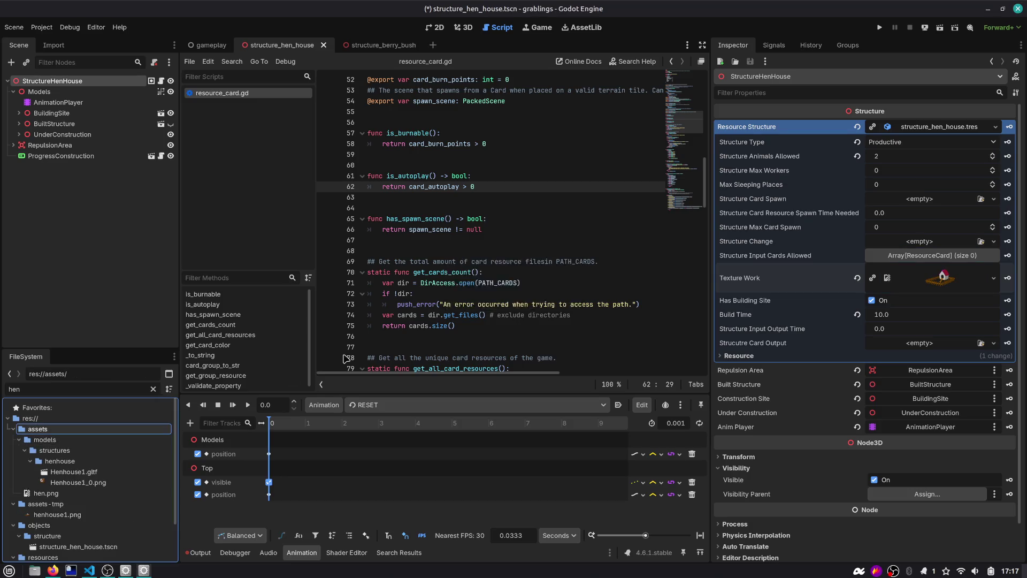
pyautogui.click(13, 504)
pyautogui.click(13, 514)
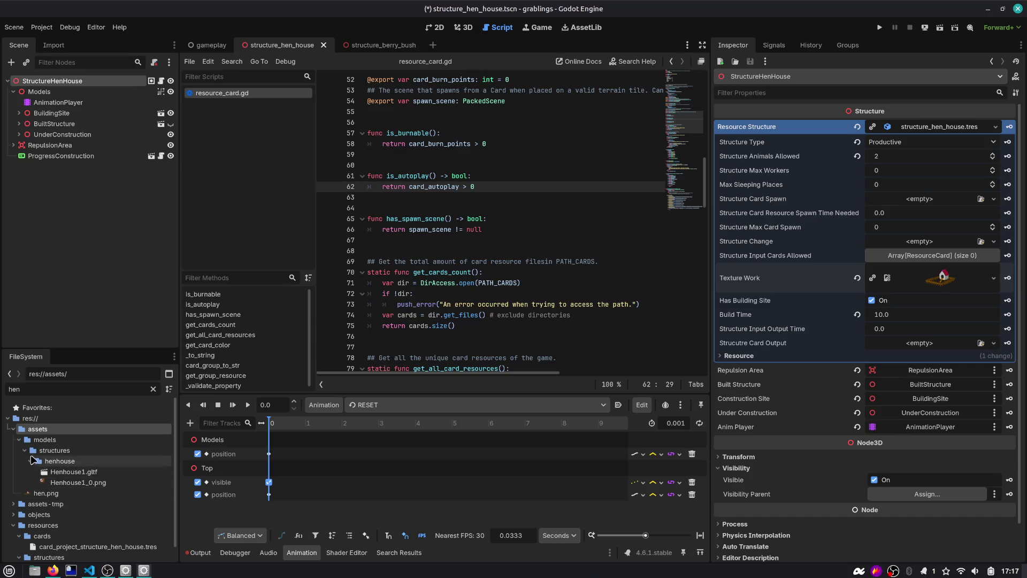
# - Clear the 'hen' filter and move hen.png into textures/card-arts
pyautogui.click(153, 388)
pyautogui.scroll(-5, 47, 439)
pyautogui.scroll(-3, 56, 438)
pyautogui.click(35, 469)
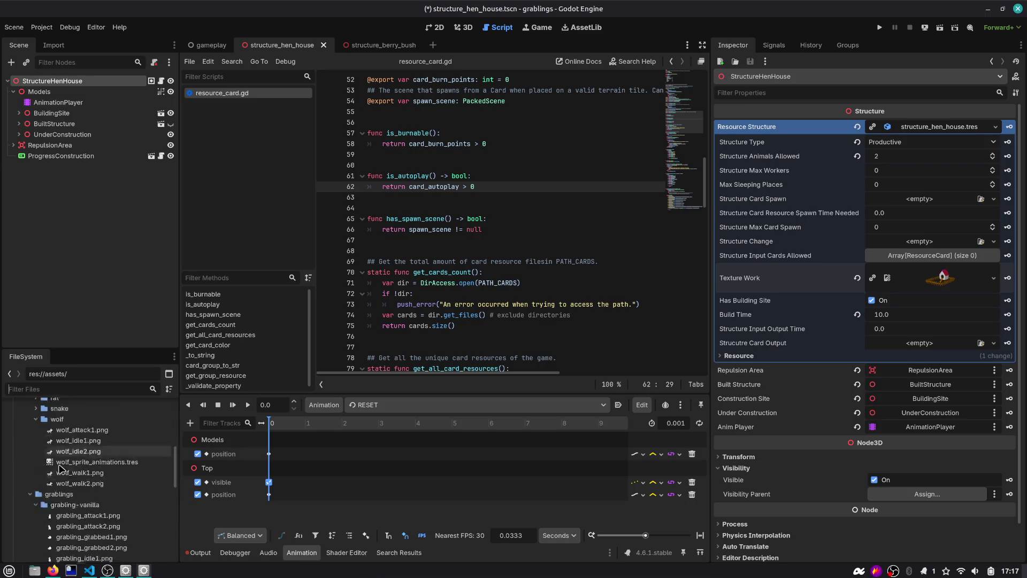
pyautogui.click(30, 469)
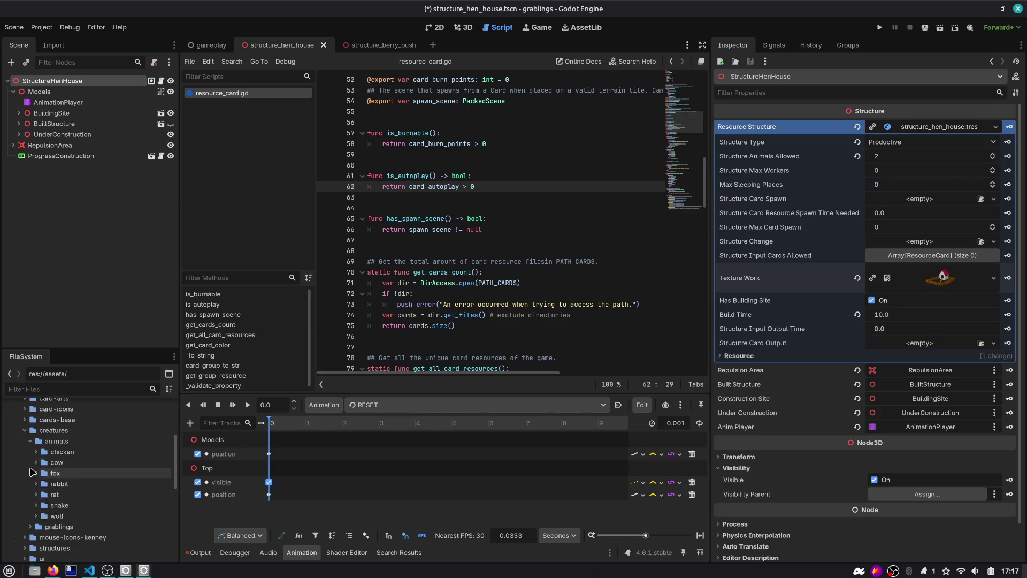
pyautogui.click(24, 431)
pyautogui.moveTo(43, 483)
pyautogui.mouseDown()
pyautogui.moveTo(69, 422)
pyautogui.moveTo(64, 445)
pyautogui.mouseUp()
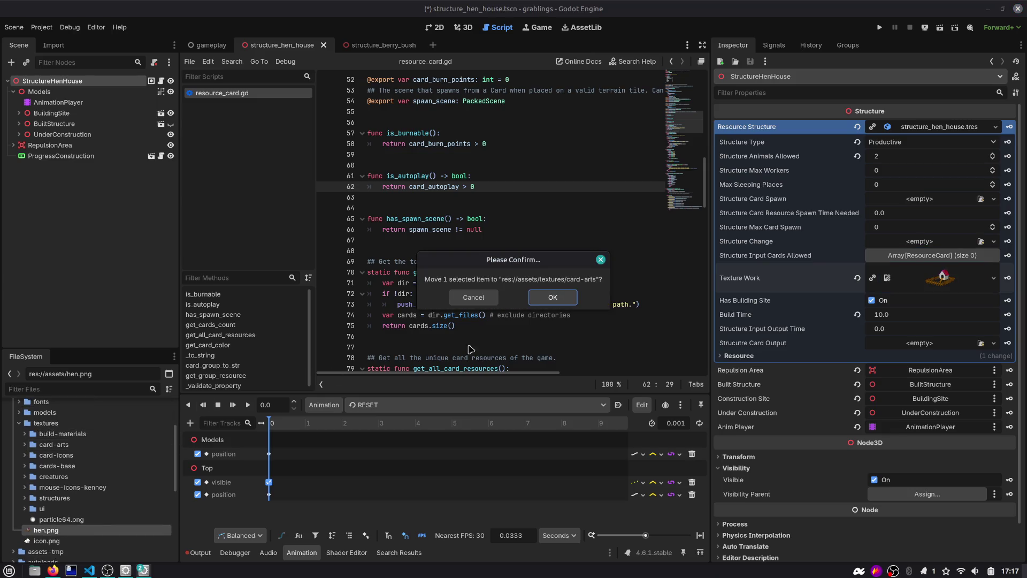
pyautogui.click(550, 298)
# - Expand the card-icons folder and peek into cards-base in FileSystem
pyautogui.click(24, 445)
pyautogui.scroll(-5, 24, 445)
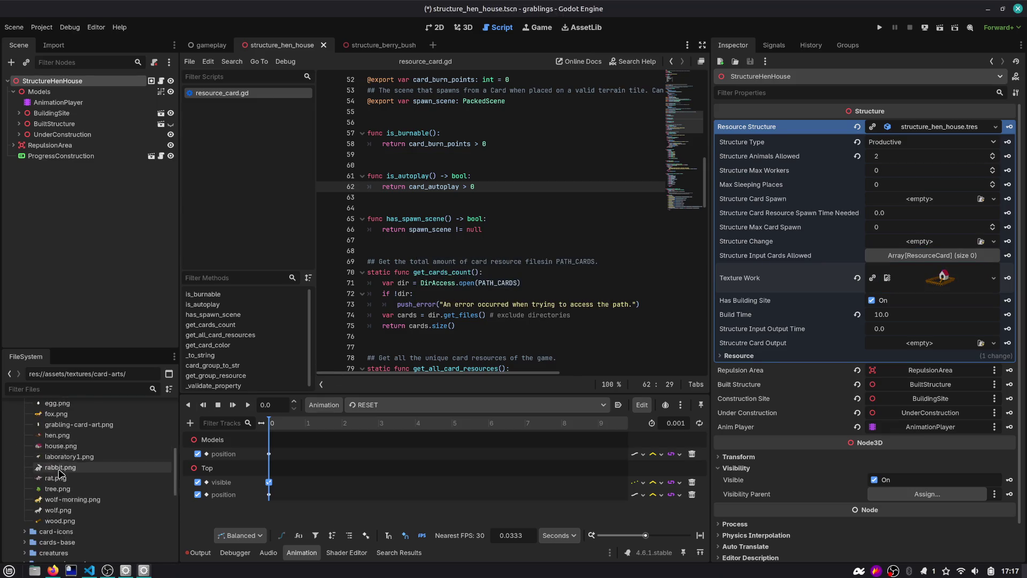
pyautogui.click(24, 473)
pyautogui.scroll(-4, 24, 460)
pyautogui.click(24, 453)
pyautogui.click(24, 453)
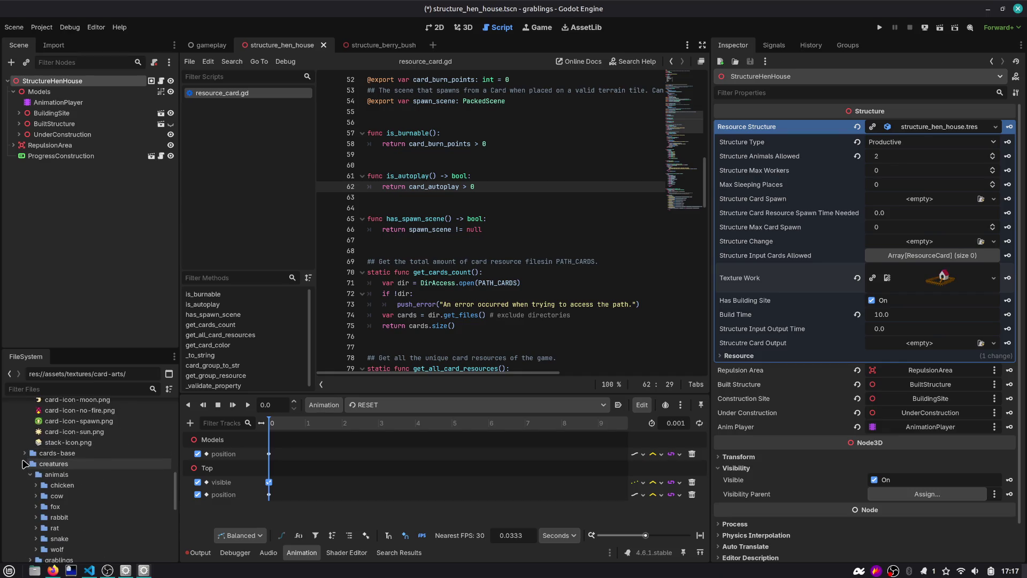
# - Look through the ui, timebar-icons and build-materials folders
pyautogui.scroll(-2, 23, 450)
pyautogui.click(24, 456)
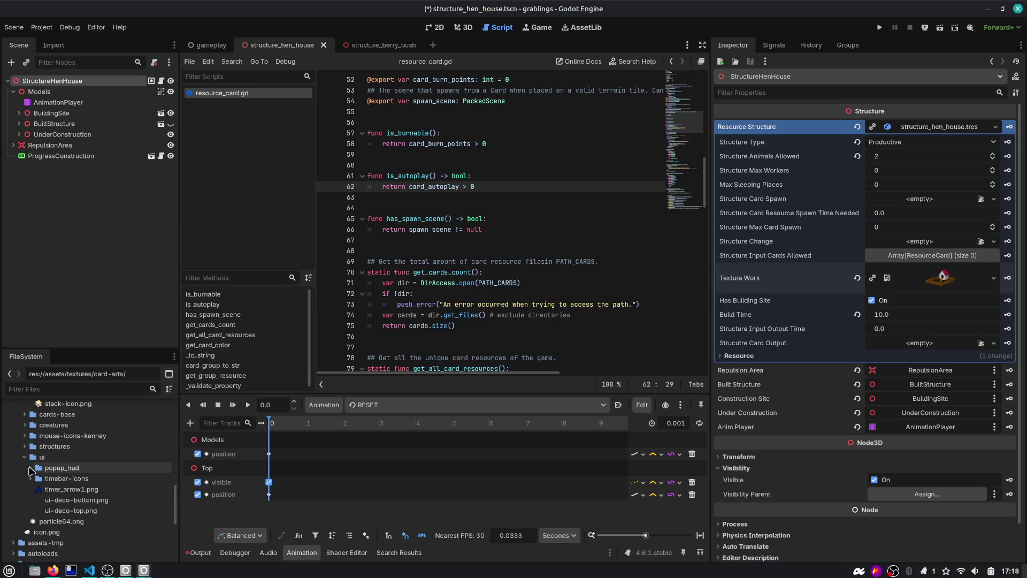
pyautogui.click(30, 478)
pyautogui.scroll(-2, 32, 478)
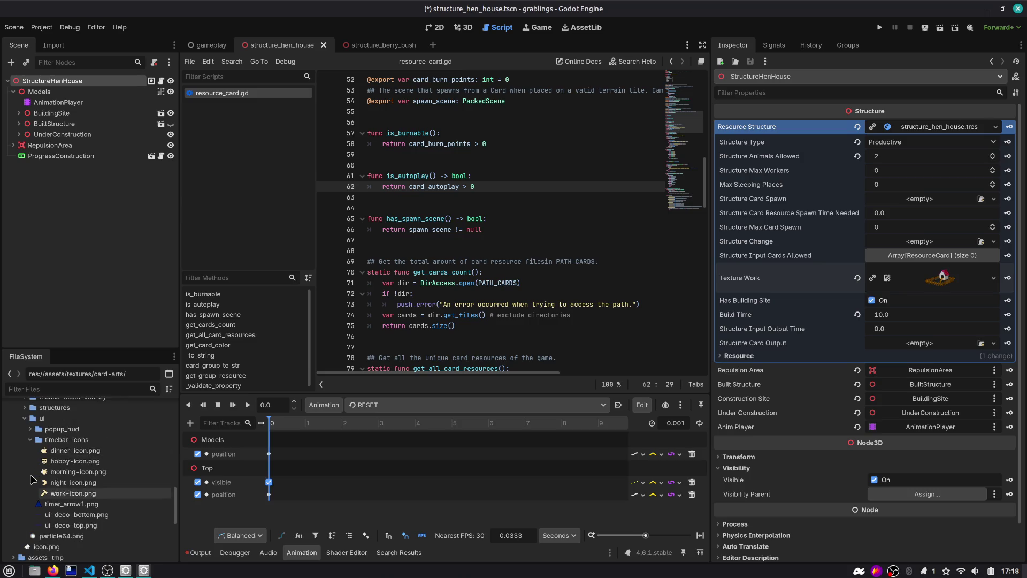
pyautogui.click(30, 439)
pyautogui.scroll(-10, 29, 457)
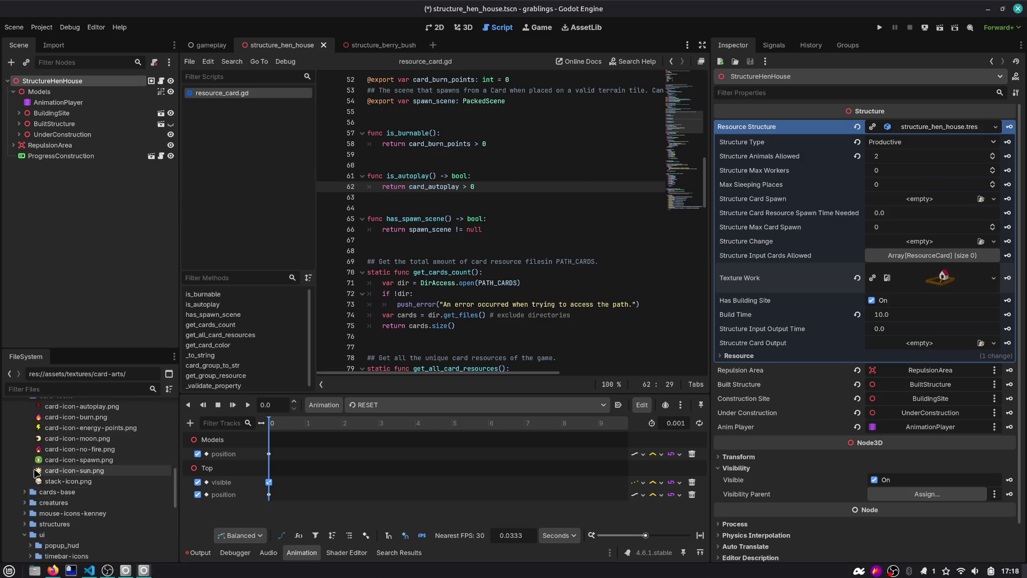
pyautogui.scroll(10, 30, 492)
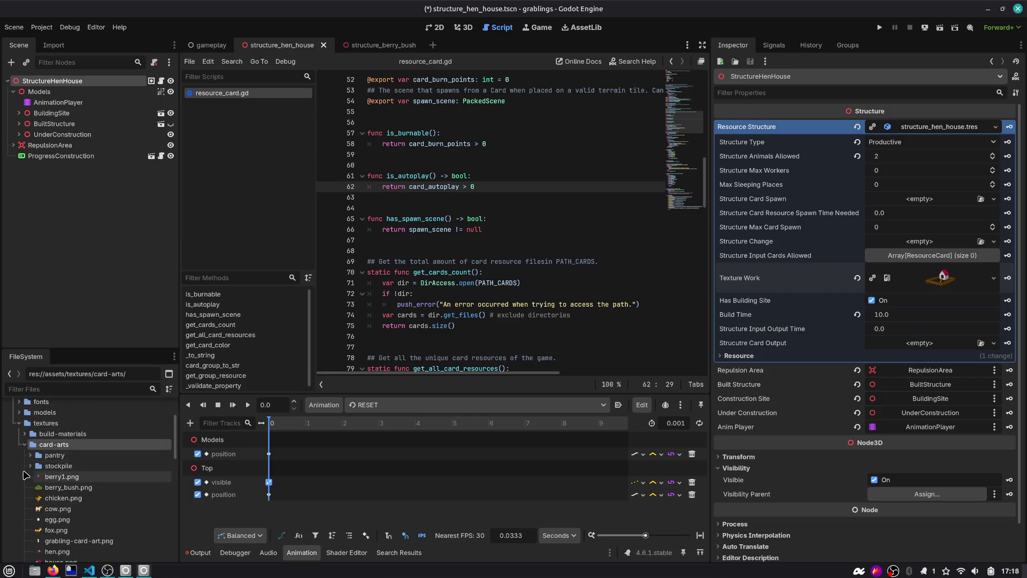
pyautogui.click(24, 504)
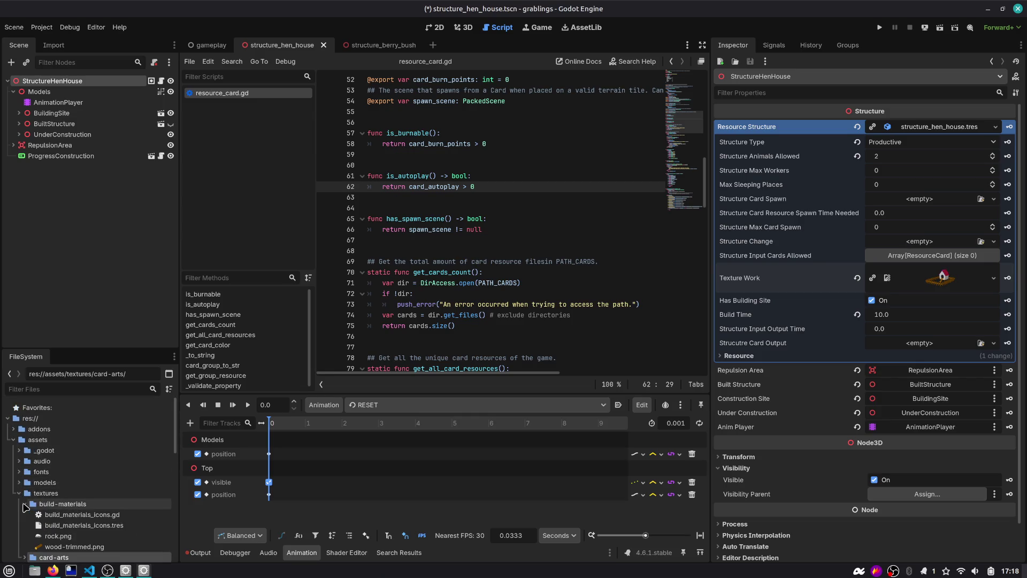
pyautogui.scroll(-3, 65, 514)
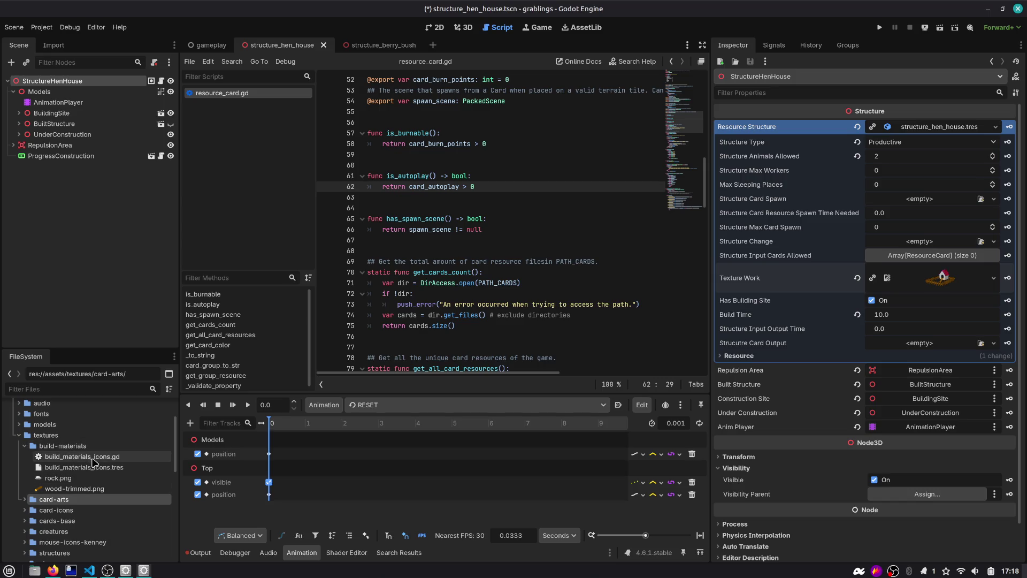
pyautogui.click(50, 468)
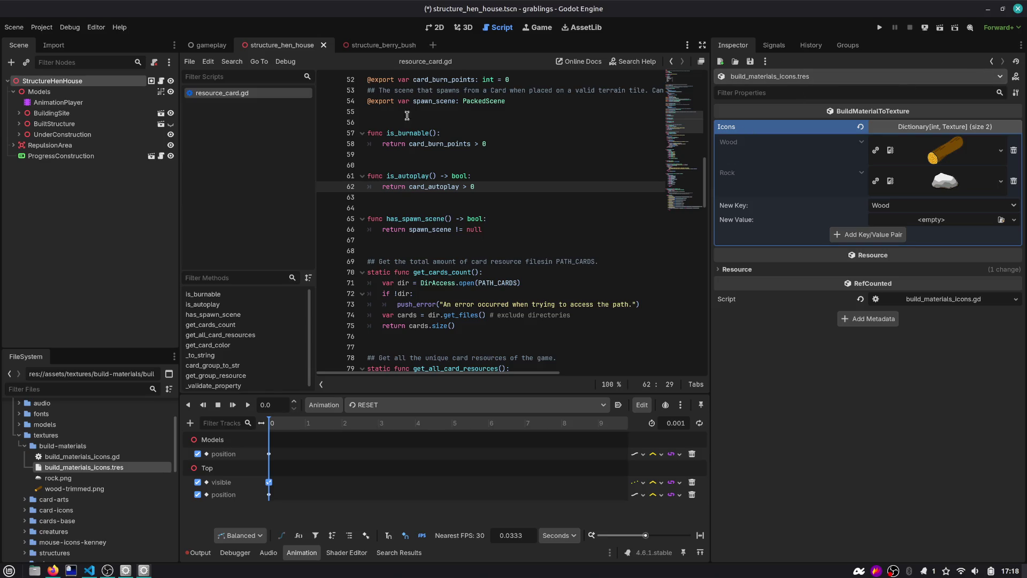
pyautogui.click(19, 435)
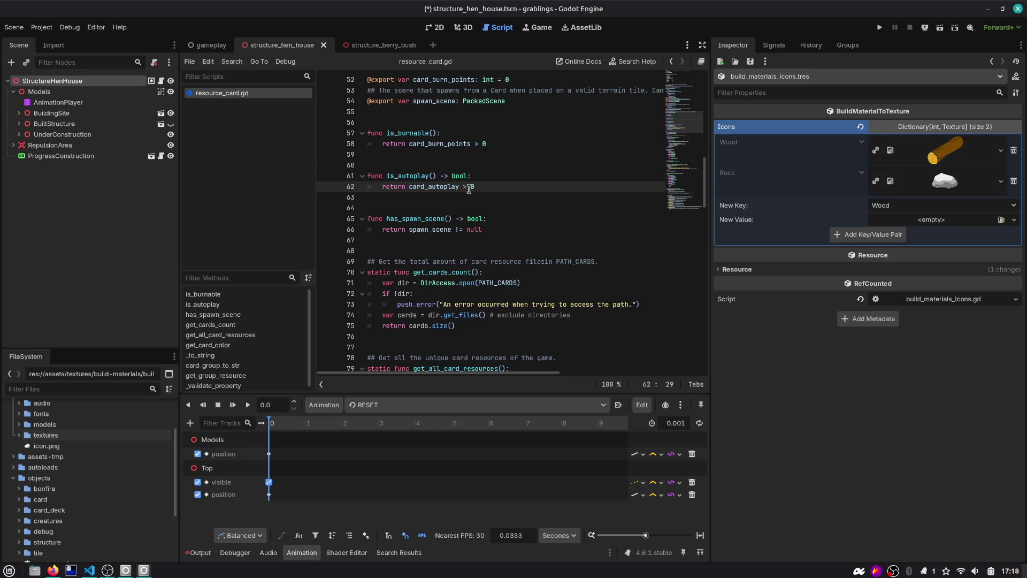
pyautogui.click(98, 84)
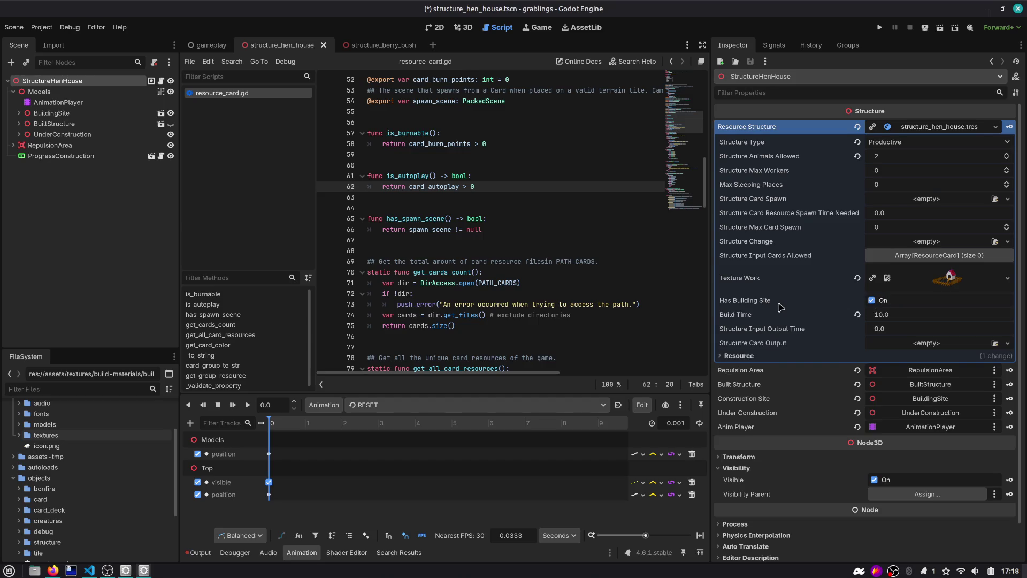
# - Set Structure Card Output to card_food_egg.tres and Structure Input Output Time to 5.0
pyautogui.moveTo(780, 306)
pyautogui.click(995, 343)
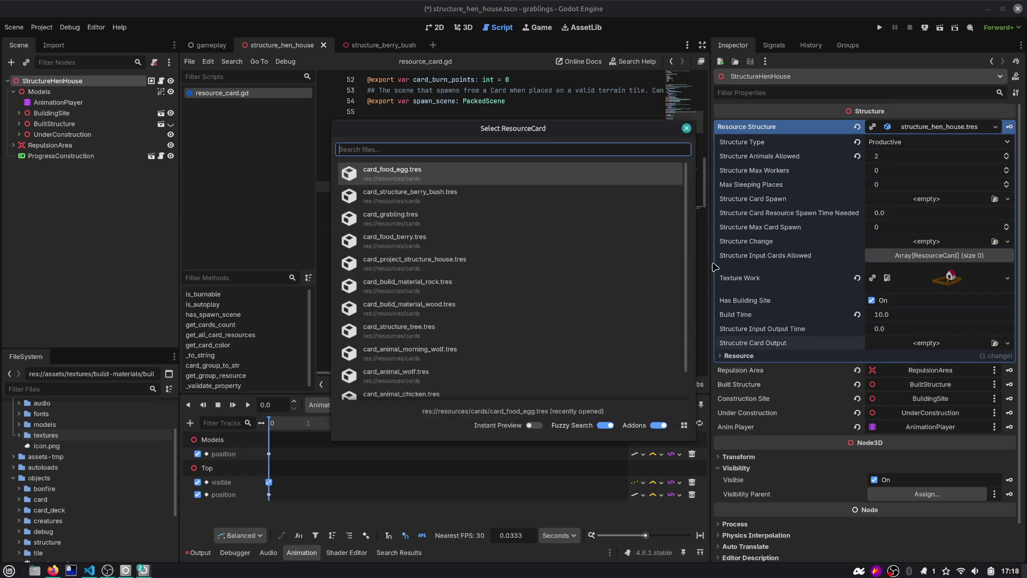
pyautogui.write('eff')
pyautogui.doubleClick(431, 182)
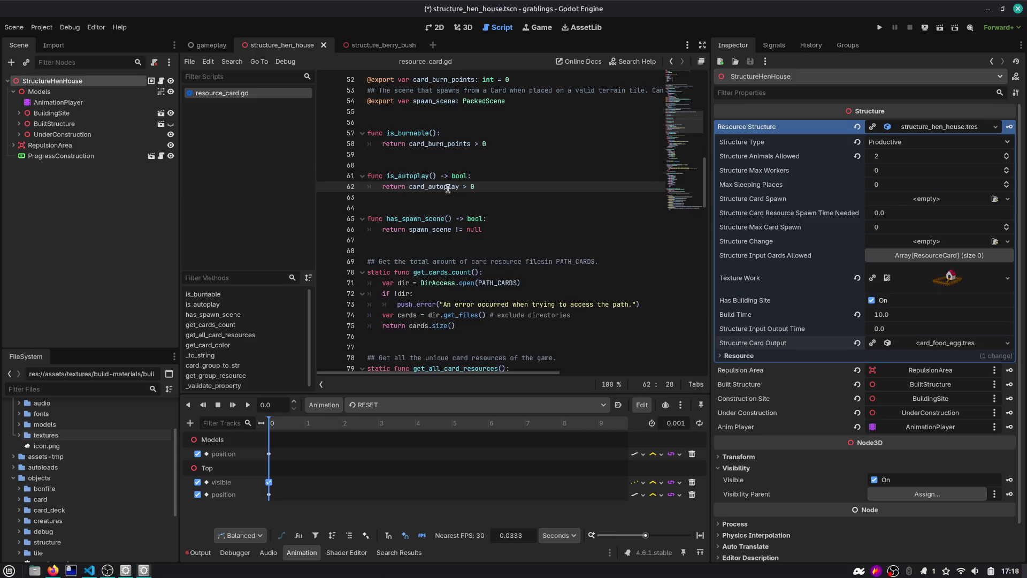
pyautogui.click(903, 333)
pyautogui.write('5')
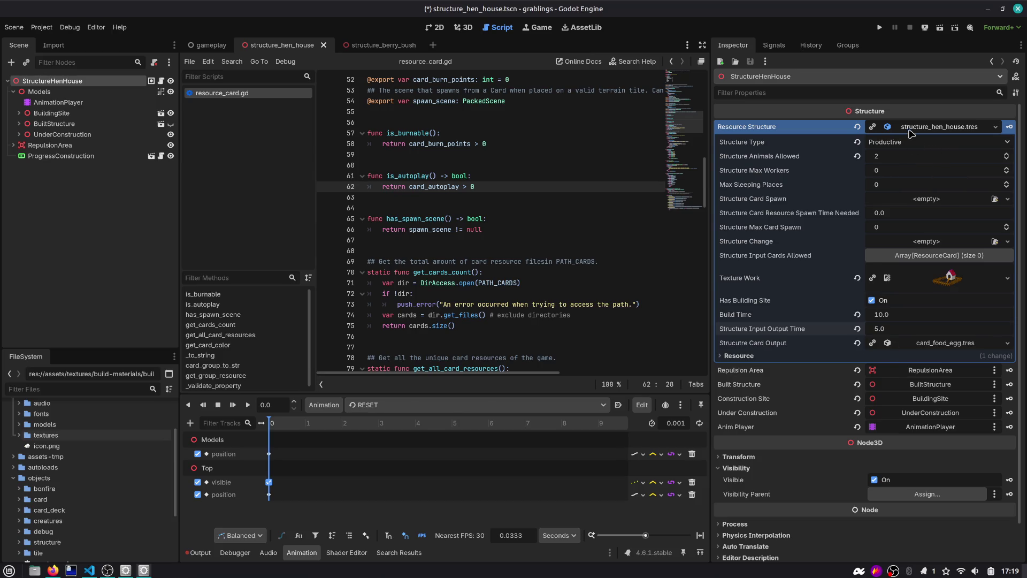
pyautogui.hotkey('alt', 'Tab')
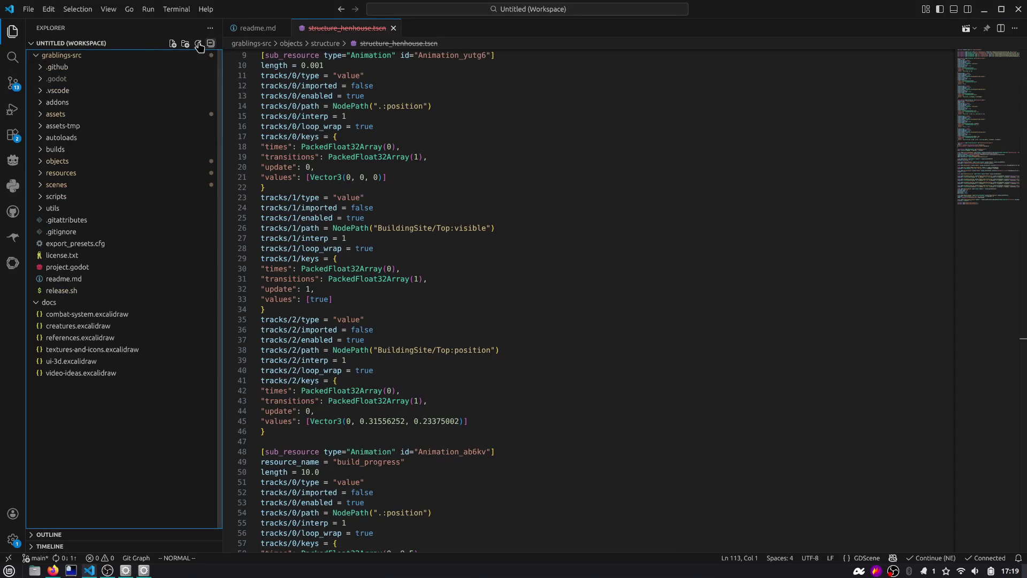
# - Create a new structures.excalidraw file in the docs folder
pyautogui.click(60, 56)
pyautogui.rightClick(89, 67)
pyautogui.click(138, 75)
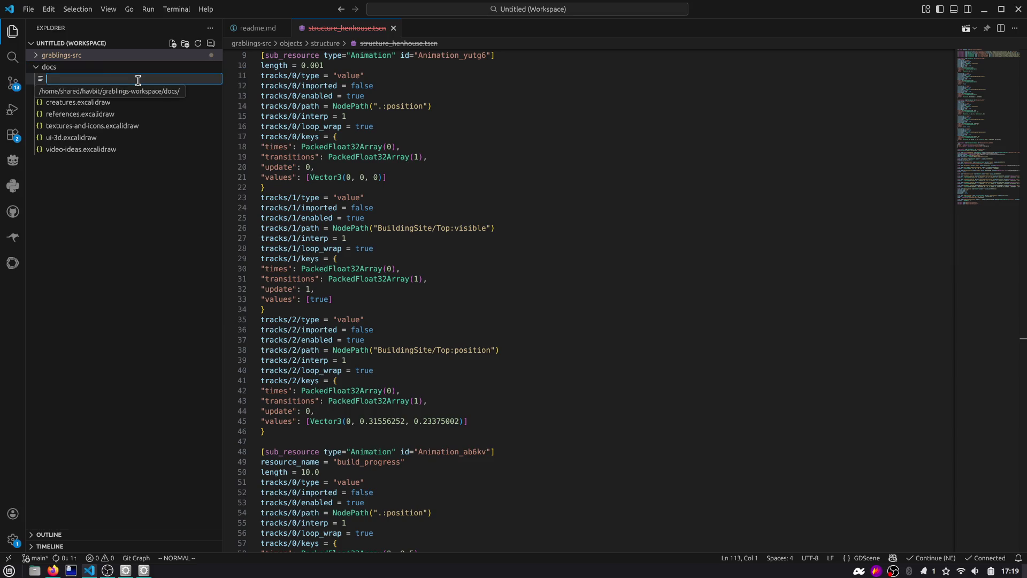
pyautogui.write('structures.e')
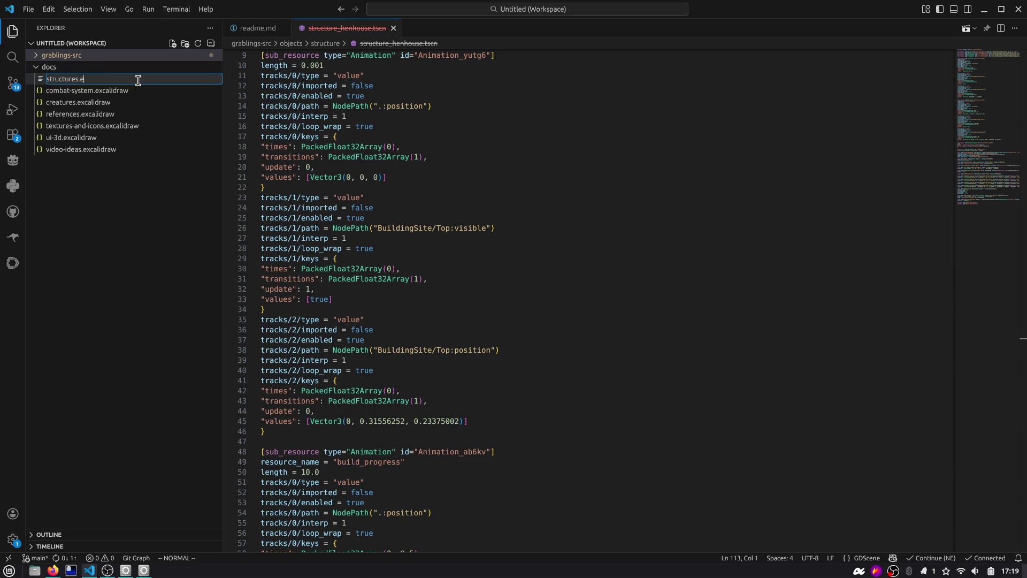
pyautogui.write('raw')
pyautogui.press('Return')
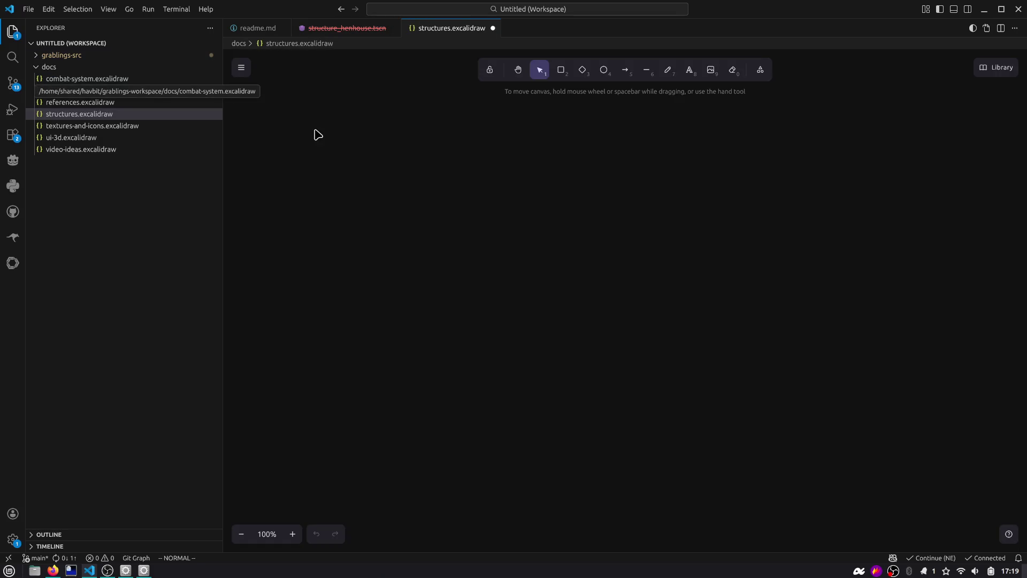
# - Copy the structure sketches image from the GitHub issue and paste it into the drawing
pyautogui.hotkey('alt', 'Tab')
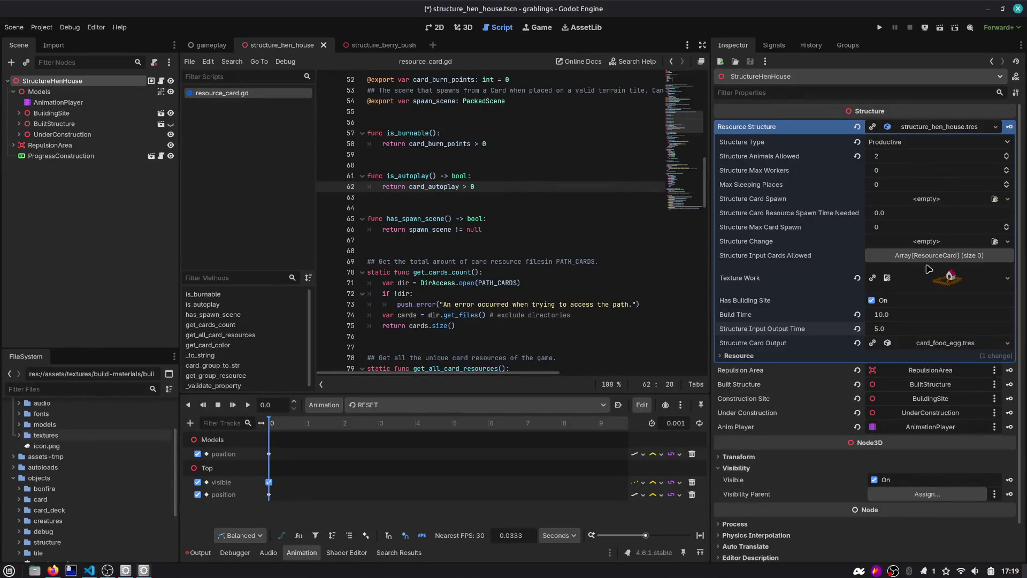
pyautogui.hotkey('alt', 'Tab')
pyautogui.hotkey('alt', 'Tab')
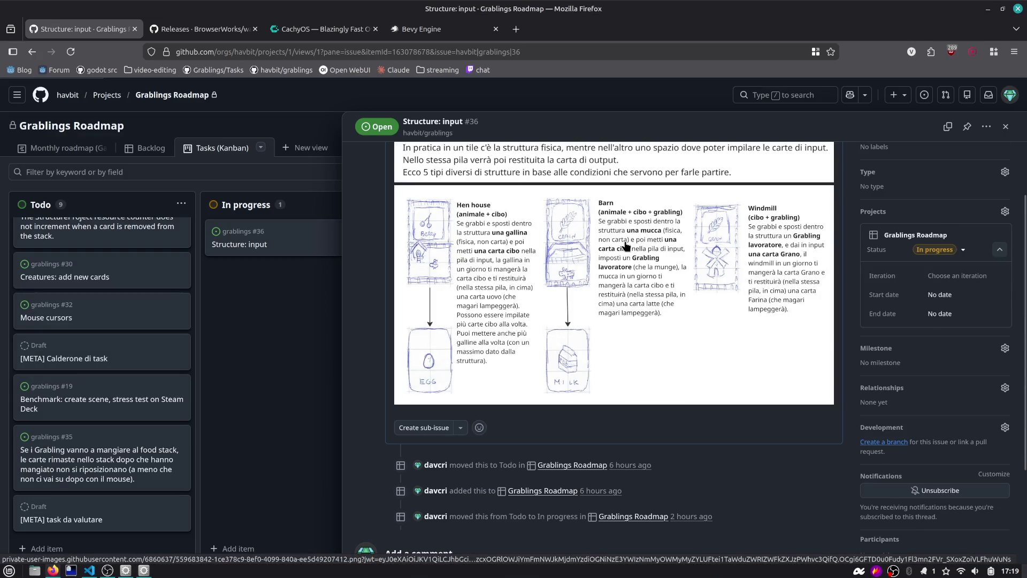
pyautogui.rightClick(622, 242)
pyautogui.click(647, 383)
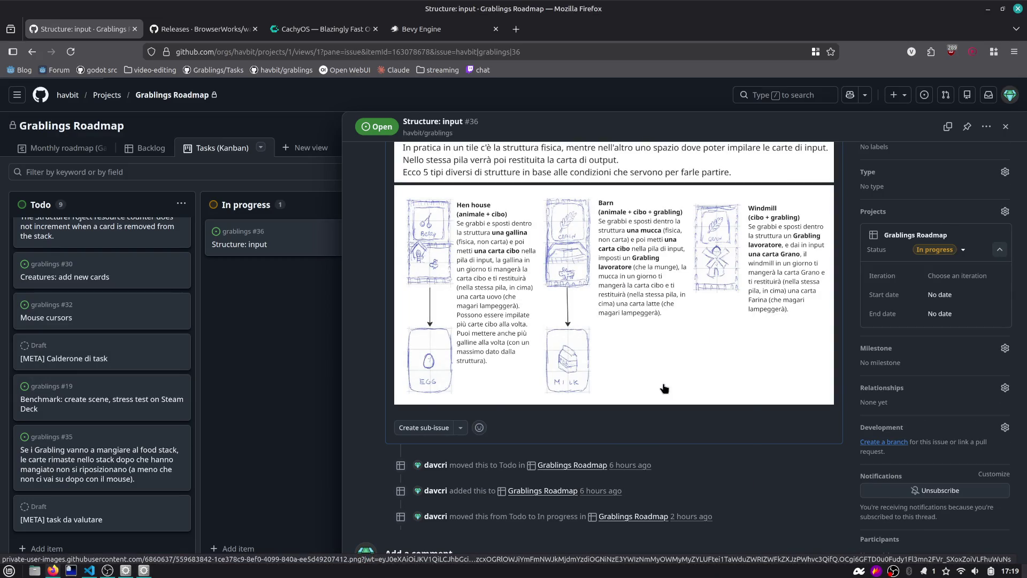
pyautogui.hotkey('alt', 'Tab')
pyautogui.hotkey('alt', 'Tab')
pyautogui.hotkey('ctrl', 'v')
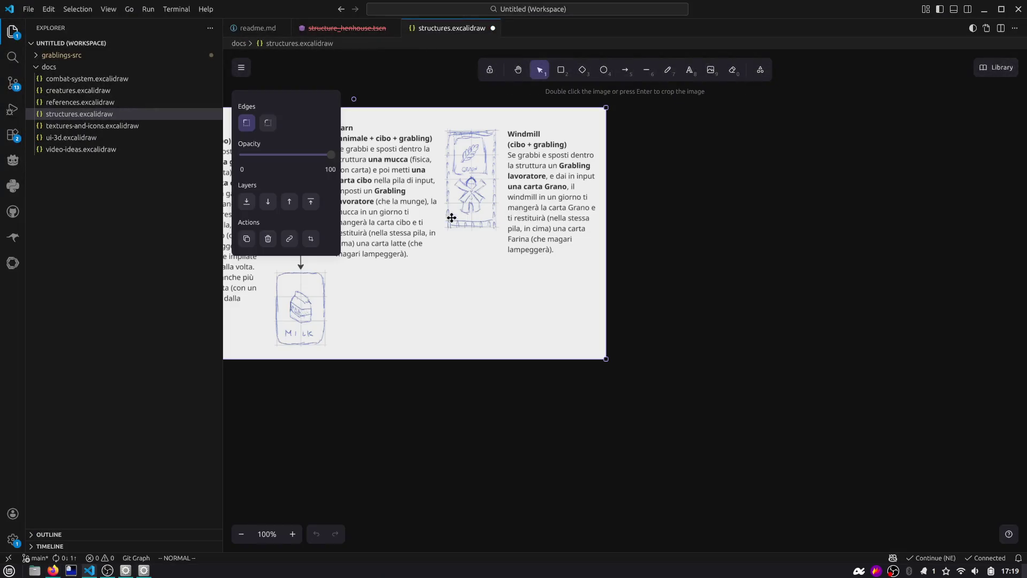
# - Capture the Inspector's Structure section and paste the screenshot below the sketches
pyautogui.hotkey('alt', 'Tab')
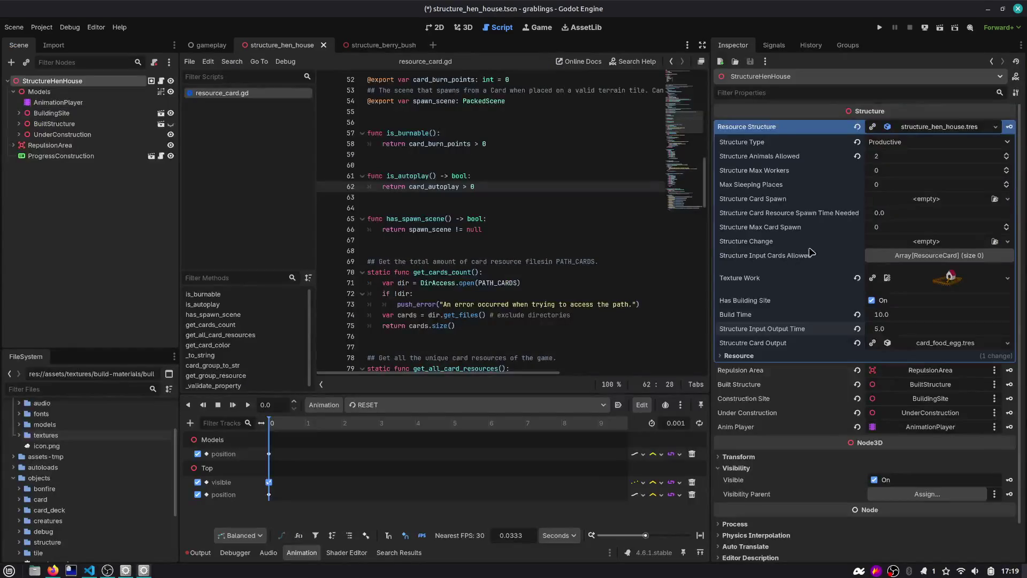
pyautogui.press('Print')
pyautogui.moveTo(712, 100)
pyautogui.mouseDown()
pyautogui.moveTo(993, 407)
pyautogui.moveTo(995, 452)
pyautogui.moveTo(984, 464)
pyautogui.moveTo(1020, 352)
pyautogui.mouseUp()
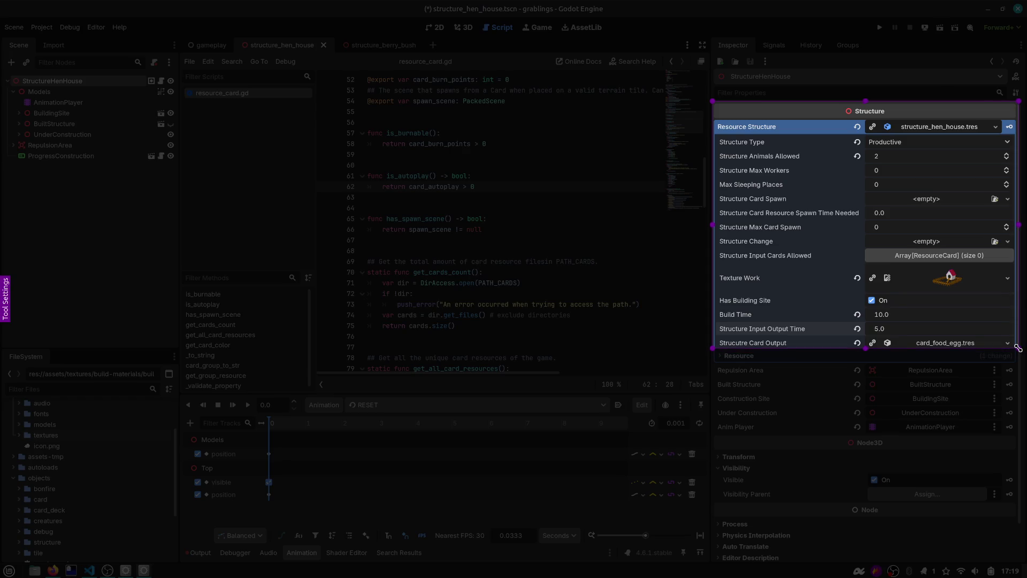
pyautogui.hotkey('ctrl', 'c')
pyautogui.hotkey('alt', 'Tab')
pyautogui.hotkey('alt', 'Tab')
pyautogui.hotkey('ctrl', 'v')
pyautogui.scroll(-4, 521, 472)
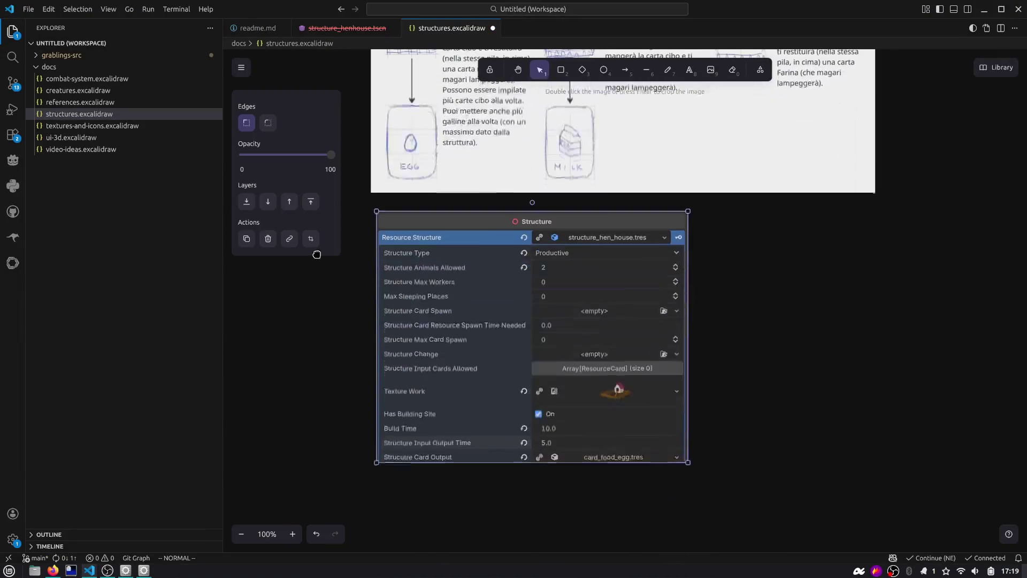
pyautogui.moveTo(546, 257)
pyautogui.mouseDown()
pyautogui.moveTo(510, 282)
pyautogui.moveTo(479, 426)
pyautogui.moveTo(529, 471)
pyautogui.mouseUp()
pyautogui.scroll(-2, 490, 223)
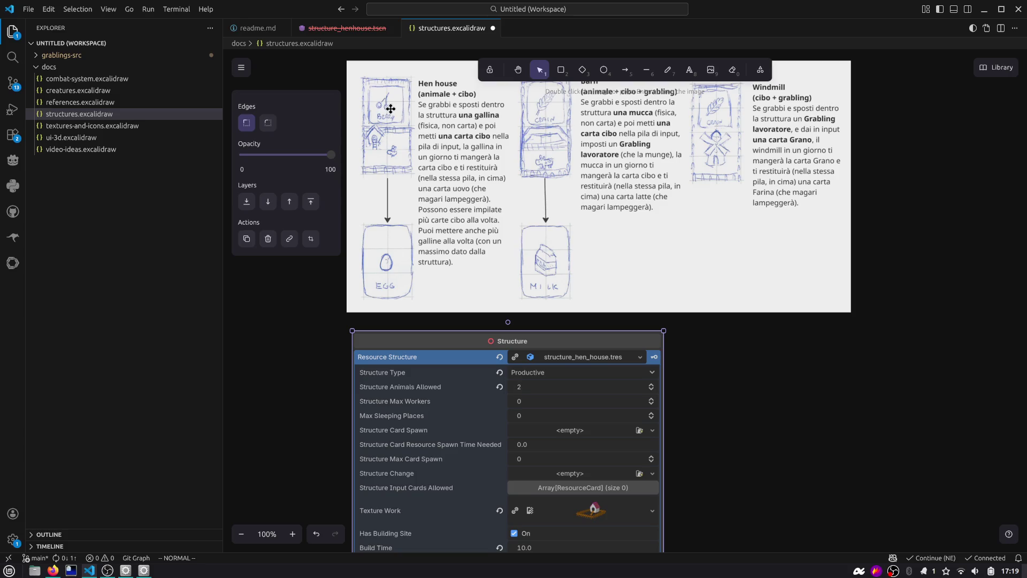
pyautogui.moveTo(405, 150); pyautogui.dragTo(408, 160)
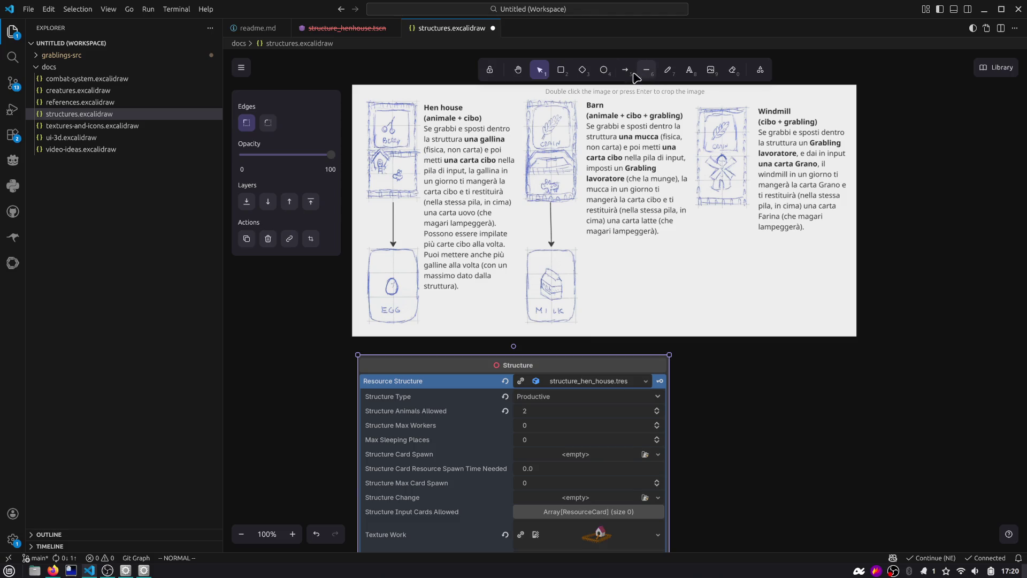
# - Draw a pink freehand arrow pointing left from the Berry card
pyautogui.click(667, 69)
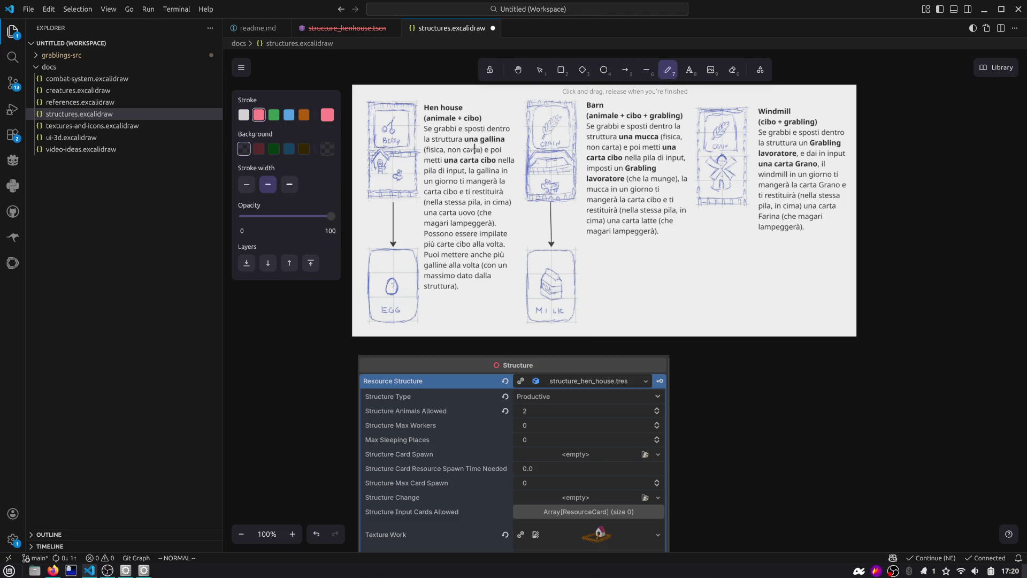
pyautogui.scroll(4, 457, 148)
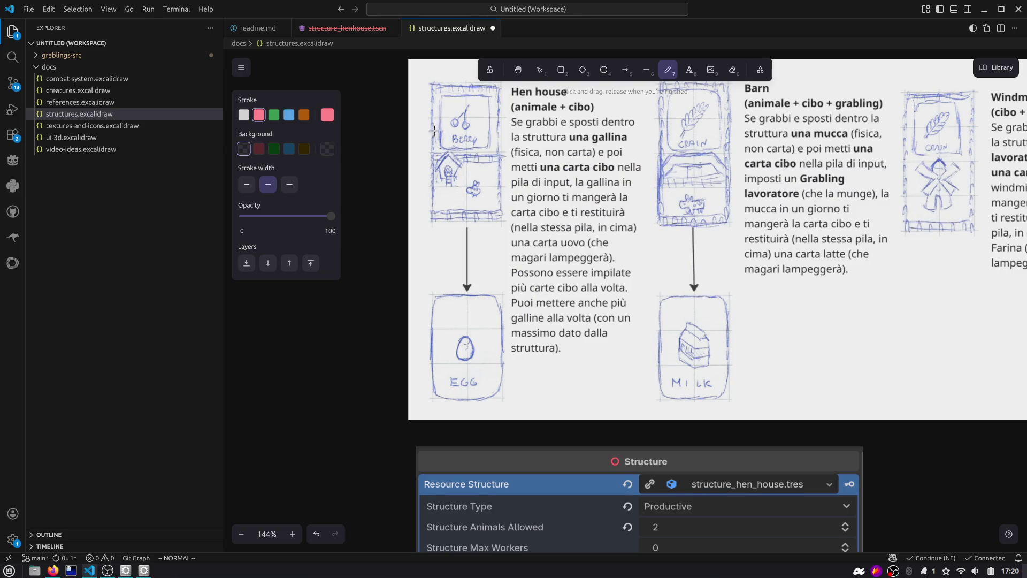
pyautogui.hscroll(-3, 433, 129)
pyautogui.scroll(1, 434, 128)
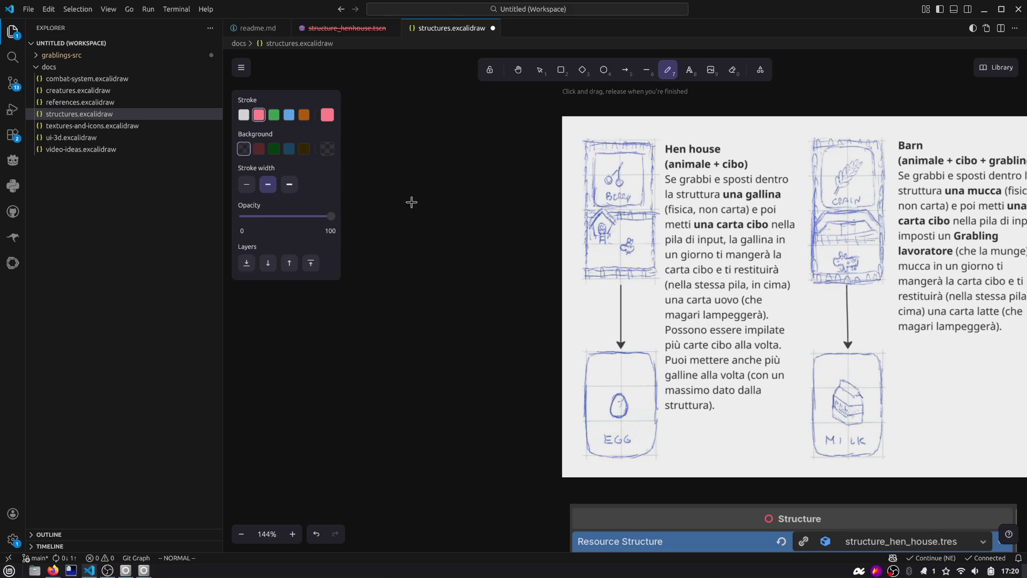
pyautogui.moveTo(597, 177)
pyautogui.mouseDown()
pyautogui.moveTo(435, 211)
pyautogui.moveTo(459, 246)
pyautogui.mouseUp()
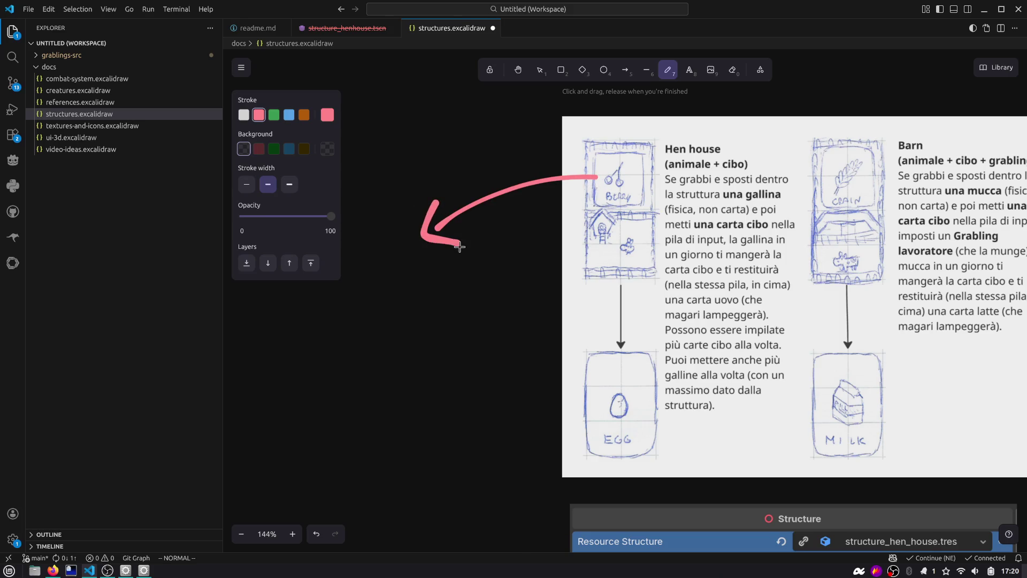
pyautogui.hscroll(-2, 460, 245)
# - Add the label 'card_input: food (card_group)' below the pink arrow
pyautogui.press('t')
pyautogui.click(381, 254)
pyautogui.write('card_input: food (card_group)')
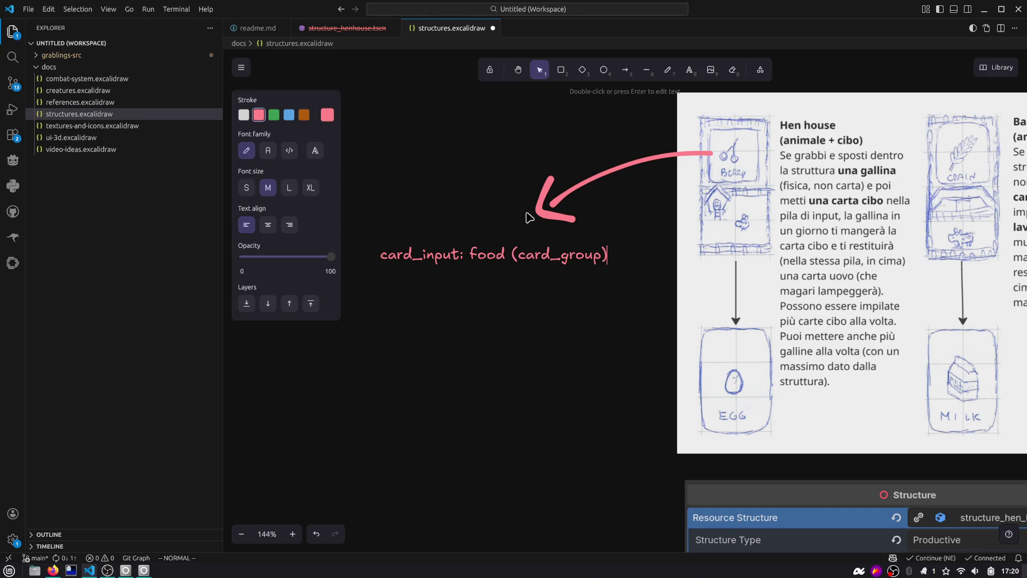
pyautogui.click(511, 238)
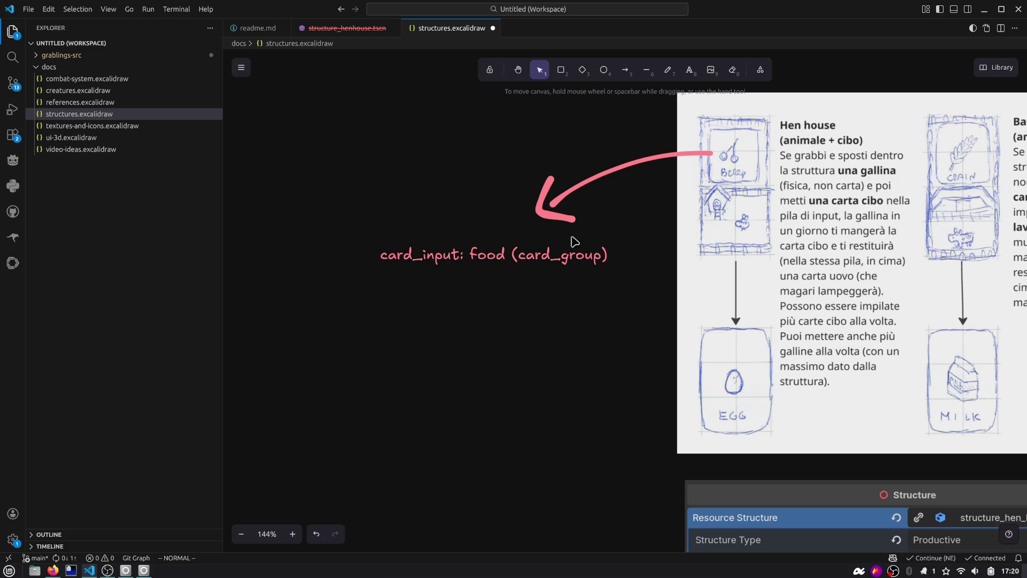
# - Draw a second pink arrow leftward from the Barn card
pyautogui.hscroll(5, 556, 236)
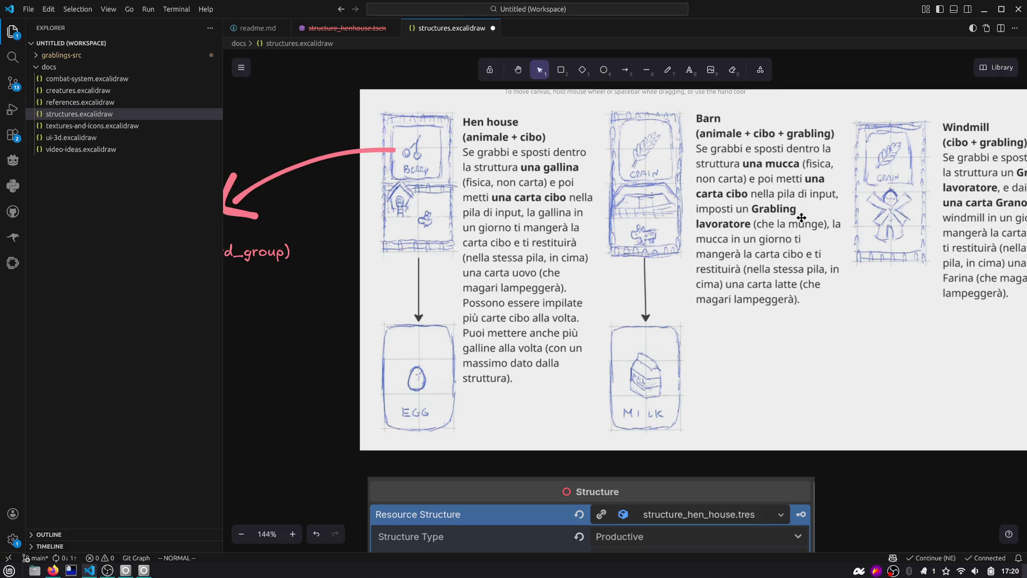
pyautogui.hscroll(1, 716, 212)
pyautogui.scroll(1, 716, 211)
pyautogui.scroll(-3, 882, 220)
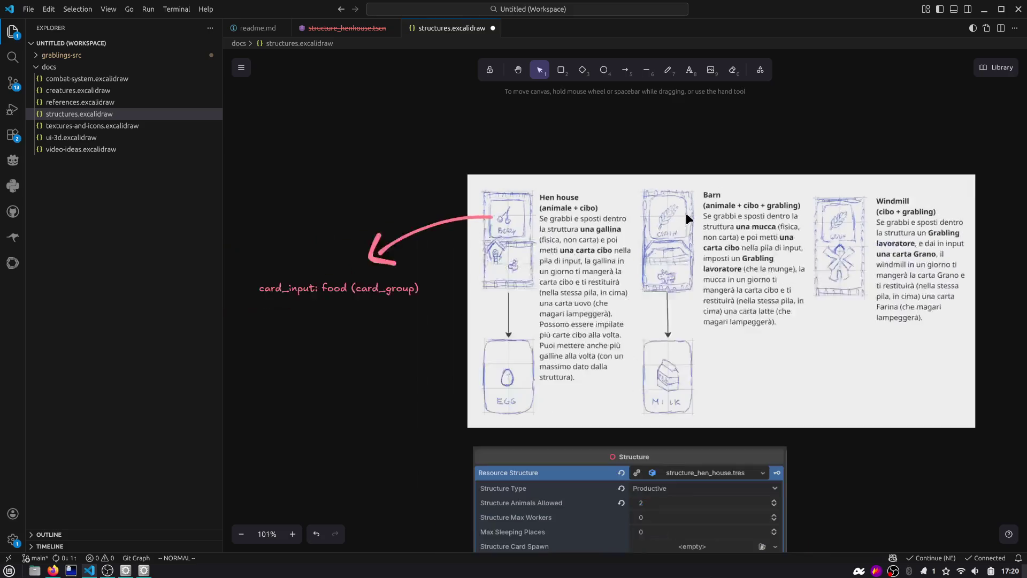
pyautogui.click(669, 71)
pyautogui.moveTo(654, 191)
pyautogui.mouseDown()
pyautogui.moveTo(390, 214)
pyautogui.moveTo(371, 233)
pyautogui.moveTo(428, 213)
pyautogui.mouseUp()
# - Draw a green arrow from the Windmill card, replacing an accidental pink arc
pyautogui.scroll(5, 749, 222)
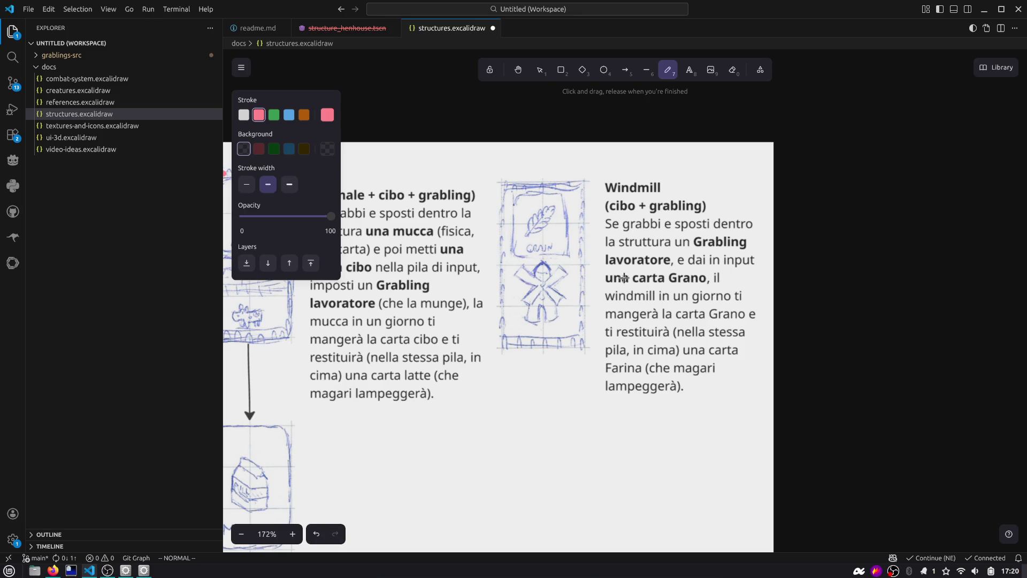
pyautogui.scroll(-10, 624, 278)
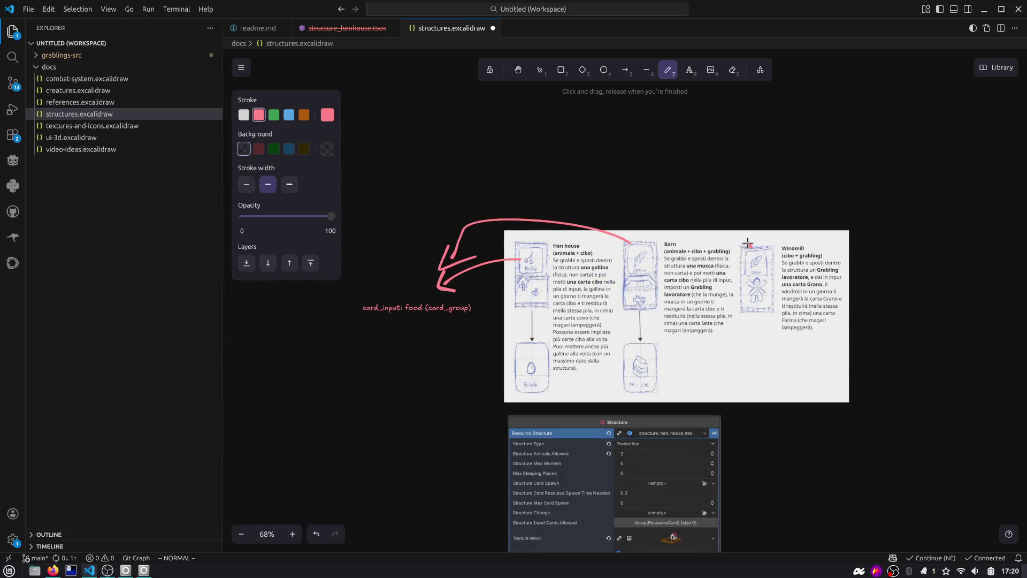
pyautogui.moveTo(747, 243)
pyautogui.mouseDown()
pyautogui.moveTo(649, 196)
pyautogui.moveTo(377, 204)
pyautogui.moveTo(363, 243)
pyautogui.mouseUp()
pyautogui.hotkey('ctrl', 'z')
pyautogui.click(273, 114)
pyautogui.moveTo(785, 244); pyautogui.dragTo(540, 206)
pyautogui.moveTo(468, 210)
pyautogui.mouseDown()
pyautogui.moveTo(390, 236)
pyautogui.moveTo(422, 246)
pyautogui.mouseUp()
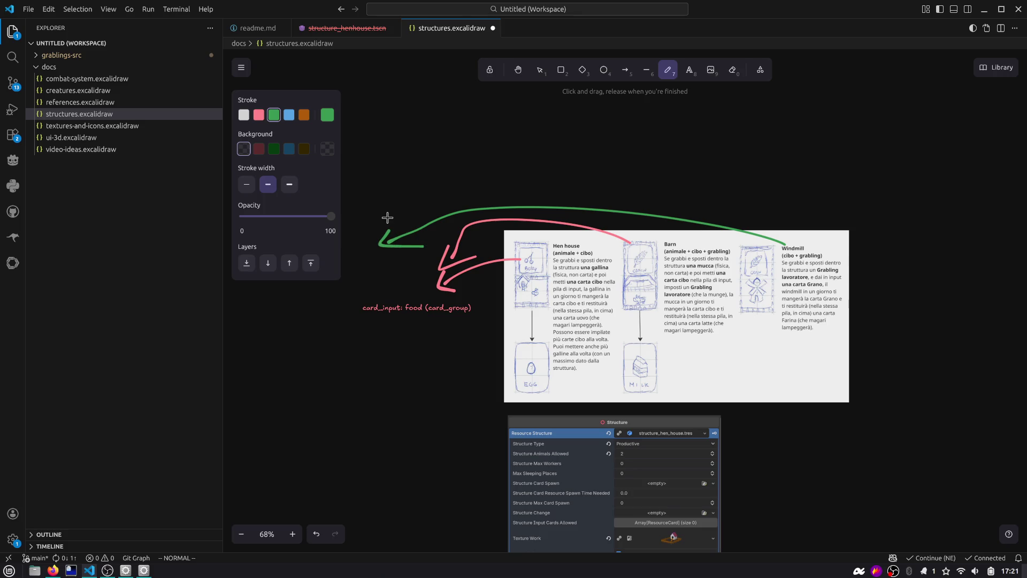
# - Label the green arrow 'card_input: 1+ cards' and nudge it slightly left
pyautogui.scroll(6, 392, 233)
pyautogui.press('t')
pyautogui.click(542, 209)
pyautogui.write('card_input:')
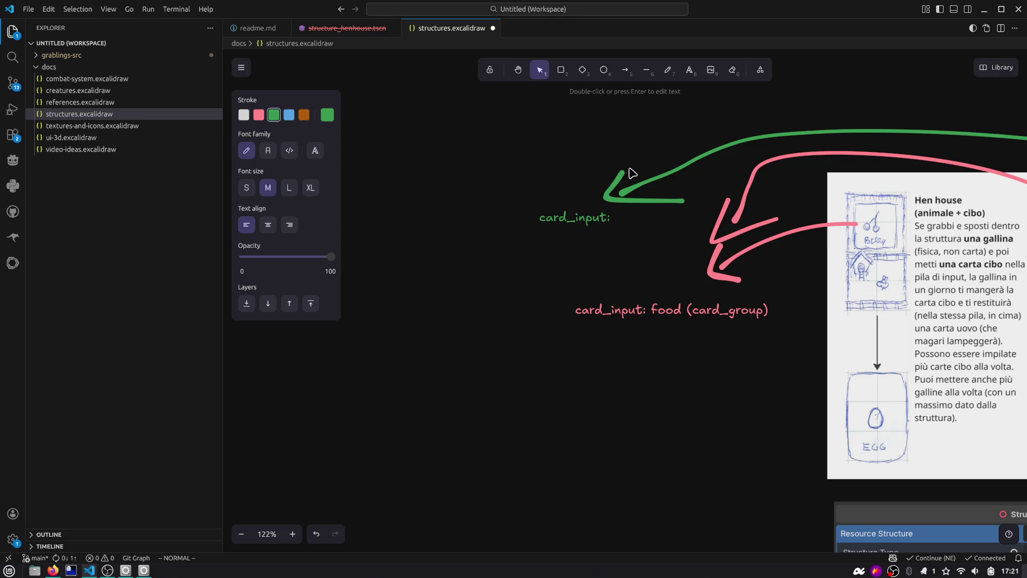
pyautogui.write('1+ cart')
pyautogui.write('s')
pyautogui.click(632, 292)
pyautogui.moveTo(608, 214); pyautogui.dragTo(588, 216)
# - Select the arrows with their labels, then select the pink food label
pyautogui.hscroll(5, 608, 227)
pyautogui.moveTo(391, 320)
pyautogui.mouseDown()
pyautogui.moveTo(643, 122)
pyautogui.moveTo(683, 190)
pyautogui.mouseUp()
pyautogui.click(654, 348)
pyautogui.click(491, 292)
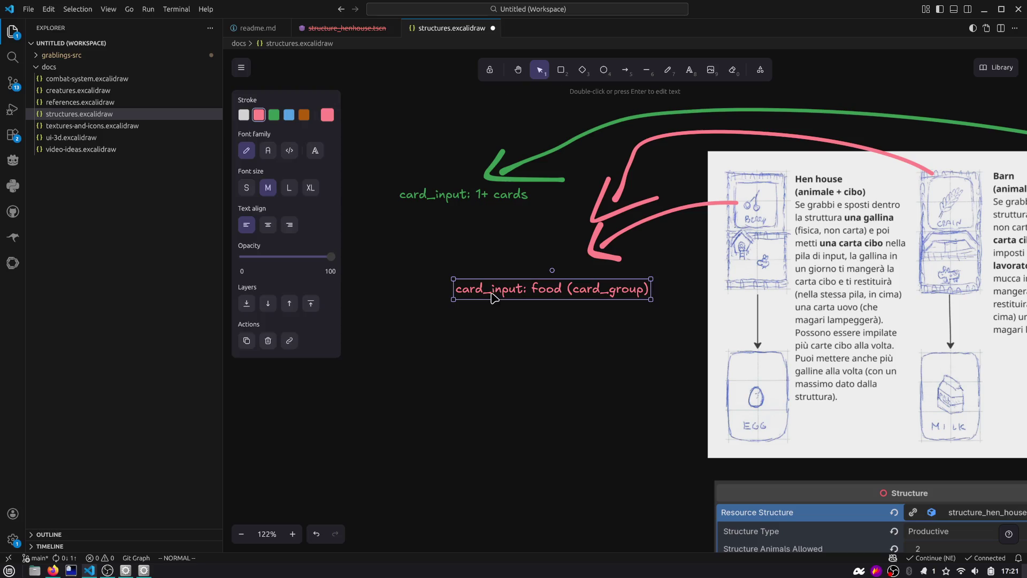
pyautogui.hotkey('alt', 'Tab')
pyautogui.hotkey('alt', 'Tab')
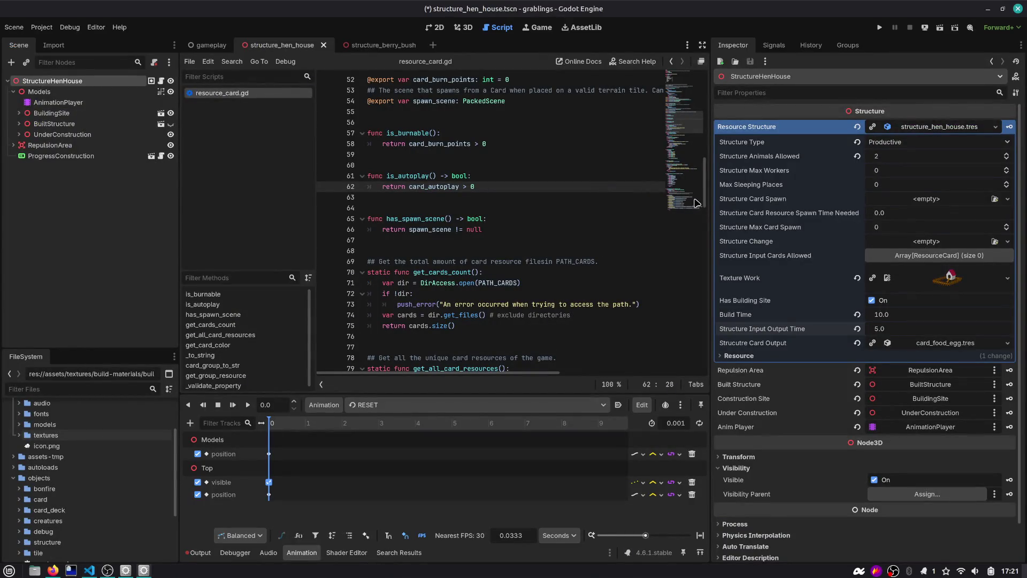
# - Widen the script editor and scroll resource_card.gd past the resource_grabling and resource_structure properties
pyautogui.moveTo(711, 185); pyautogui.dragTo(736, 184)
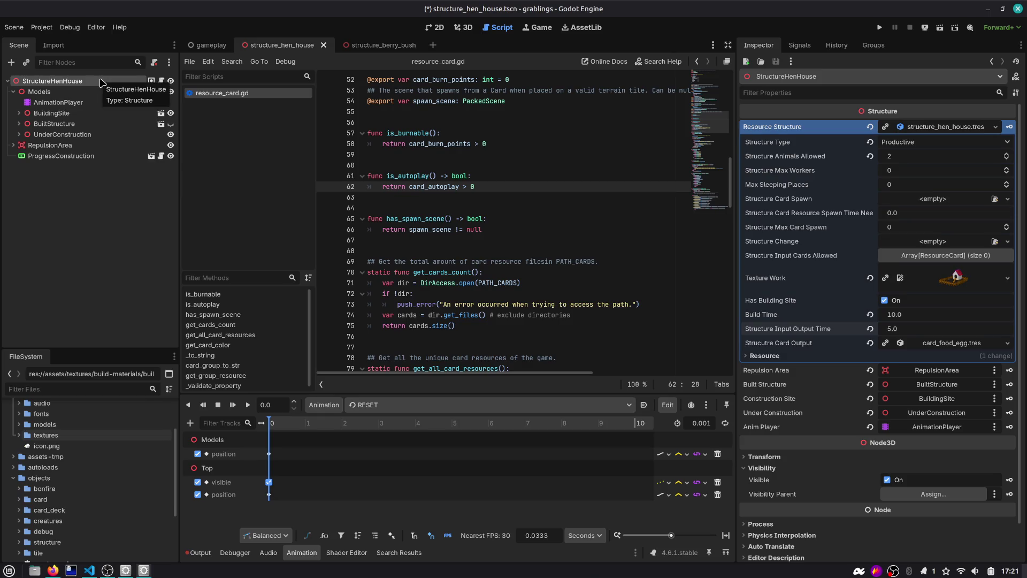
pyautogui.click(704, 163)
pyautogui.moveTo(704, 163)
pyautogui.mouseDown()
pyautogui.moveTo(703, 188)
pyautogui.moveTo(700, 86)
pyautogui.moveTo(711, 103)
pyautogui.moveTo(704, 145)
pyautogui.moveTo(702, 107)
pyautogui.mouseUp()
pyautogui.doubleClick(426, 165)
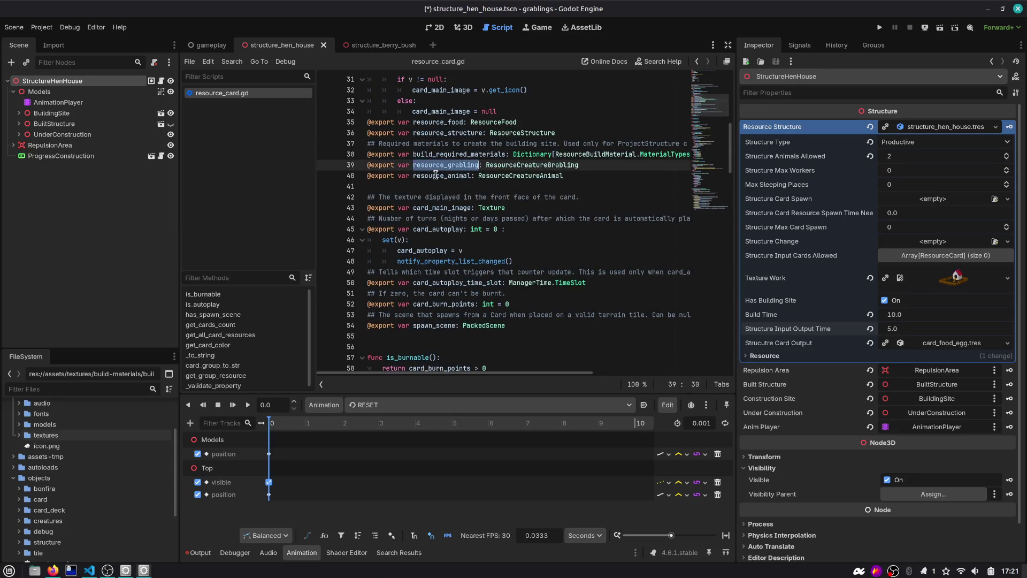
pyautogui.doubleClick(444, 133)
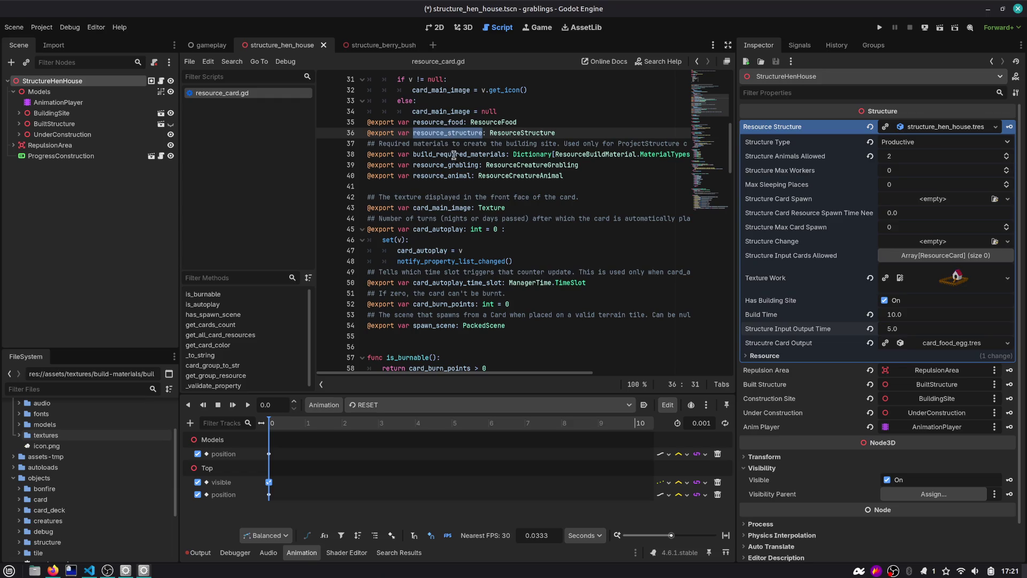
pyautogui.scroll(-7, 446, 198)
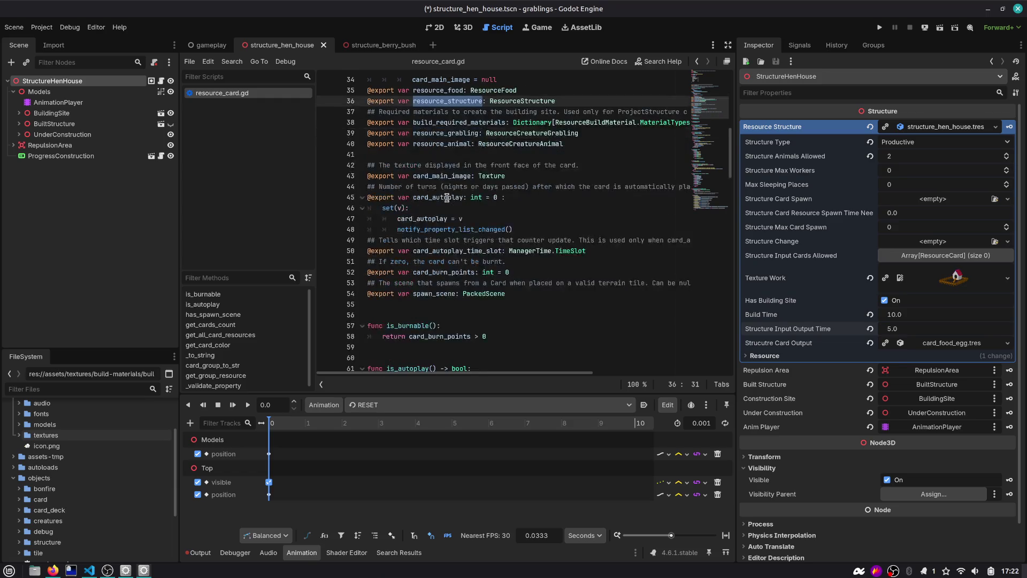
pyautogui.scroll(-14, 446, 197)
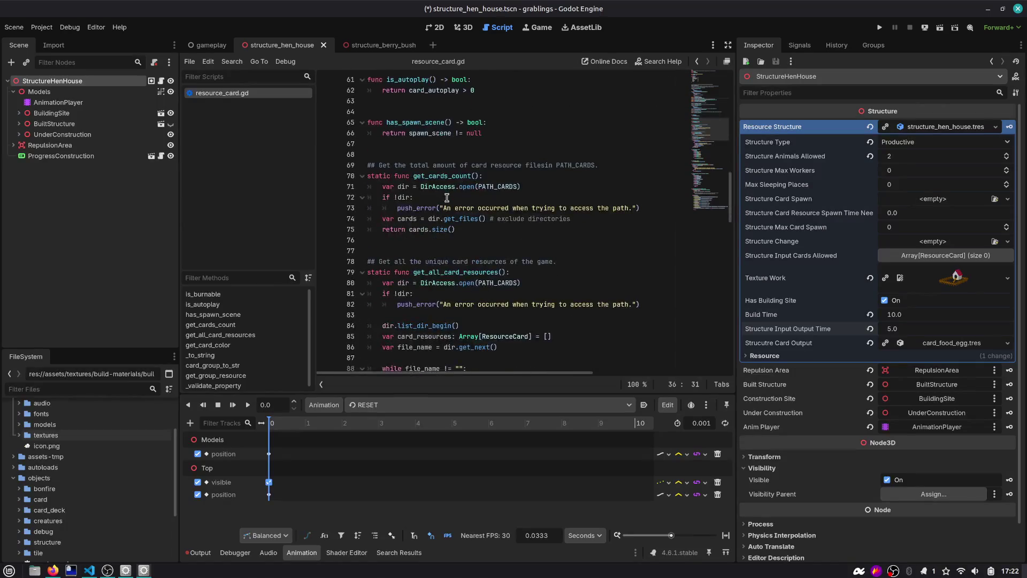
pyautogui.scroll(-18, 443, 204)
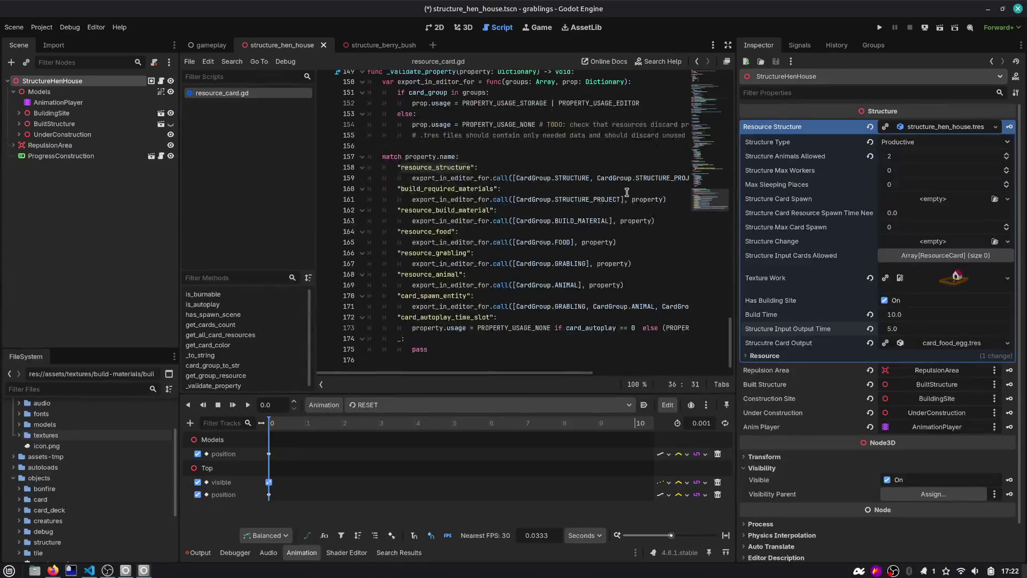
pyautogui.moveTo(722, 195); pyautogui.dragTo(717, 117)
# - Insert a '#' dashed divider comment after the spawn_scene line in resource_card.gd
pyautogui.click(444, 196)
pyautogui.press('Return')
pyautogui.press('Return')
pyautogui.press('Up')
pyautogui.write('#')
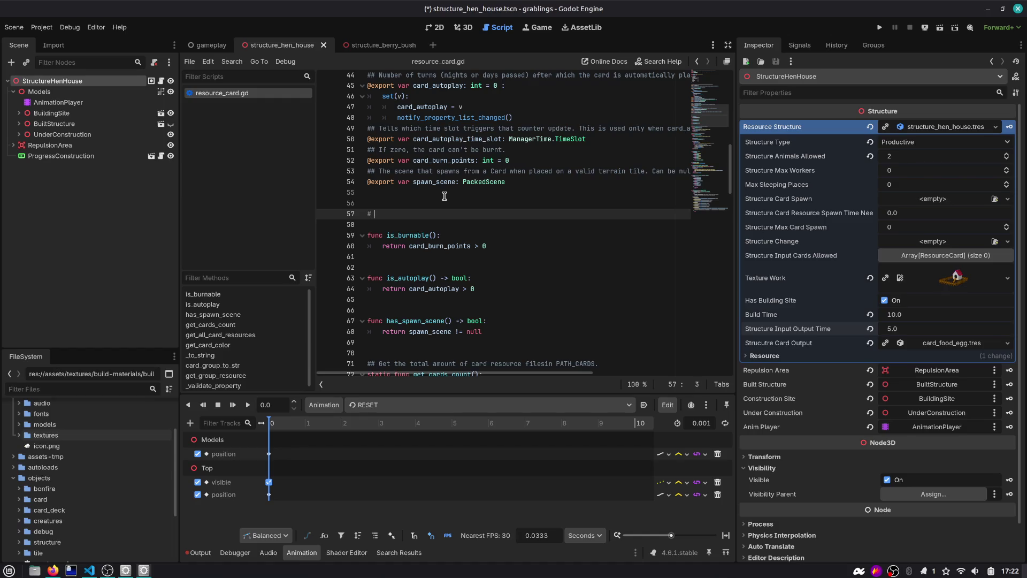
pyautogui.hotkey('alt', 'Up')
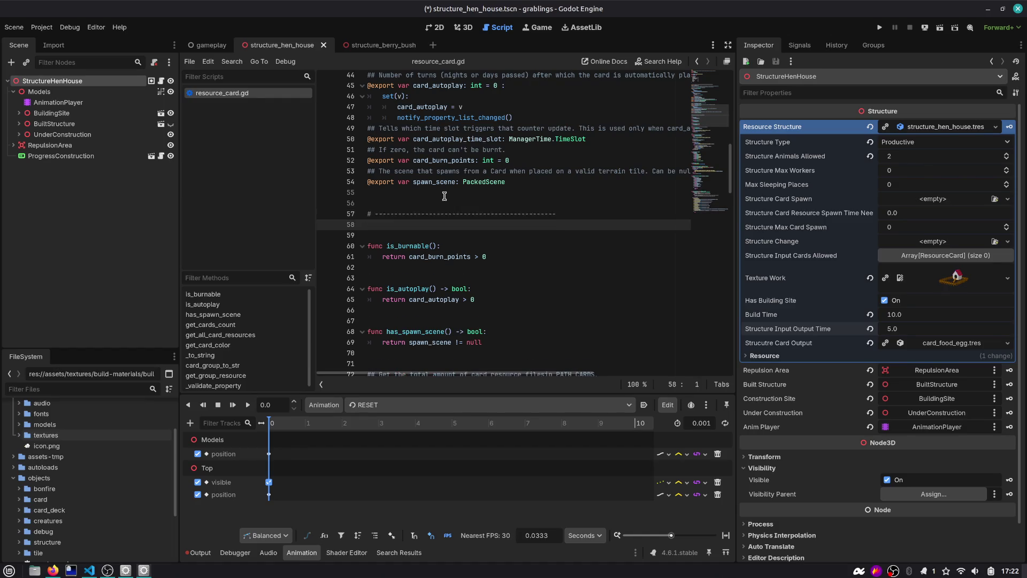
pyautogui.click(444, 196)
pyautogui.press('Down')
pyautogui.press('End')
# - Review the exported properties around resource_structure and save the script
pyautogui.scroll(8, 436, 212)
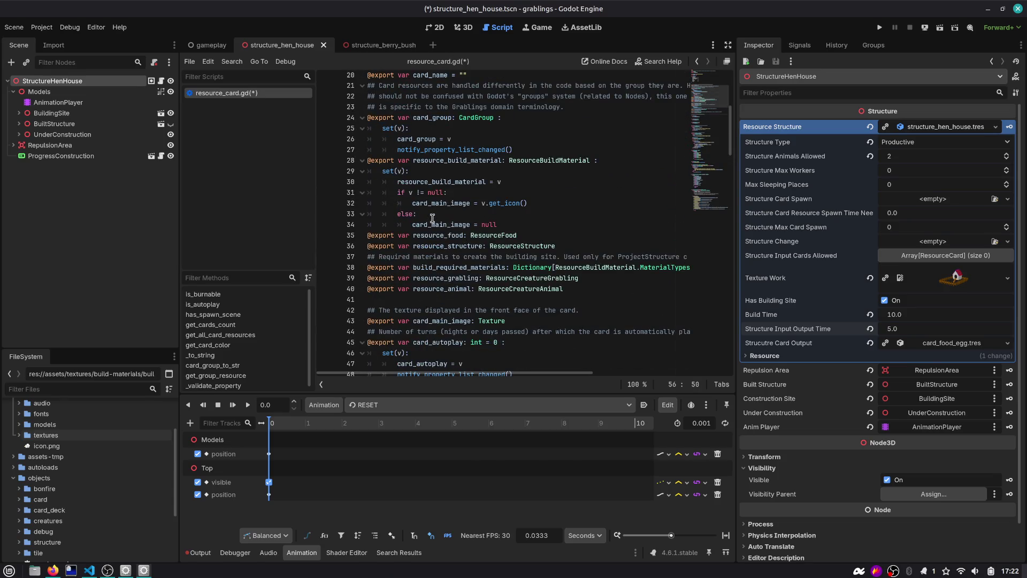
pyautogui.scroll(2, 432, 218)
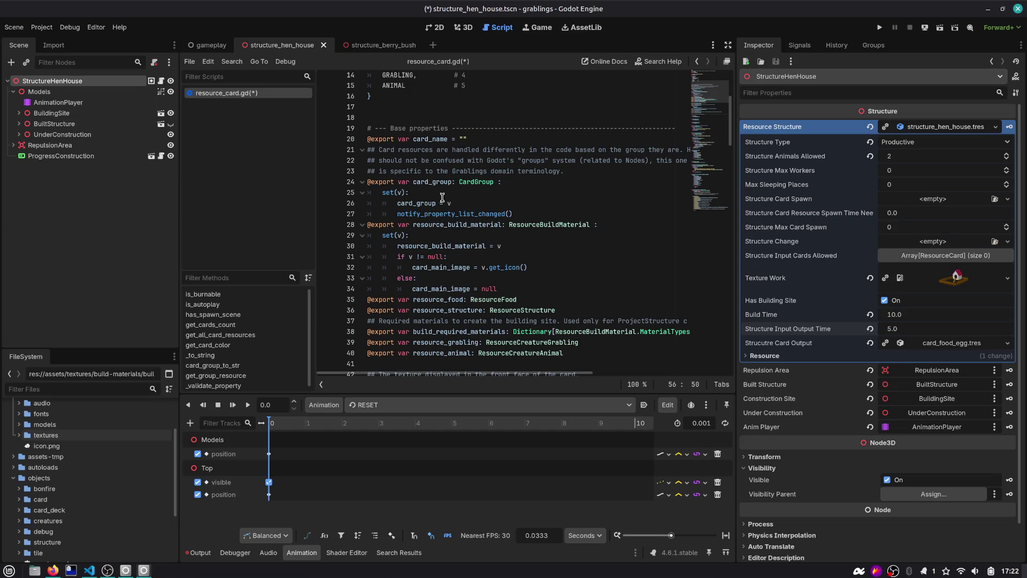
pyautogui.scroll(-2, 439, 227)
pyautogui.doubleClick(444, 245)
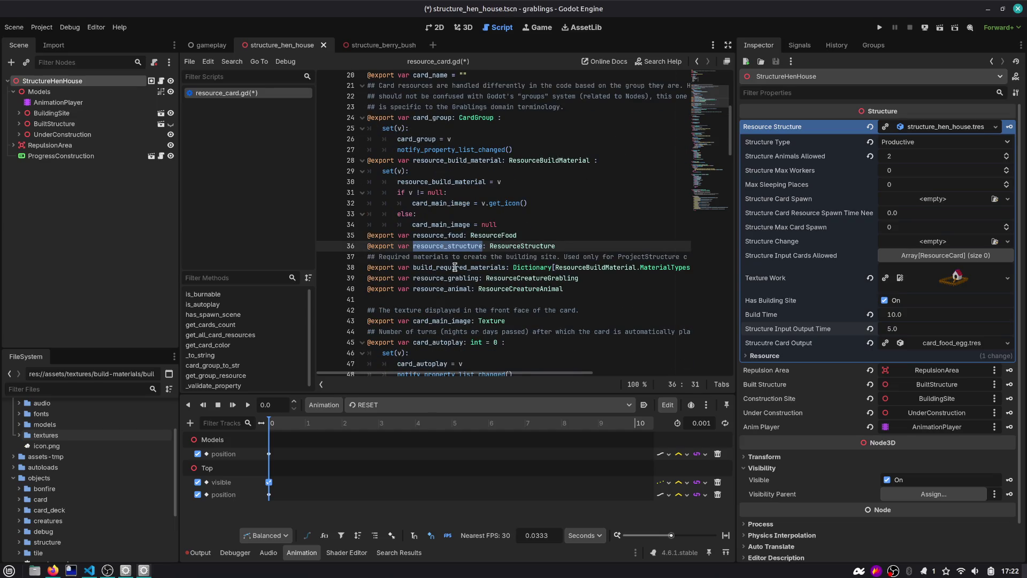
pyautogui.scroll(-1, 456, 273)
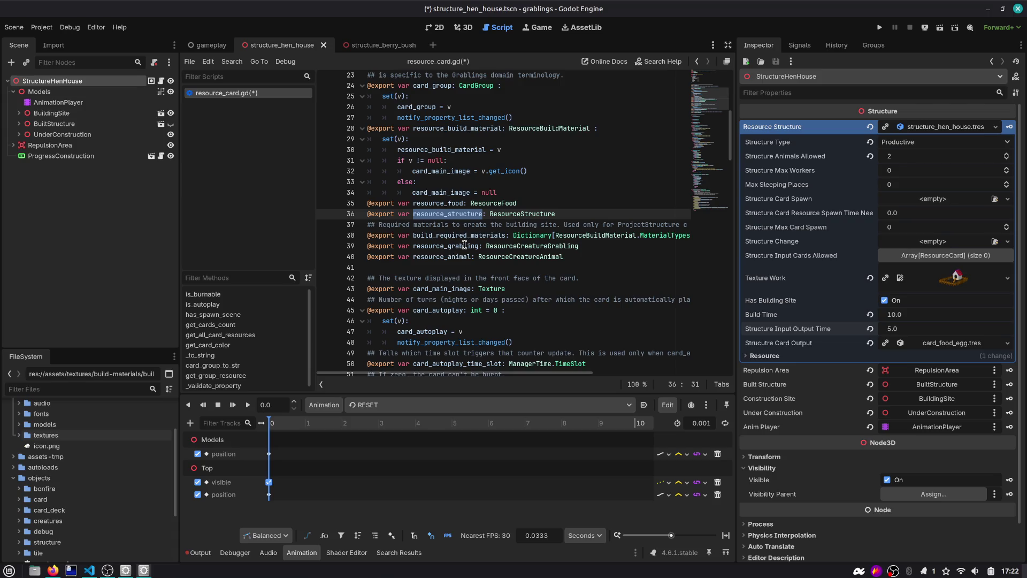
pyautogui.hotkey('ctrl', 's')
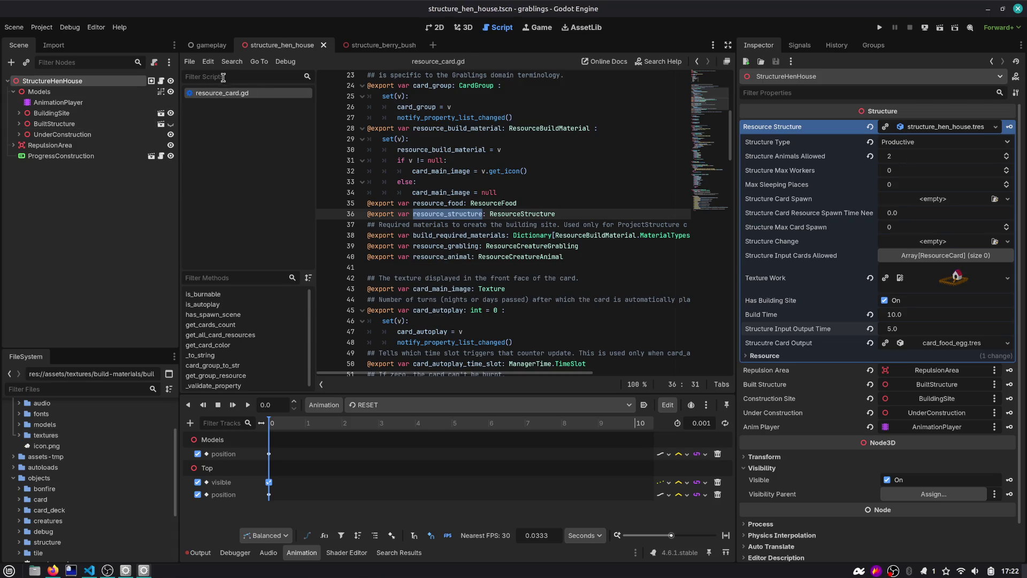
# - Open resource_structure.gd with the script finder and locate the structure_input_cards_allowed property
pyautogui.hotkey('ctrl', 'alt', 'o')
pyautogui.write('resou')
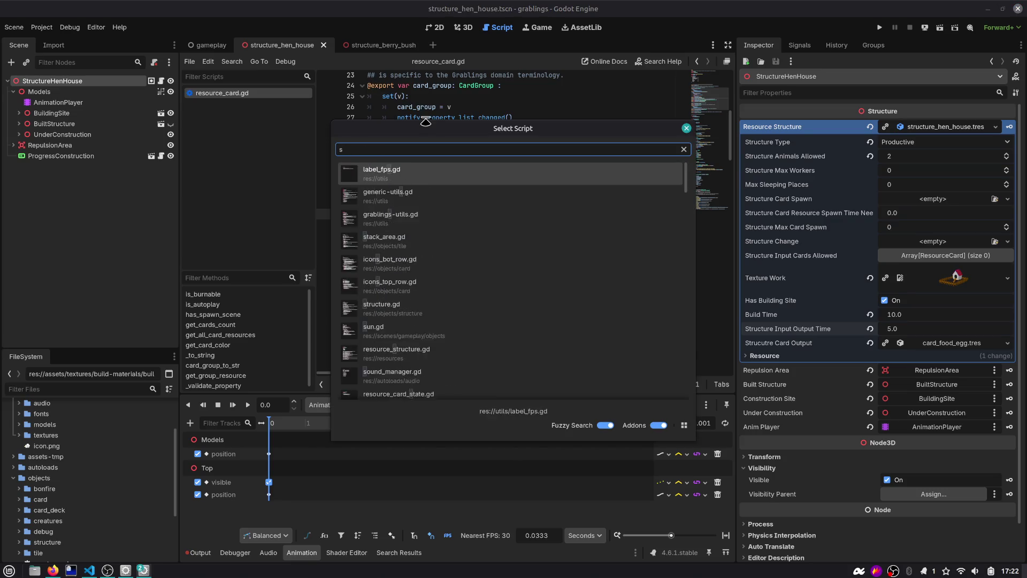
pyautogui.write('rce_stru')
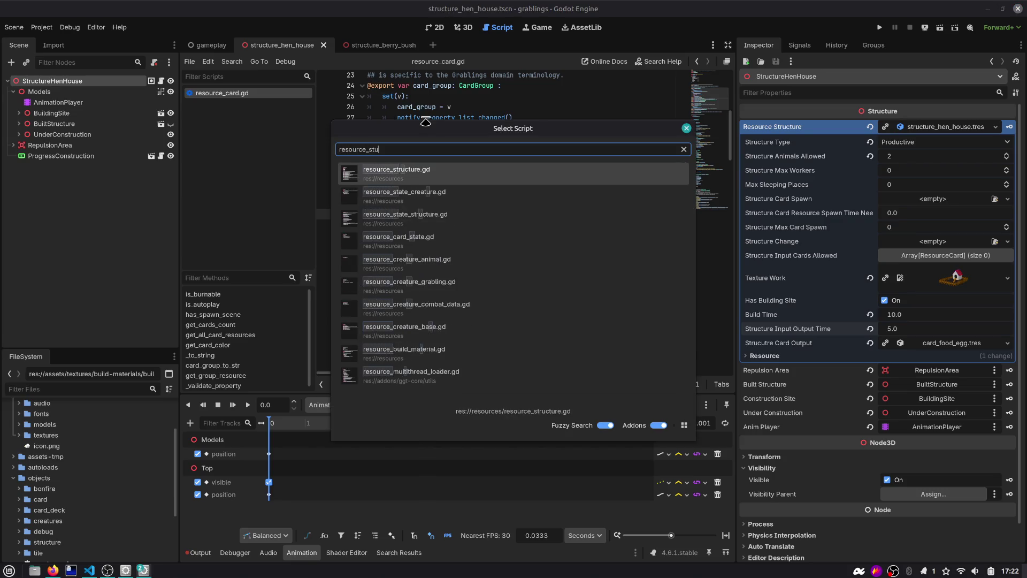
pyautogui.press('Return')
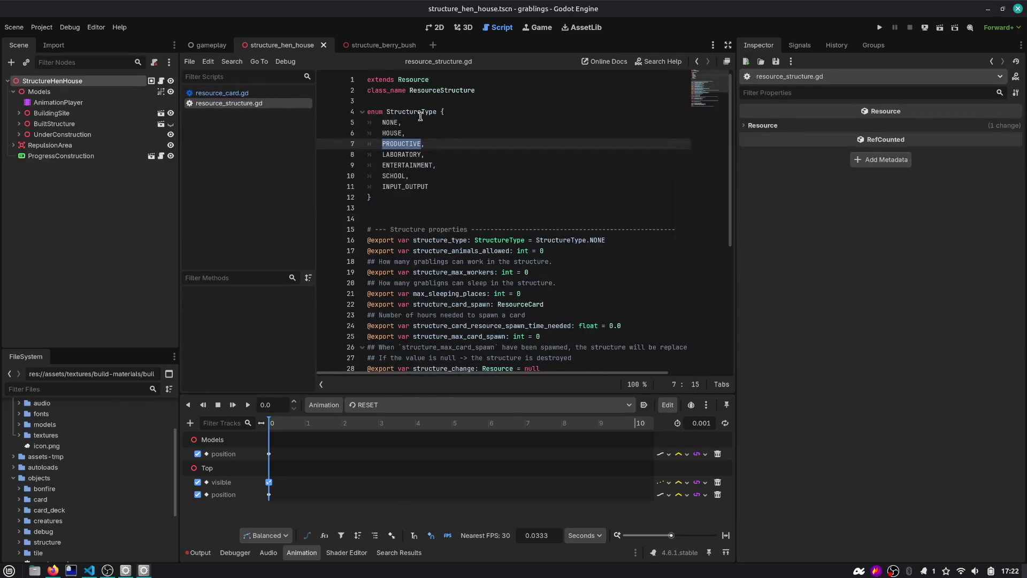
pyautogui.scroll(-5, 497, 223)
pyautogui.scroll(1, 459, 160)
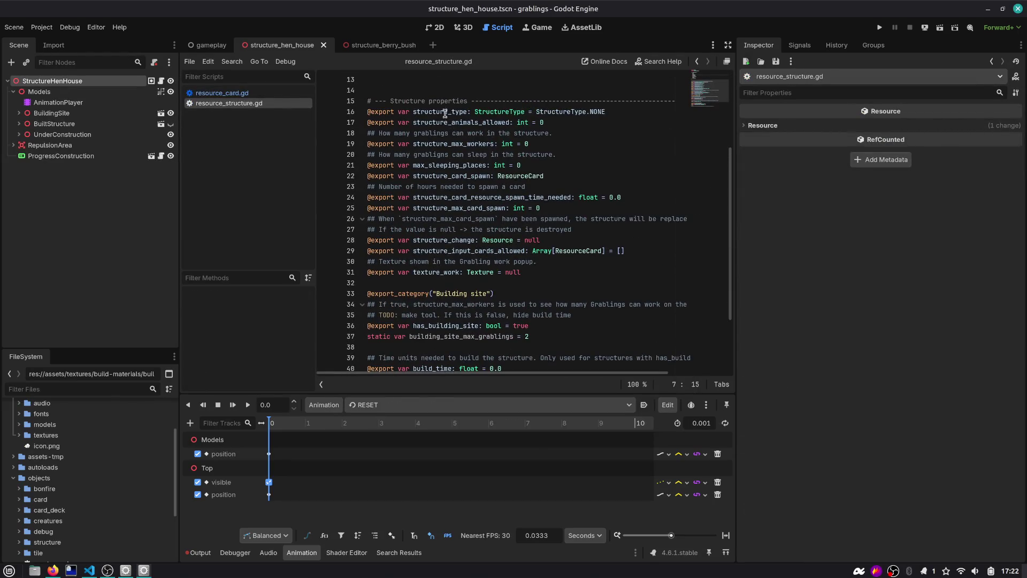
pyautogui.doubleClick(436, 165)
pyautogui.doubleClick(436, 207)
pyautogui.doubleClick(437, 239)
pyautogui.scroll(-2, 446, 262)
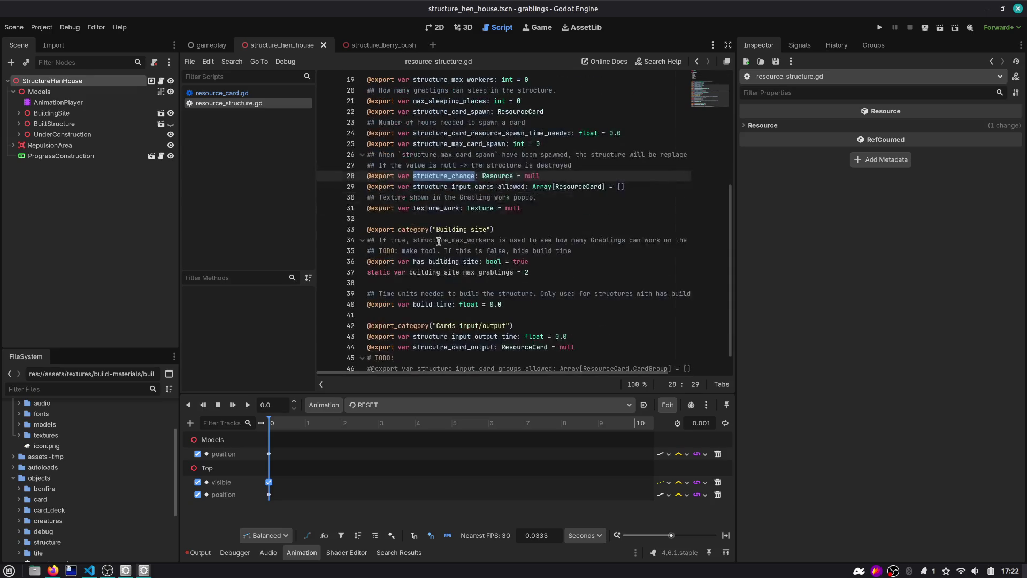
pyautogui.doubleClick(438, 188)
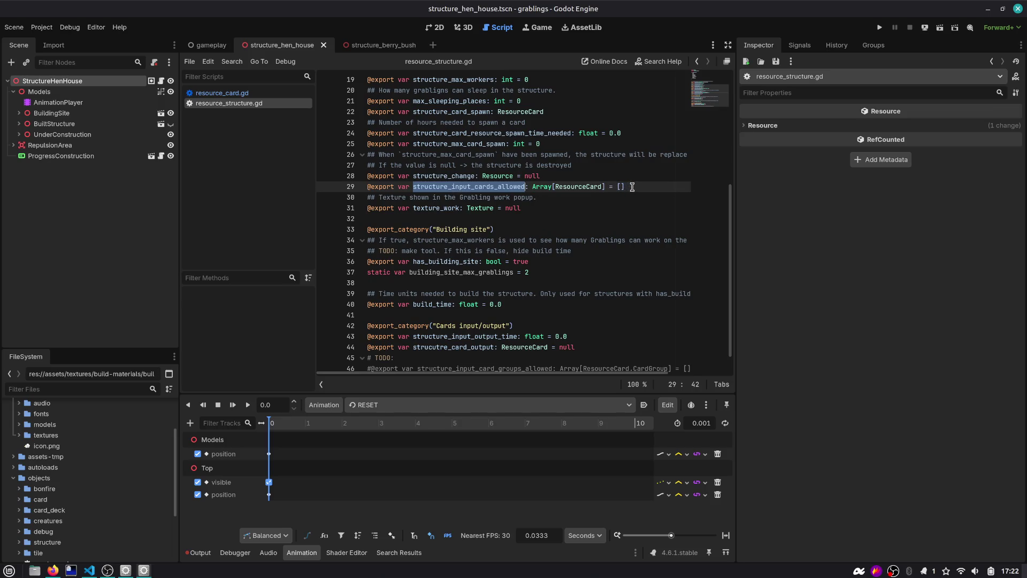
pyautogui.doubleClick(599, 186)
pyautogui.doubleClick(461, 186)
# - Start a ## comment line above structure_input_cards_allowed
pyautogui.click(578, 175)
pyautogui.press('Return')
pyautogui.write('## List')
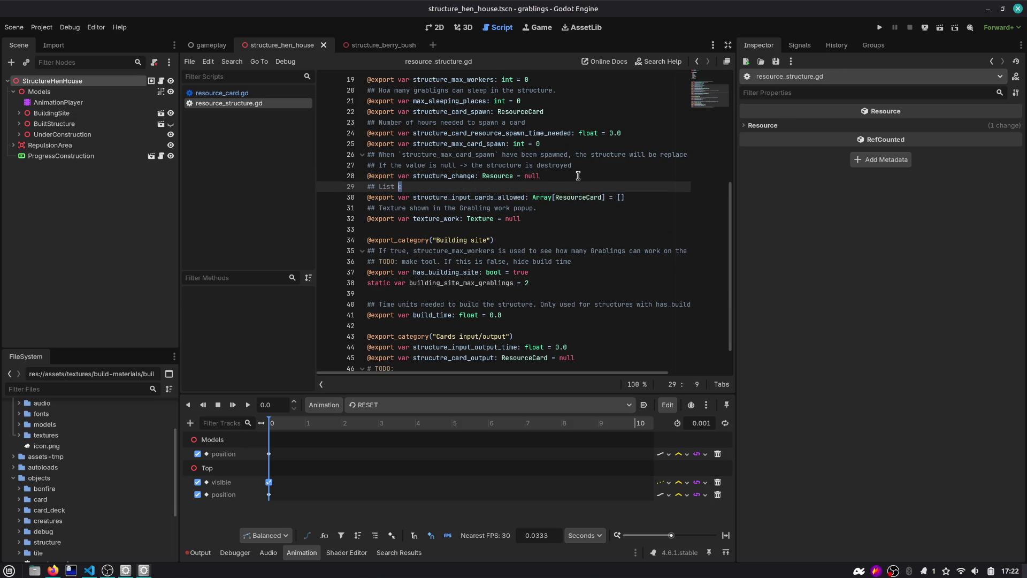
pyautogui.press('BackSpace')
pyautogui.press('BackSpace')
pyautogui.press('BackSpace')
pyautogui.write('Array ')
pyautogui.write('the')
# - Reword the comment to '## Array of cards allowed as input', save, and remove the extra blank line
pyautogui.click(578, 175)
pyautogui.press('Return')
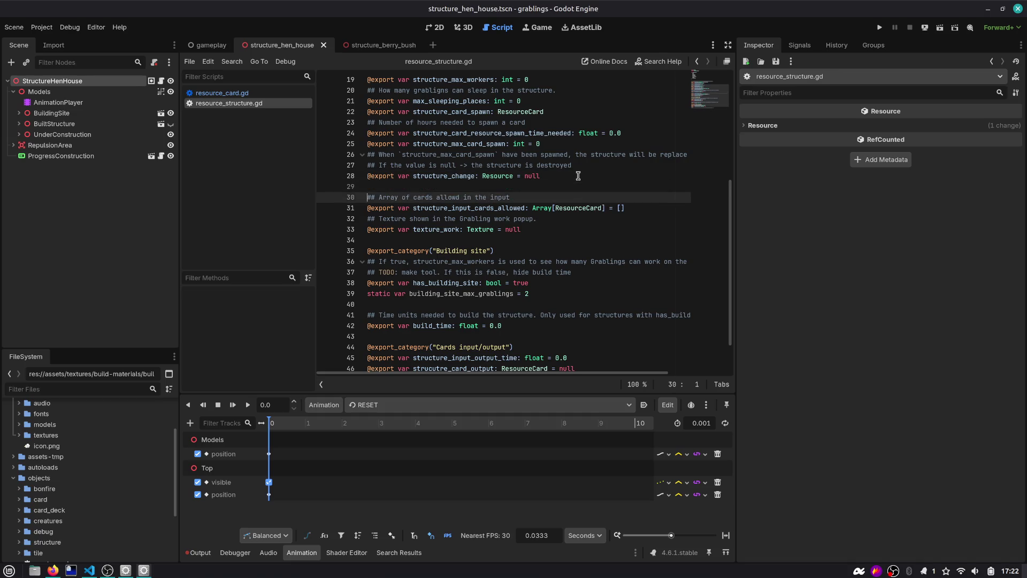
pyautogui.press('Down')
pyautogui.press('End')
pyautogui.hotkey('ctrl', 'Left')
pyautogui.hotkey('ctrl', 'shift', 'Right')
pyautogui.hotkey('ctrl', 'shift', 'Right')
pyautogui.write('as')
pyautogui.press('Left')
pyautogui.press('Left')
pyautogui.write('e')
pyautogui.press('Right')
pyautogui.hotkey('ctrl', 's')
pyautogui.press('Up')
pyautogui.press('BackSpace')
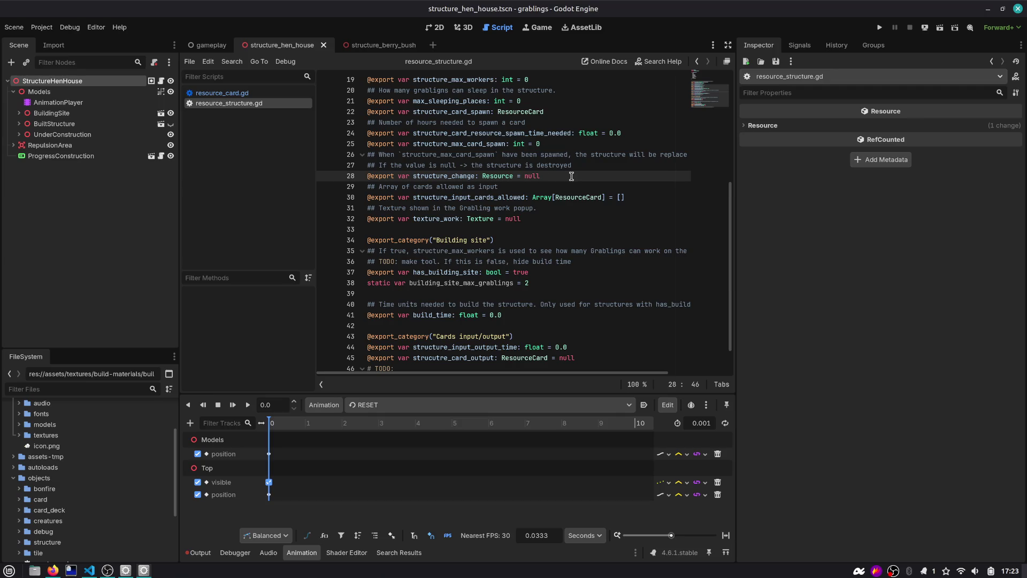
# - Start a new structure_input_card_group_ property line after structure_input_cards_allowed
pyautogui.click(616, 197)
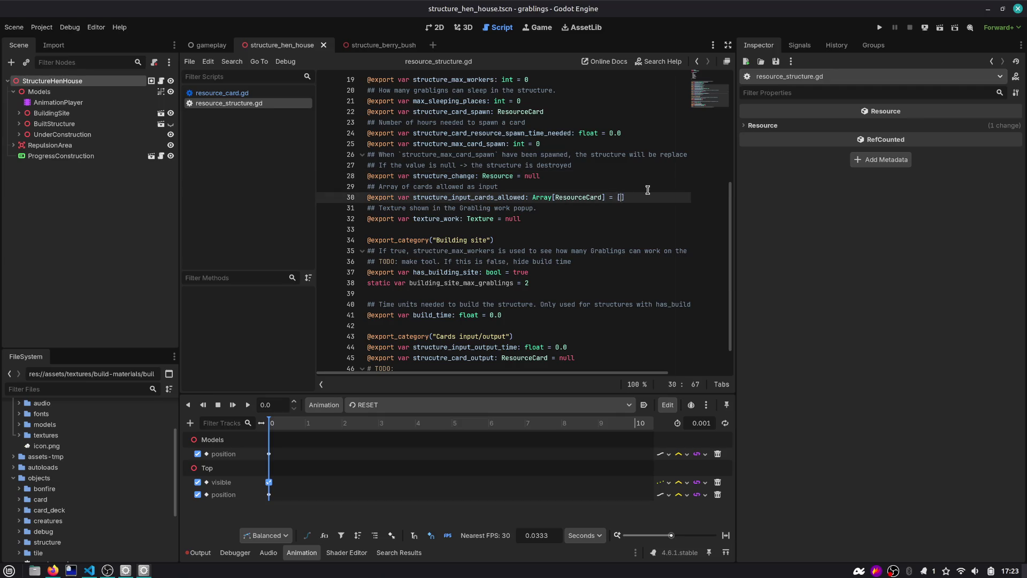
pyautogui.click(605, 182)
pyautogui.press('Up')
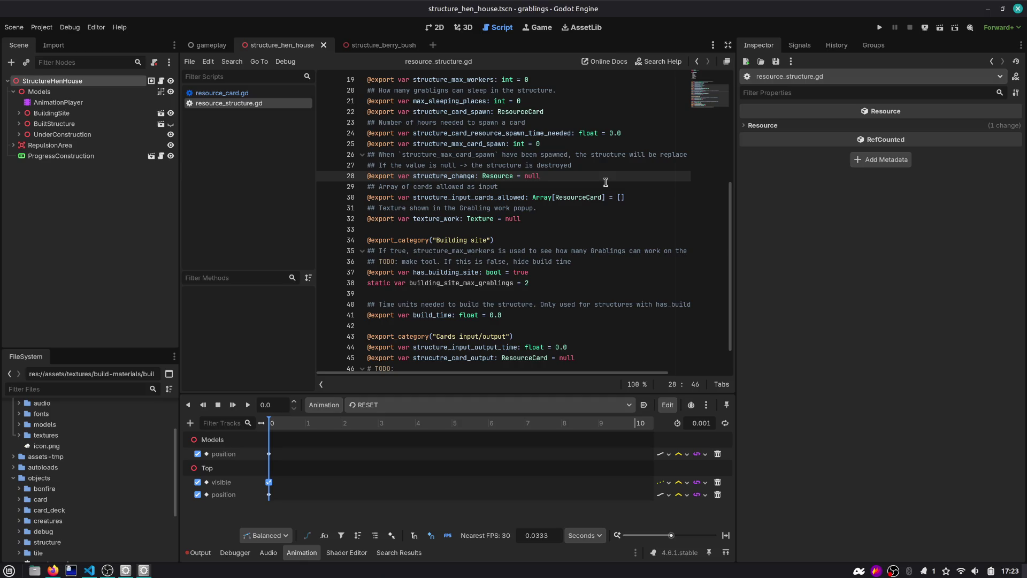
pyautogui.press('Down')
pyautogui.press('Down')
pyautogui.press('Return')
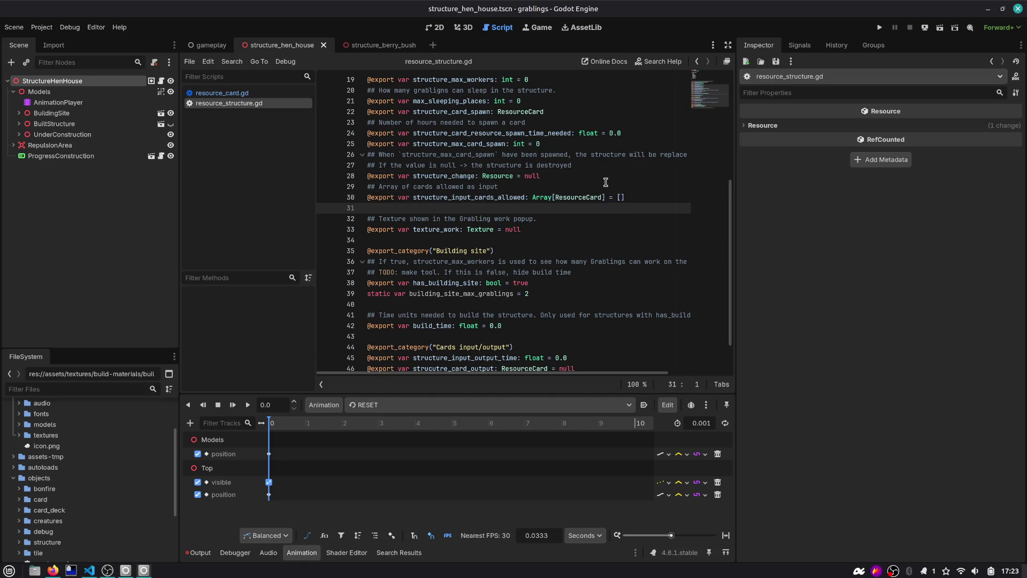
pyautogui.write('var str')
pyautogui.write('ucture_input_card_')
pyautogui.write('group_allowed:')
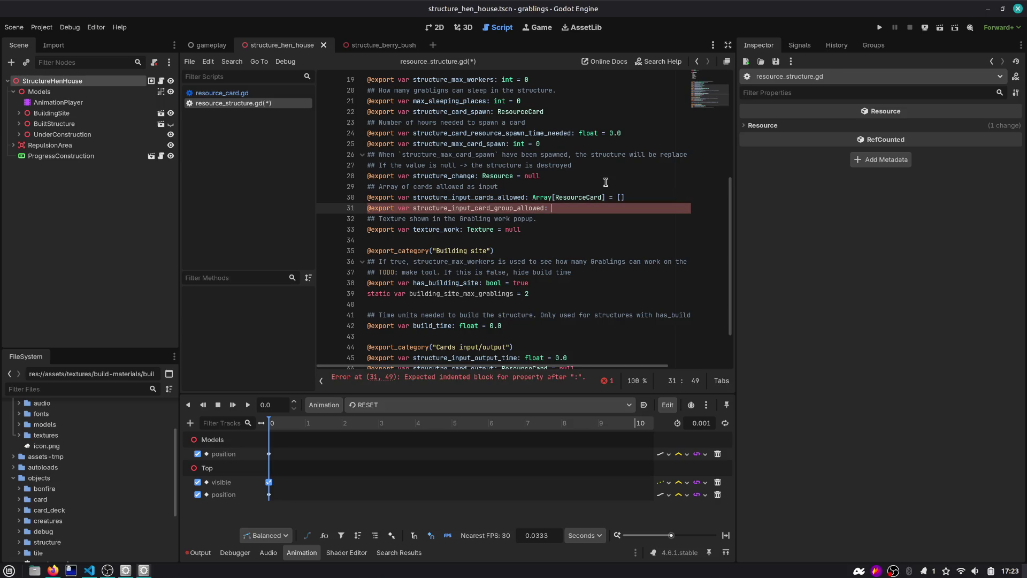
pyautogui.scroll(5, 606, 182)
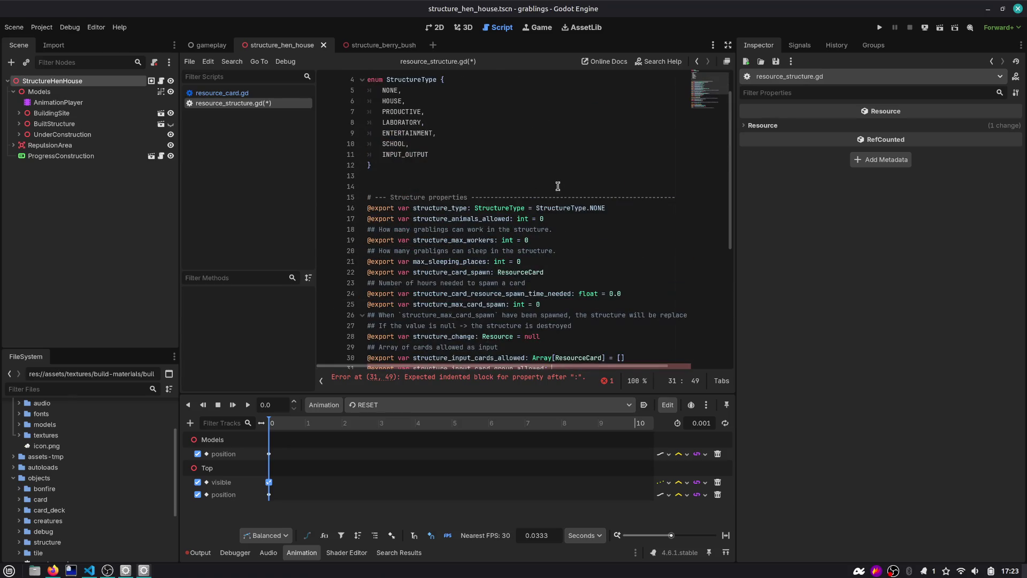
# - Look up the CardGroup type in resource_card.gd, then return to resource_structure.gd
pyautogui.click(242, 94)
pyautogui.scroll(2, 472, 159)
pyautogui.doubleClick(472, 155)
pyautogui.press('BackSpace')
pyautogui.scroll(5, 440, 159)
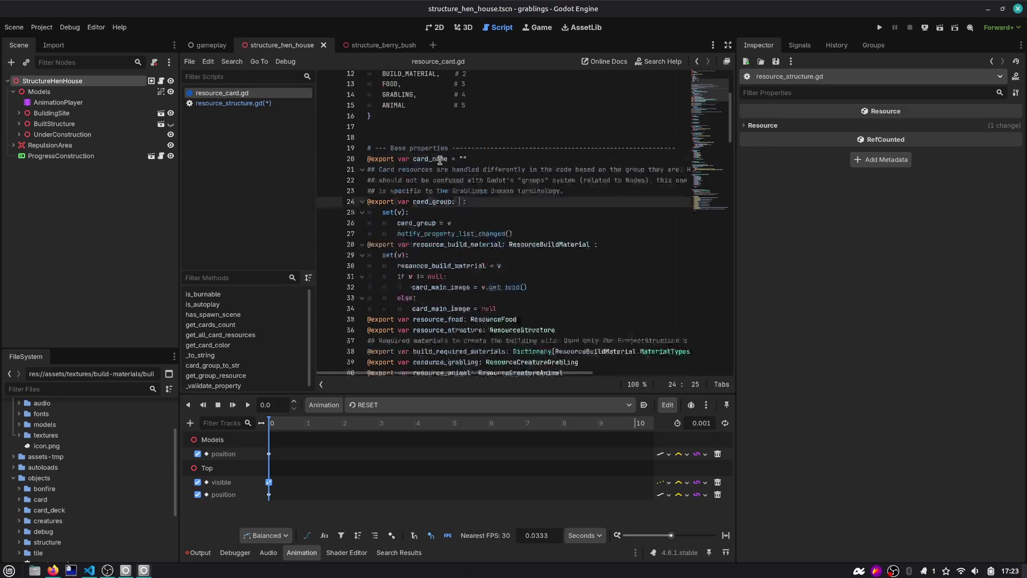
pyautogui.scroll(-5, 440, 159)
pyautogui.hotkey('ctrl', 'z')
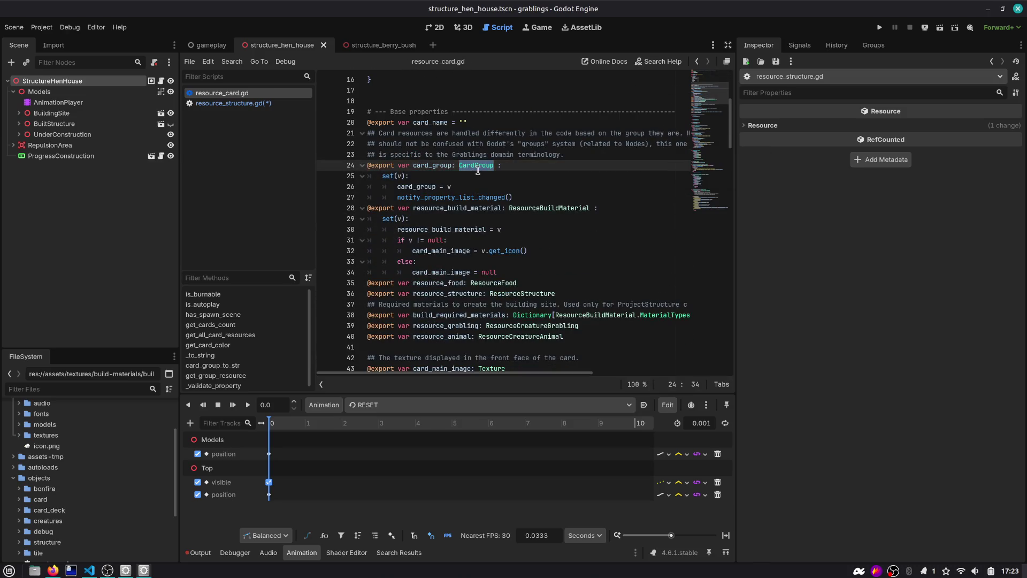
pyautogui.click(696, 62)
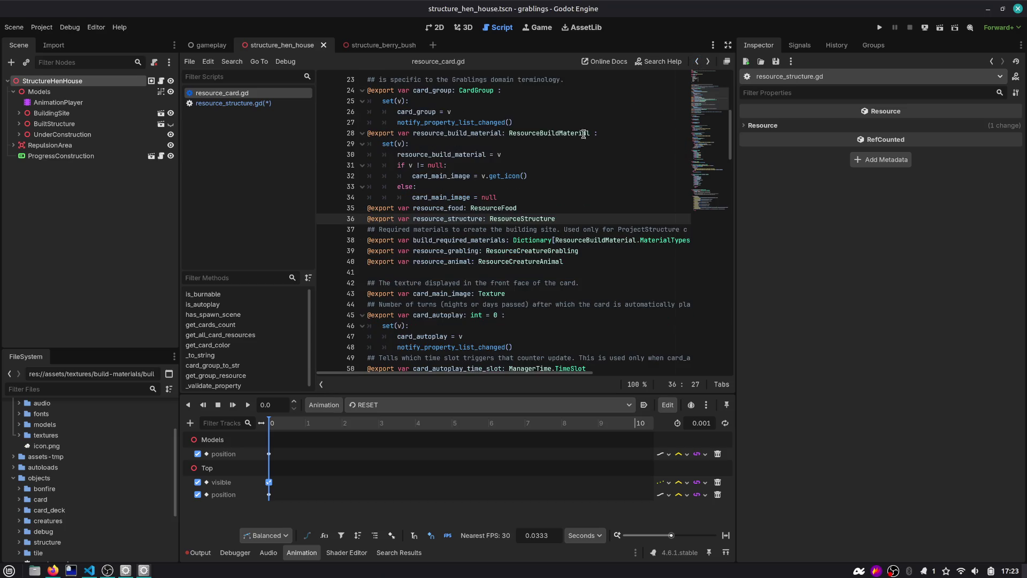
pyautogui.click(697, 62)
# - Type the property as ResourceCard.CardGroup with a null default and save
pyautogui.write('CardGroup')
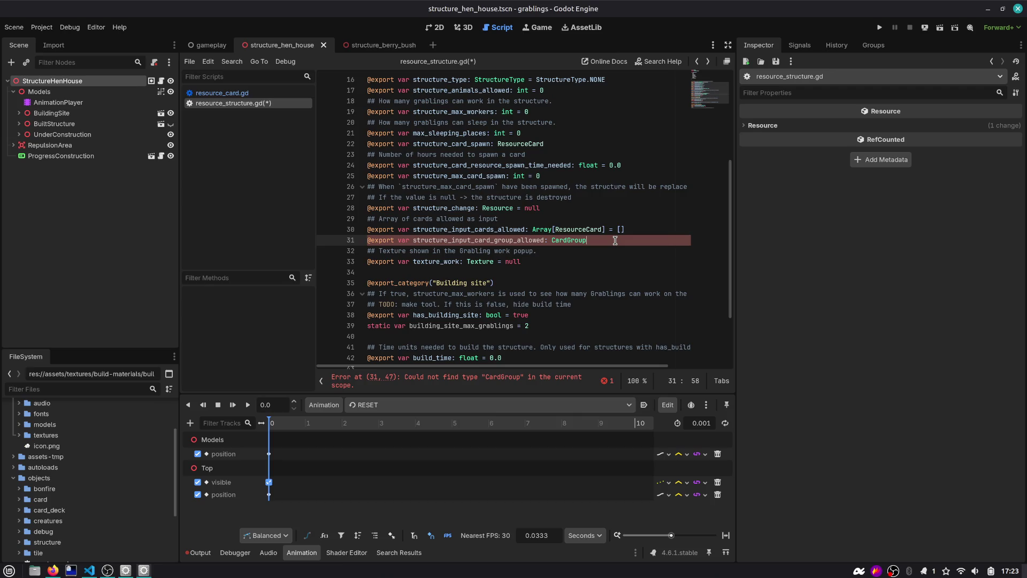
pyautogui.write('ResourceCard.')
pyautogui.press('End')
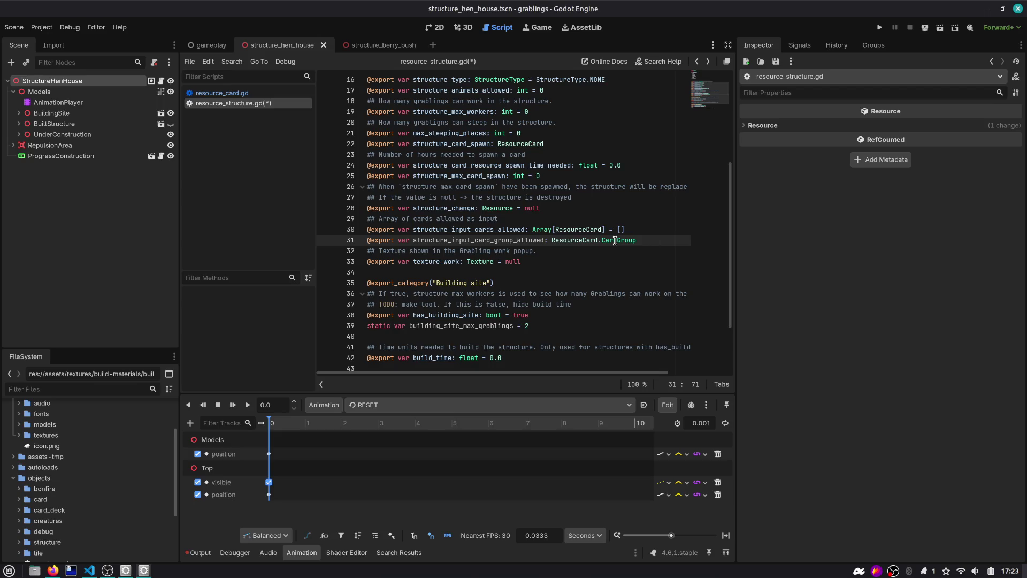
pyautogui.write('null')
pyautogui.hotkey('ctrl', 's')
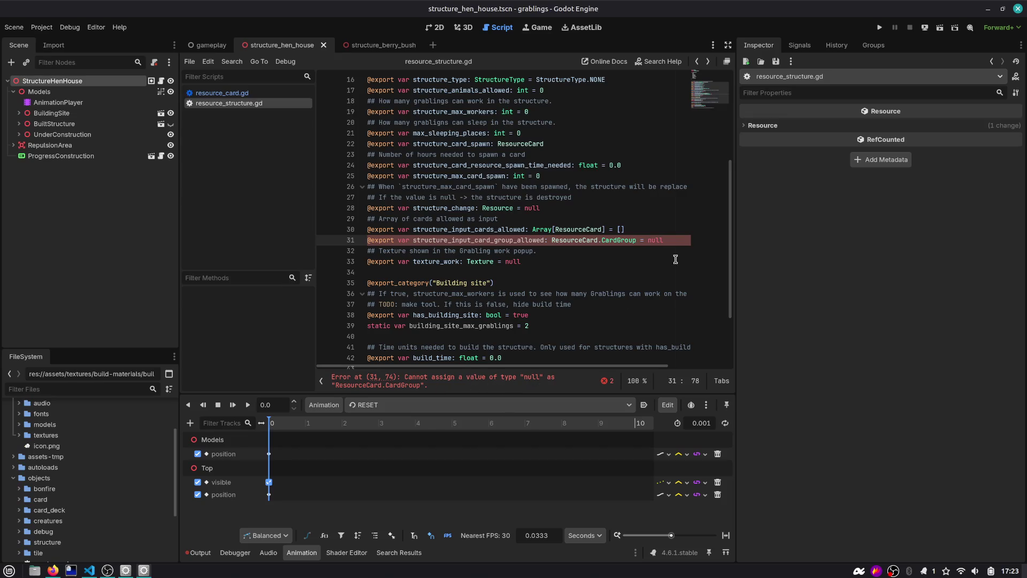
# - Remove a duplicate null, save, and jump to the CardGroup enum definition
pyautogui.moveTo(736, 211); pyautogui.dragTo(766, 214)
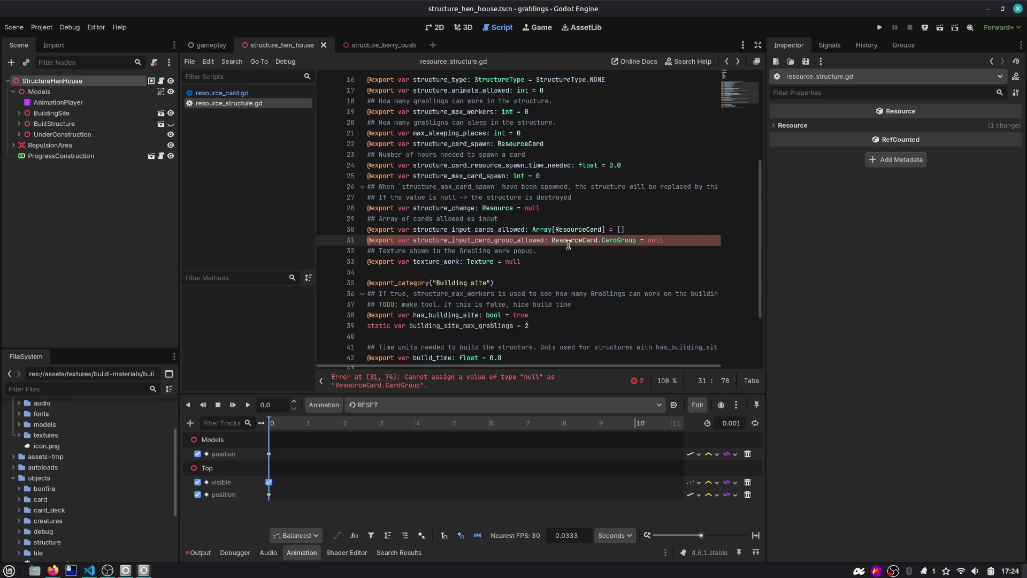
pyautogui.click(637, 241)
pyautogui.write('ull')
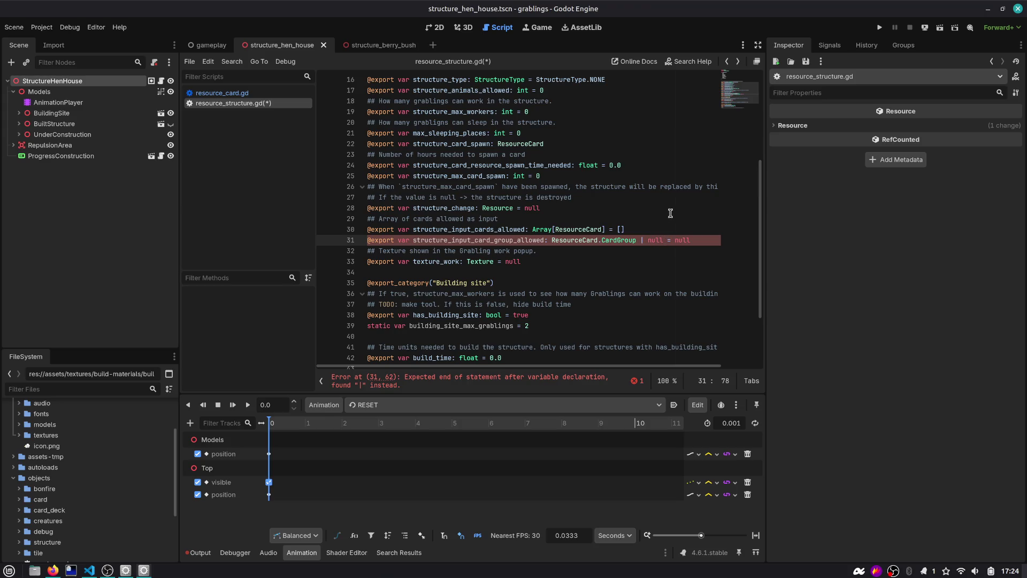
pyautogui.moveTo(663, 240); pyautogui.dragTo(642, 240)
pyautogui.press('BackSpace')
pyautogui.hotkey('ctrl', 's')
pyautogui.keyDown('ctrl'); pyautogui.click(615, 240); pyautogui.keyUp('ctrl')
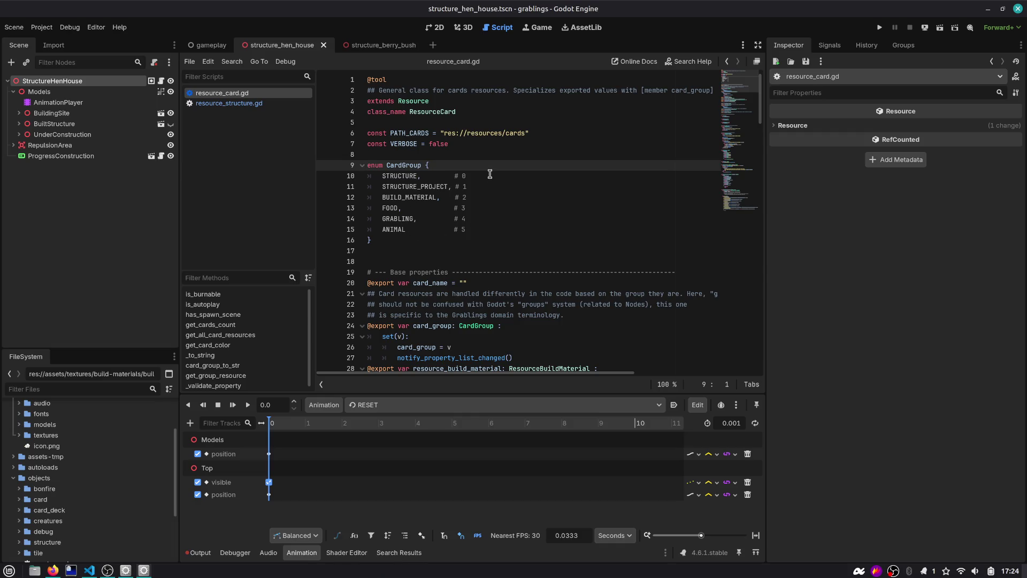
# - Search the whole project for uses of CardGroup with Find in Files
pyautogui.doubleClick(395, 175)
pyautogui.scroll(-4, 428, 182)
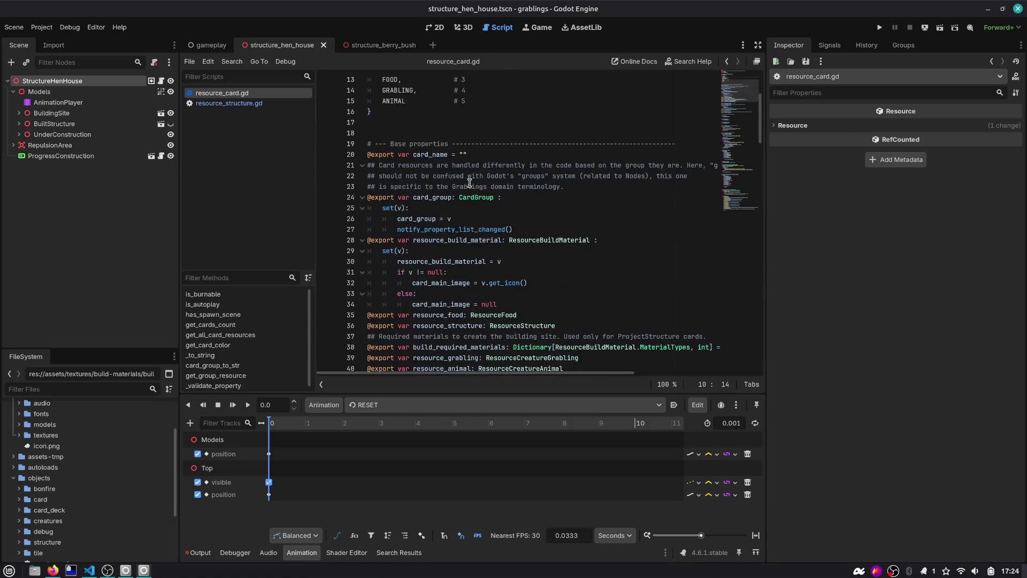
pyautogui.scroll(4, 469, 182)
pyautogui.doubleClick(416, 165)
pyautogui.hotkey('ctrl', 'shift', 'f')
pyautogui.press('Return')
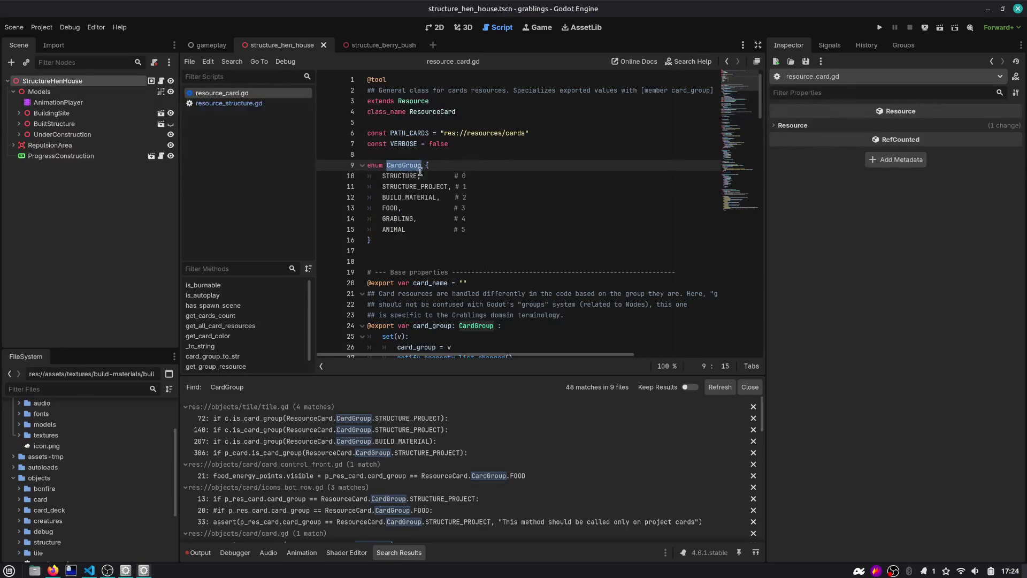
pyautogui.scroll(-5, 471, 431)
pyautogui.scroll(-8, 488, 439)
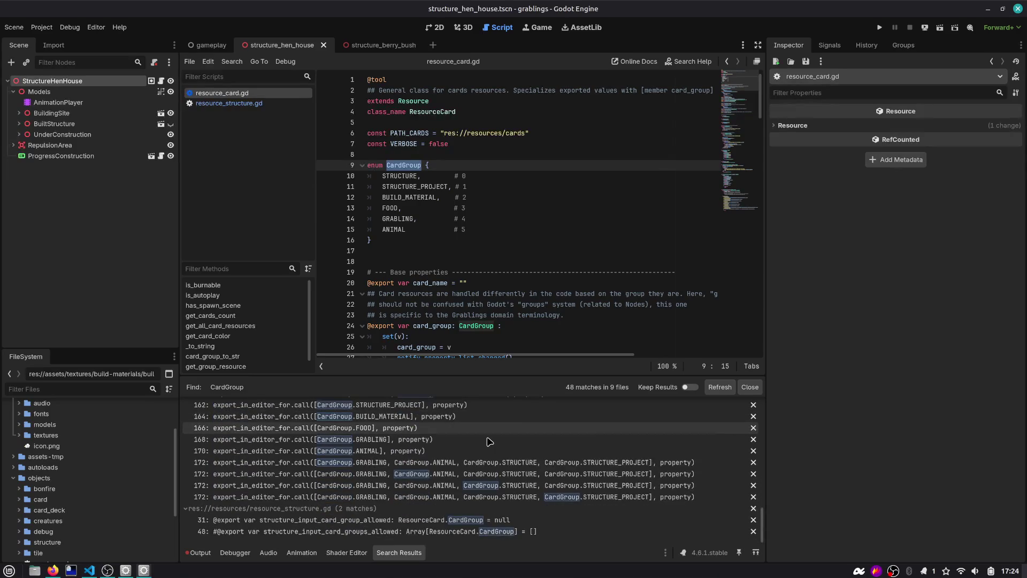
pyautogui.scroll(10, 489, 441)
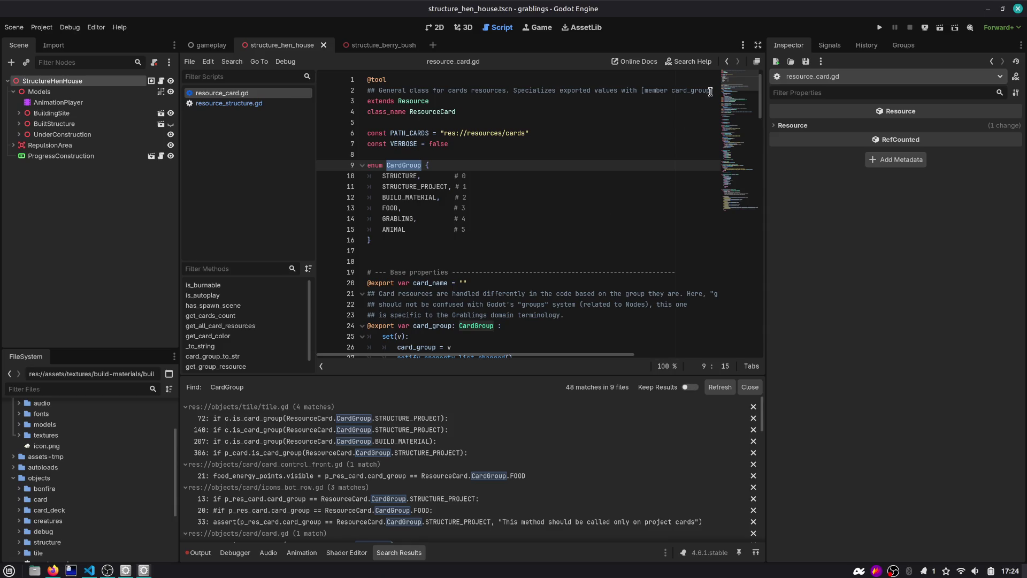
# - Return to resource_structure.gd and delete the null default from line 31
pyautogui.click(728, 64)
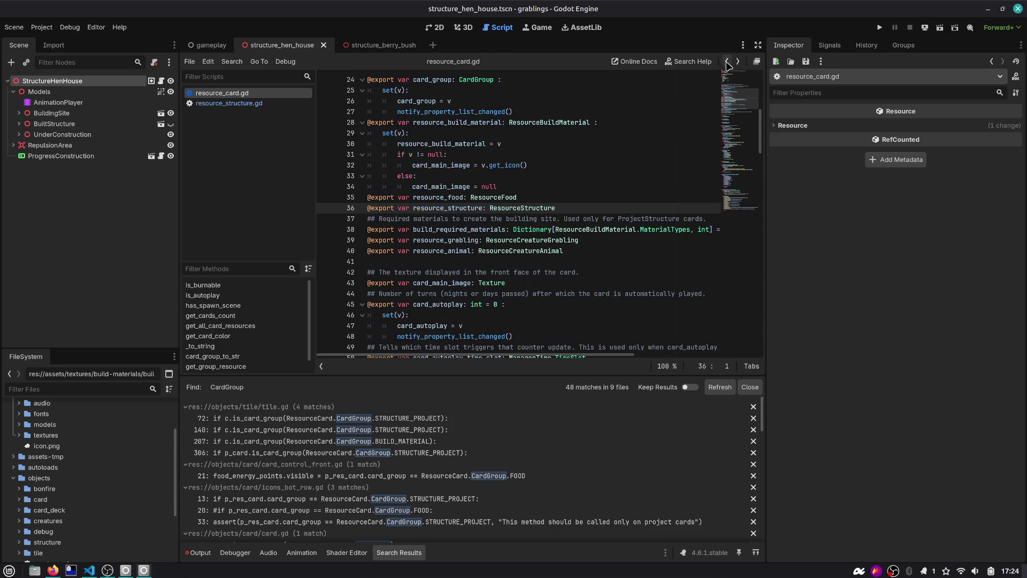
pyautogui.click(728, 64)
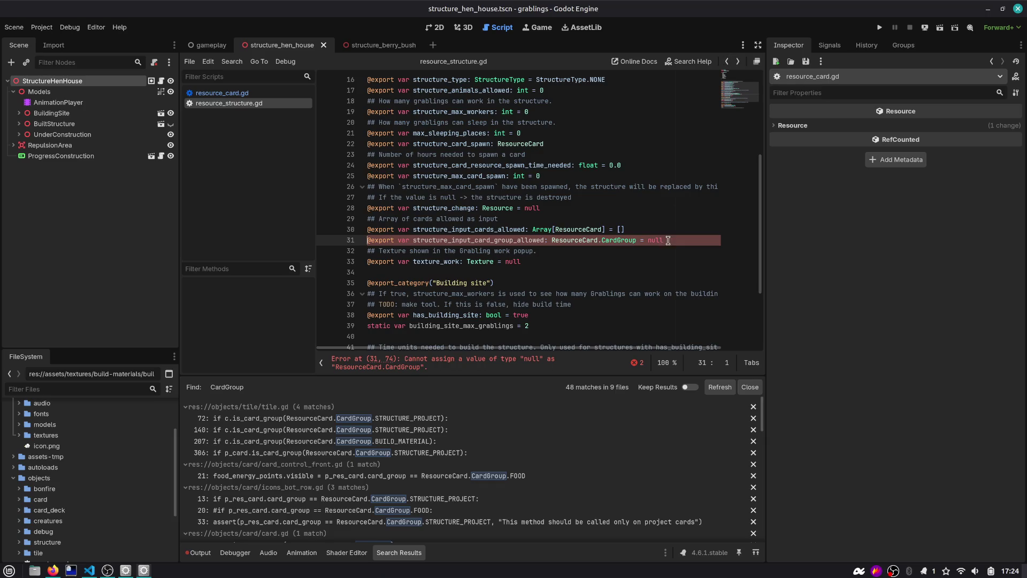
pyautogui.hotkey('ctrl', 'shift', 'Left')
pyautogui.press('BackSpace')
pyautogui.press('BackSpace')
pyautogui.press('BackSpace')
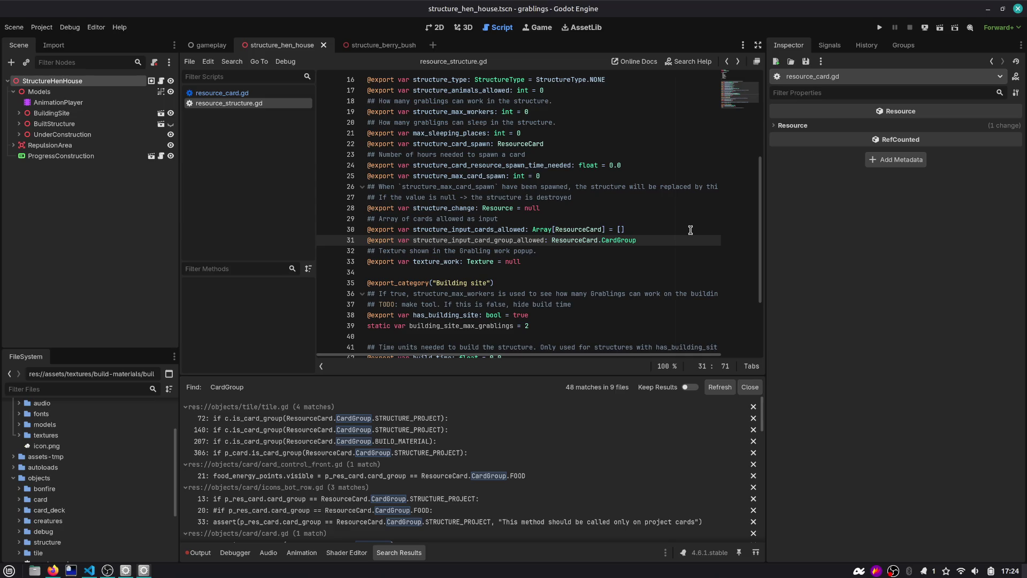
pyautogui.click(690, 230)
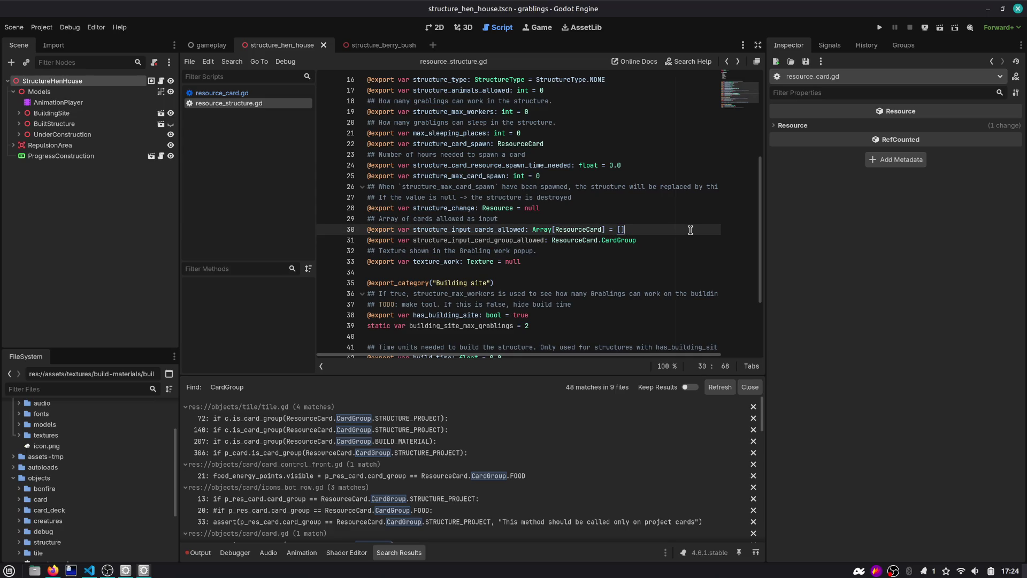
# - Add an empty ## doc-comment line above structure_input_card_group_allowed and save
pyautogui.doubleClick(528, 241)
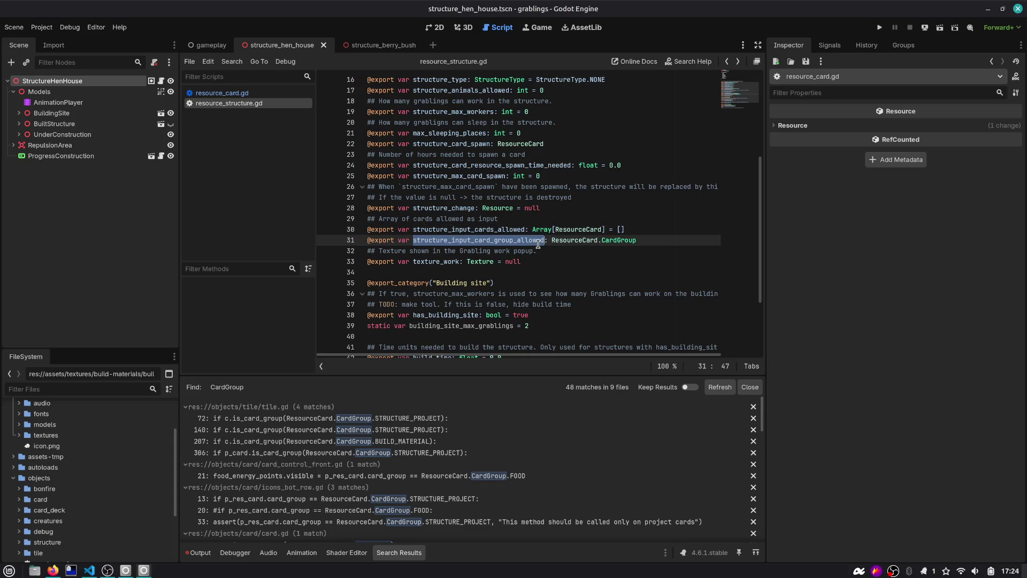
pyautogui.click(643, 229)
pyautogui.press('Return')
pyautogui.write('##')
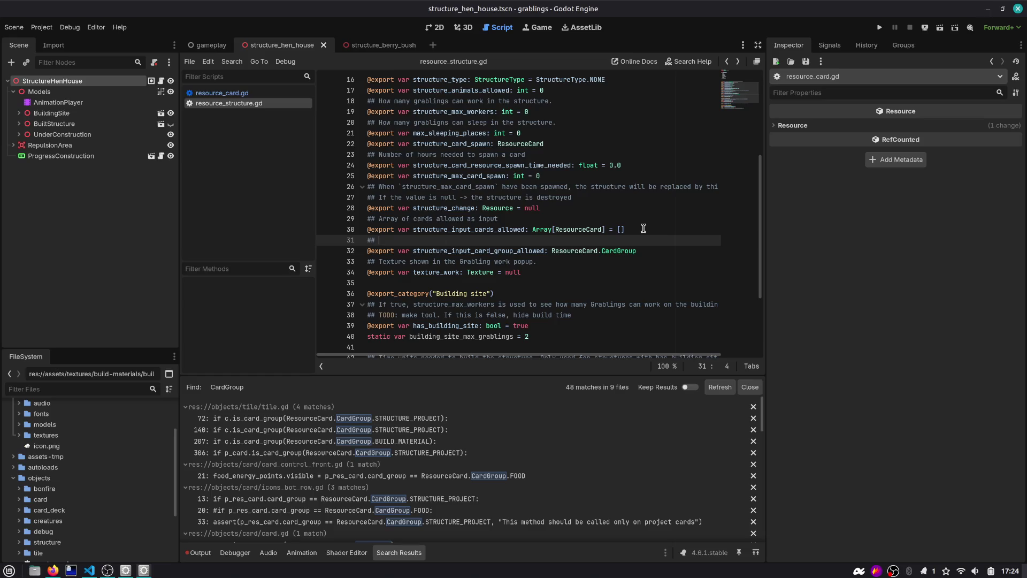
pyautogui.hotkey('ctrl', 'z')
pyautogui.hotkey('ctrl', 'z')
pyautogui.hotkey('ctrl', 'z')
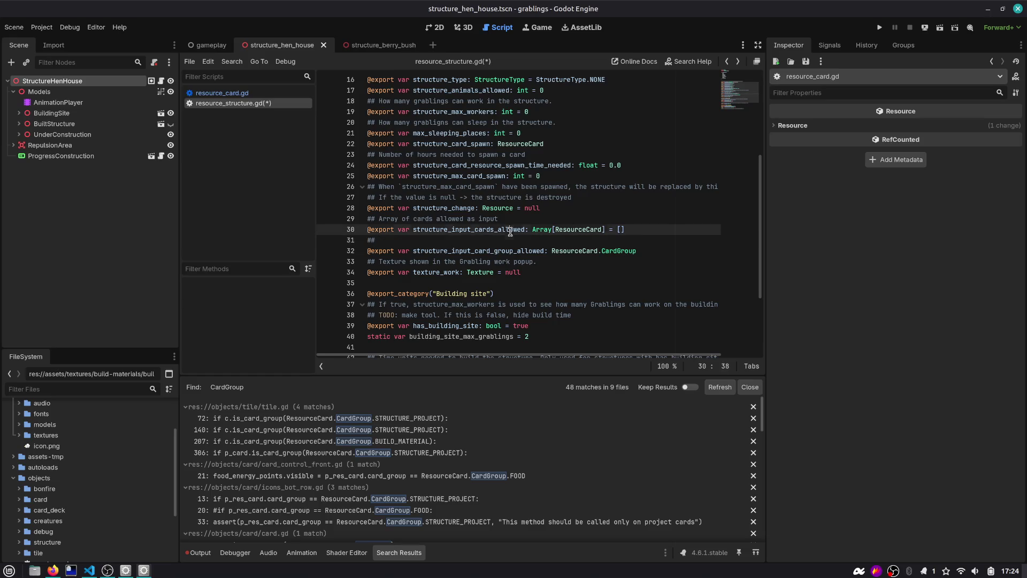
pyautogui.hotkey('ctrl', 's')
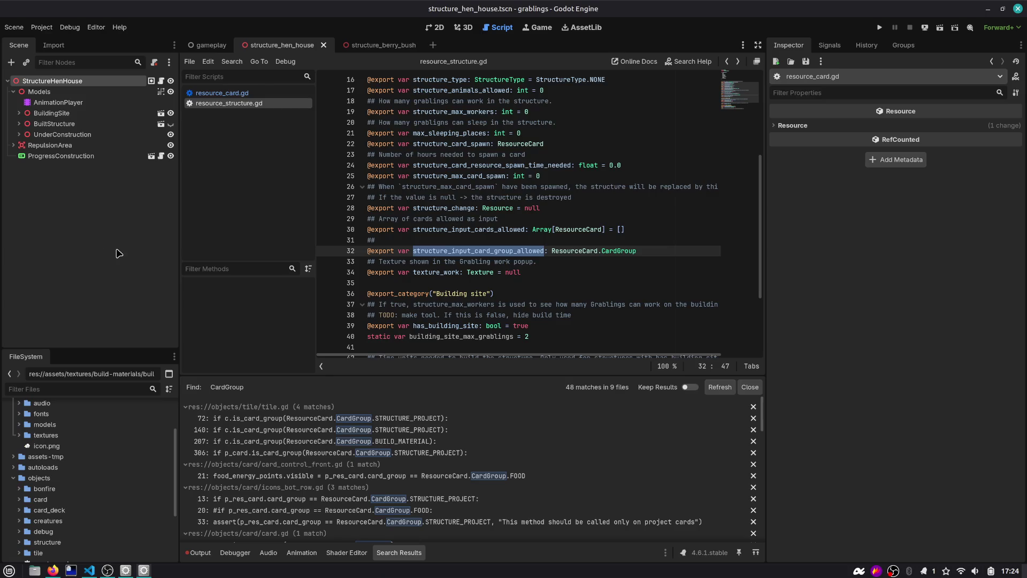
# - Filter the FileSystem files by 'hen'
pyautogui.click(77, 383)
pyautogui.write('resource')
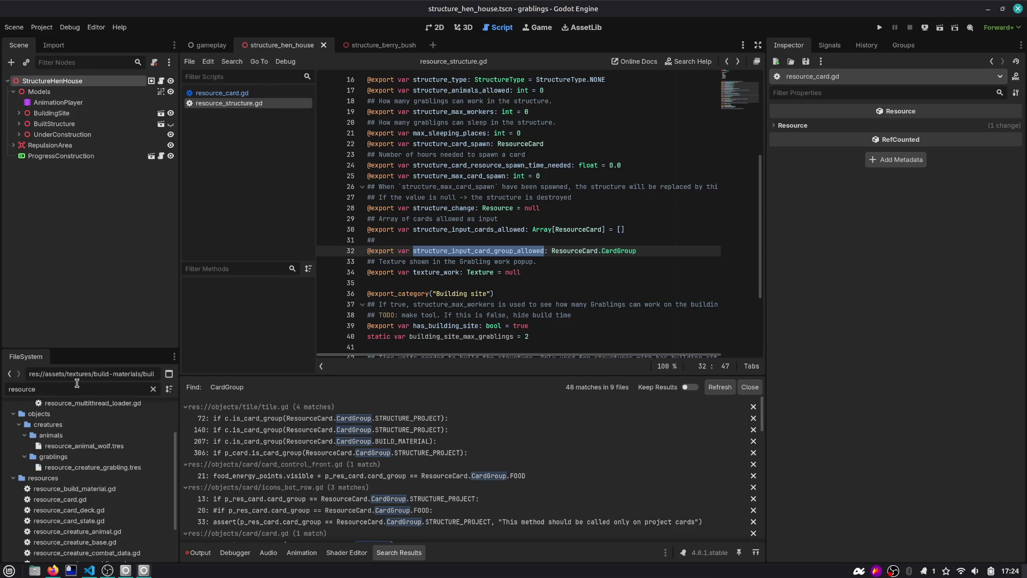
pyautogui.scroll(-3, 81, 401)
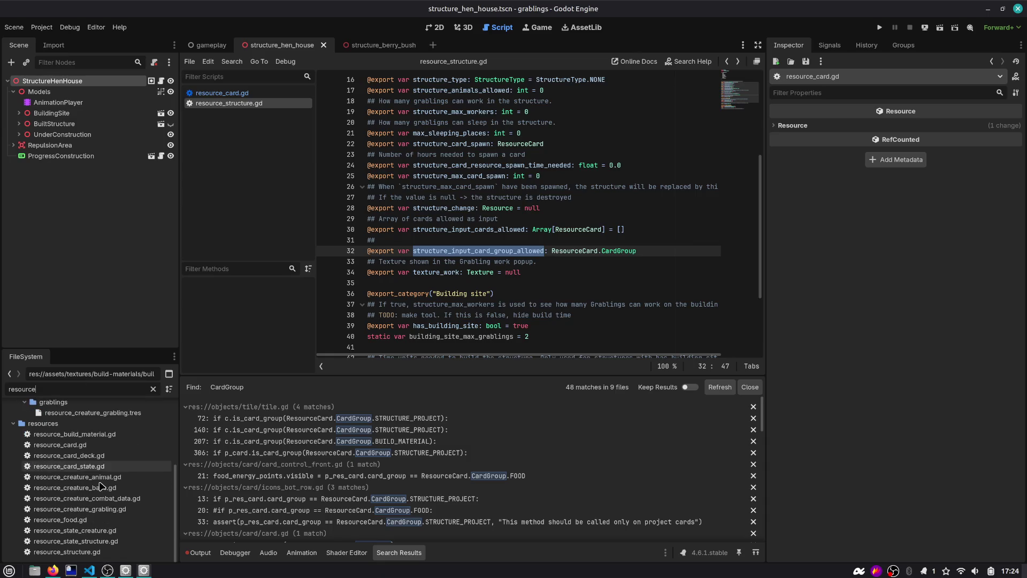
pyautogui.doubleClick(66, 389)
pyautogui.write('hen')
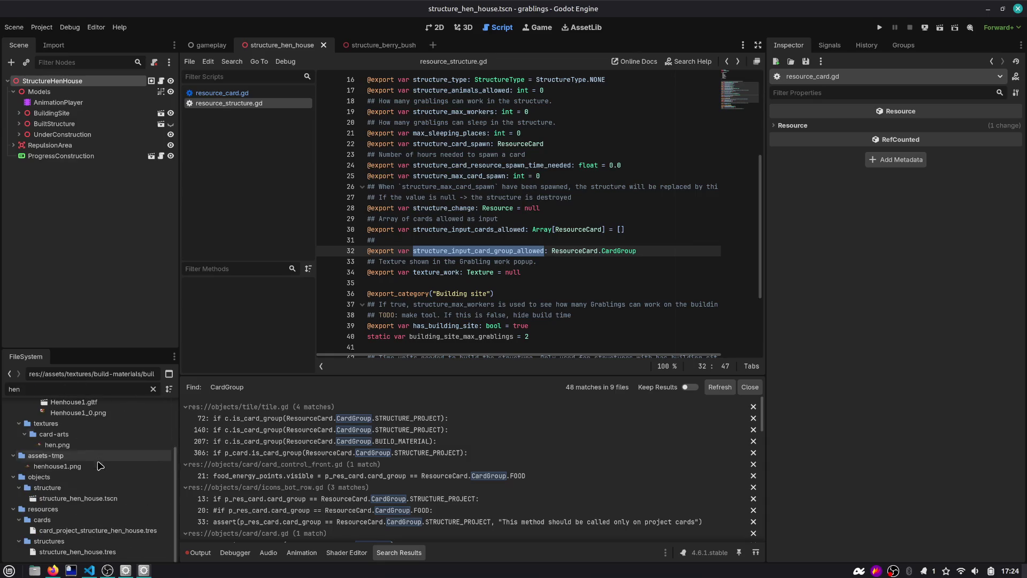
# - Select structure_hen_house.tres and check its card group options, keeping Structure
pyautogui.click(77, 552)
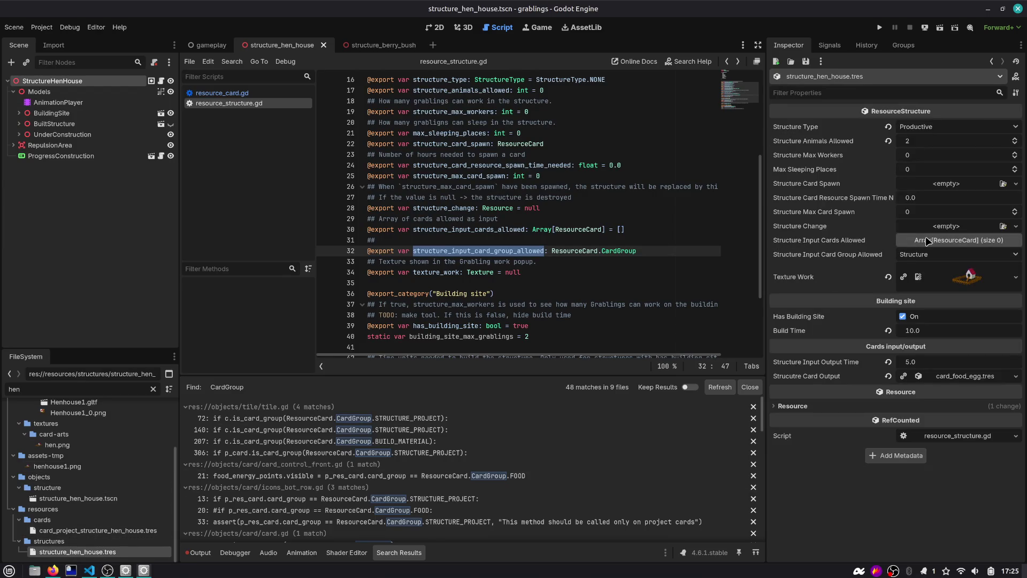
pyautogui.click(928, 255)
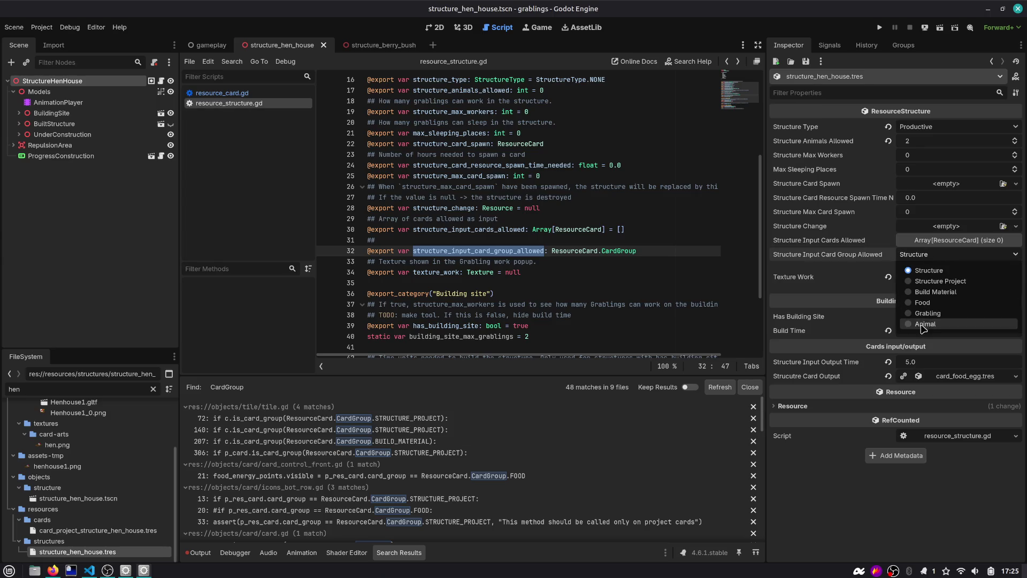
pyautogui.click(842, 255)
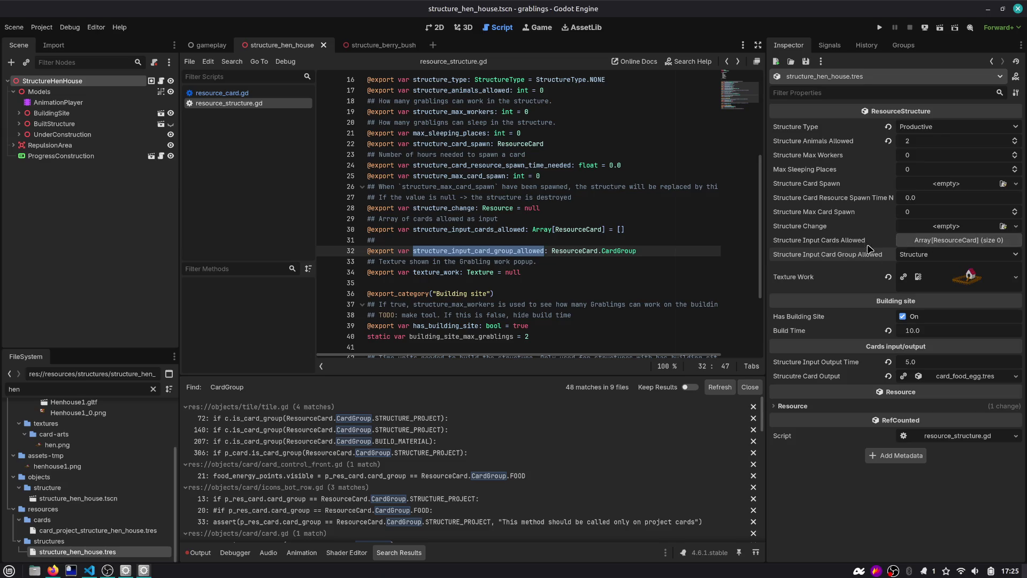
pyautogui.moveTo(807, 246)
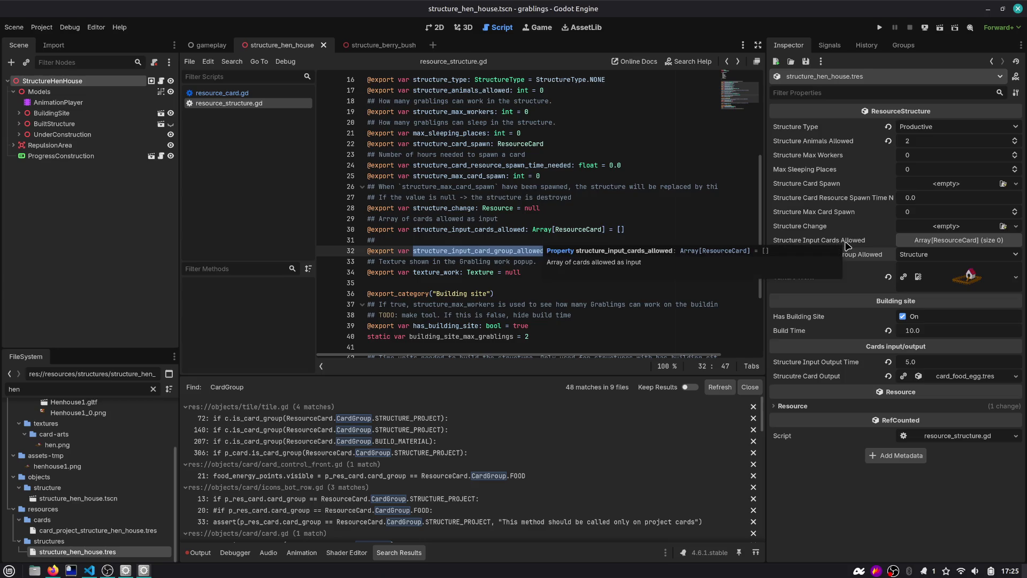
# - Add card_grabling.tres to Structure Input Cards Allowed, then revert the list to empty
pyautogui.click(1000, 241)
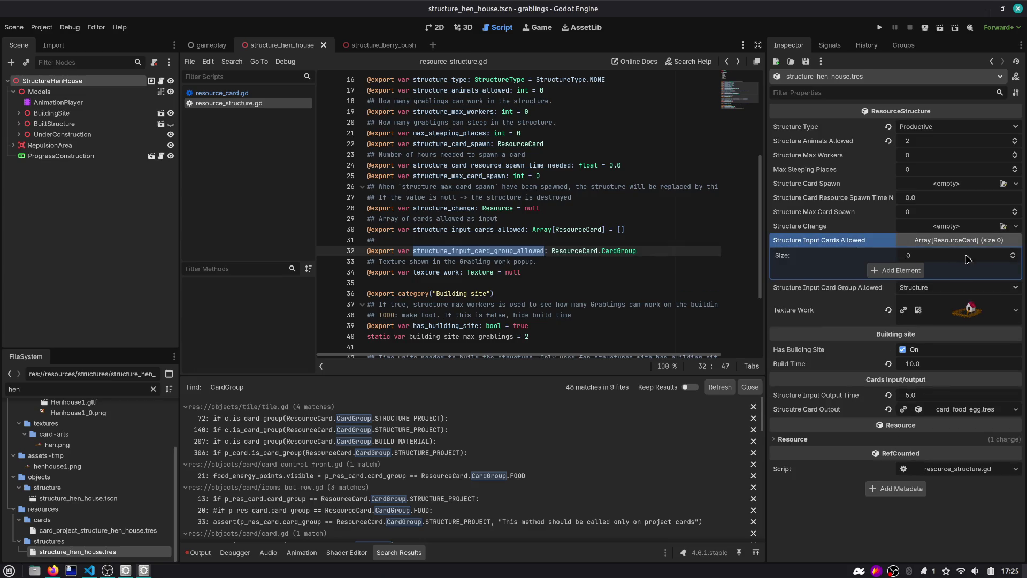
pyautogui.click(1012, 253)
pyautogui.click(989, 271)
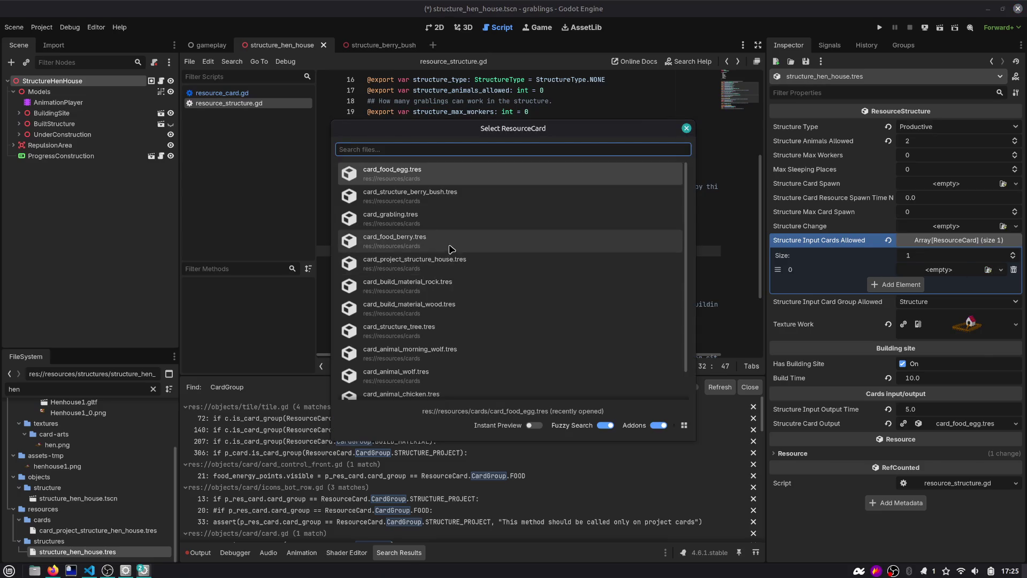
pyautogui.click(451, 222)
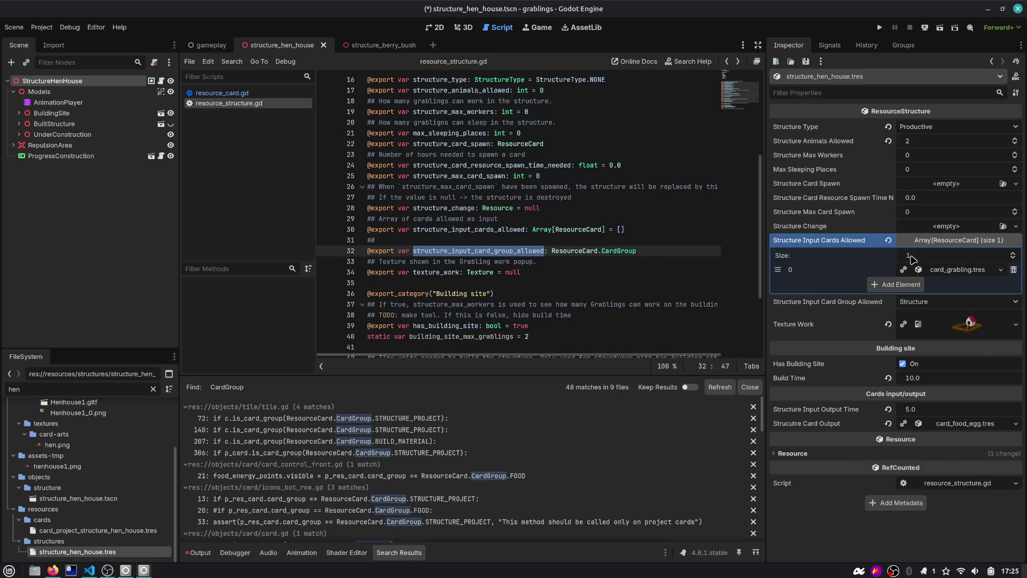
pyautogui.click(888, 241)
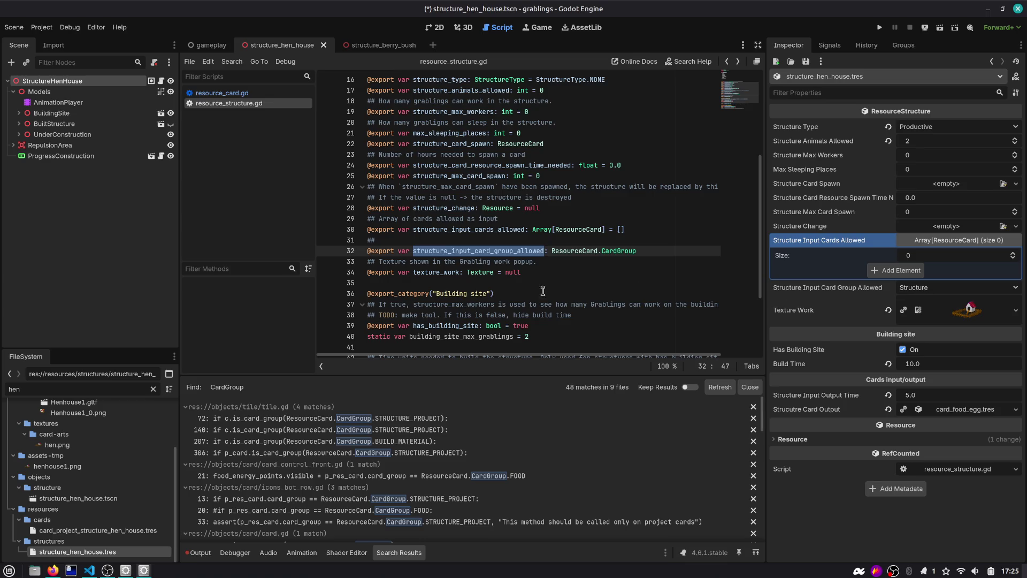
pyautogui.click(459, 241)
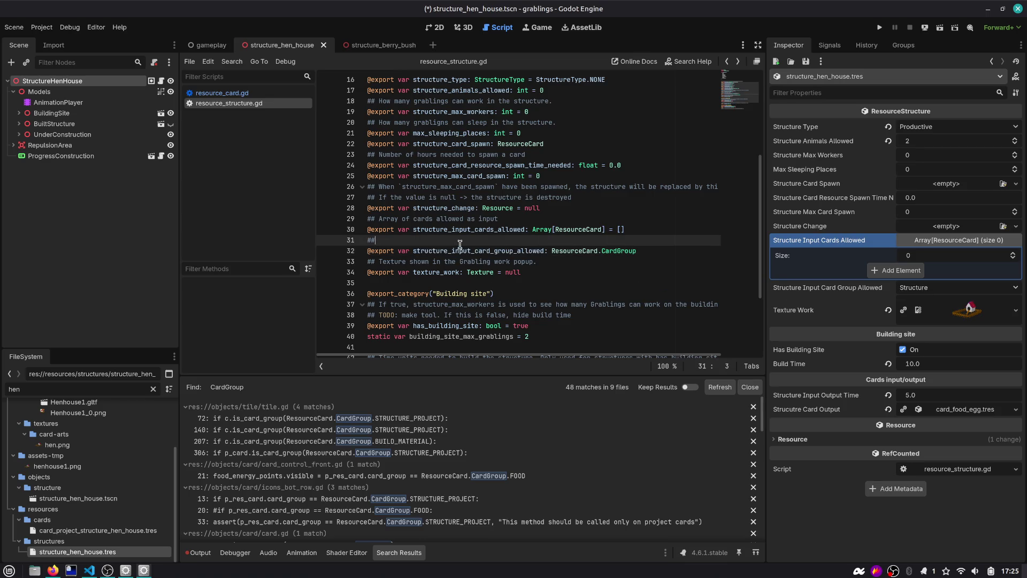
# - Start an exported structure_input_type_allowed property line after line 30
pyautogui.click(661, 231)
pyautogui.press('Return')
pyautogui.press('Return')
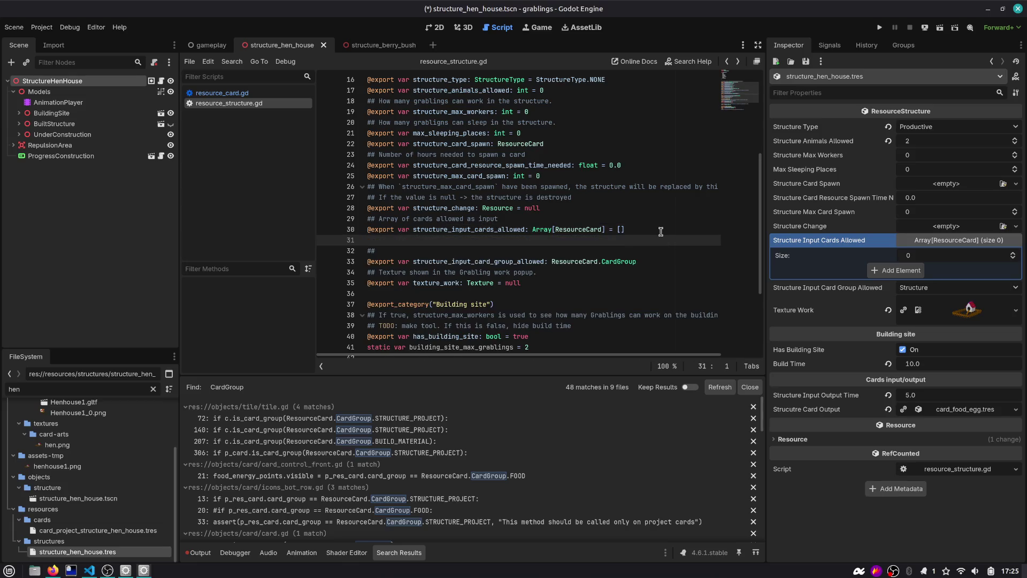
pyautogui.write('@export')
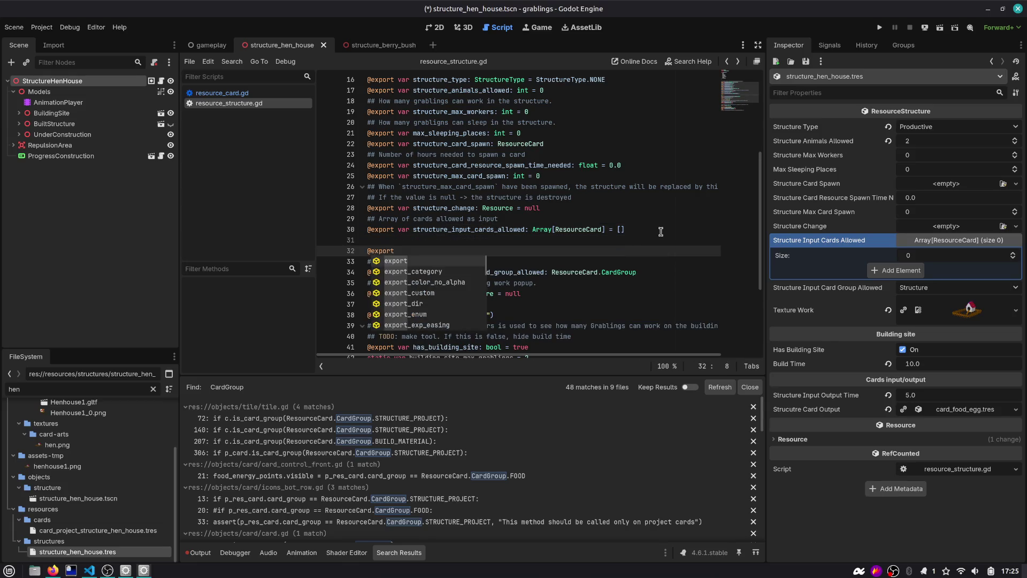
pyautogui.write('_')
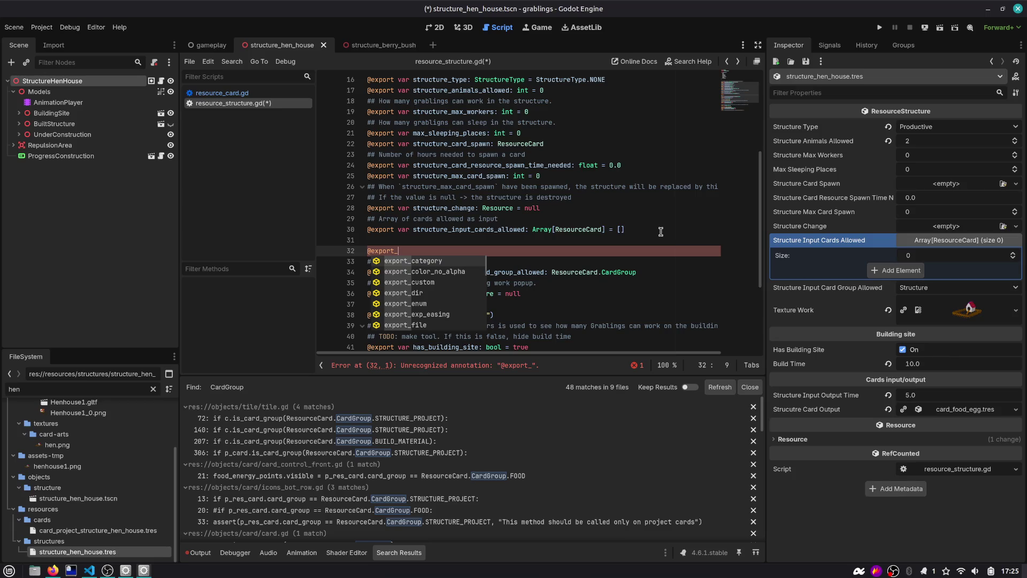
pyautogui.press('BackSpace')
pyautogui.press('BackSpace')
pyautogui.press('BackSpace')
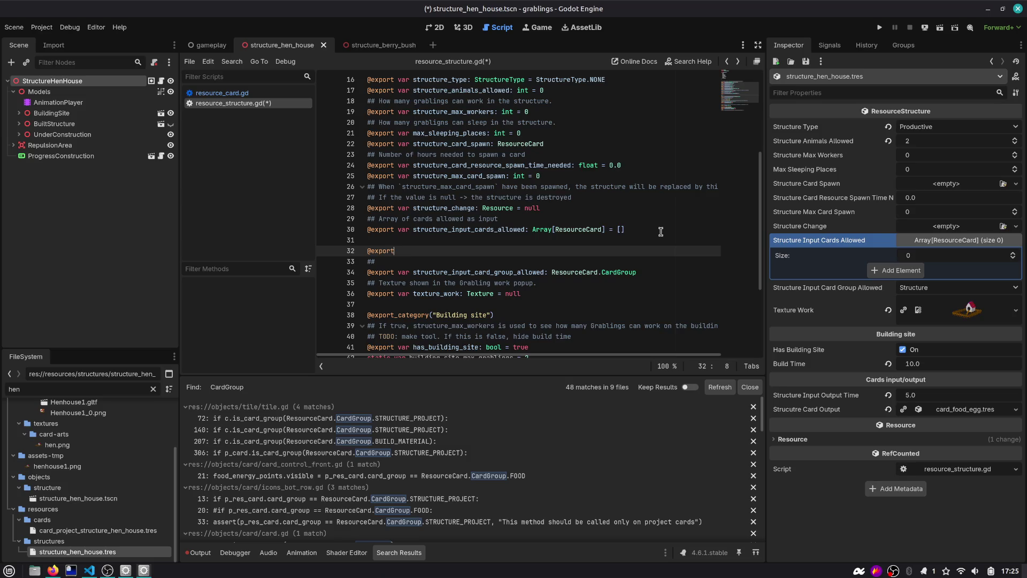
pyautogui.write('var structure_inpu')
pyautogui.write('t_type_allowed:')
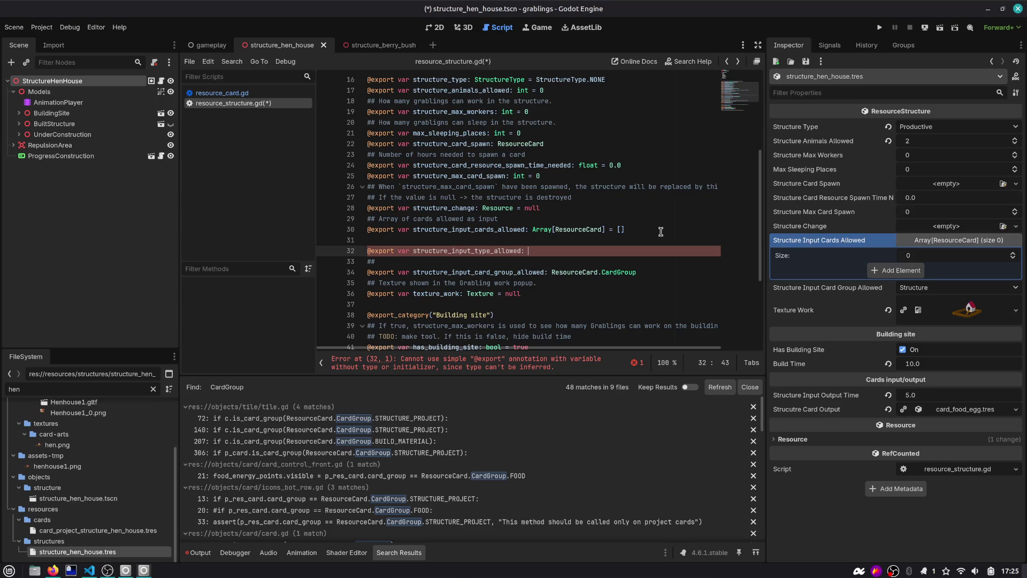
# - Write enum CardInputType { CARD_LIST, CARD_GROUP } above the new export
pyautogui.hotkey('ctrl', 'shift', 'Return')
pyautogui.write('enum InputTyp')
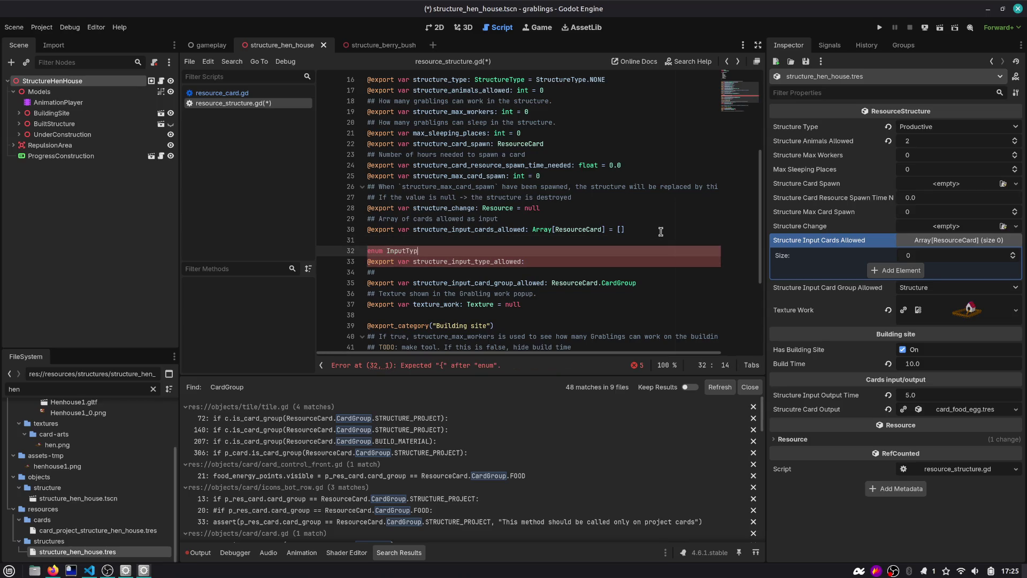
pyautogui.write(' {')
pyautogui.press('Return')
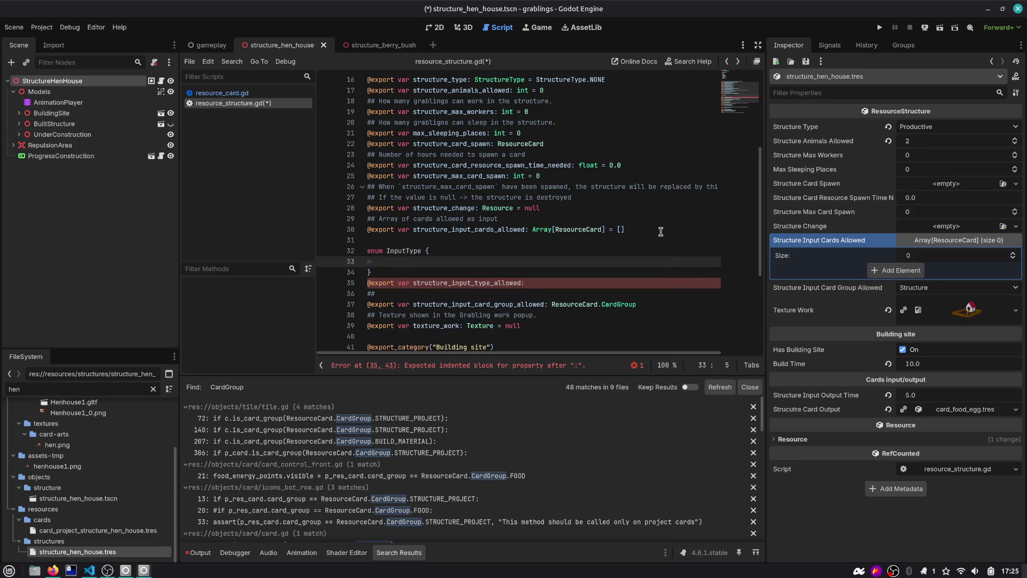
pyautogui.write('CARD_LIST,')
pyautogui.press('Return')
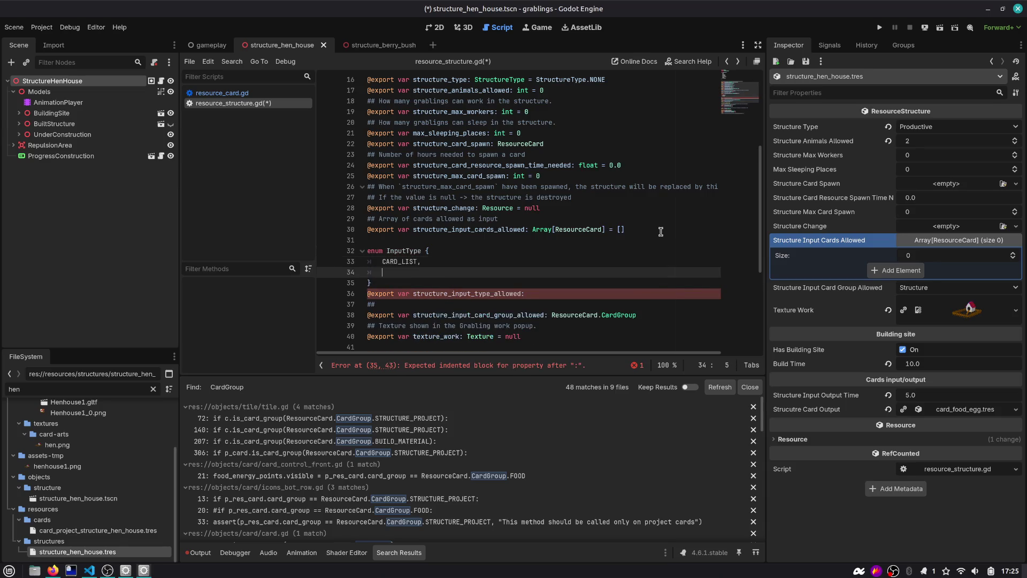
pyautogui.write('CARD_GROUP')
pyautogui.press('Down')
pyautogui.press('Down')
pyautogui.press('End')
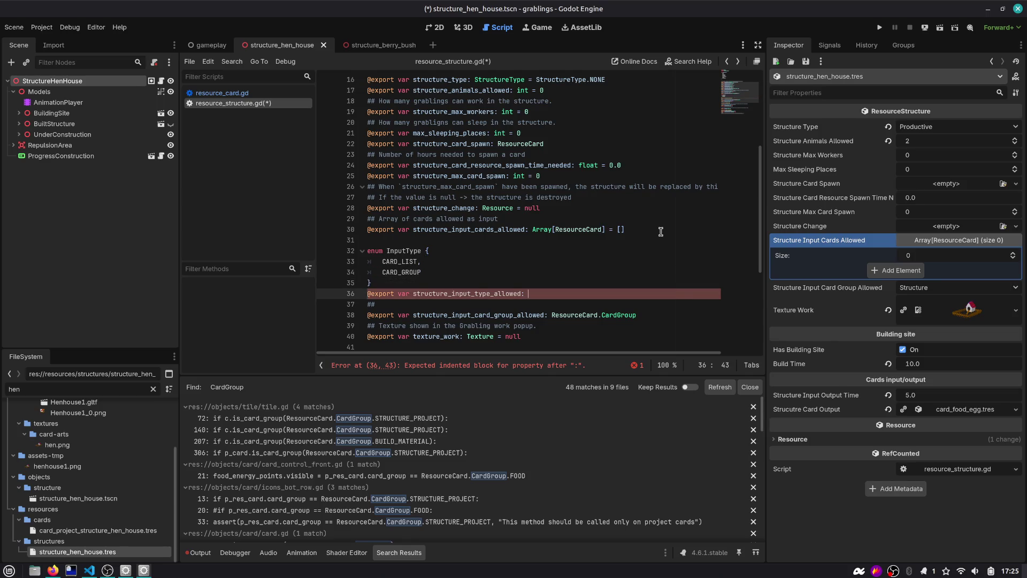
pyautogui.press('BackSpace')
pyautogui.press('BackSpace')
pyautogui.press('Up')
pyautogui.press('Up')
pyautogui.press('Up')
pyautogui.hotkey('ctrl', 'Left')
pyautogui.hotkey('ctrl', 'Left')
pyautogui.write('Card')
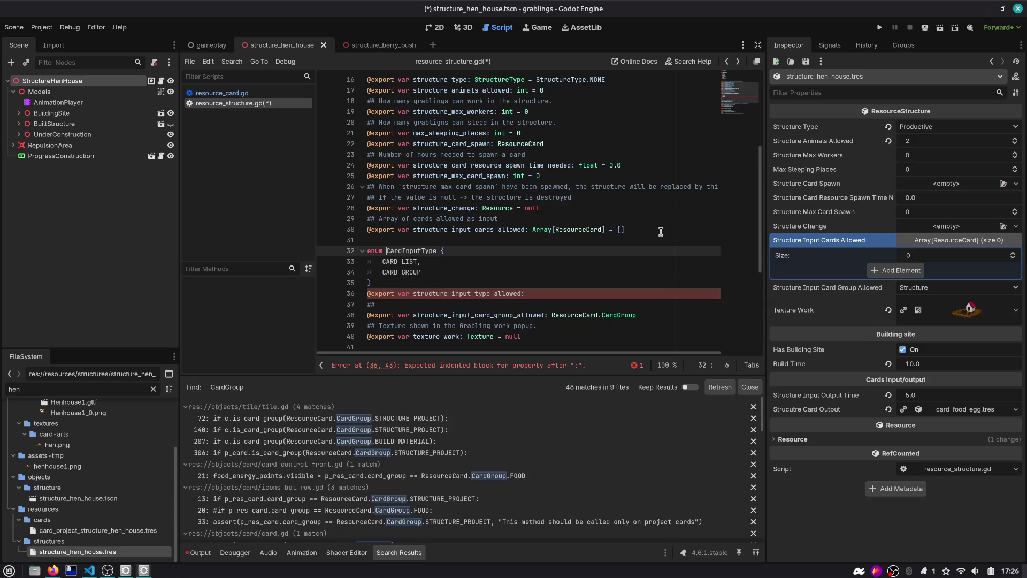
# - Type structure_input_type_allowed as CardInputType defaulting to CardInputType.CARD_LIST, tidying spacing
pyautogui.hotkey('ctrl', 'shift', 'Right')
pyautogui.hotkey('ctrl', 'c')
pyautogui.press('Down')
pyautogui.press('Down')
pyautogui.press('Down')
pyautogui.press('End')
pyautogui.hotkey('ctrl', 'v')
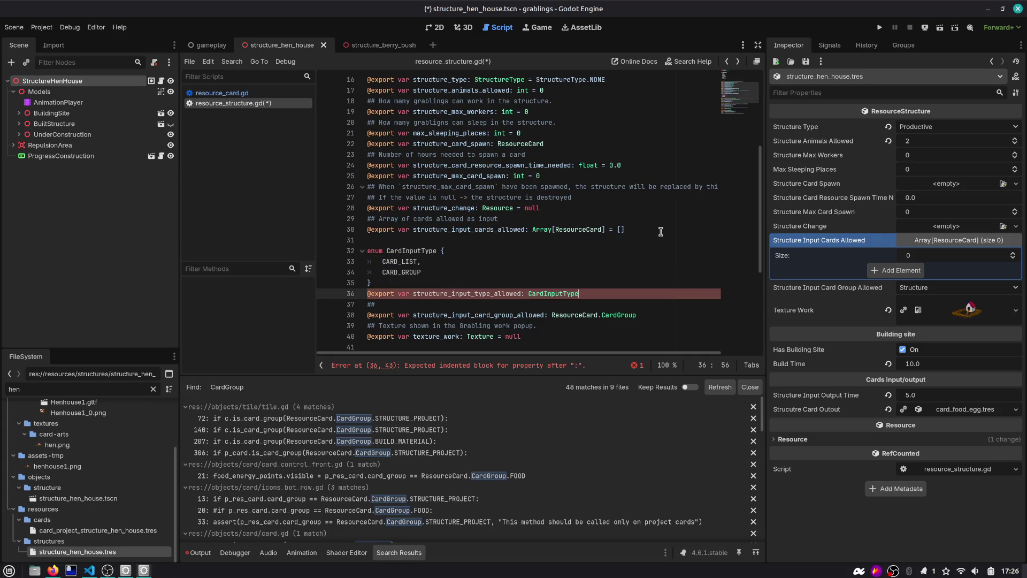
pyautogui.write('Car')
pyautogui.press('Return')
pyautogui.write('.')
pyautogui.press('Return')
pyautogui.press('BackSpace')
pyautogui.press('Left')
pyautogui.press('Left')
pyautogui.press('Down')
pyautogui.press('Up')
pyautogui.press('Up')
pyautogui.press('Up')
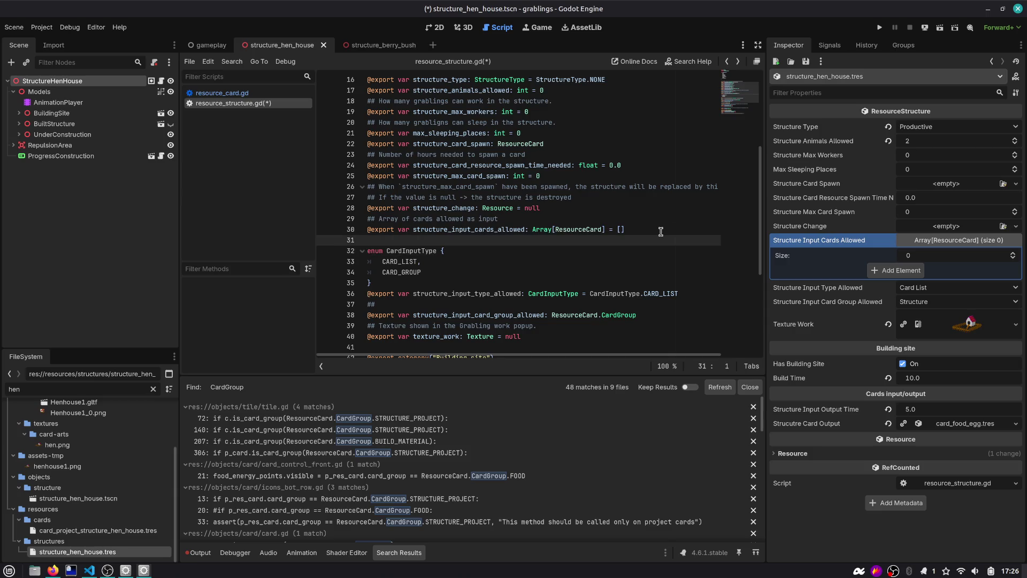
pyautogui.press('Return')
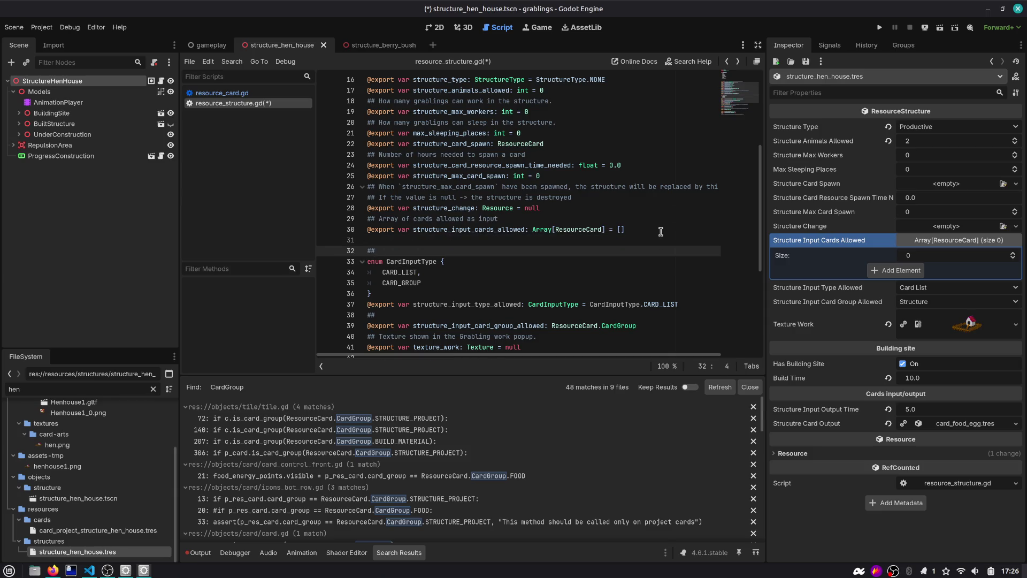
pyautogui.scroll(-2, 660, 231)
pyautogui.click(455, 252)
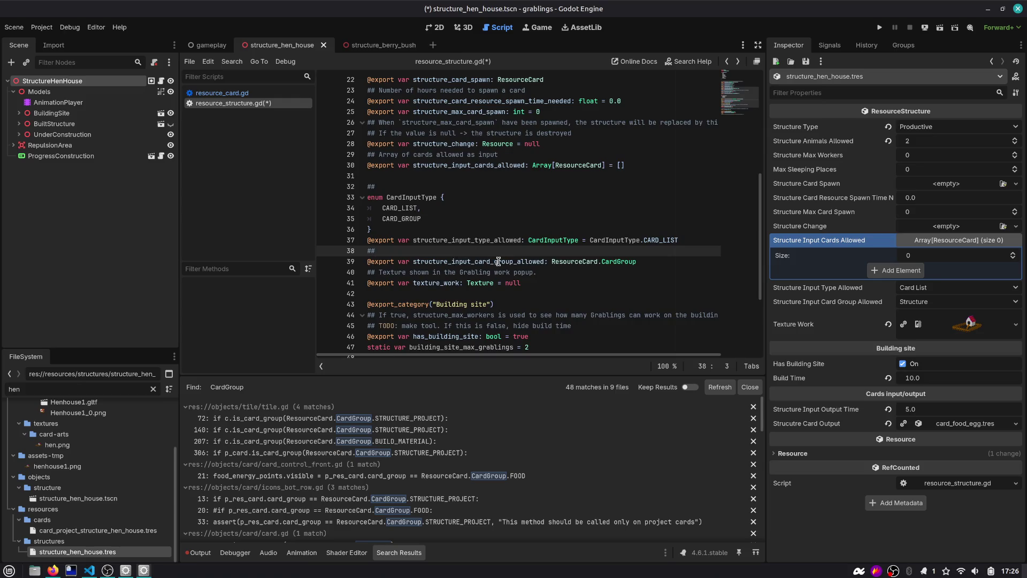
pyautogui.hotkey('ctrl', 's')
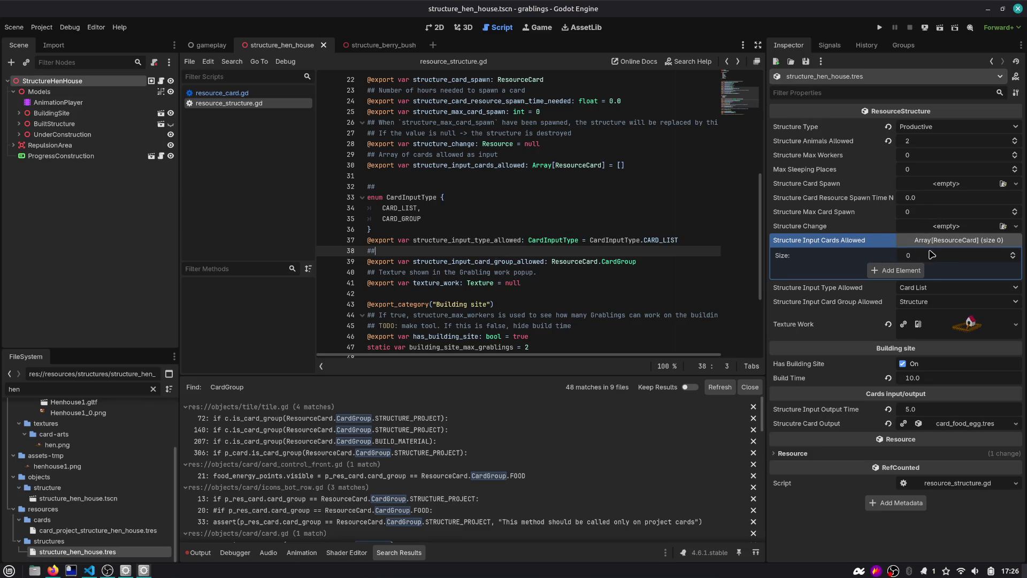
pyautogui.click(955, 241)
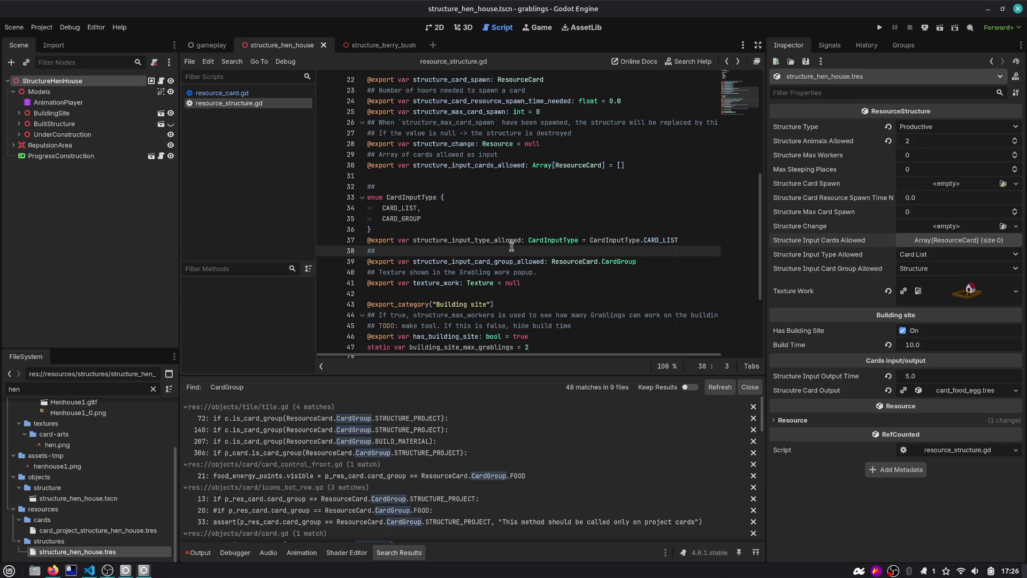
pyautogui.keyDown('ctrl'); pyautogui.click(852, 256); pyautogui.keyUp('ctrl')
pyautogui.click(829, 45)
pyautogui.click(787, 47)
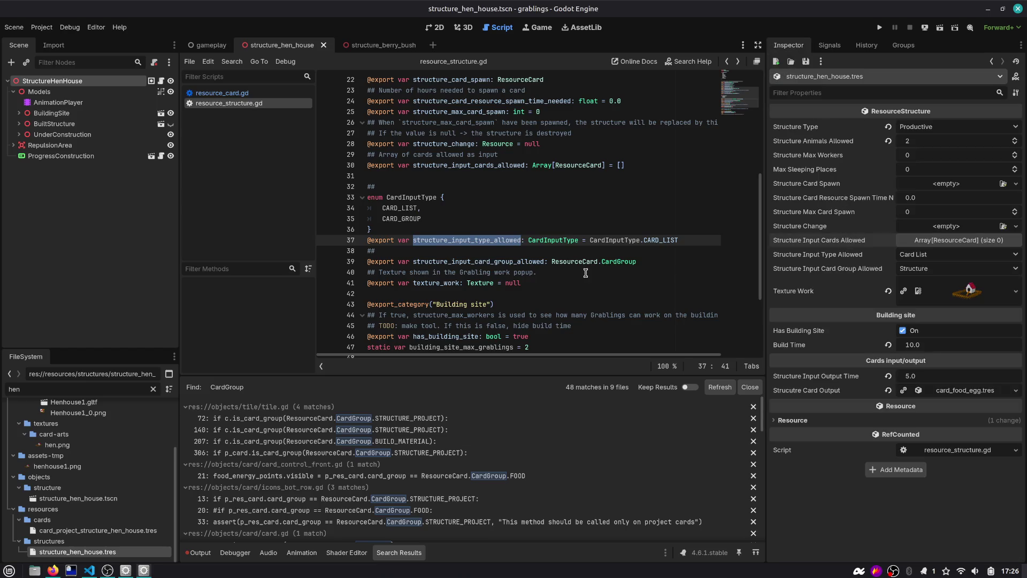
pyautogui.click(69, 447)
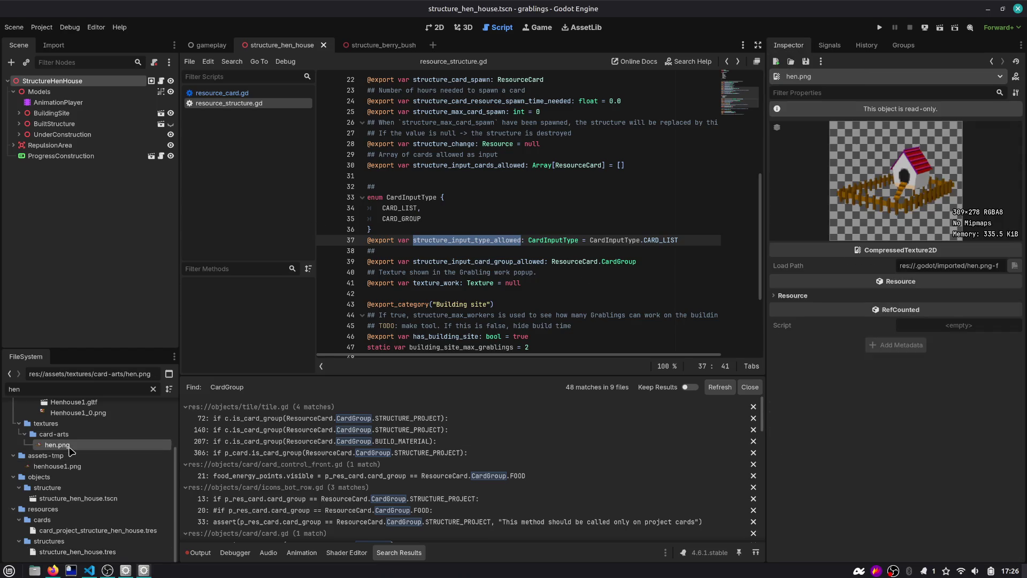
pyautogui.click(1016, 62)
pyautogui.click(992, 61)
pyautogui.click(992, 62)
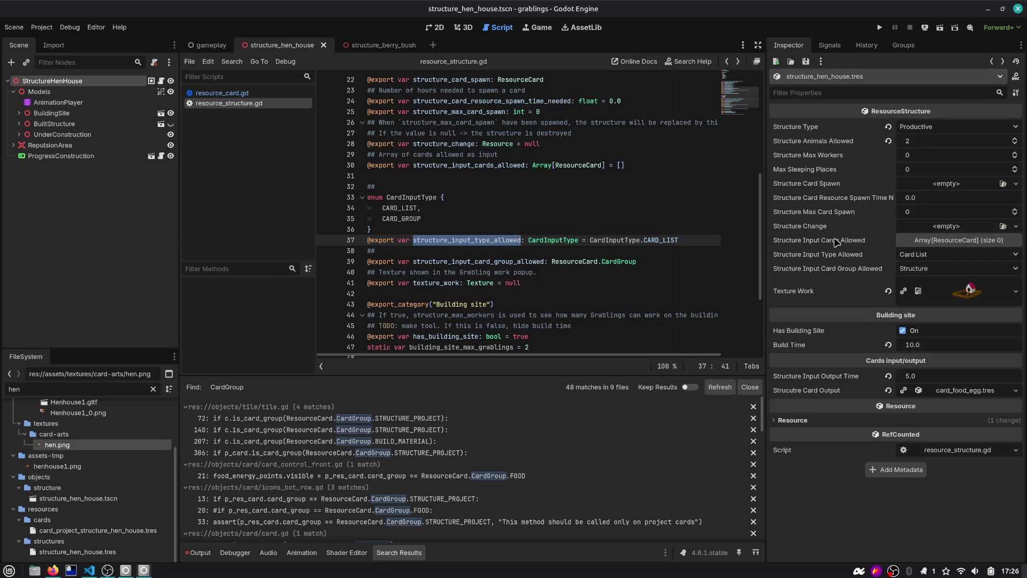
pyautogui.click(921, 255)
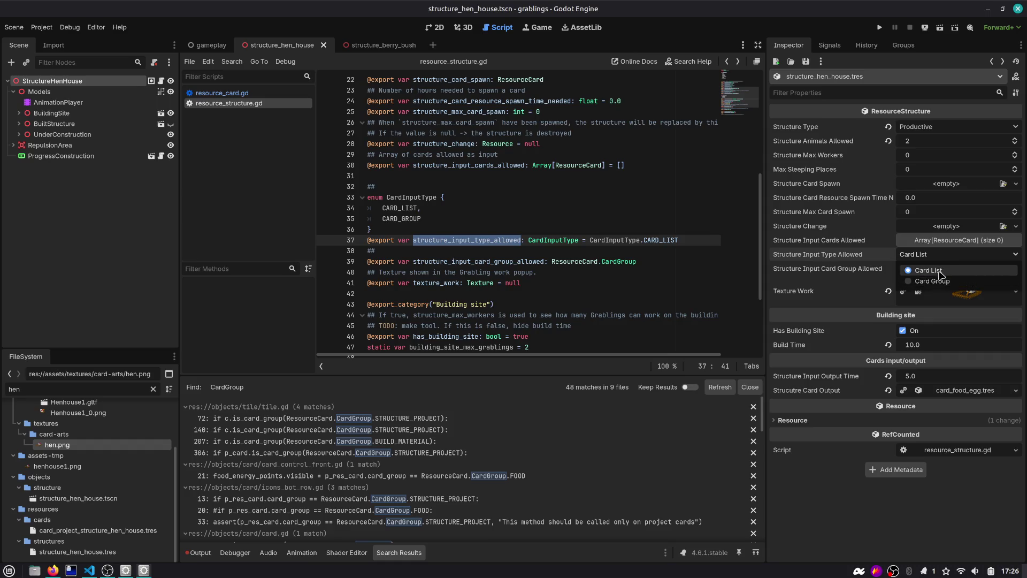
pyautogui.click(943, 282)
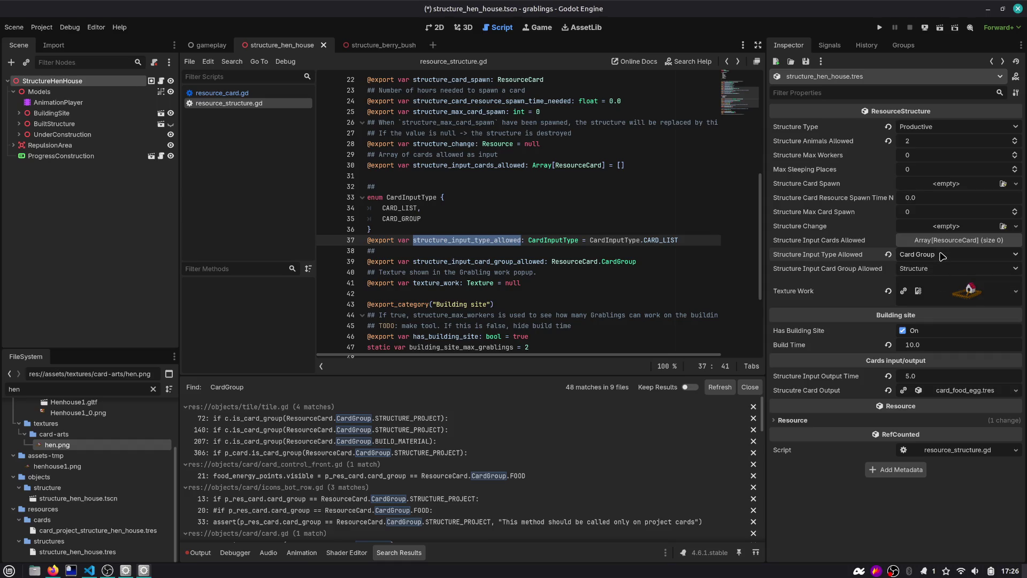
pyautogui.click(919, 269)
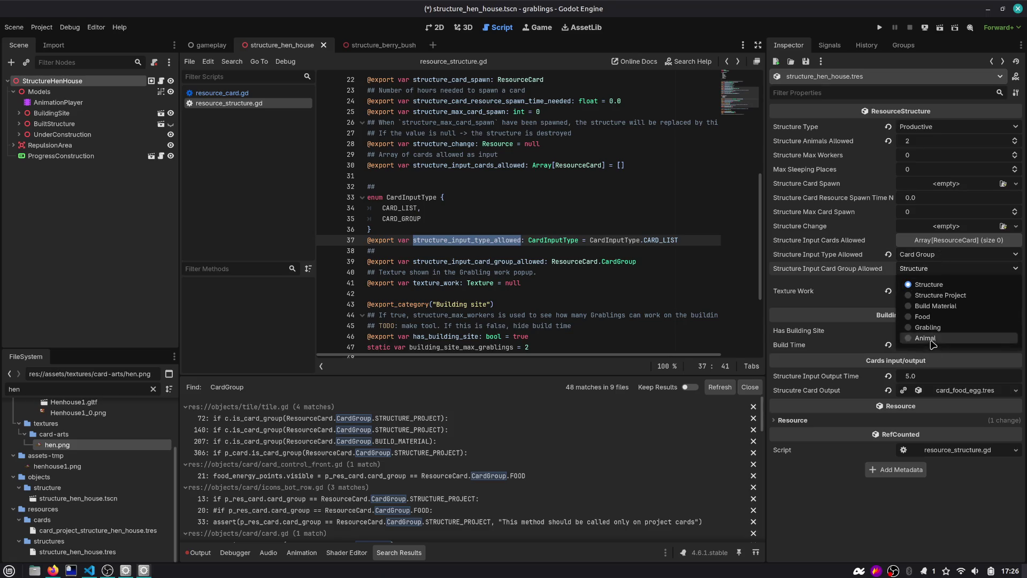
pyautogui.click(869, 263)
pyautogui.click(929, 256)
pyautogui.click(927, 262)
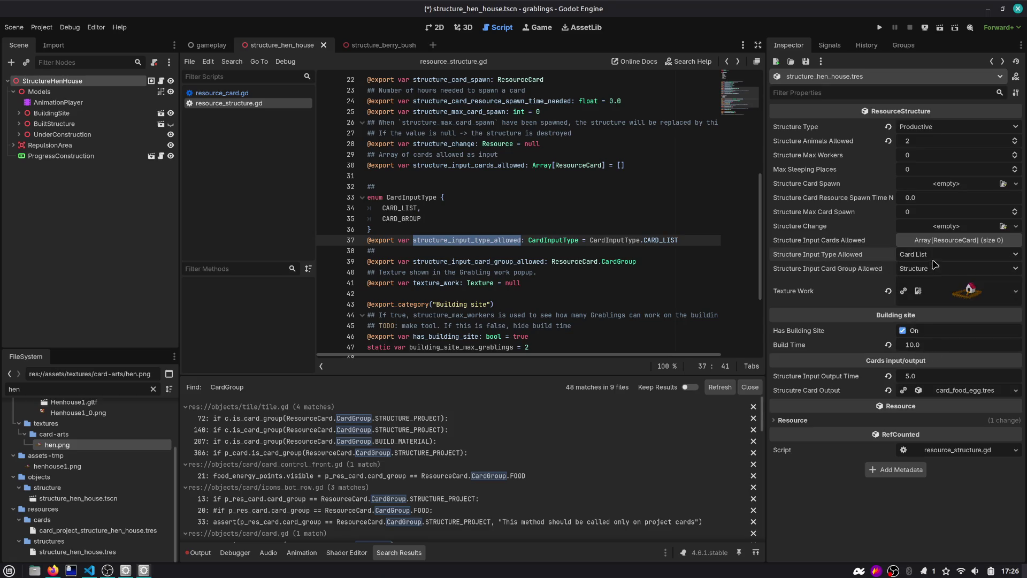
pyautogui.click(937, 241)
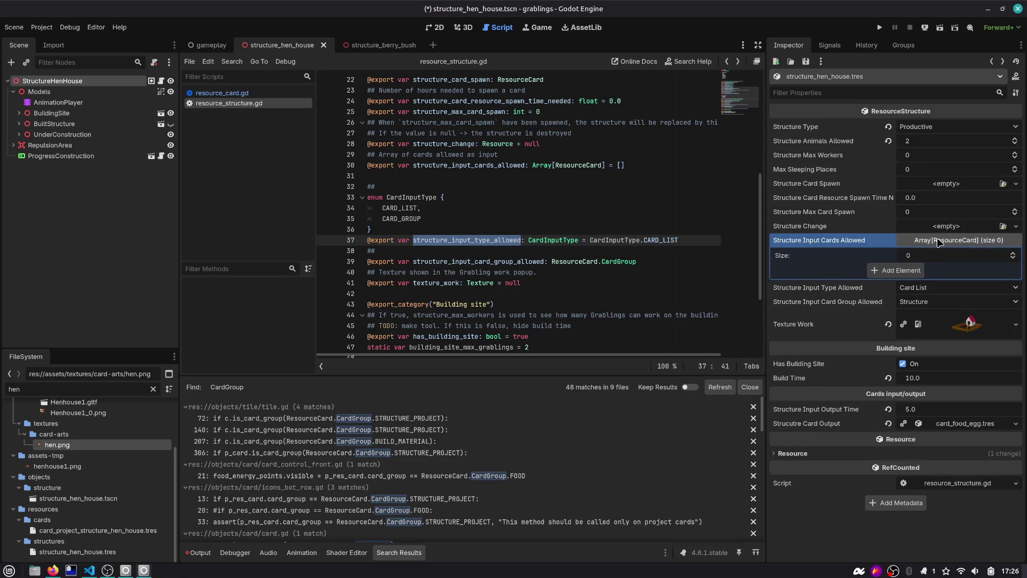
pyautogui.click(937, 245)
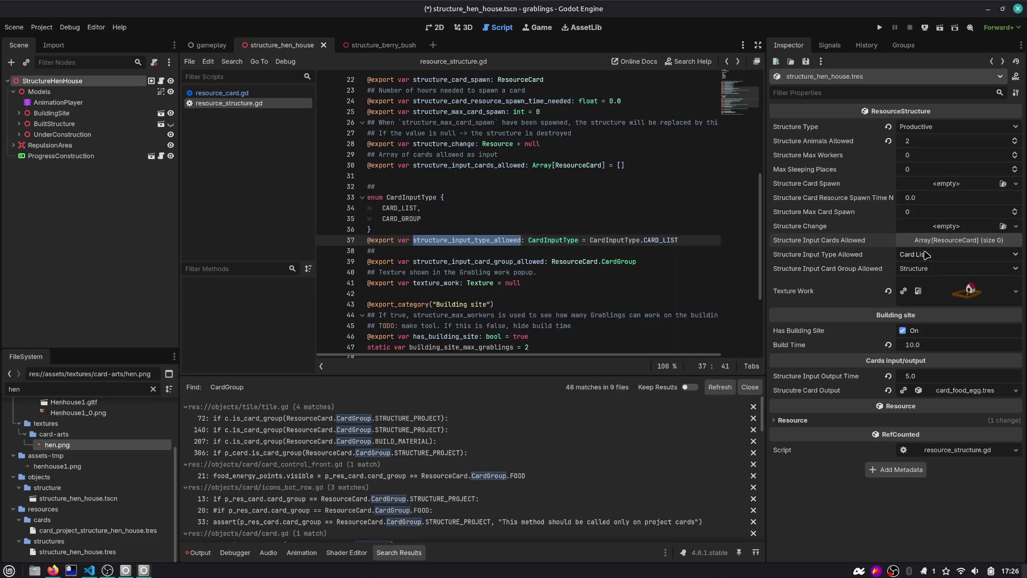
pyautogui.scroll(-3, 555, 184)
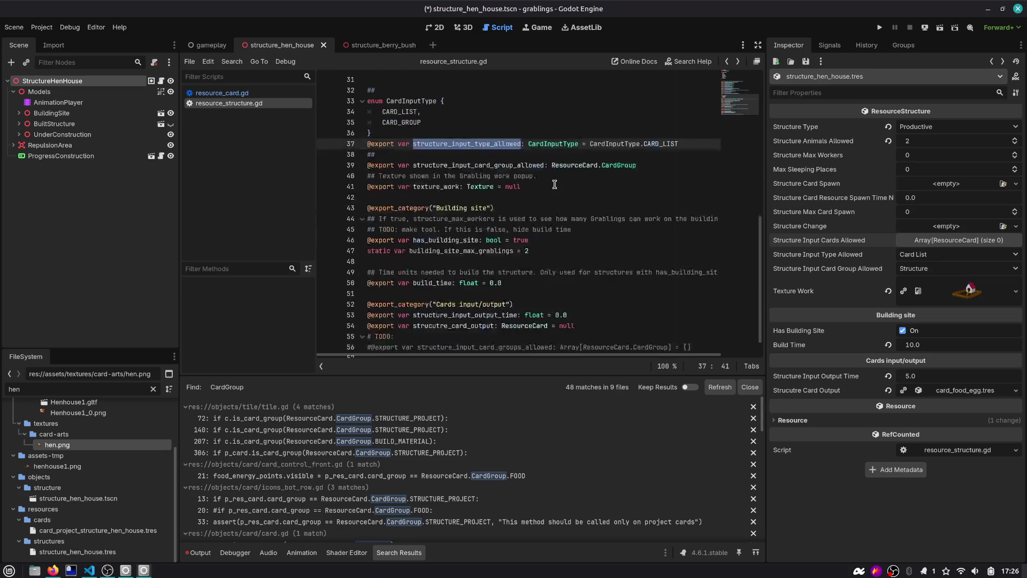
# - Save resource_structure.gd and review the _validate_property header in resource_card.gd
pyautogui.click(533, 229)
pyautogui.hotkey('ctrl', 's')
pyautogui.hotkey('ctrl', 'shift', ',')
pyautogui.scroll(-10, 545, 181)
pyautogui.scroll(-20, 546, 181)
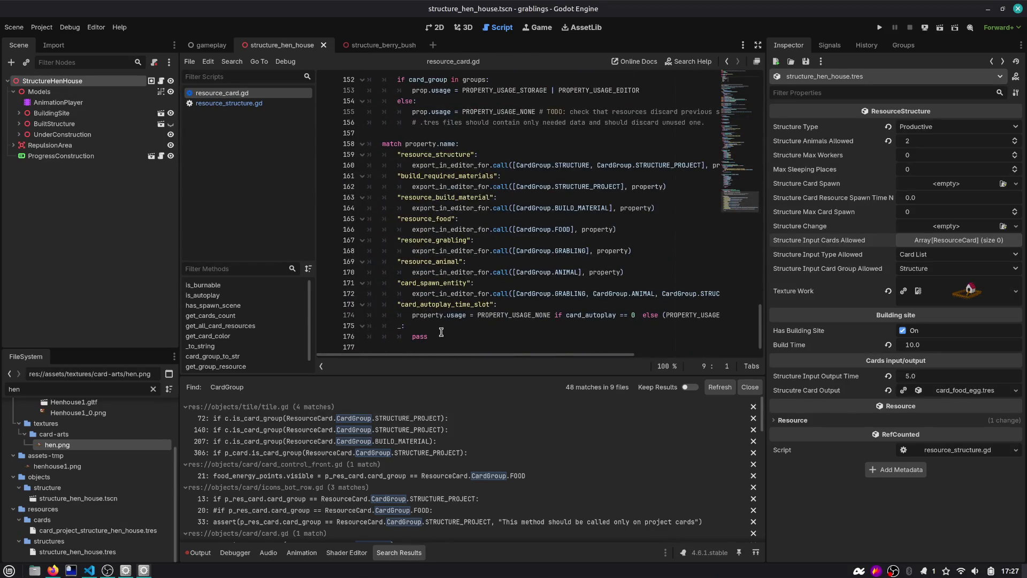
pyautogui.click(441, 334)
pyautogui.scroll(4, 439, 321)
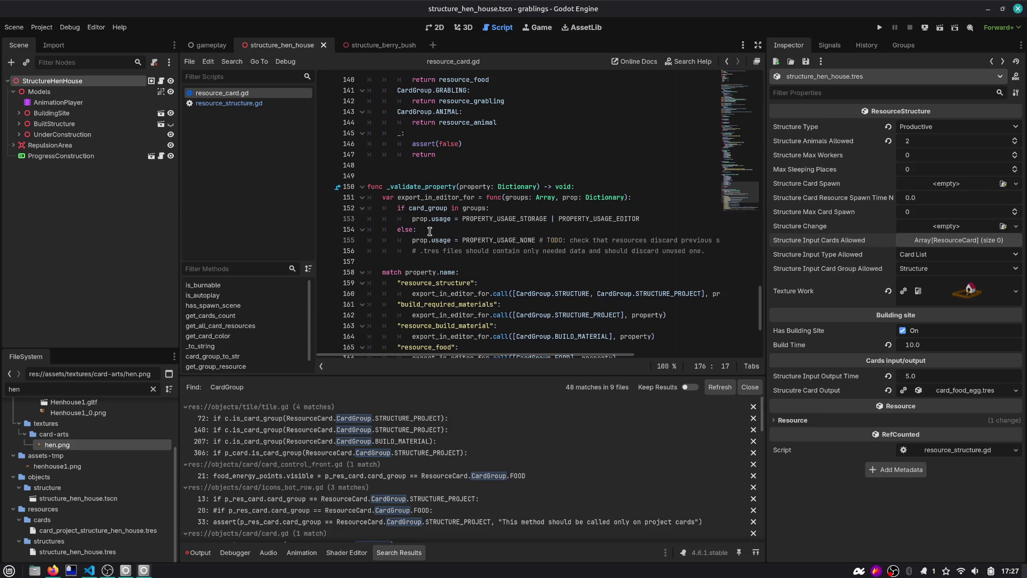
pyautogui.moveTo(591, 186); pyautogui.dragTo(344, 186)
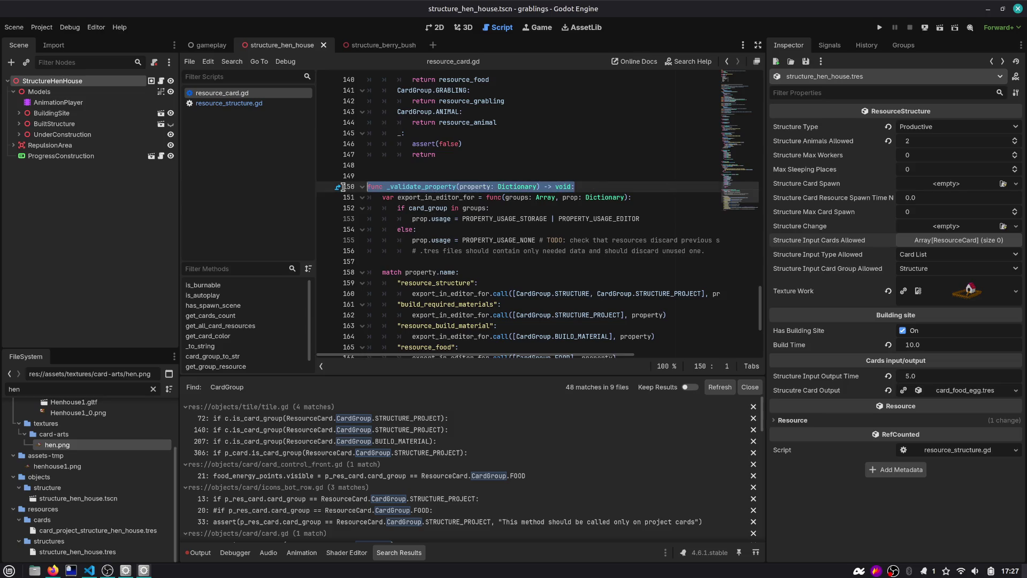
pyautogui.click(728, 61)
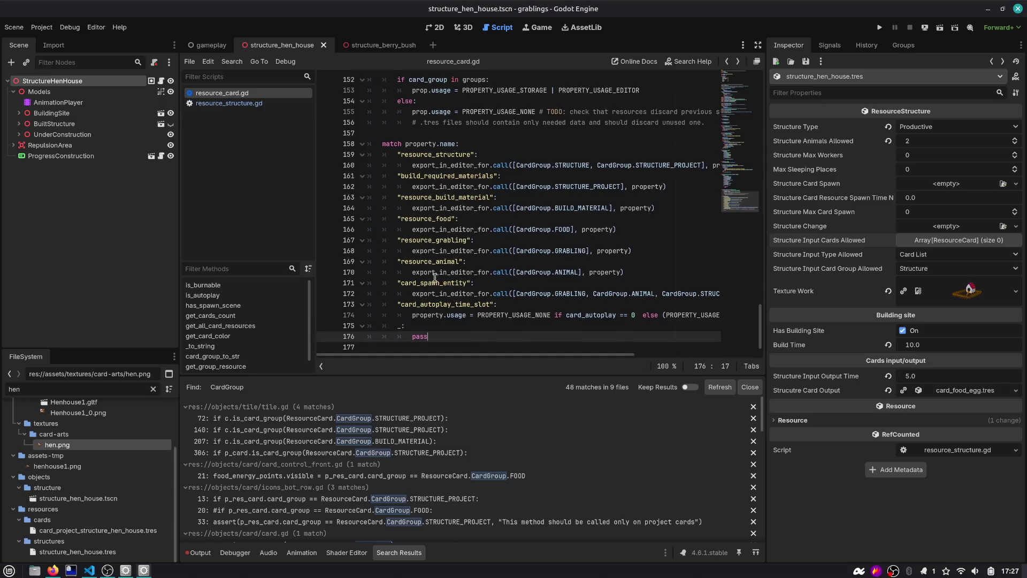
pyautogui.click(729, 61)
pyautogui.scroll(-15, 490, 235)
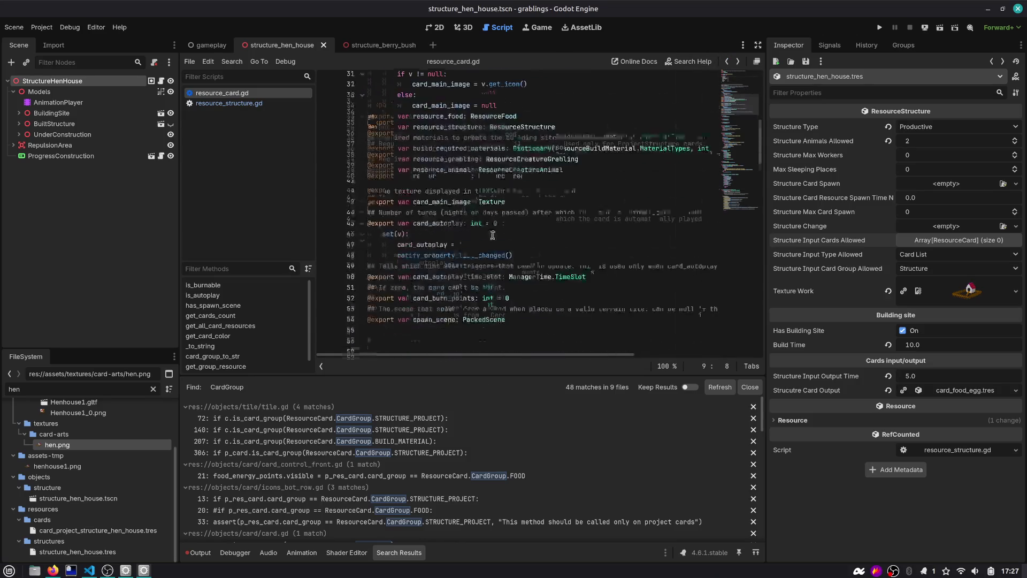
pyautogui.scroll(-3, 490, 236)
# - Add 'func _validate_property(property: Dictionary) -> void:' at the end of resource_structure.gd
pyautogui.click(270, 103)
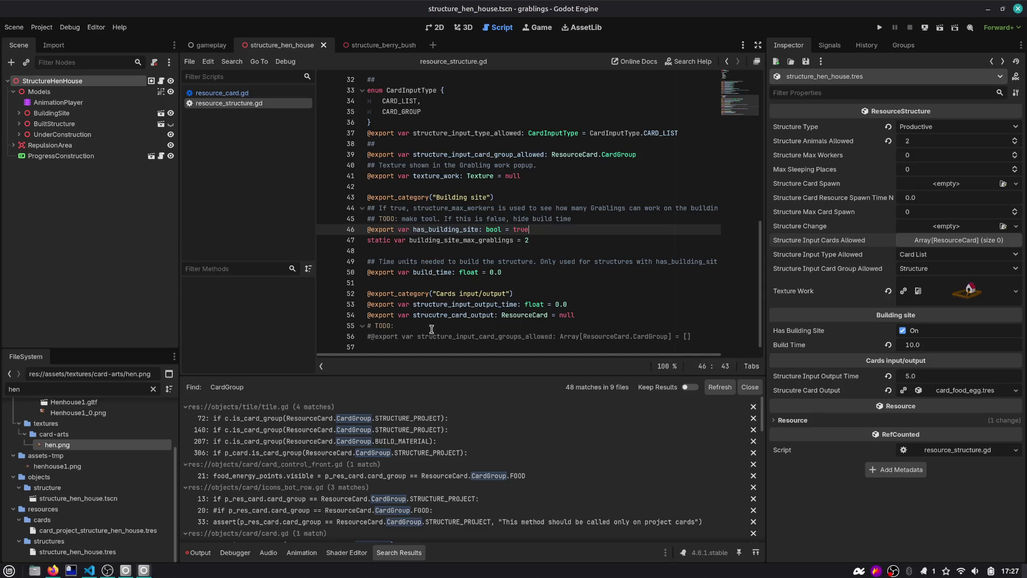
pyautogui.click(420, 341)
pyautogui.press('Return')
pyautogui.press('Return')
pyautogui.write('func _validate_property(property: Dictionary) -> void:')
pyautogui.press('Return')
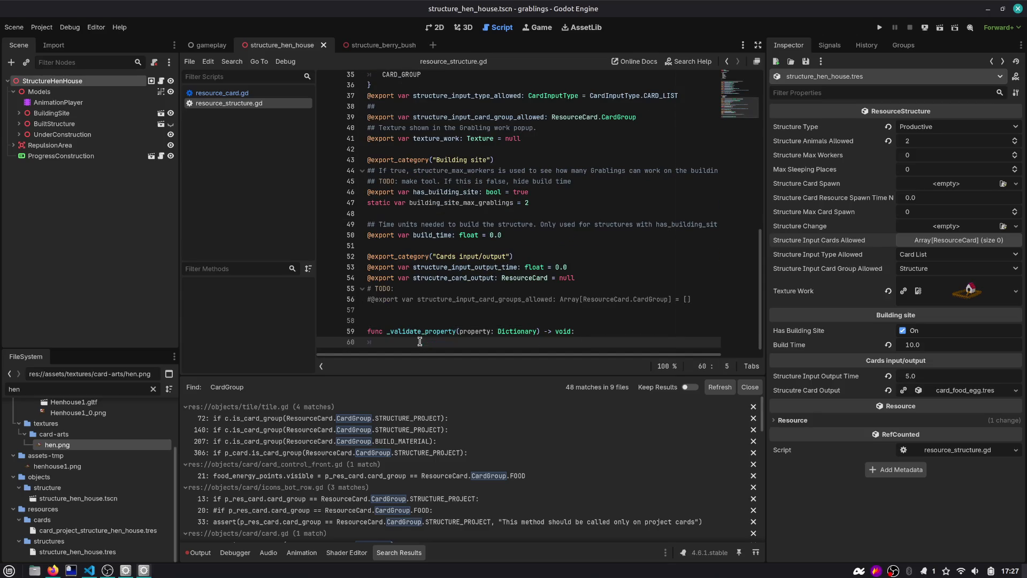
# - Copy resource_card.gd's if/else block that sets prop.usage
pyautogui.click(220, 92)
pyautogui.scroll(-5, 459, 181)
pyautogui.scroll(-12, 459, 180)
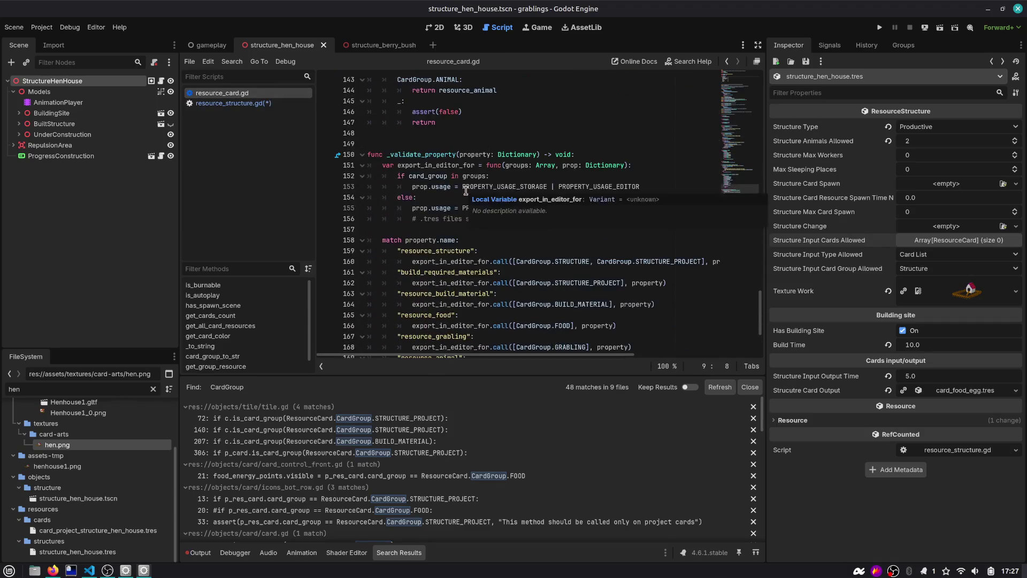
pyautogui.doubleClick(440, 166)
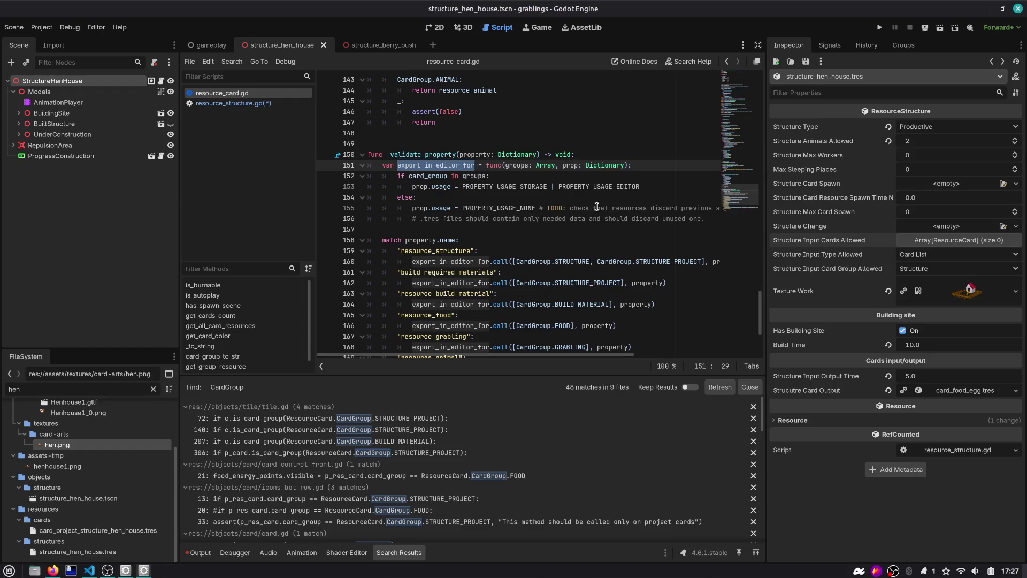
pyautogui.moveTo(539, 208); pyautogui.dragTo(322, 172)
pyautogui.hotkey('ctrl', 'c')
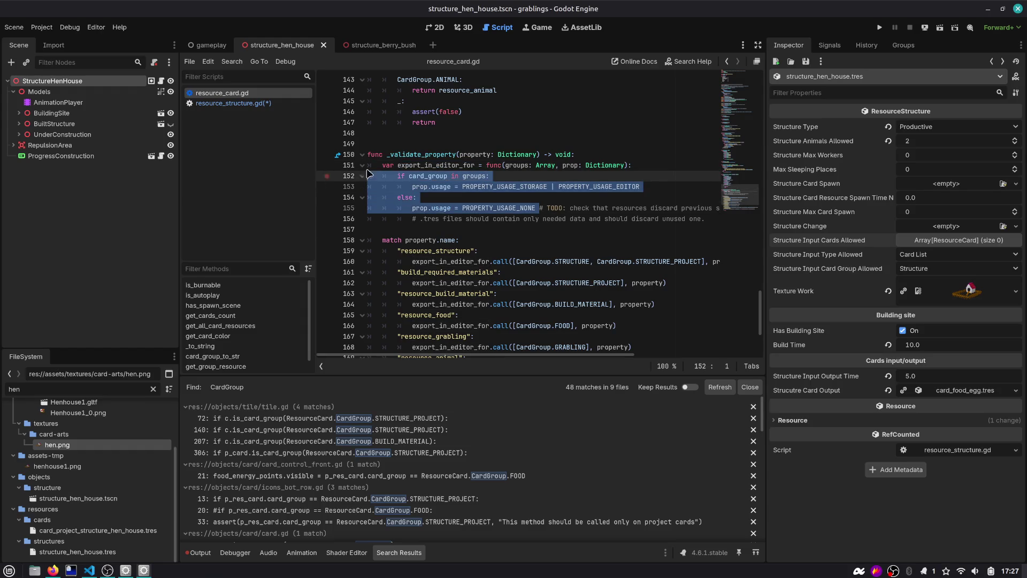
pyautogui.click(723, 72)
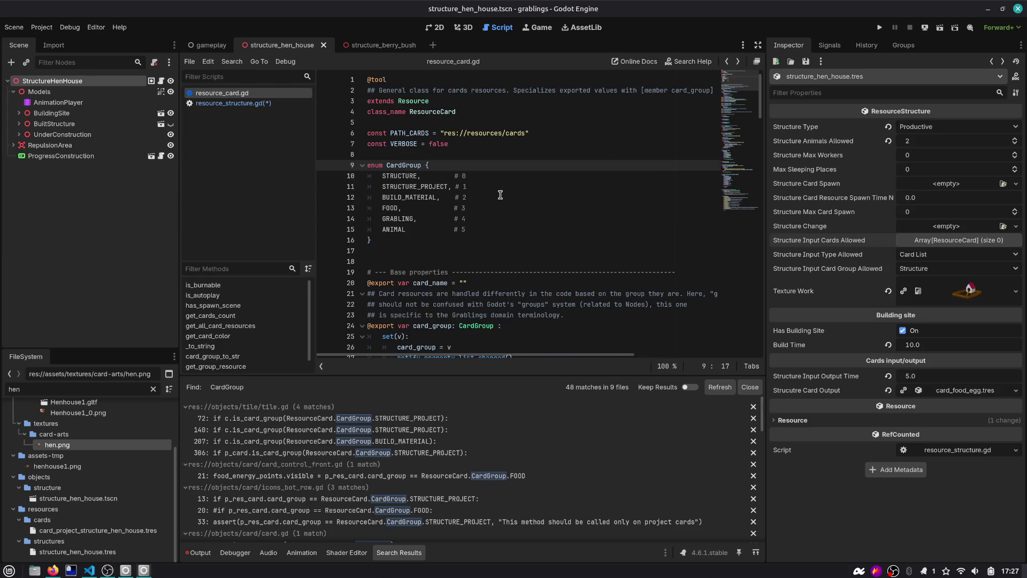
# - Paste the copied if/else block into _validate_property, replacing pass, and fix its indentation
pyautogui.click(265, 103)
pyautogui.press('BackSpace')
pyautogui.press('BackSpace')
pyautogui.press('BackSpace')
pyautogui.hotkey('ctrl', 'v')
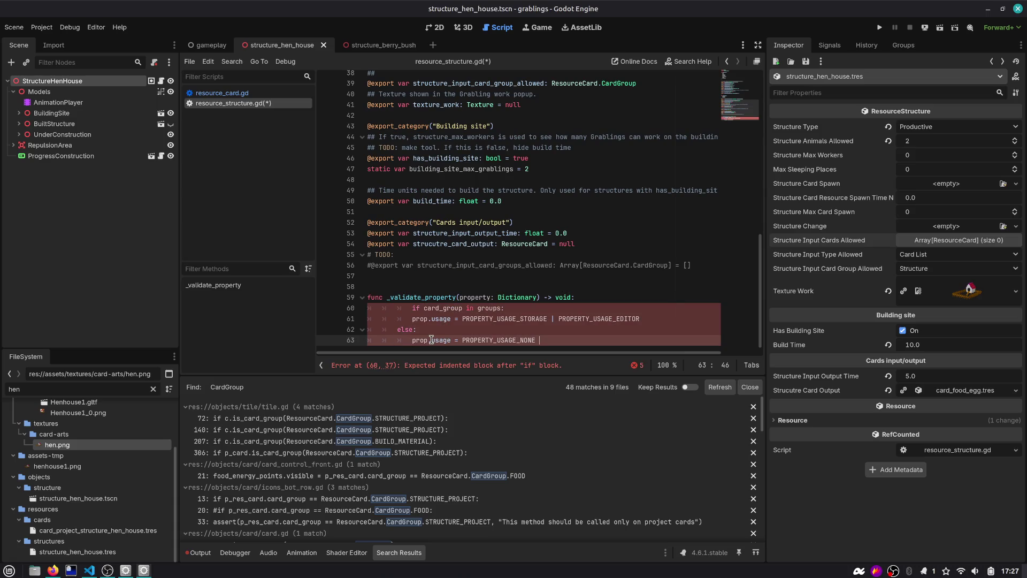
pyautogui.click(412, 308)
pyautogui.press('BackSpace')
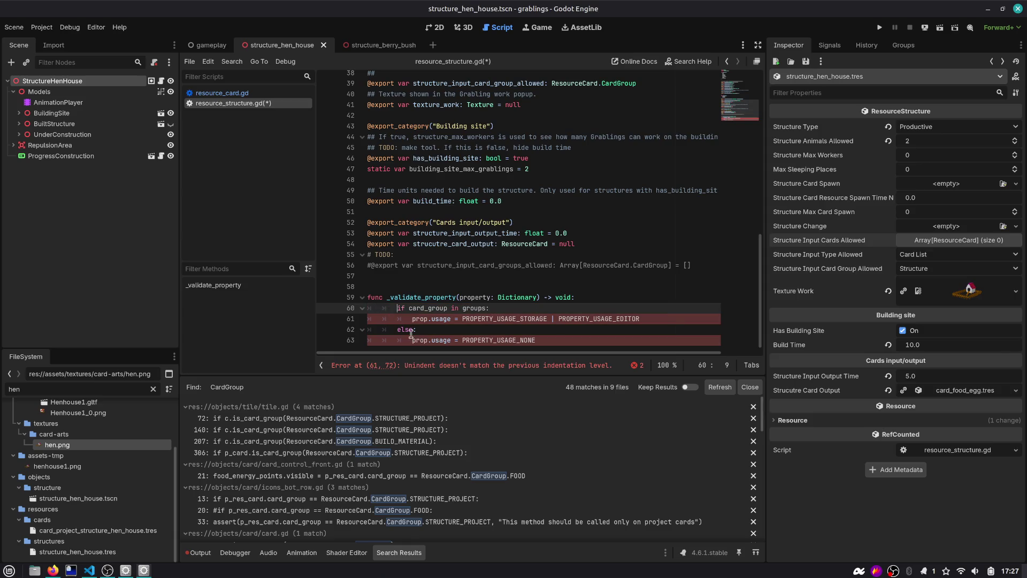
pyautogui.keyDown('shift'); pyautogui.click(546, 340); pyautogui.keyUp('shift')
pyautogui.hotkey('shift', 'Tab')
pyautogui.press('Up')
pyautogui.press('Up')
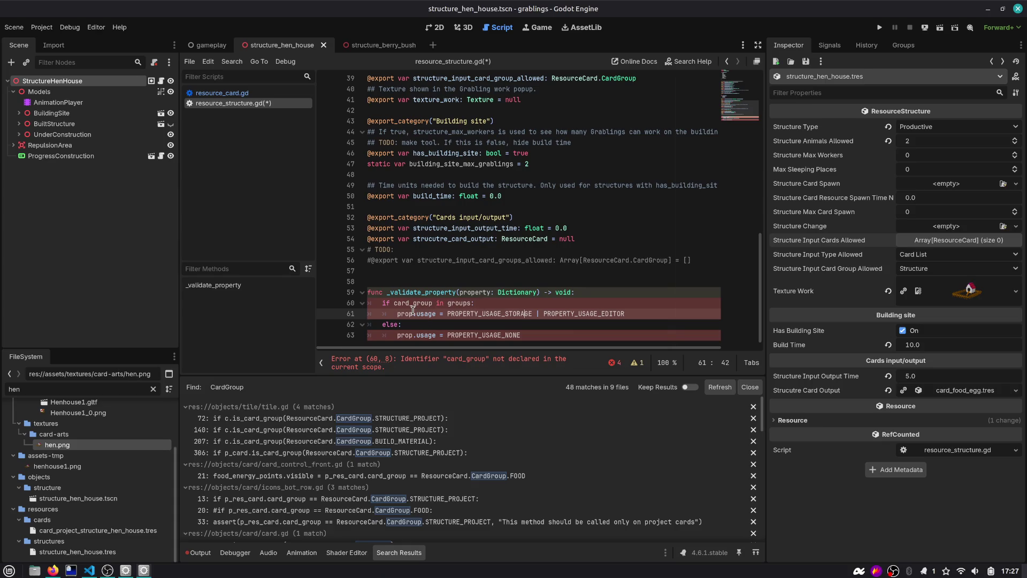
# - Check the undeclared card_group name against resource_card.gd's match property.name section
pyautogui.doubleClick(413, 303)
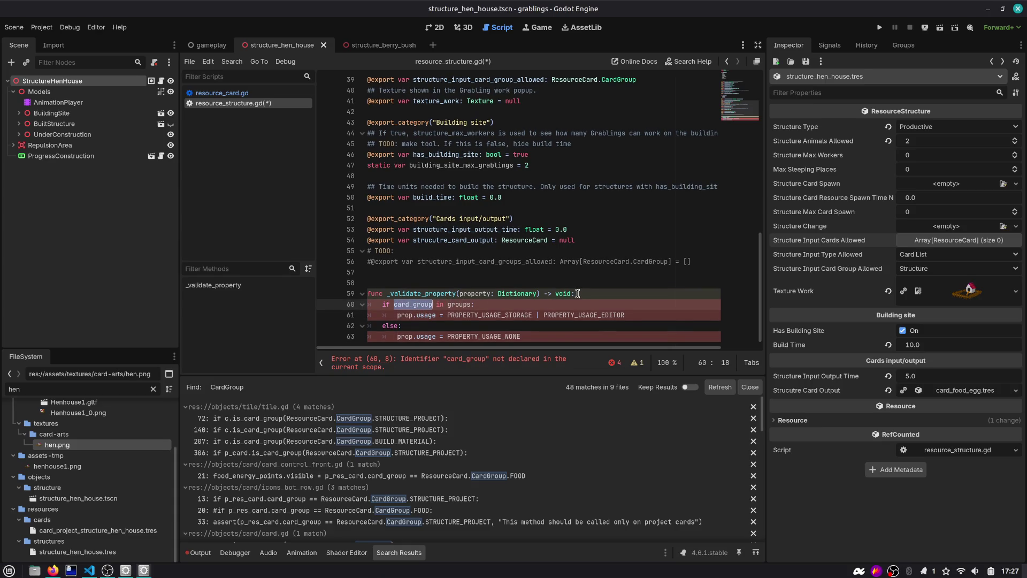
pyautogui.click(453, 304)
pyautogui.doubleClick(423, 304)
pyautogui.click(726, 61)
pyautogui.scroll(-5, 747, 113)
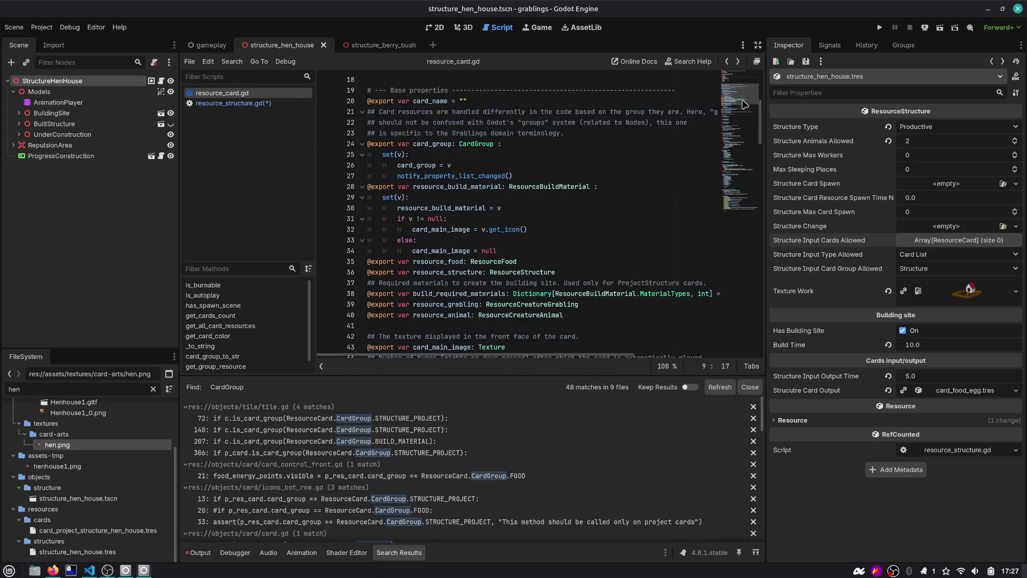
pyautogui.click(733, 226)
pyautogui.click(469, 205)
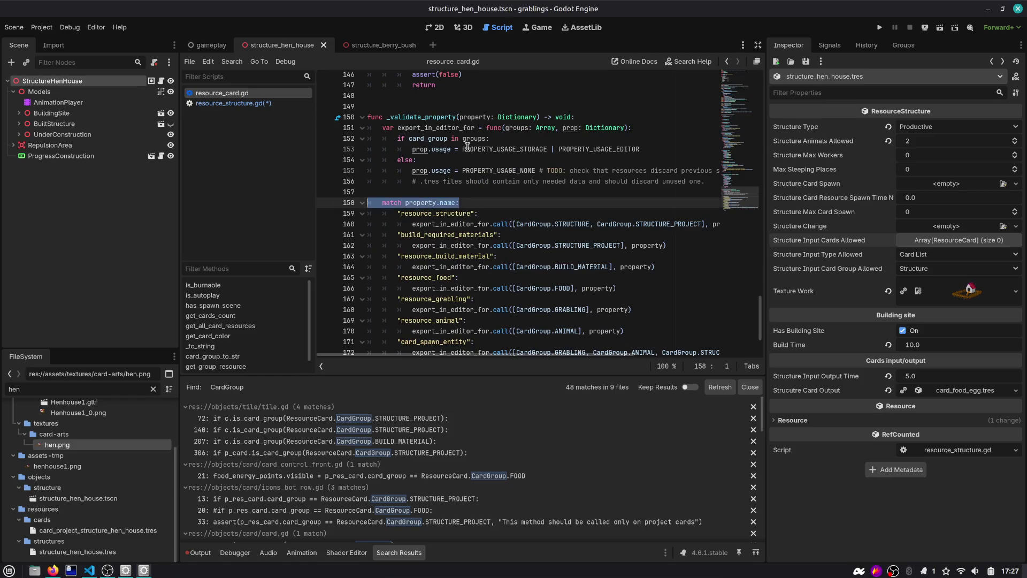
pyautogui.click(726, 61)
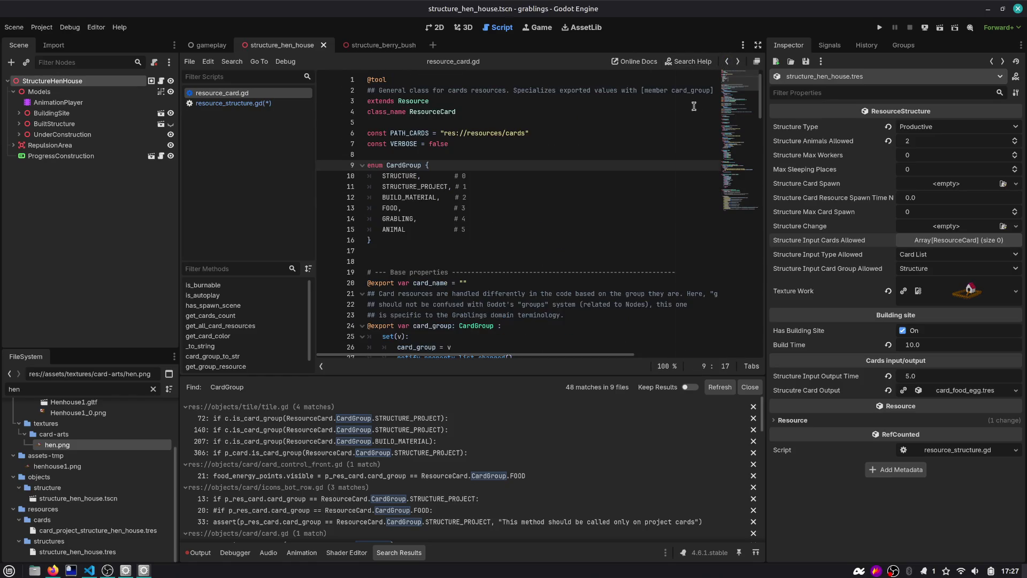
pyautogui.click(737, 61)
# - Insert 'match property.name:' at the top of the function and indent the card-group check beneath it
pyautogui.click(233, 103)
pyautogui.click(590, 294)
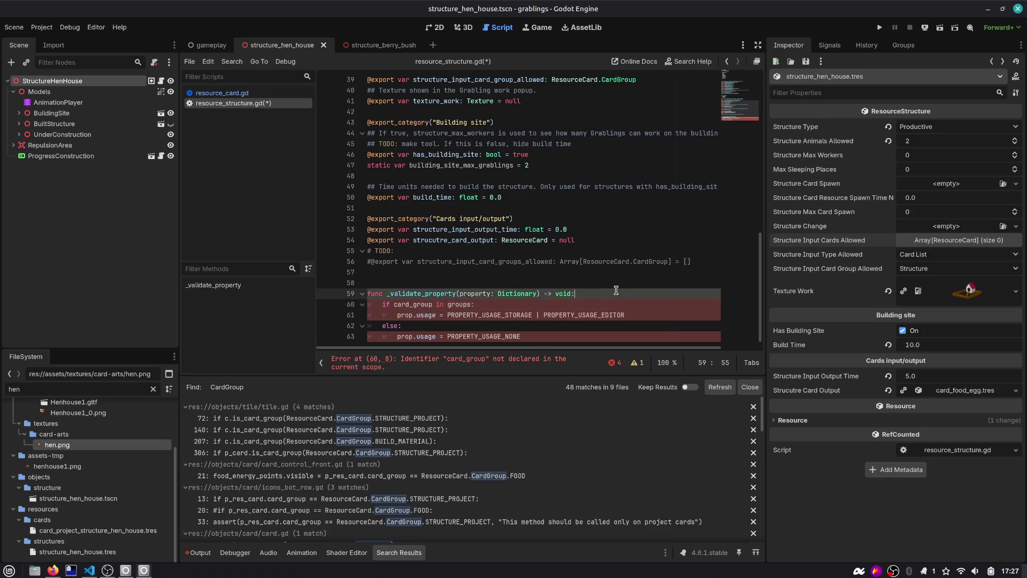
pyautogui.press('Return')
pyautogui.write('match property.name:')
pyautogui.hotkey('shift', 'Down')
pyautogui.hotkey('shift', 'Down')
pyautogui.hotkey('shift', 'Down')
pyautogui.press('Tab')
pyautogui.press('Up')
pyautogui.press('Up')
pyautogui.click(616, 295)
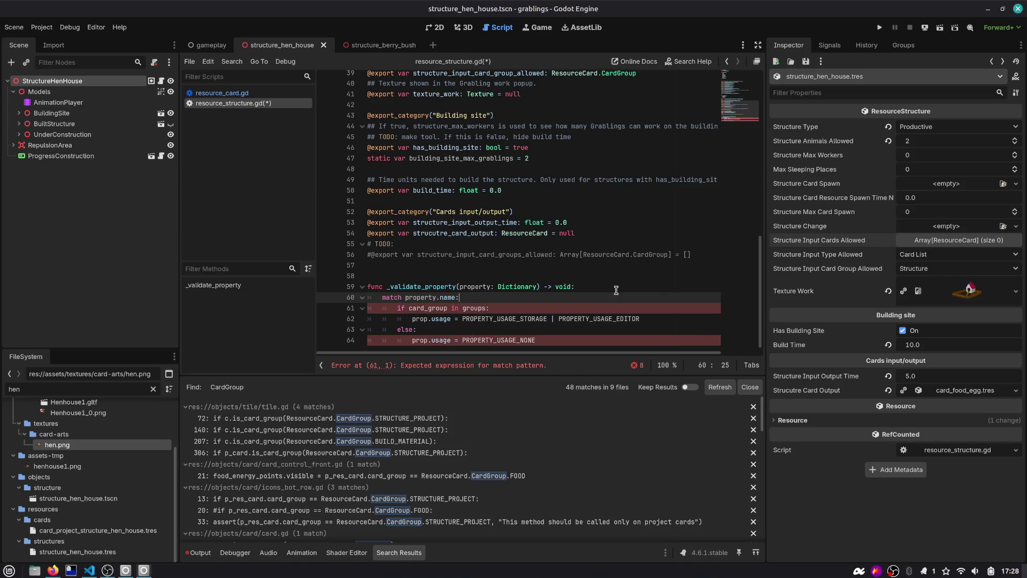
# - Start a quoted match pattern line and locate the structure_card_output export
pyautogui.press('Return')
pyautogui.write('"')
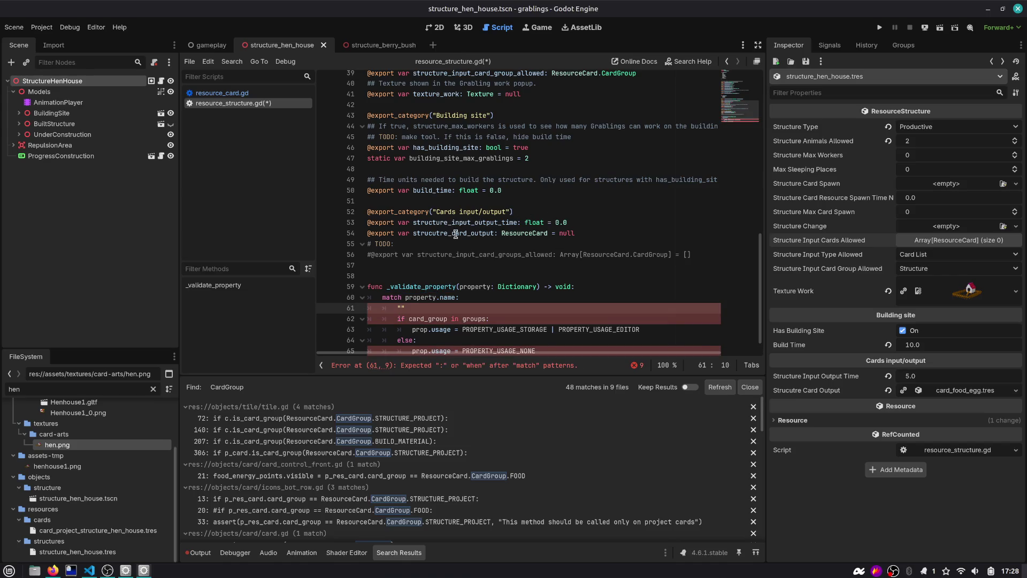
pyautogui.doubleClick(456, 234)
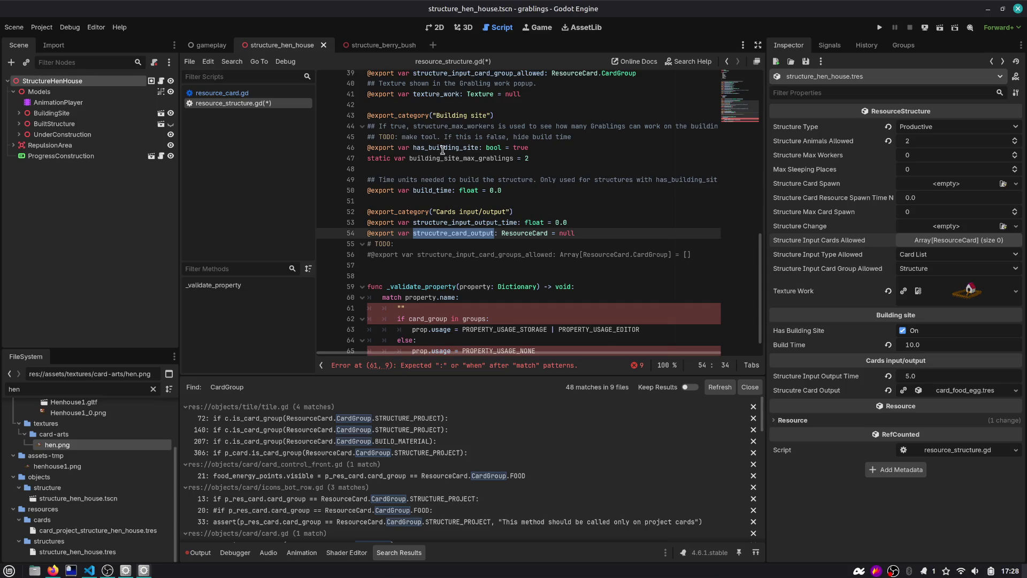
pyautogui.scroll(-1, 425, 214)
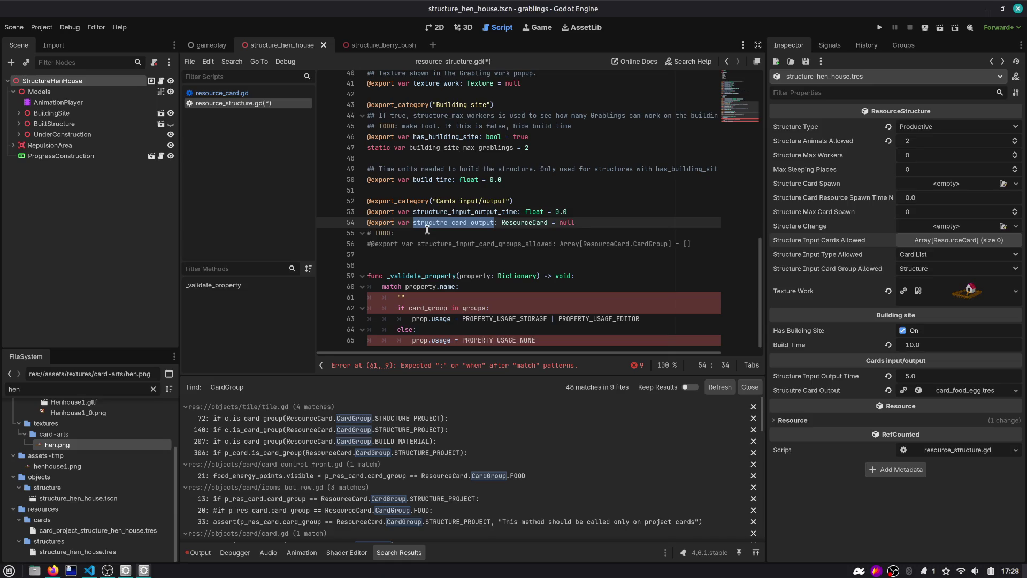
pyautogui.scroll(5, 427, 191)
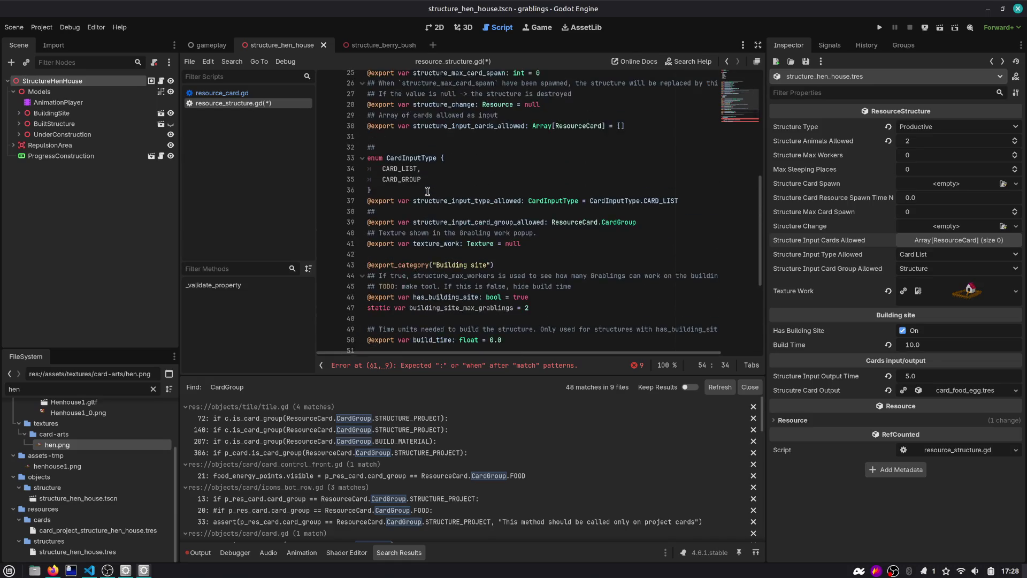
pyautogui.scroll(1, 427, 191)
pyautogui.scroll(2, 428, 191)
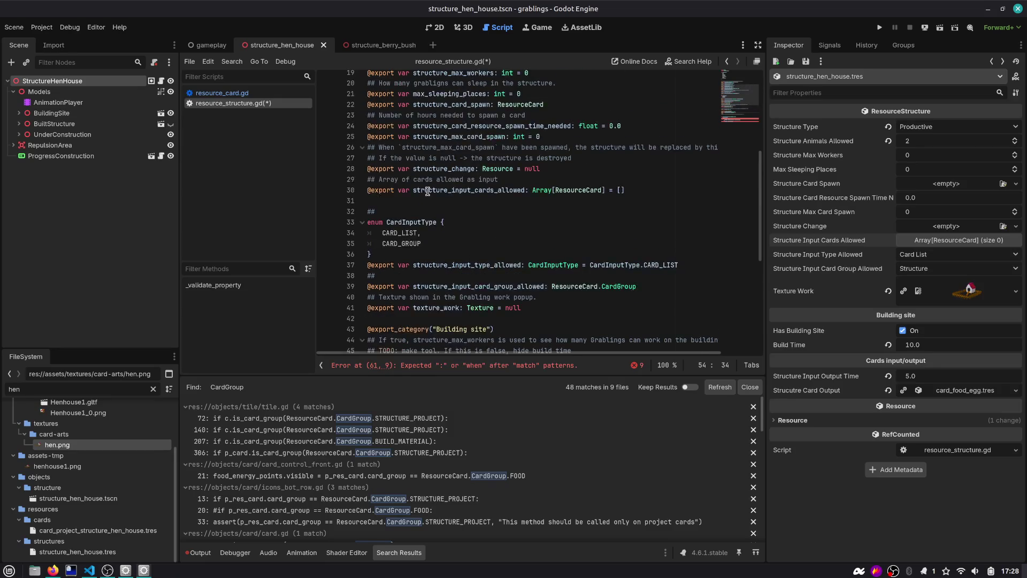
pyautogui.scroll(-2, 470, 219)
# - Move the CardInputType enum and its export lines below structure_card_output, then save the script
pyautogui.moveTo(527, 275); pyautogui.dragTo(368, 211)
pyautogui.click(586, 254)
pyautogui.moveTo(668, 255)
pyautogui.mouseDown()
pyautogui.moveTo(374, 211)
pyautogui.moveTo(357, 182)
pyautogui.mouseUp()
pyautogui.press('Delete')
pyautogui.press('Delete')
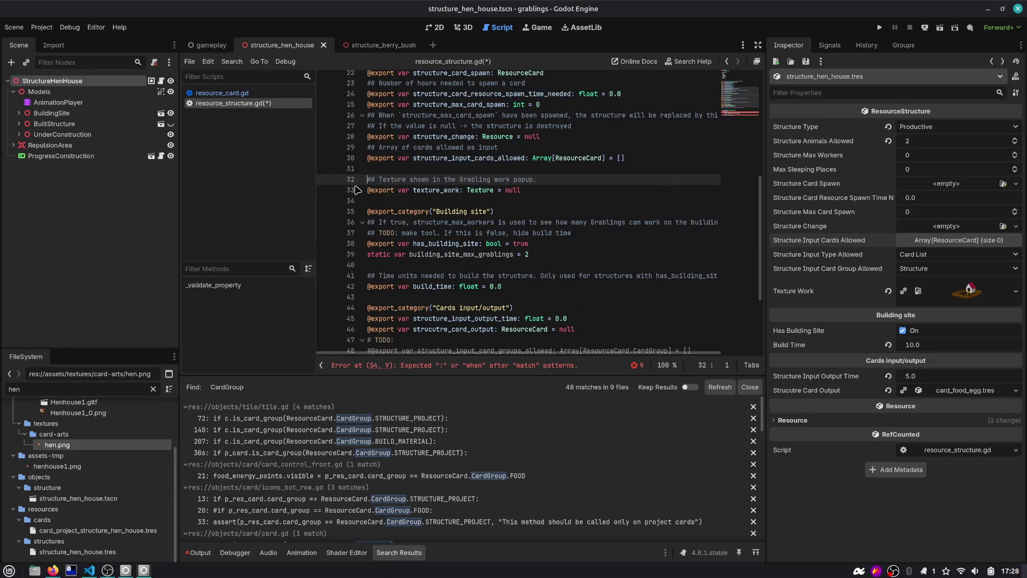
pyautogui.scroll(-3, 422, 203)
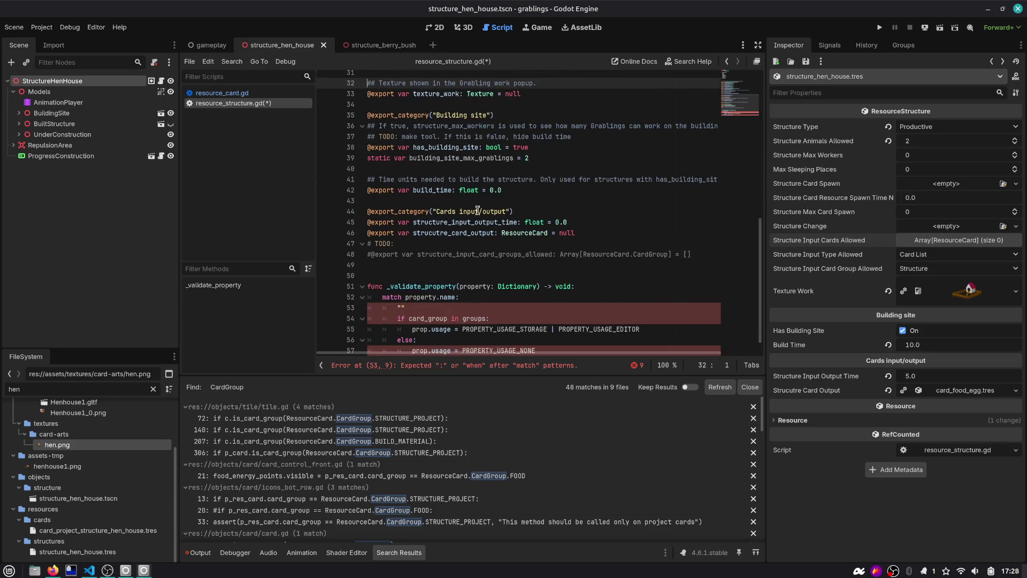
pyautogui.click(601, 233)
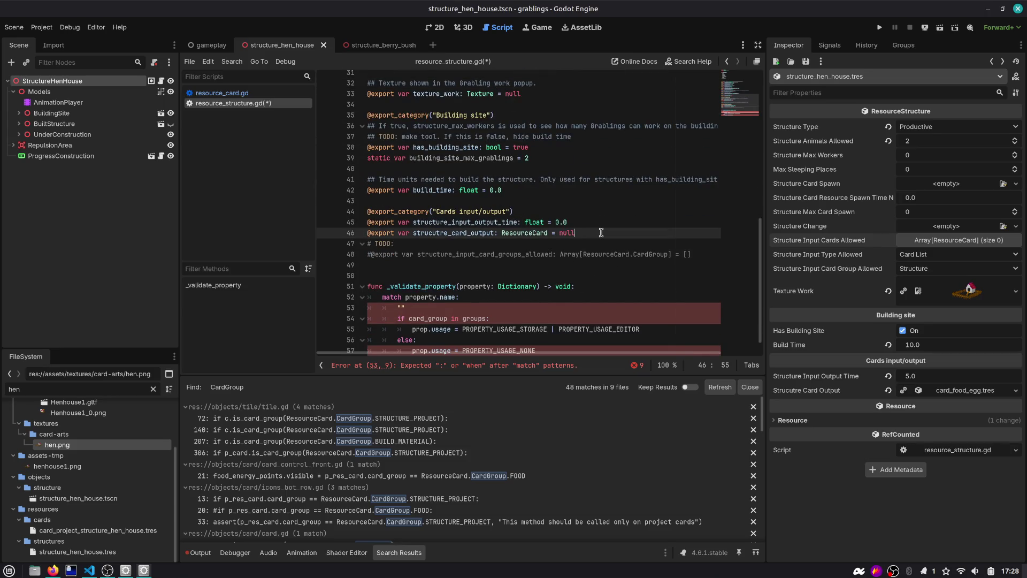
pyautogui.write('## enum CardInputType { \tCARD_LIST, \tCARD_GROUP } @export var structure_input_type_allowed: CardInputType = CardInputType.CARD_LIST ## @export var structure_input_card_group_allowed: ResourceCard.CardGroup')
pyautogui.scroll(-3, 601, 233)
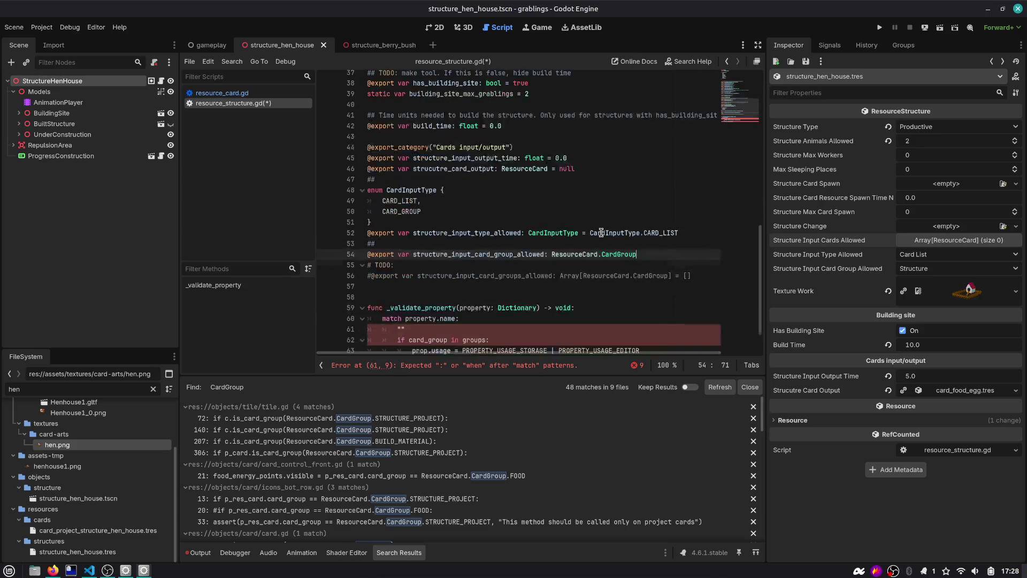
pyautogui.hotkey('ctrl', 's')
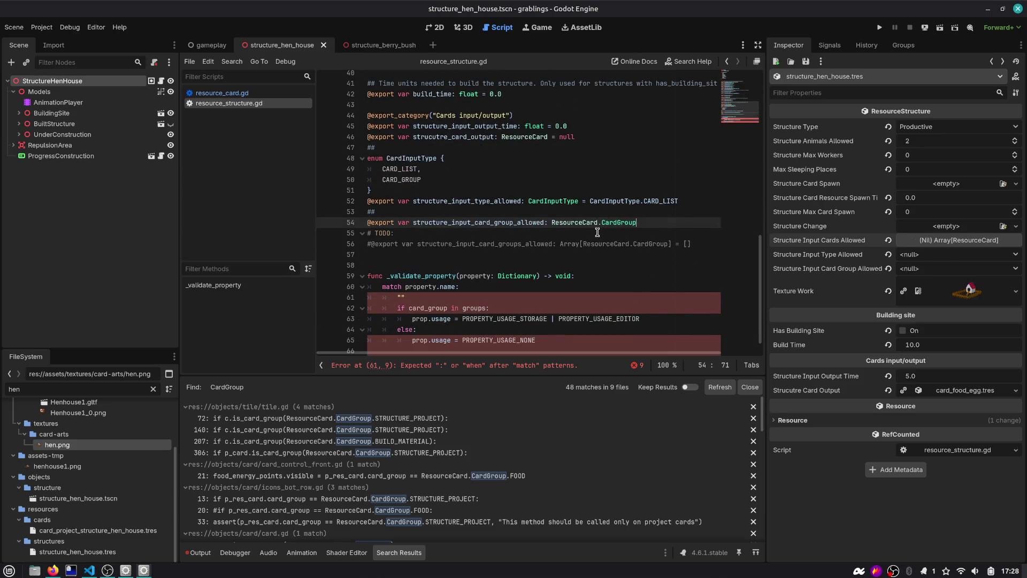
# - Look over the CardInputType enum and the structure_input_type_allowed export
pyautogui.scroll(-1, 597, 232)
pyautogui.click(495, 287)
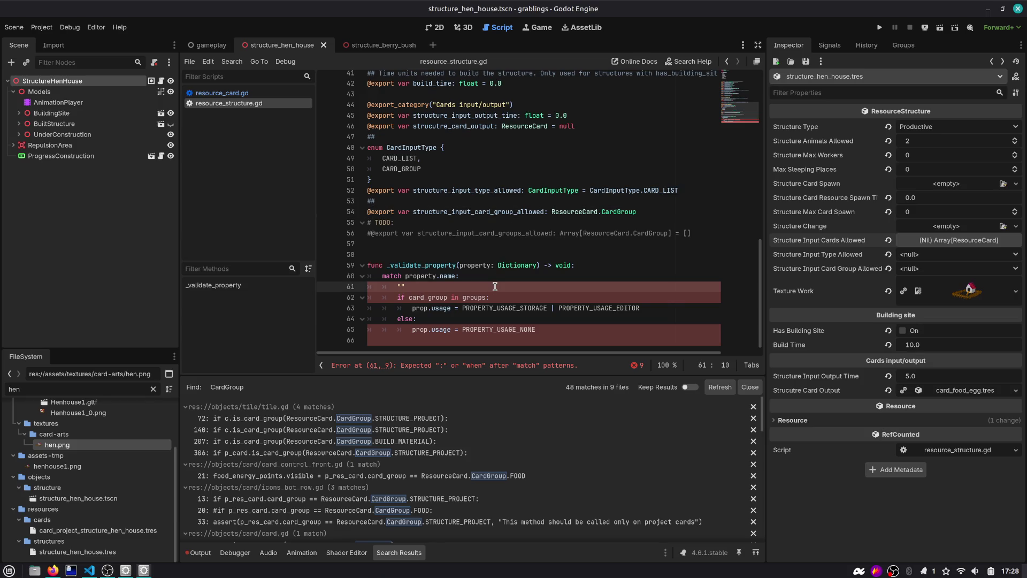
pyautogui.click(445, 116)
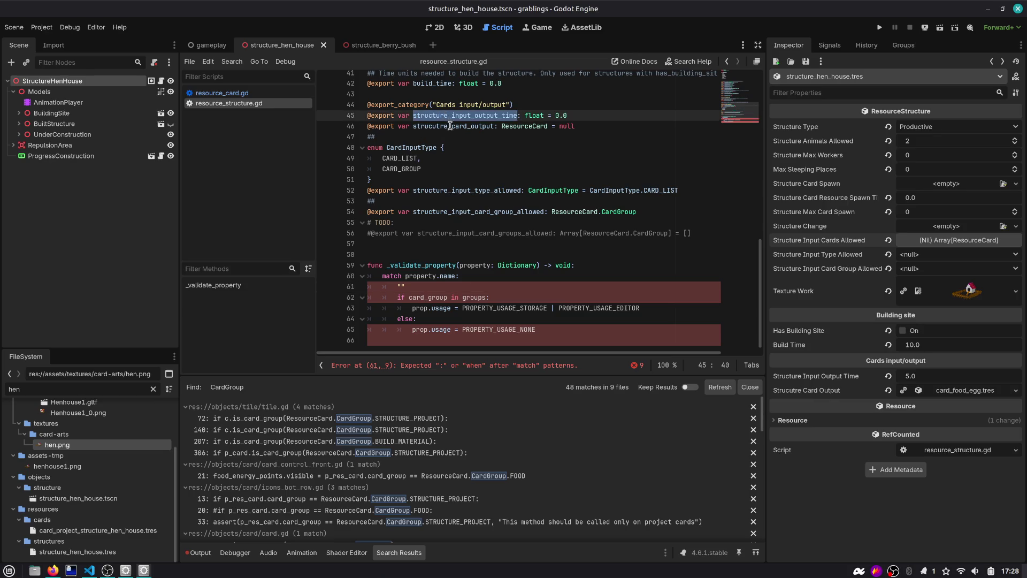
pyautogui.doubleClick(451, 128)
pyautogui.doubleClick(427, 189)
pyautogui.click(405, 179)
pyautogui.hotkey('shift', 'Up')
pyautogui.hotkey('shift', 'Up')
pyautogui.hotkey('shift', 'Up')
pyautogui.hotkey('shift', 'Home')
pyautogui.press('Down')
pyautogui.press('Down')
pyautogui.press('Down')
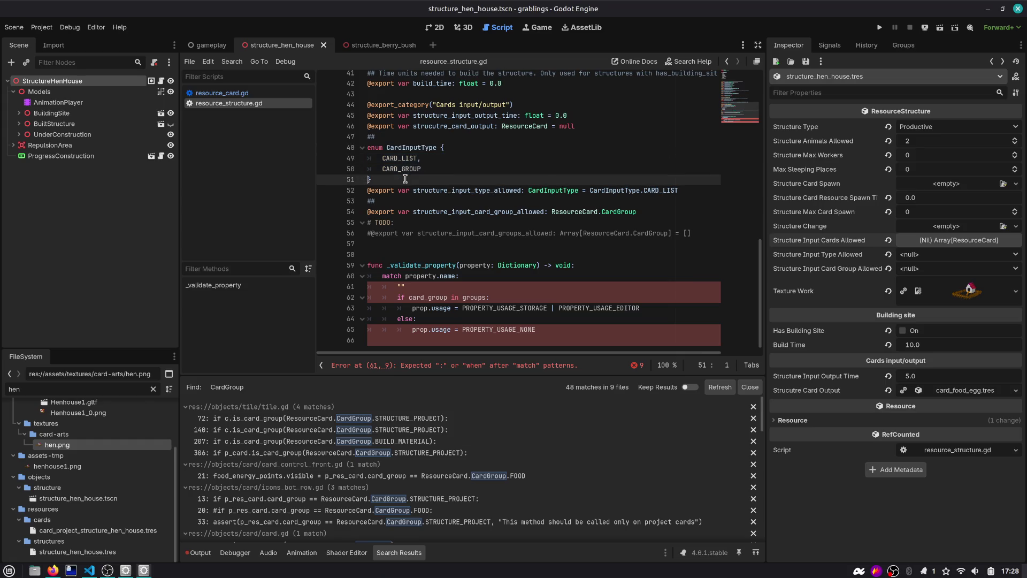
pyautogui.hotkey('ctrl', 'Right')
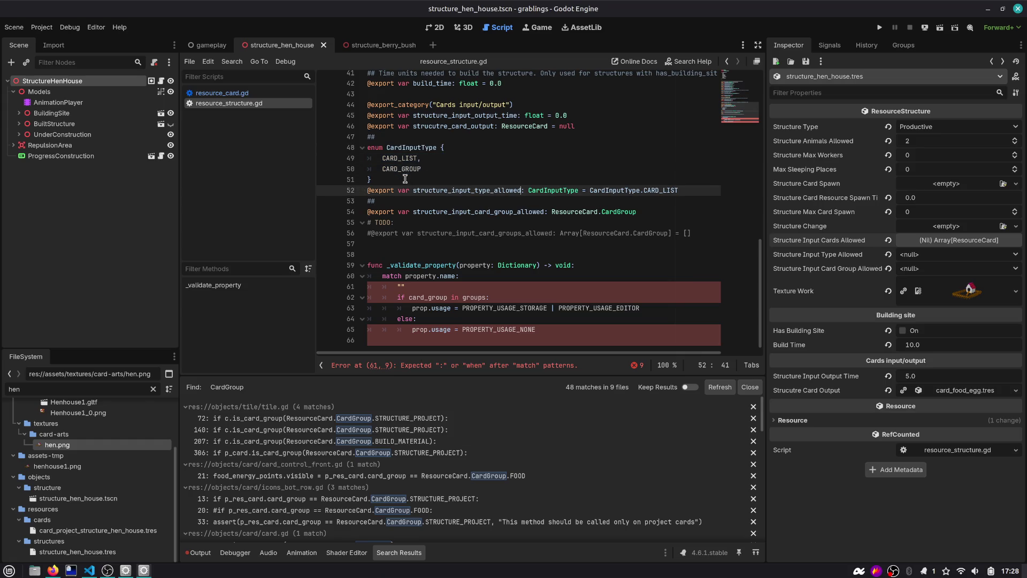
pyautogui.hotkey('ctrl', 'shift', 'Left')
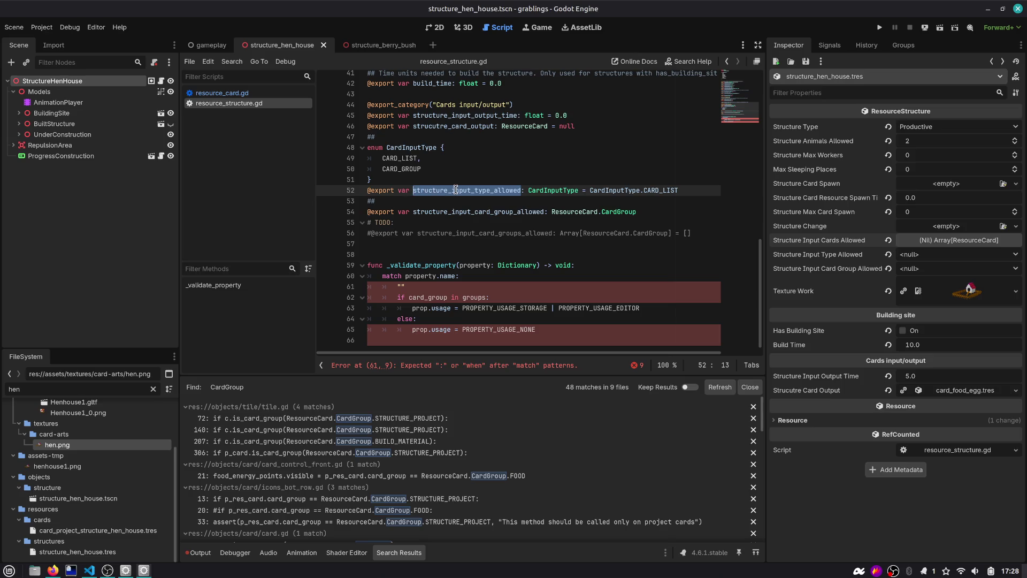
# - Set the match pattern to "structure_input_card_group_allowed"
pyautogui.scroll(1, 455, 190)
pyautogui.doubleClick(458, 244)
pyautogui.hotkey('ctrl', 'c')
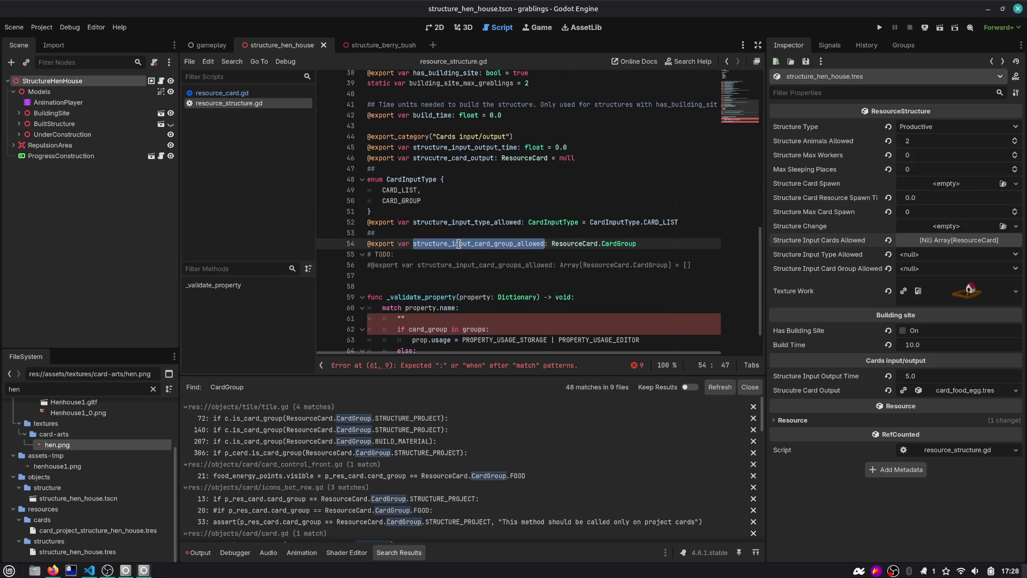
pyautogui.scroll(-1, 439, 310)
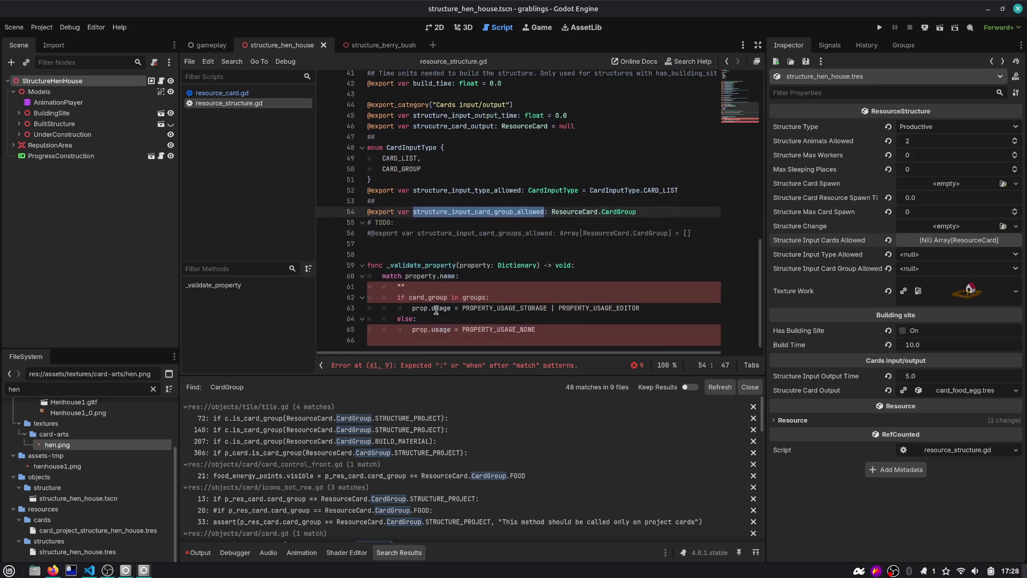
pyautogui.click(400, 288)
pyautogui.write('"')
pyautogui.hotkey('ctrl', 'v')
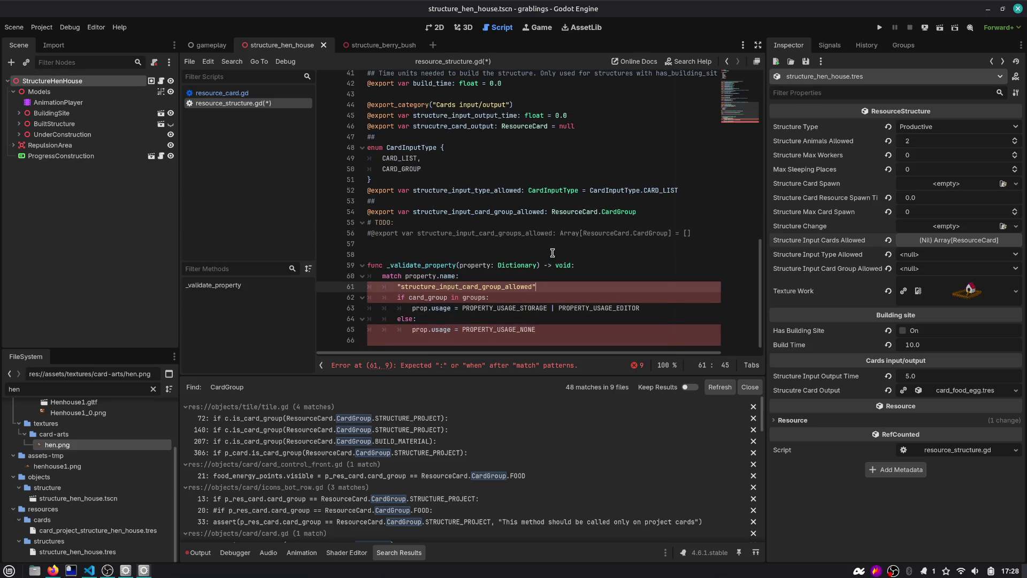
# - Delete the old card_group if check, else branch, PROPERTY_USAGE_NONE line and leftover blank lines
pyautogui.press('Return')
pyautogui.press('Down')
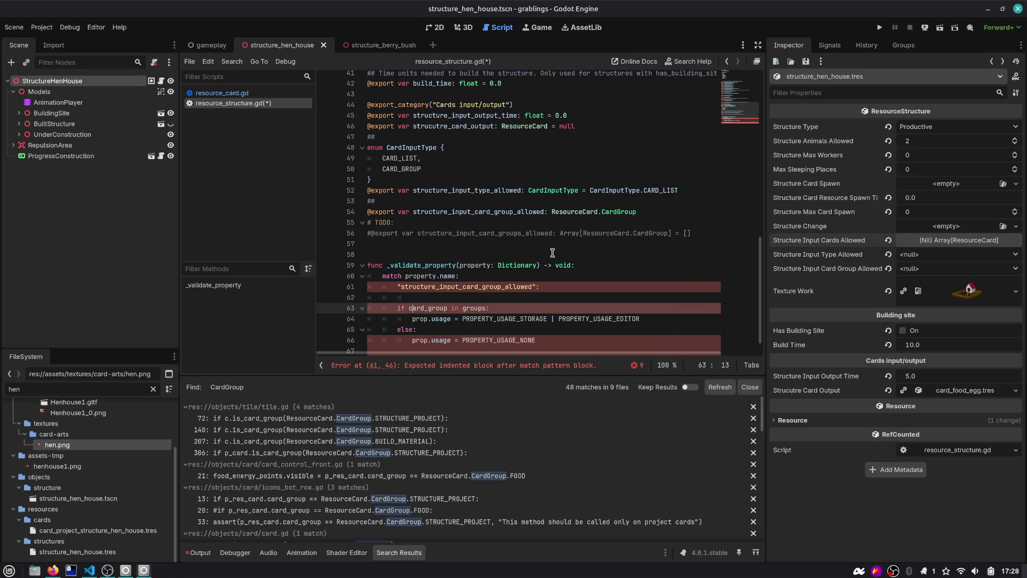
pyautogui.hotkey('shift', 'End')
pyautogui.press('Delete')
pyautogui.press('Down')
pyautogui.press('Down')
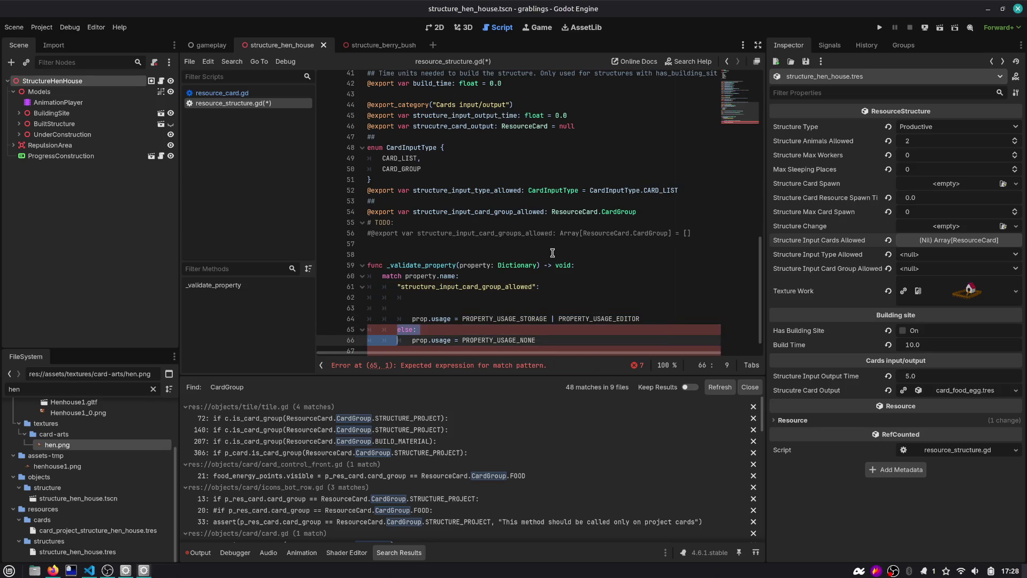
pyautogui.hotkey('shift', 'End')
pyautogui.press('Delete')
pyautogui.press('Down')
pyautogui.hotkey('ctrl', 'Right')
pyautogui.hotkey('shift', 'End')
pyautogui.press('Delete')
pyautogui.hotkey('shift', 'Home')
pyautogui.press('Delete')
pyautogui.press('Up')
pyautogui.press('Up')
pyautogui.press('Up')
pyautogui.hotkey('ctrl', 'shift', 'k')
pyautogui.hotkey('ctrl', 'shift', 'k')
pyautogui.press('Up')
pyautogui.press('Home')
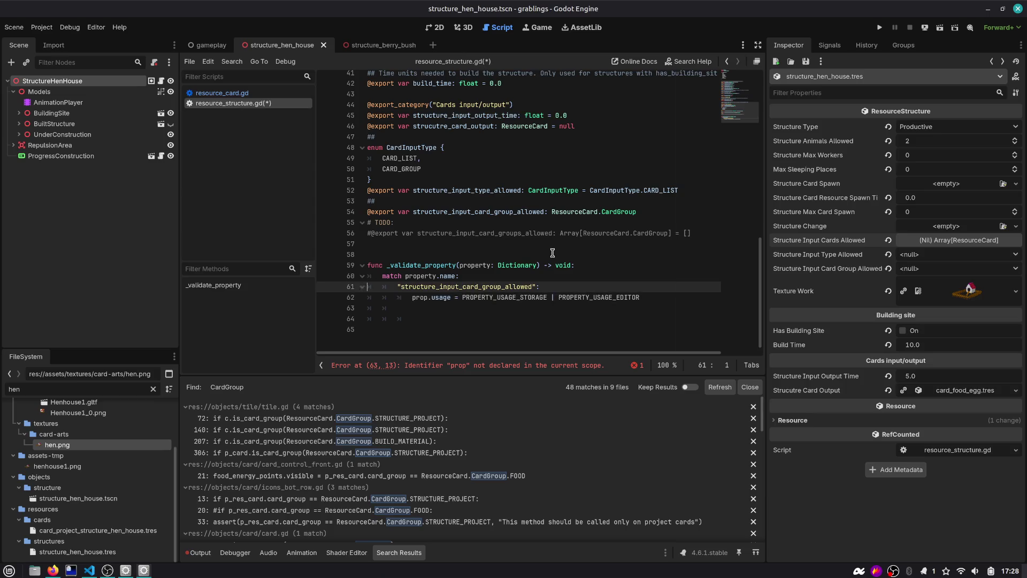
# - Add a line under the pattern, autocompleting structure_input_type_allowed
pyautogui.press('End')
pyautogui.press('Return')
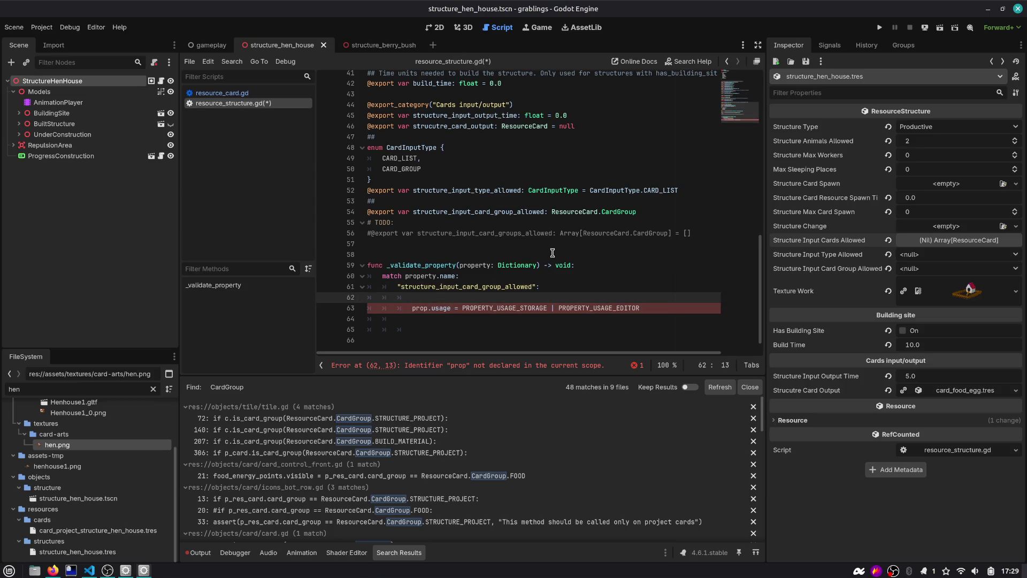
pyautogui.write('uc')
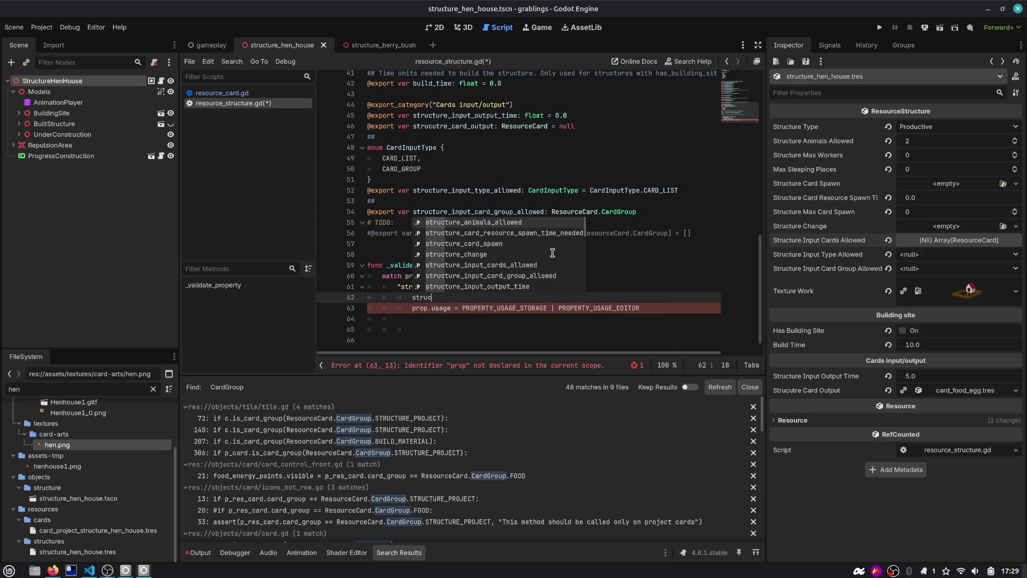
pyautogui.write('ture_oin')
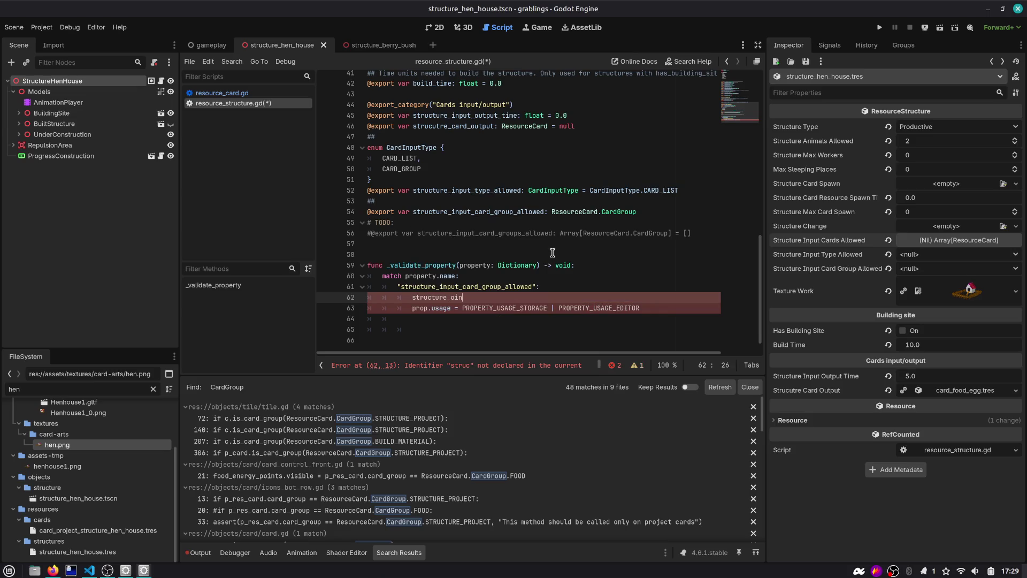
pyautogui.write('inp')
pyautogui.press('Down')
pyautogui.press('Down')
pyautogui.press('Down')
pyautogui.press('Return')
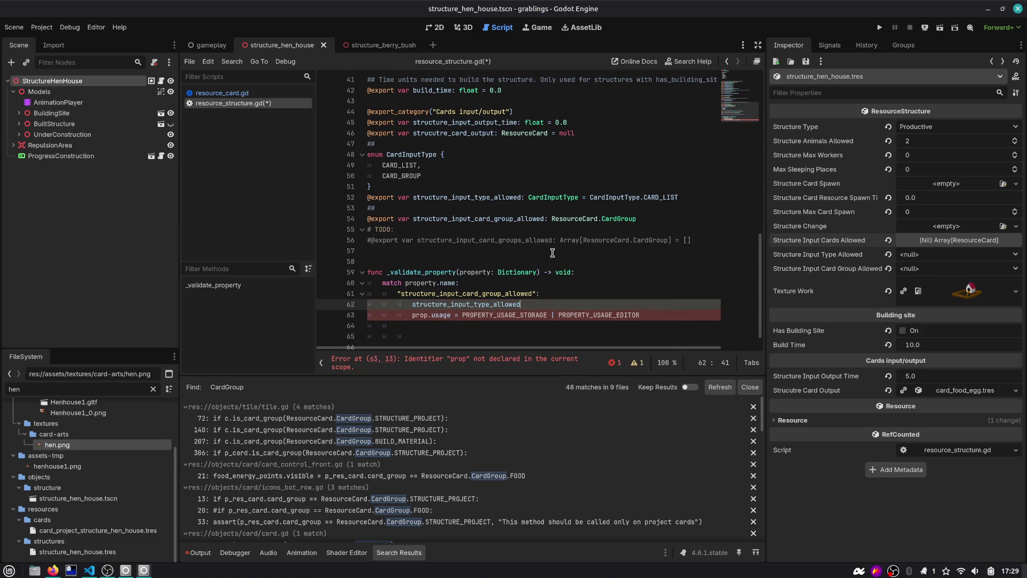
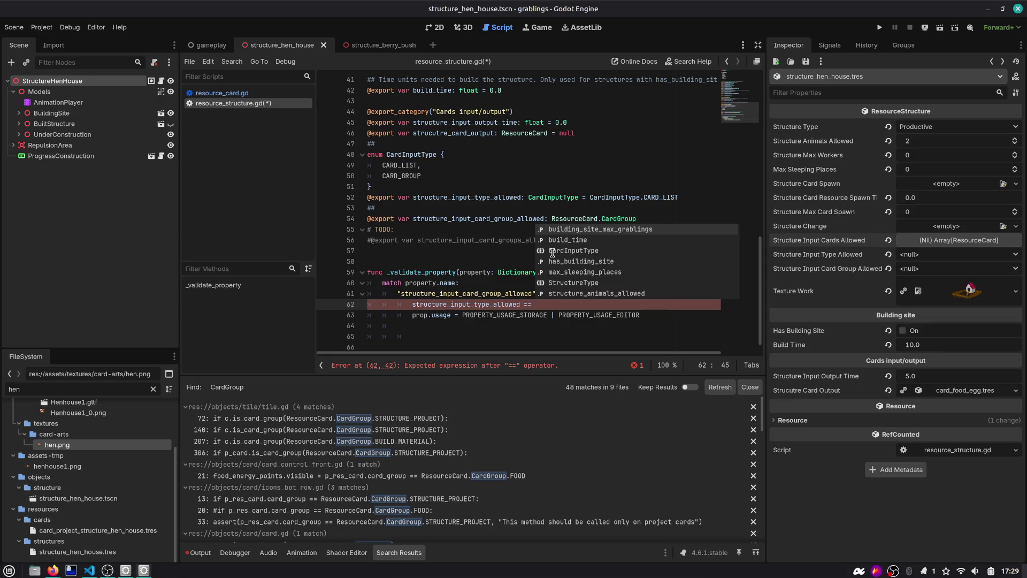
# - On line 62, store the CardInputType.CARD_GROUP comparison in a should_show variable
pyautogui.write('CardInputType.')
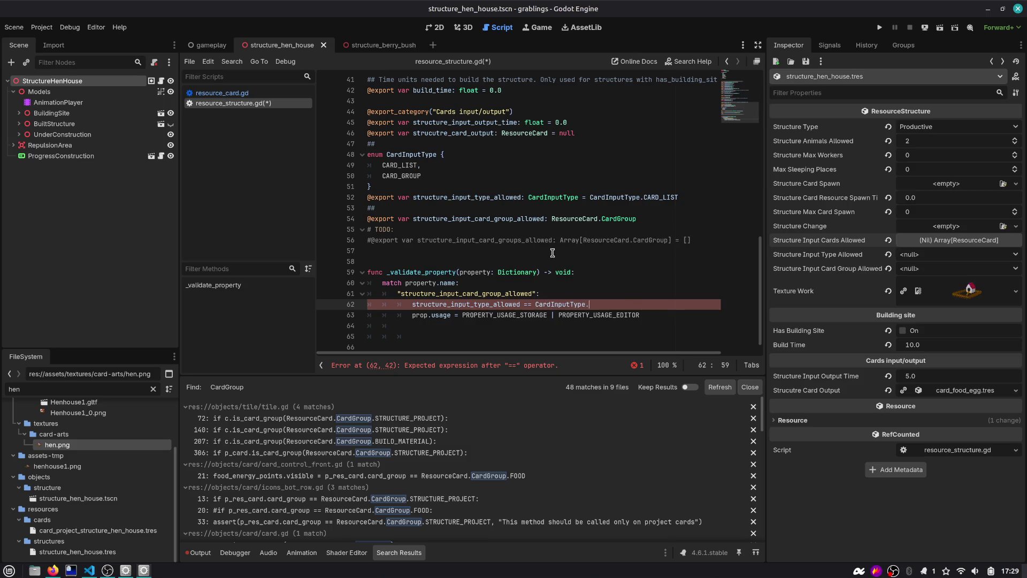
pyautogui.doubleClick(491, 294)
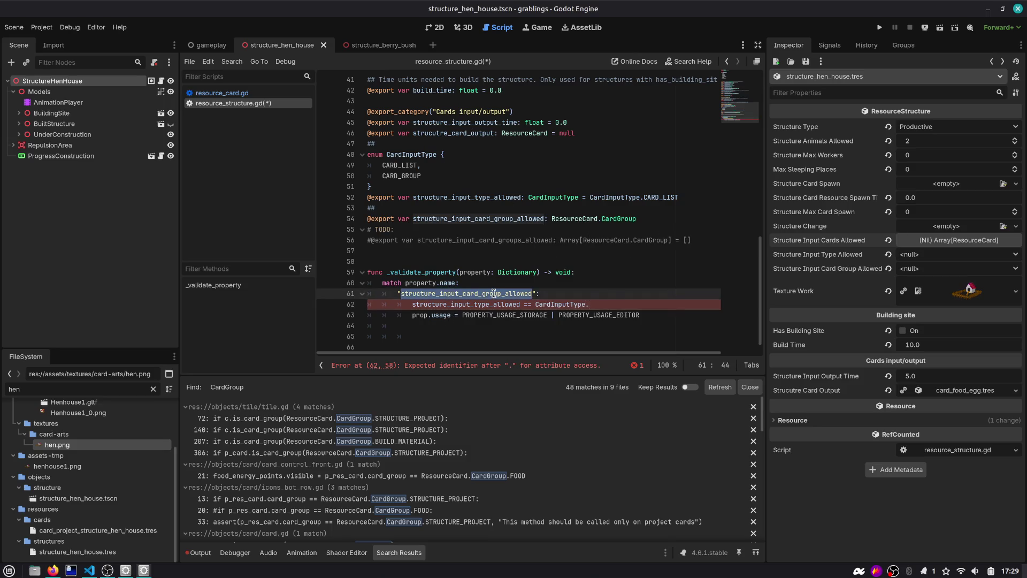
pyautogui.doubleClick(419, 176)
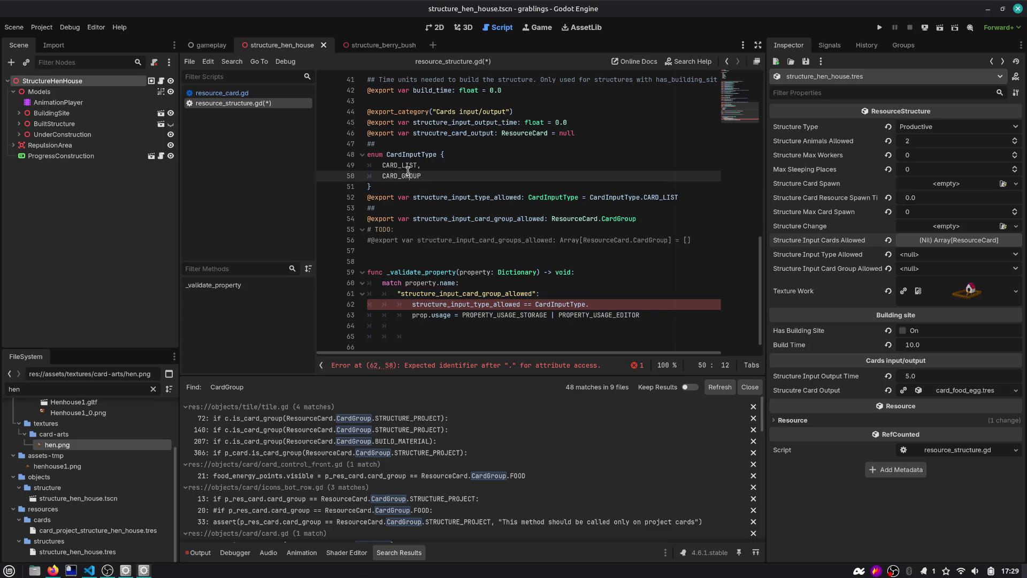
pyautogui.click(604, 304)
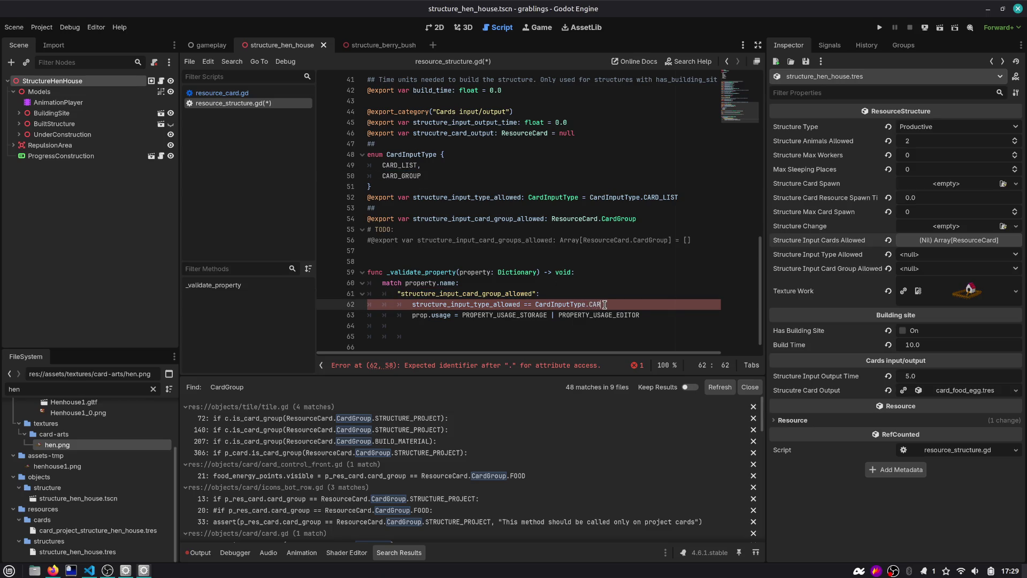
pyautogui.hotkey('ctrl', 'space')
pyautogui.press('Return')
pyautogui.press('Home')
pyautogui.hotkey('shift', 'End')
pyautogui.hotkey('ctrl', 'x')
pyautogui.hotkey('ctrl', 'z')
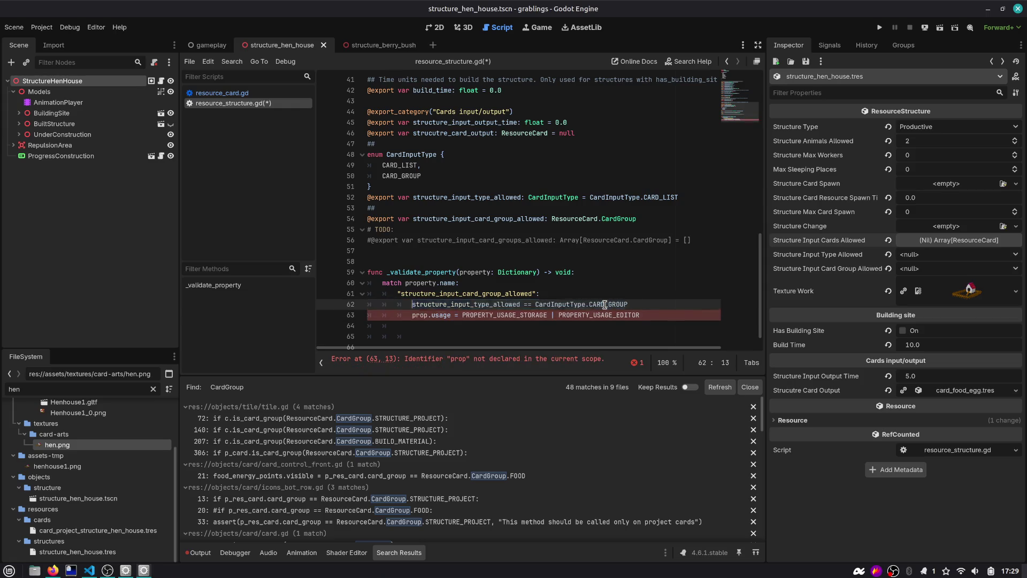
pyautogui.press('Left')
pyautogui.write('var should_show =')
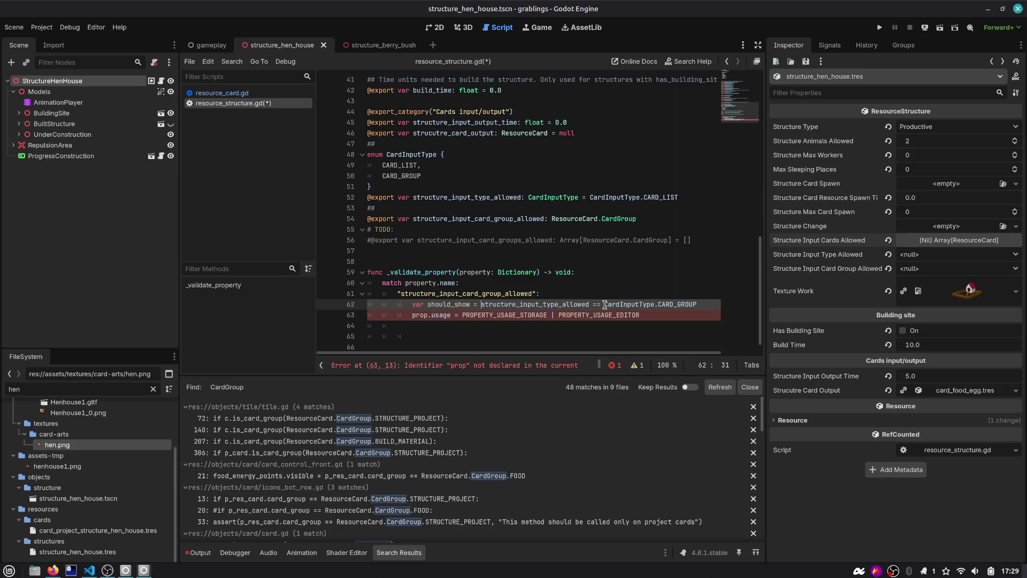
# - Rewrite property.usage as a ternary: editor flags if should_show, else the storage-only fallback
pyautogui.press('Down')
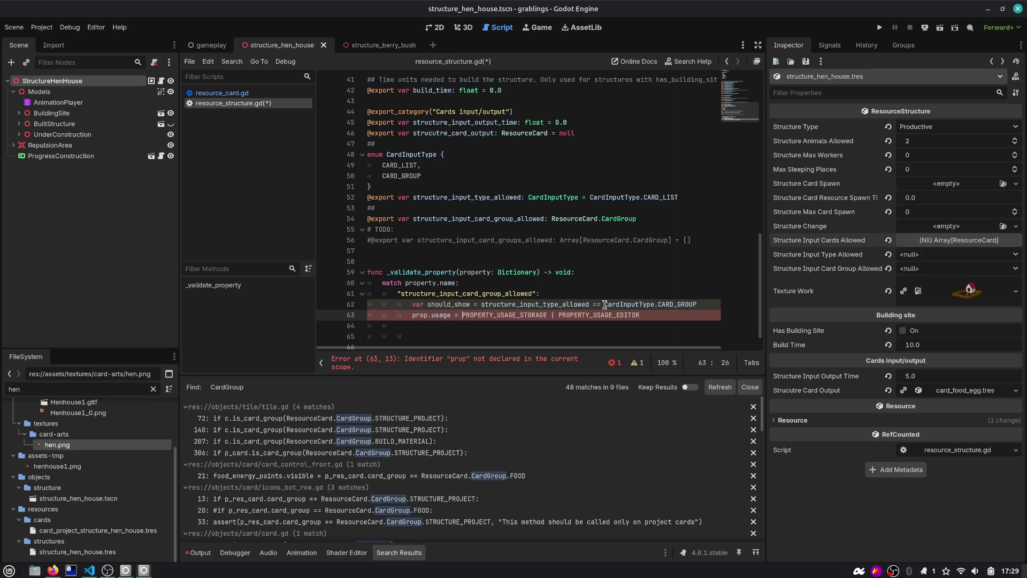
pyautogui.write('should_')
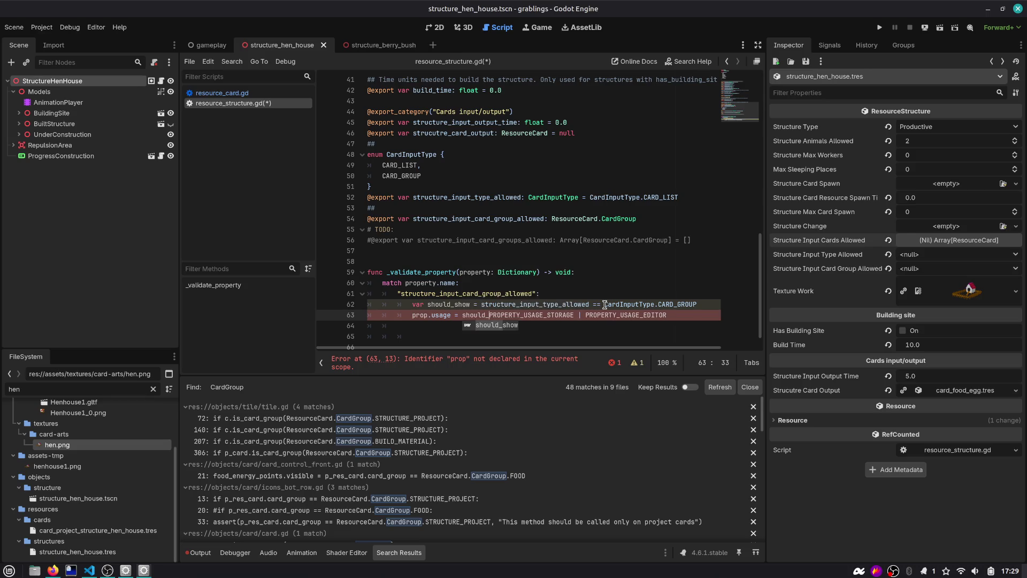
pyautogui.press('Escape')
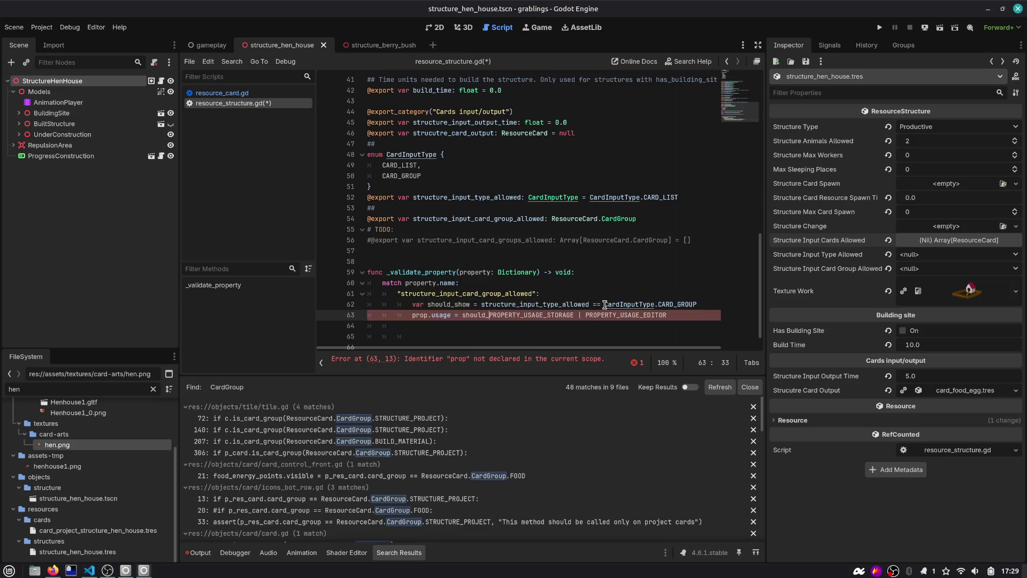
pyautogui.write('show')
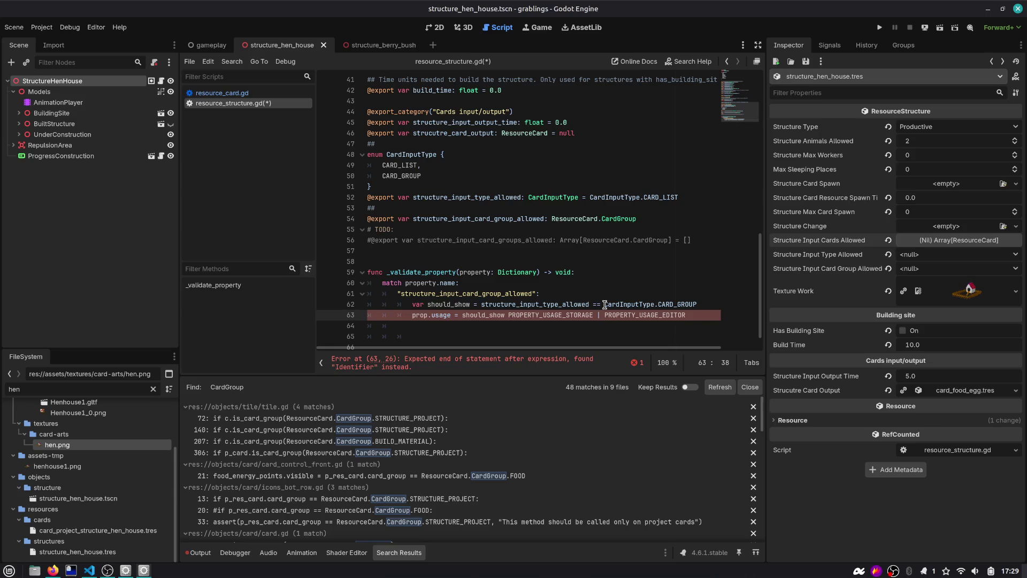
pyautogui.hotkey('ctrl', 'shift', 'Left')
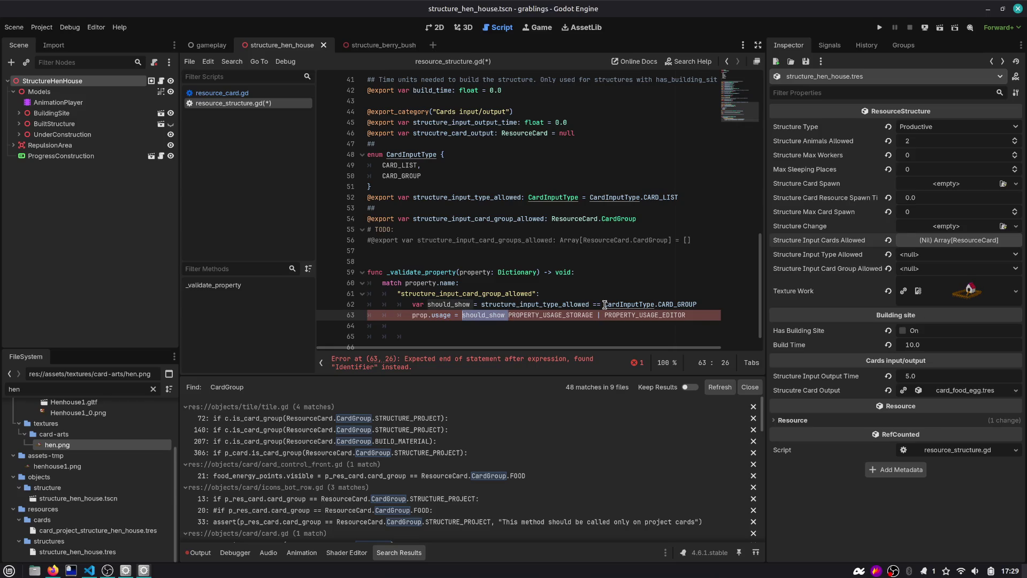
pyautogui.write('should_show if')
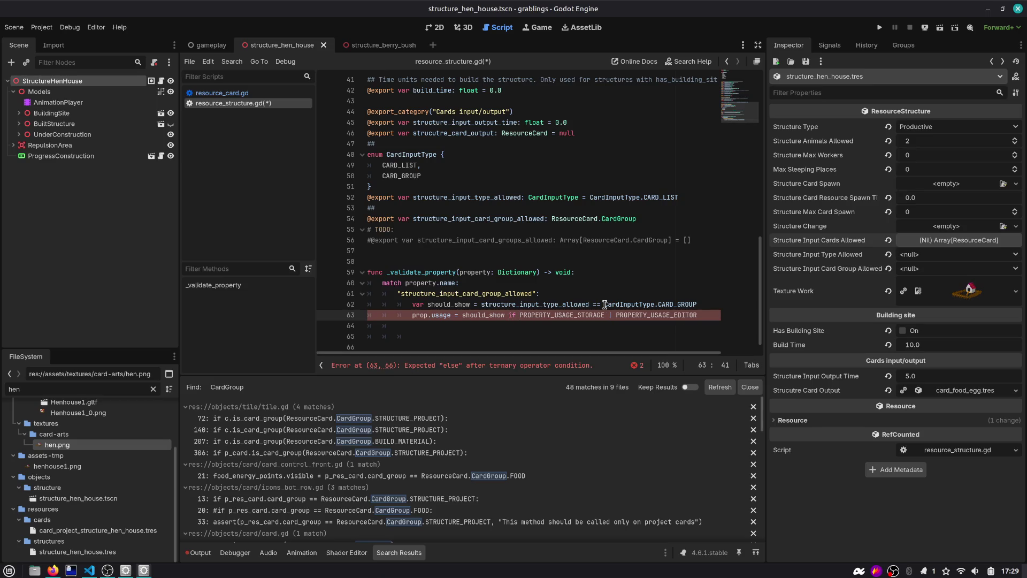
pyautogui.hotkey('shift', 'End')
pyautogui.hotkey('ctrl', 'x')
pyautogui.hotkey('ctrl', 'Left')
pyautogui.hotkey('ctrl', 'Left')
pyautogui.hotkey('ctrl', 'v')
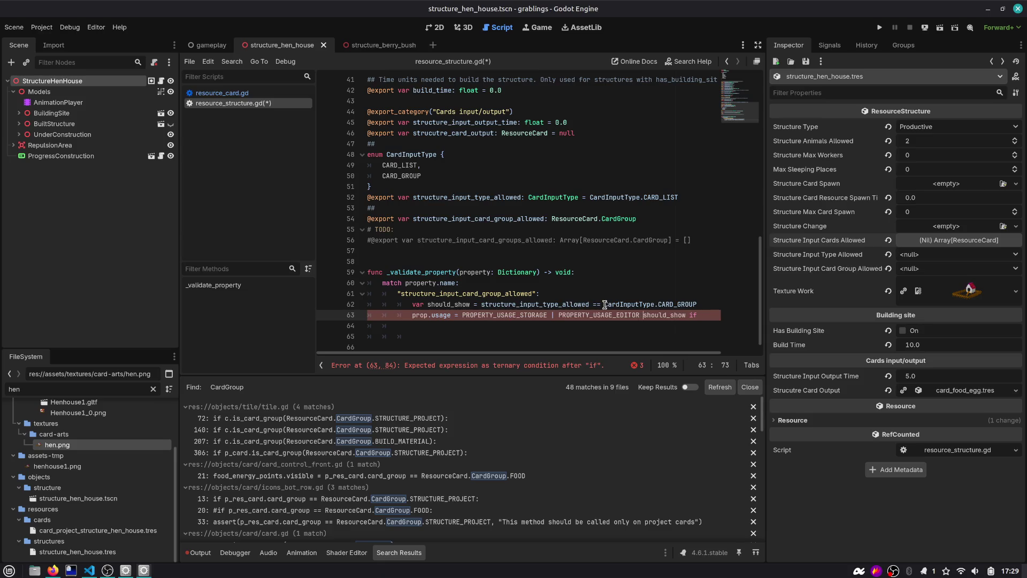
pyautogui.hotkey('shift', 'End')
pyautogui.write('if should_show else')
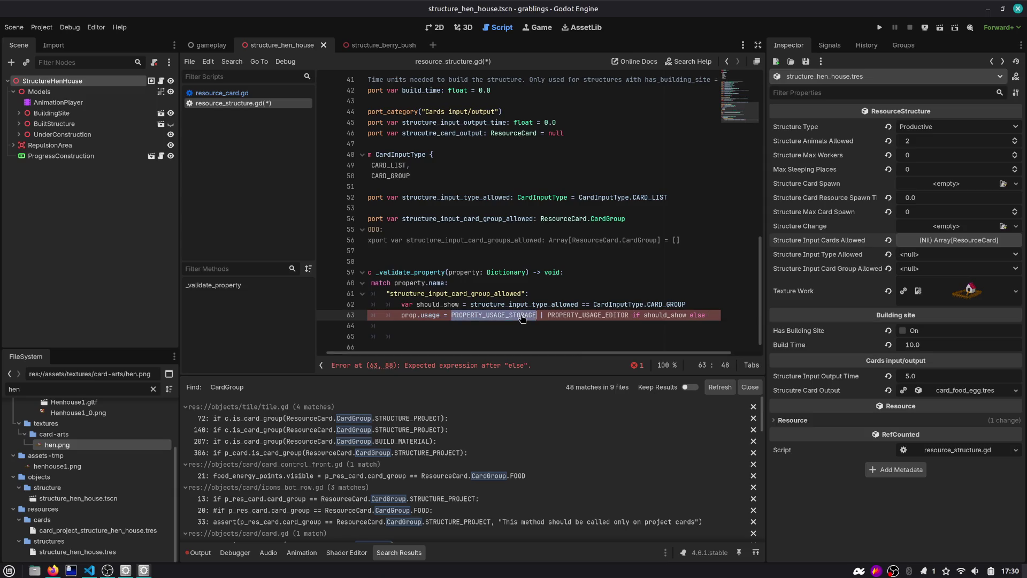
pyautogui.hotkey('ctrl', 'v')
pyautogui.hscroll(-3, 529, 316)
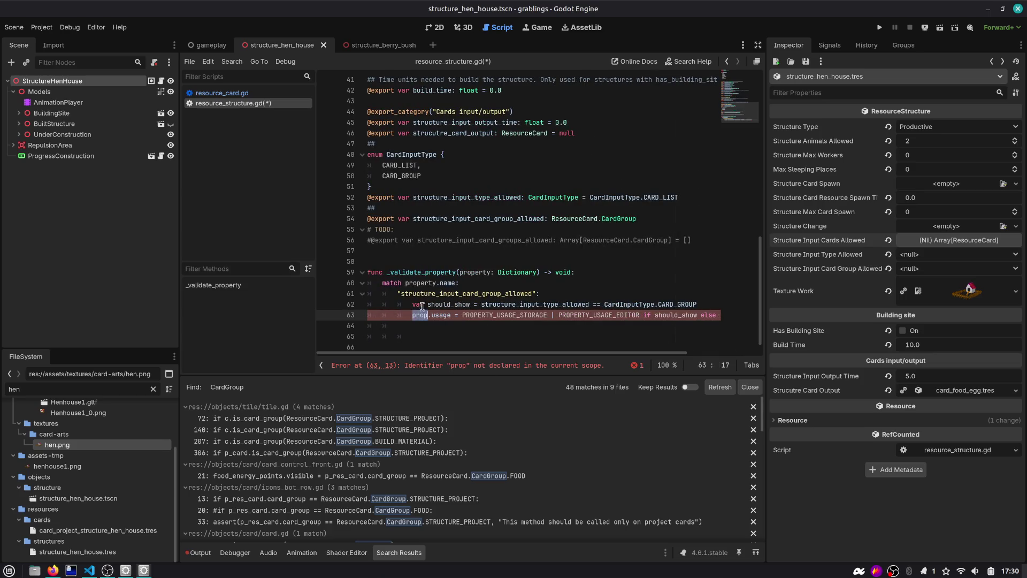
# - Replace the undeclared prop on line 63 with property and save the script
pyautogui.click(464, 273)
pyautogui.doubleClick(470, 273)
pyautogui.hotkey('ctrl', 'c')
pyautogui.doubleClick(417, 316)
pyautogui.hotkey('ctrl', 'v')
pyautogui.hotkey('ctrl', 's')
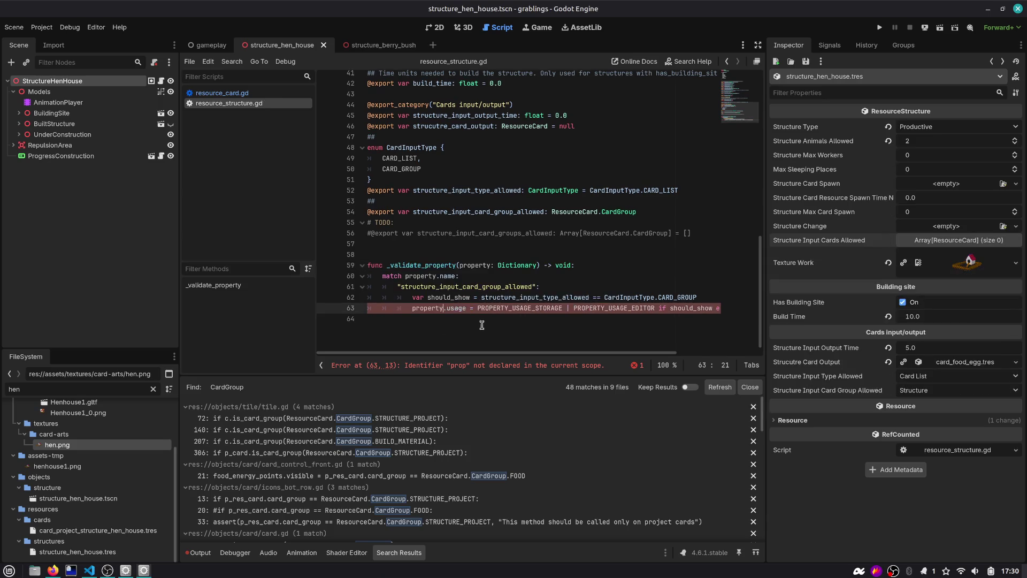
# - Duplicate the card-group match branch directly below itself
pyautogui.hscroll(2, 527, 326)
pyautogui.hscroll(-2, 530, 329)
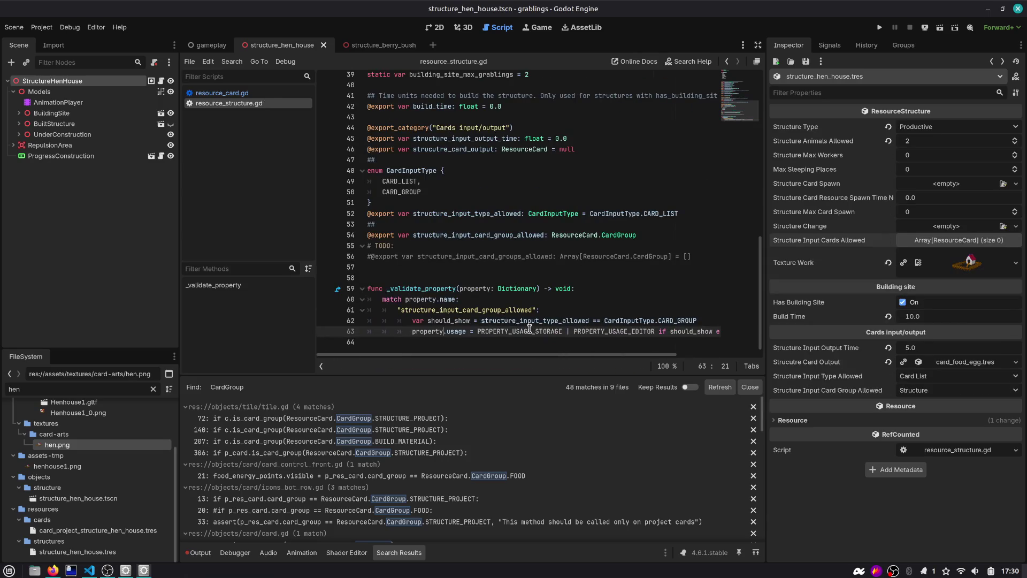
pyautogui.scroll(1, 444, 332)
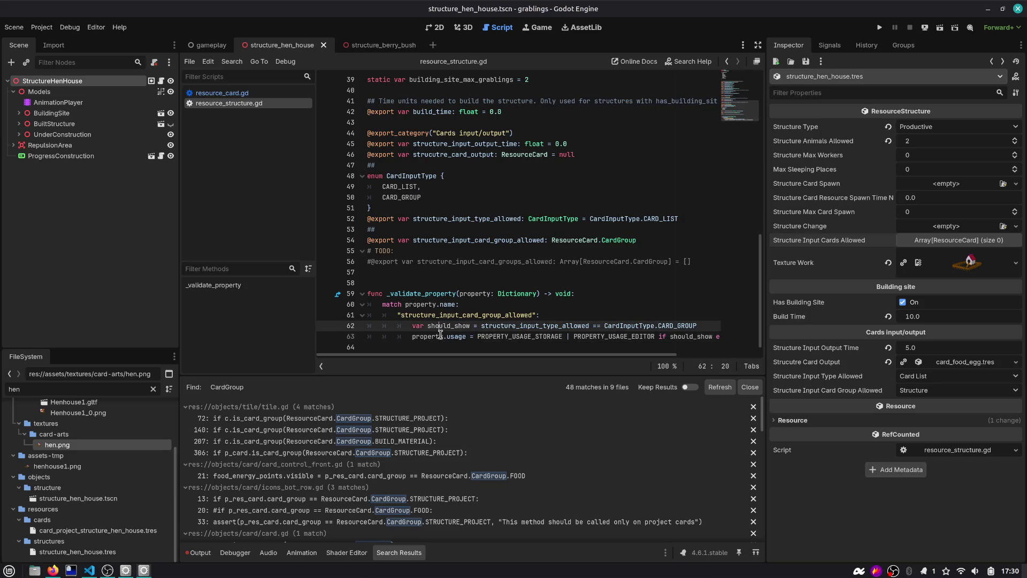
pyautogui.press('End')
pyautogui.hotkey('shift', 'Up')
pyautogui.hotkey('shift', 'Up')
pyautogui.hotkey('shift', 'Up')
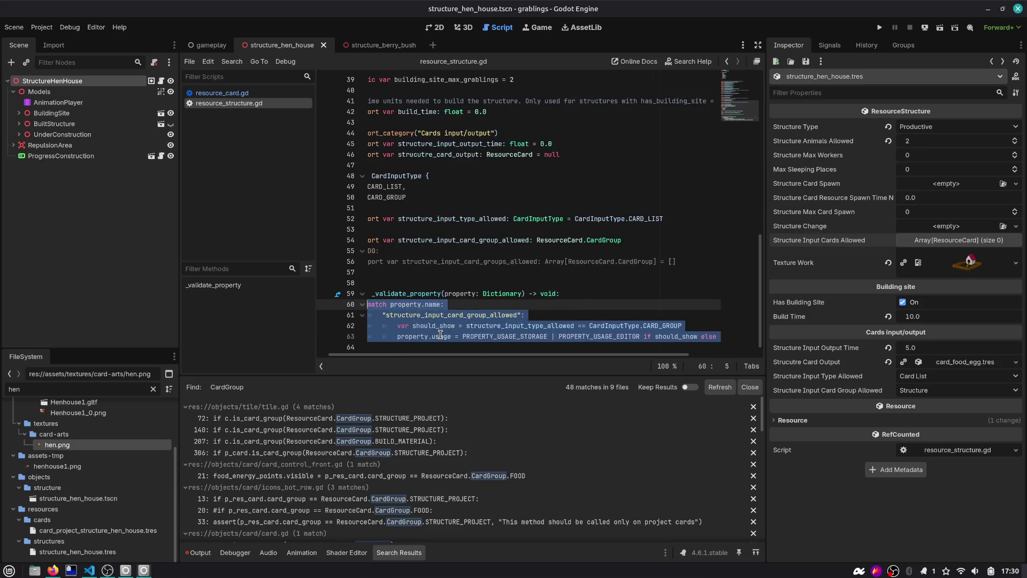
pyautogui.press('Right')
pyautogui.hotkey('ctrl', 'v')
pyautogui.press('Home')
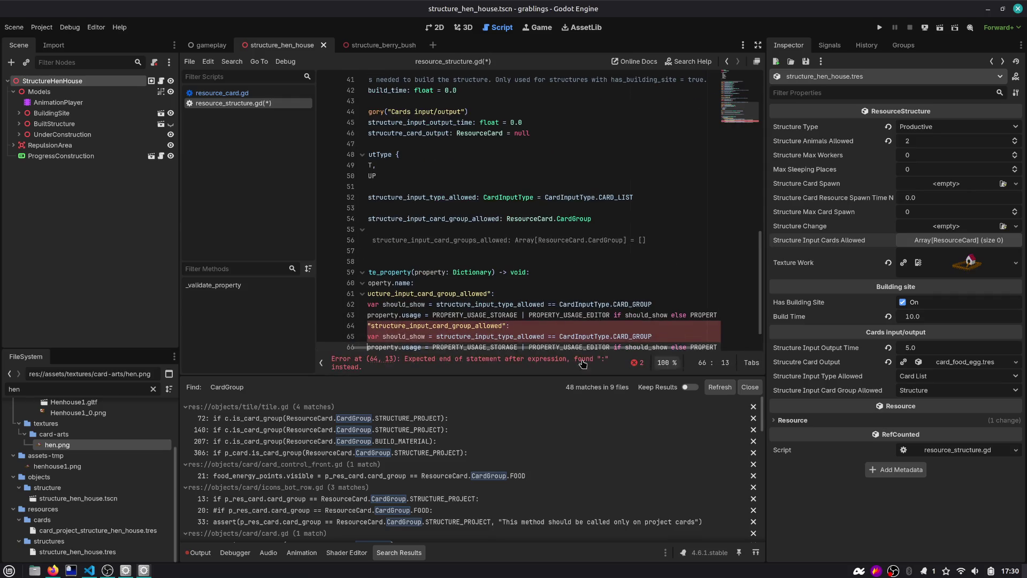
# - Check the Output log, then compare the property names in the original and copied branches
pyautogui.click(200, 552)
pyautogui.click(372, 135)
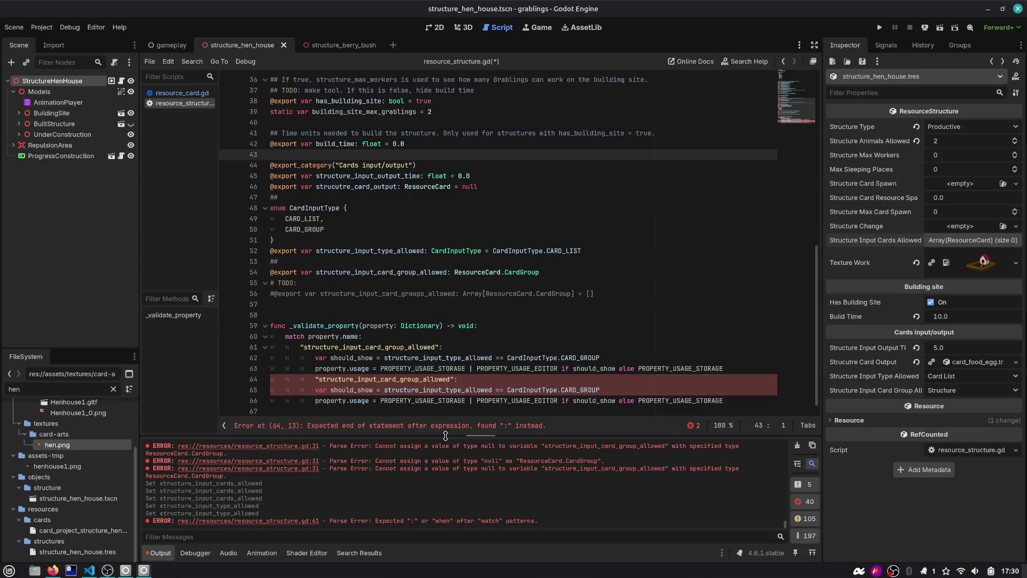
pyautogui.click(428, 391)
pyautogui.click(377, 378)
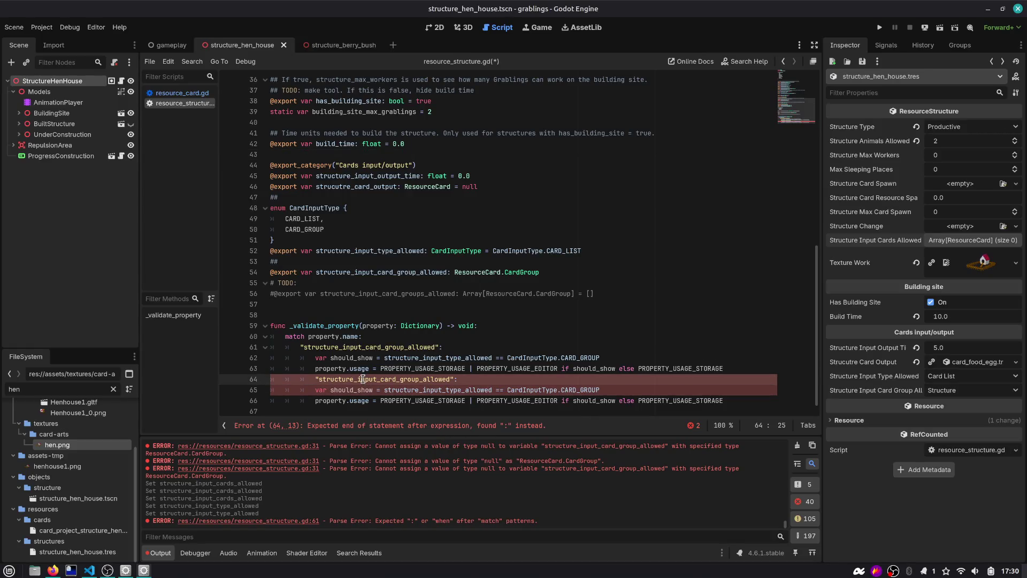
pyautogui.doubleClick(374, 379)
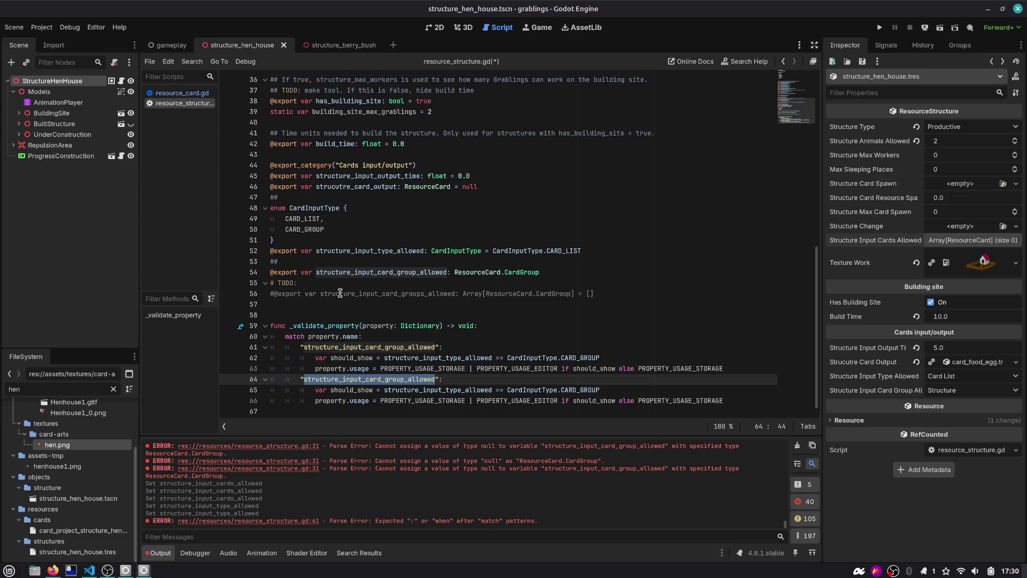
pyautogui.doubleClick(331, 348)
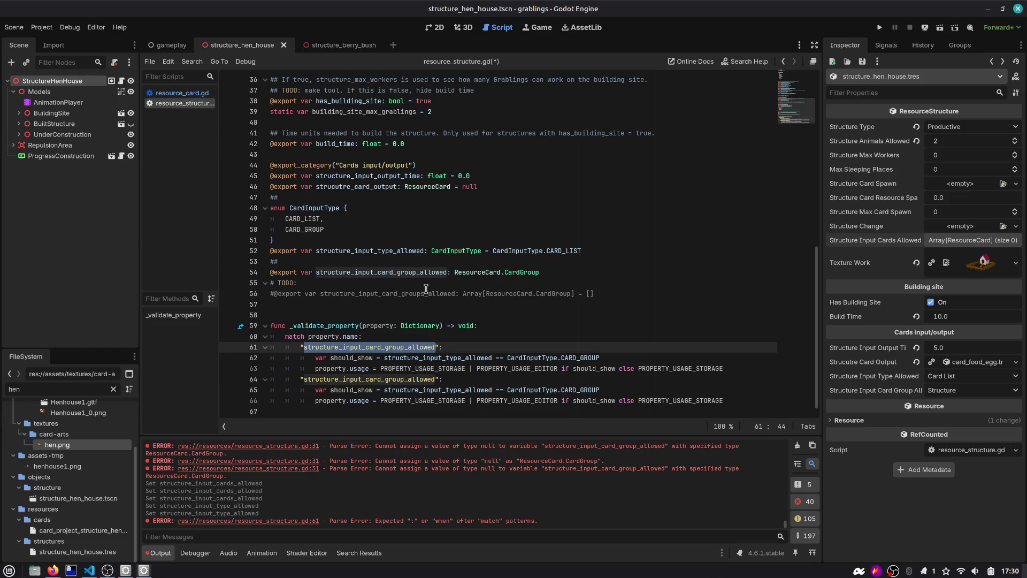
pyautogui.doubleClick(367, 251)
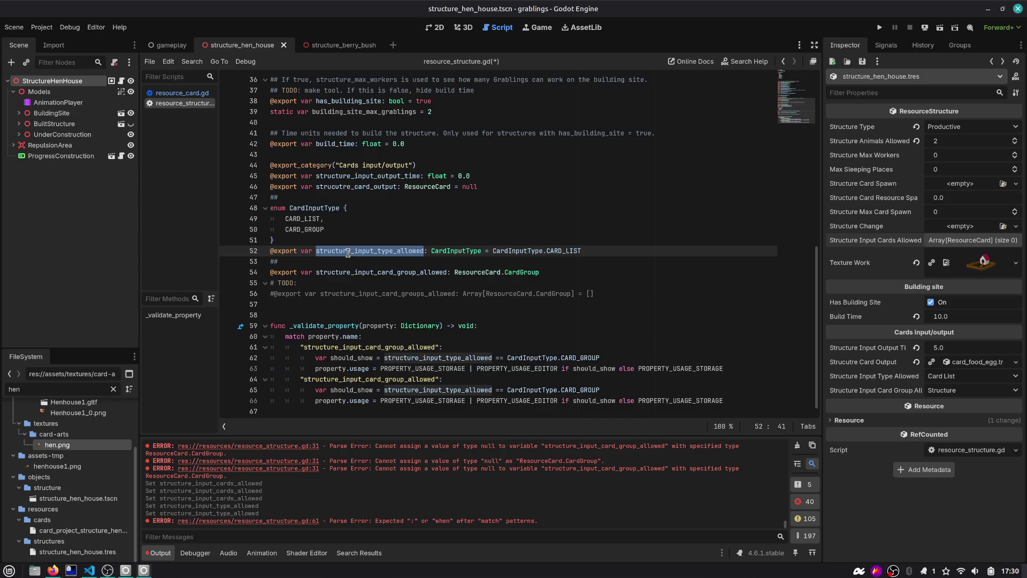
pyautogui.scroll(3, 347, 252)
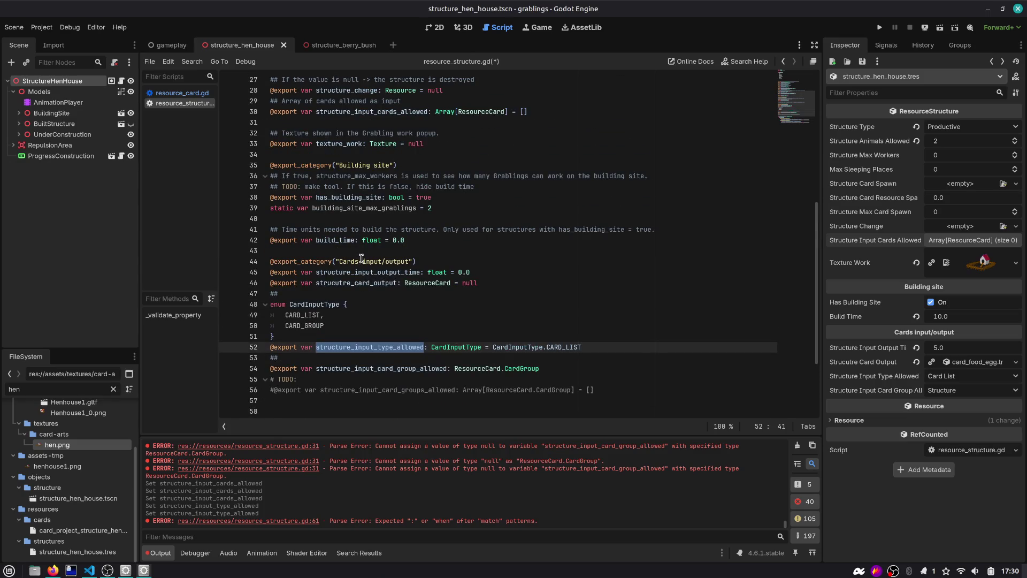
pyautogui.scroll(2, 361, 201)
pyautogui.click(556, 176)
# - Move the structure_input_cards_allowed comment and export lines below the card-group export
pyautogui.hotkey('ctrl', 'shift', 'k')
pyautogui.hotkey('ctrl', 'shift', 'k')
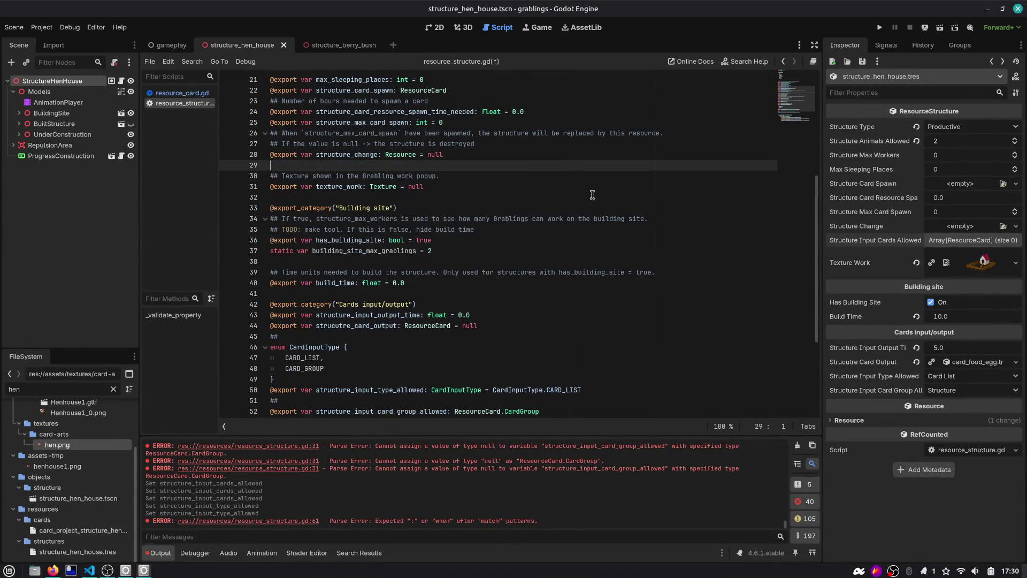
pyautogui.press('Down')
pyautogui.press('Down')
pyautogui.press('Down')
pyautogui.scroll(-4, 592, 194)
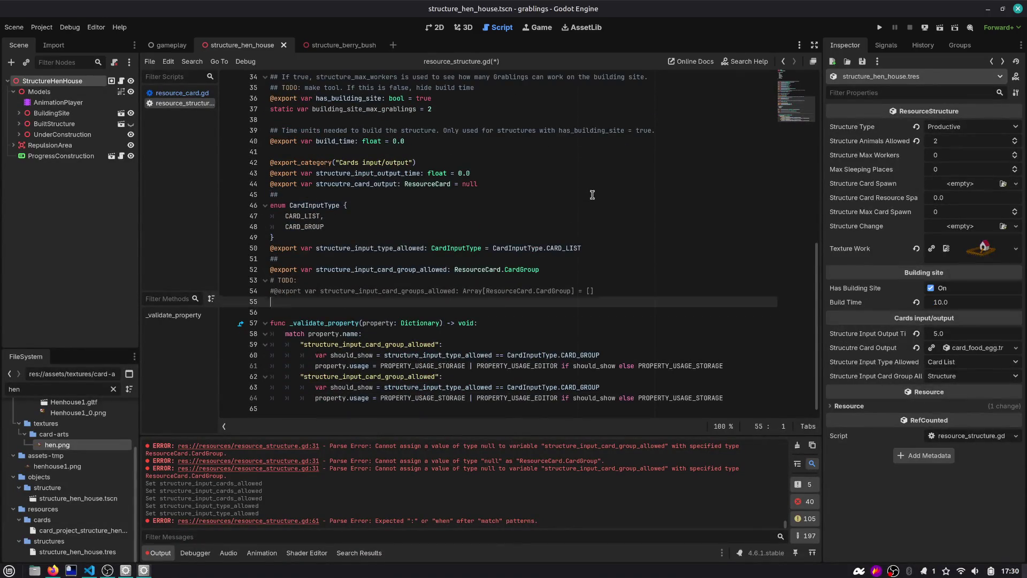
pyautogui.hotkey('ctrl', 'v')
pyautogui.press('Return')
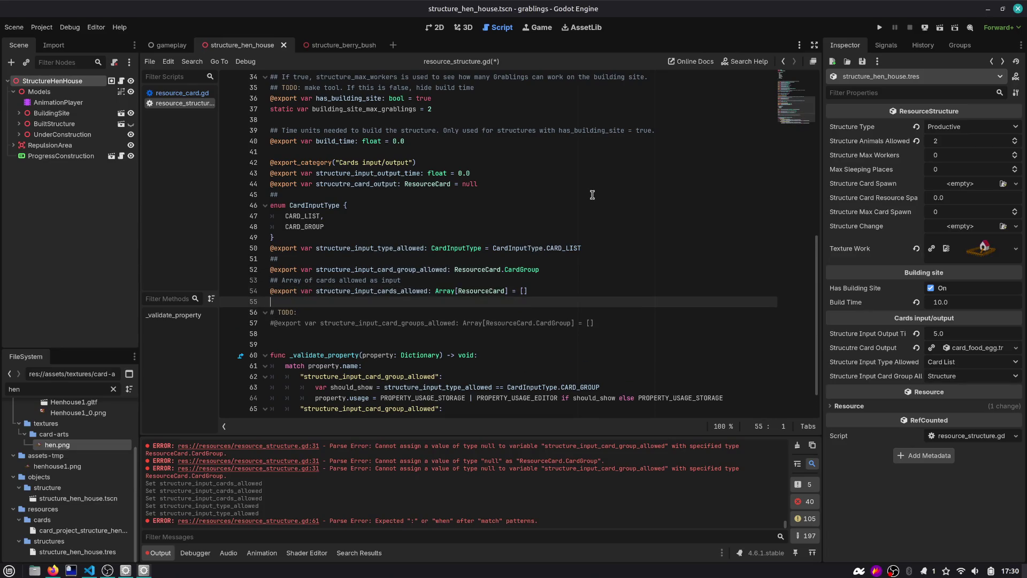
pyautogui.press('Delete')
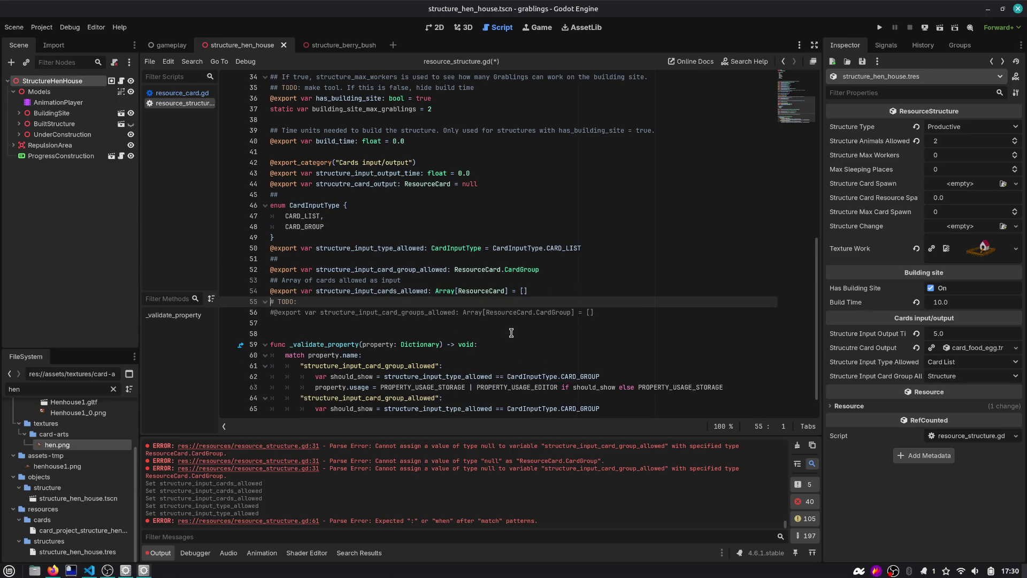
# - Delete the TODO line and the commented-out card-groups export on line 56
pyautogui.doubleClick(389, 312)
pyautogui.doubleClick(411, 291)
pyautogui.doubleClick(376, 313)
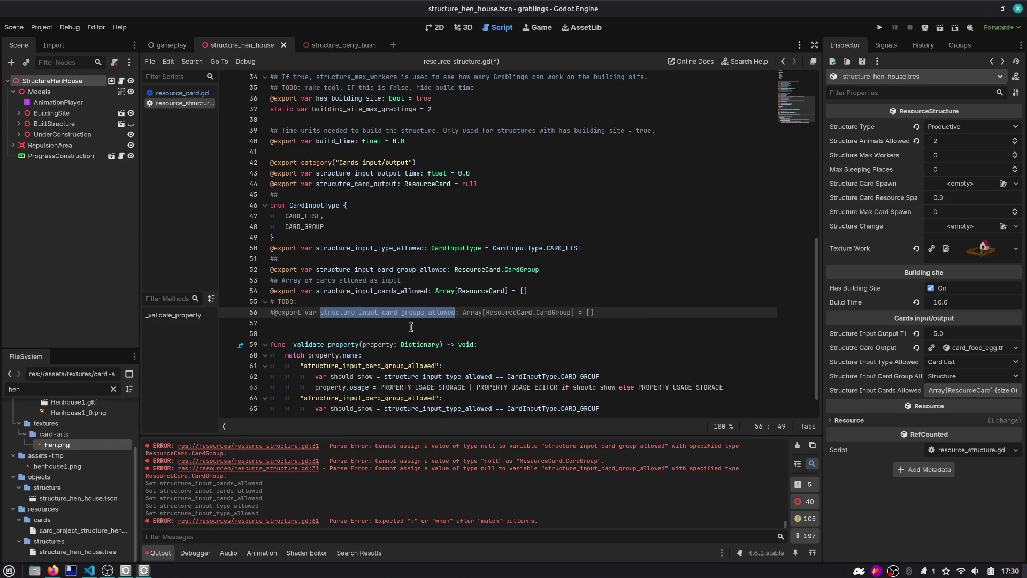
pyautogui.doubleClick(402, 293)
pyautogui.scroll(-1, 420, 317)
pyautogui.click(631, 296)
pyautogui.hotkey('shift', 'Home')
pyautogui.hotkey('shift', 'Up')
pyautogui.press('BackSpace')
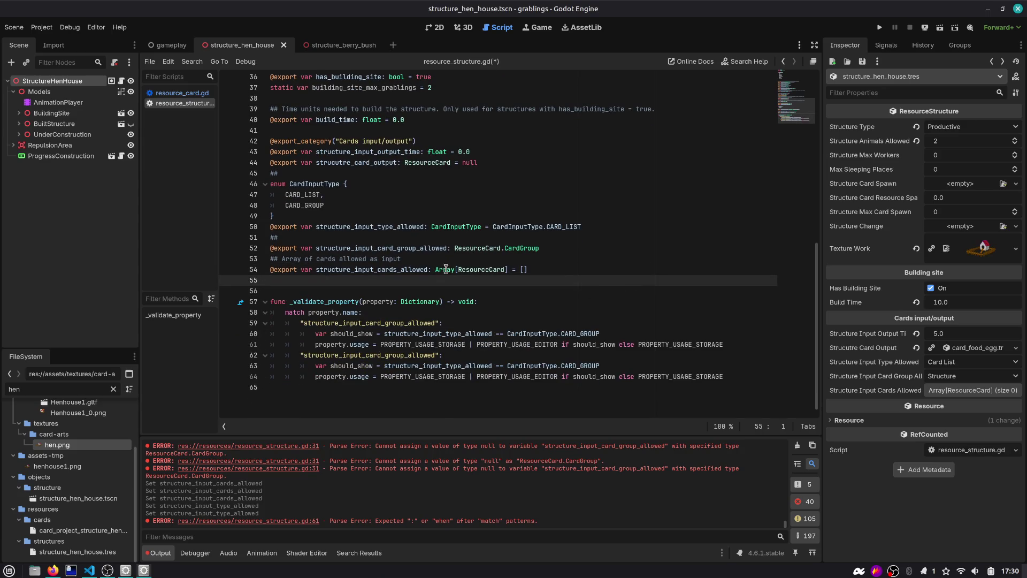
# - Copy the structure_input_cards_allowed name from line 54
pyautogui.doubleClick(405, 269)
pyautogui.hotkey('ctrl', 'c')
pyautogui.doubleClick(386, 355)
pyautogui.hotkey('ctrl', 'v')
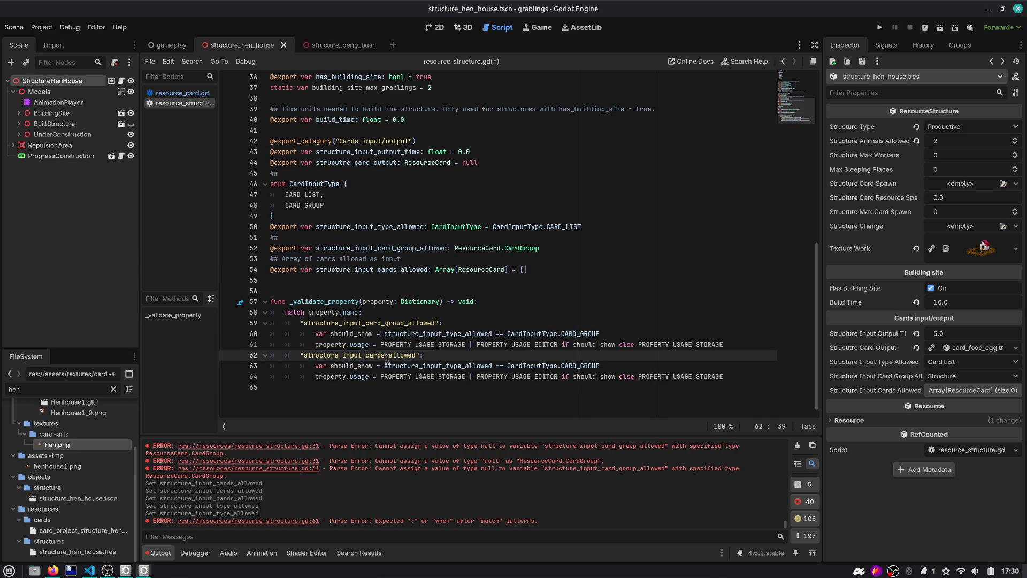
pyautogui.hotkey('ctrl', 'z')
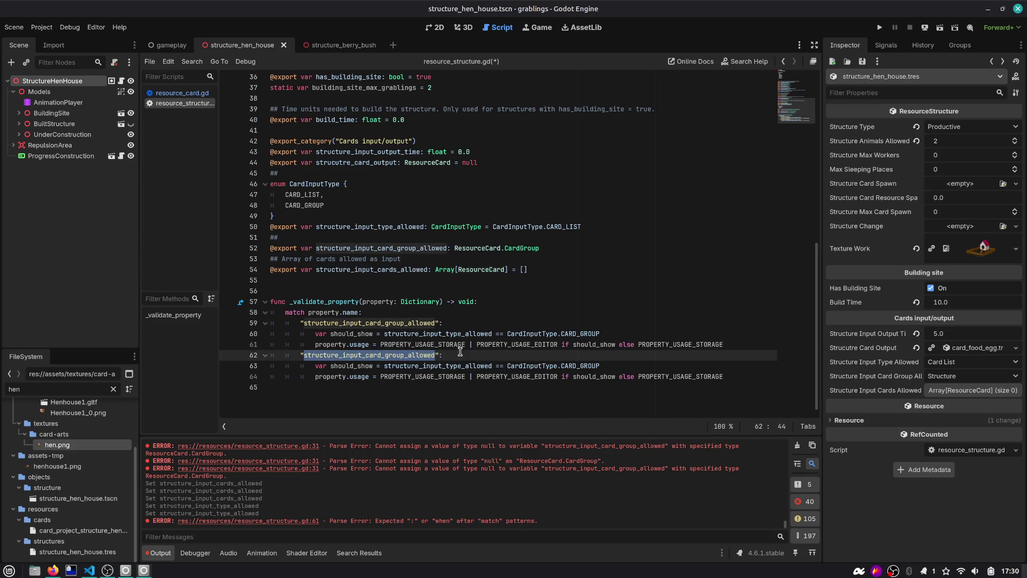
pyautogui.click(463, 353)
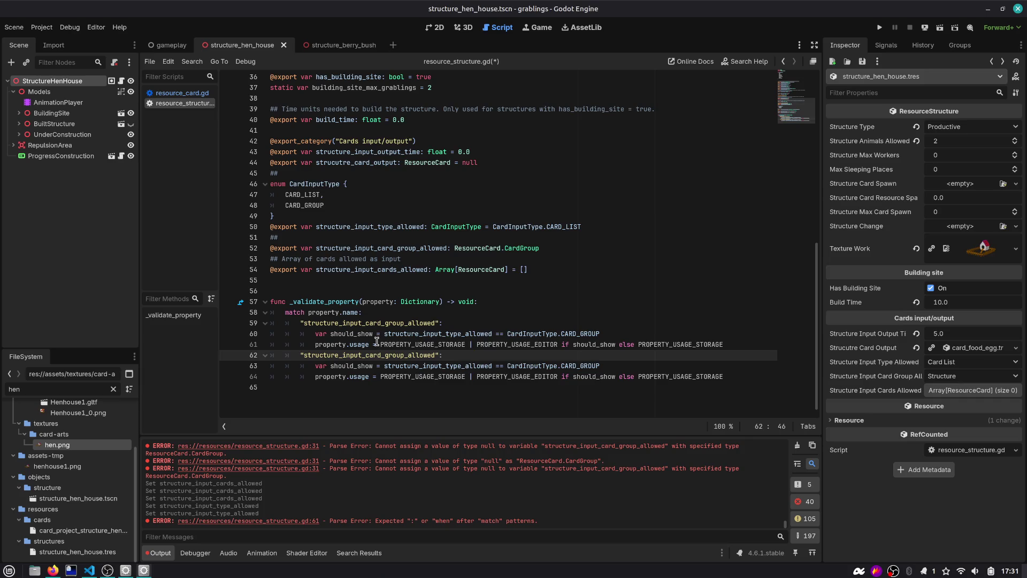
# - Replace line 62's match string with structure_input_cards_allowed
pyautogui.doubleClick(330, 321)
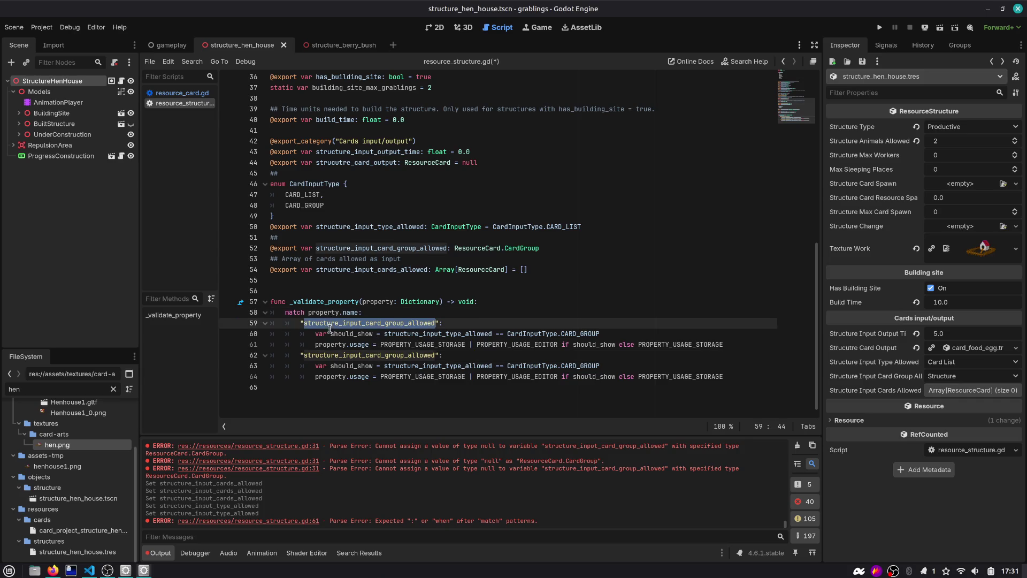
pyautogui.doubleClick(334, 355)
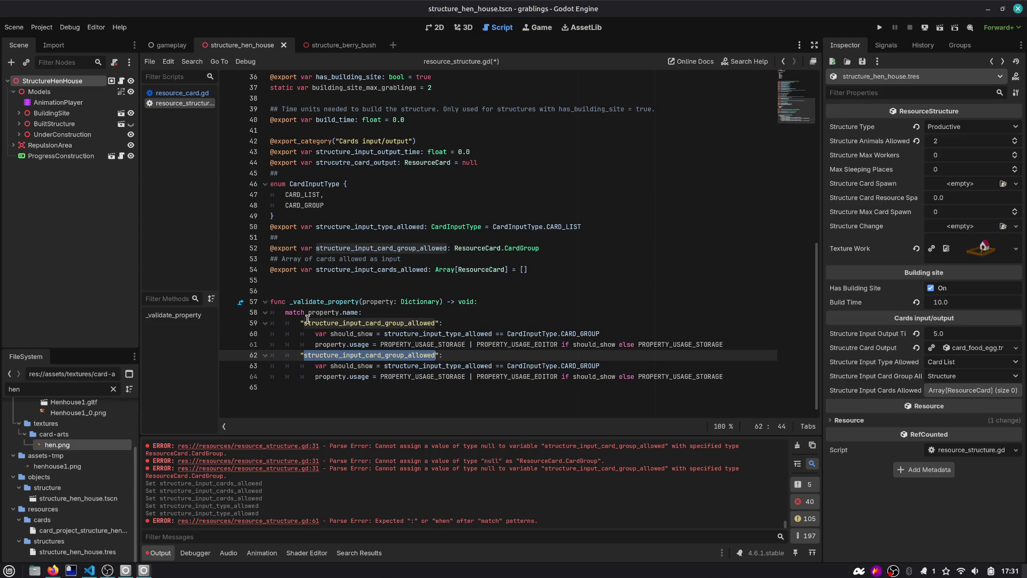
pyautogui.moveTo(313, 315); pyautogui.dragTo(361, 313)
pyautogui.doubleClick(368, 324)
pyautogui.click(372, 355)
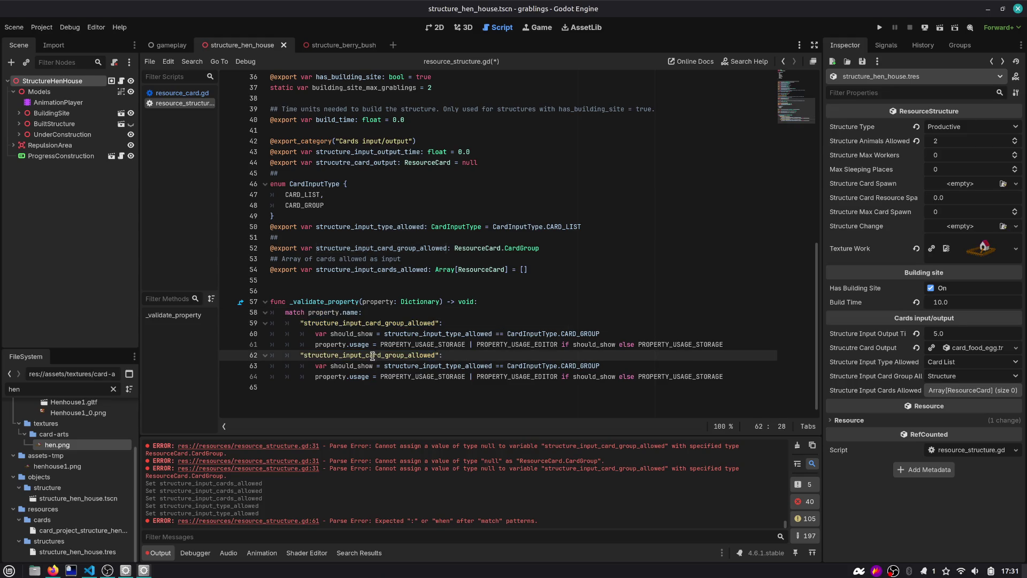
pyautogui.doubleClick(373, 355)
pyautogui.moveTo(444, 355); pyautogui.dragTo(219, 354)
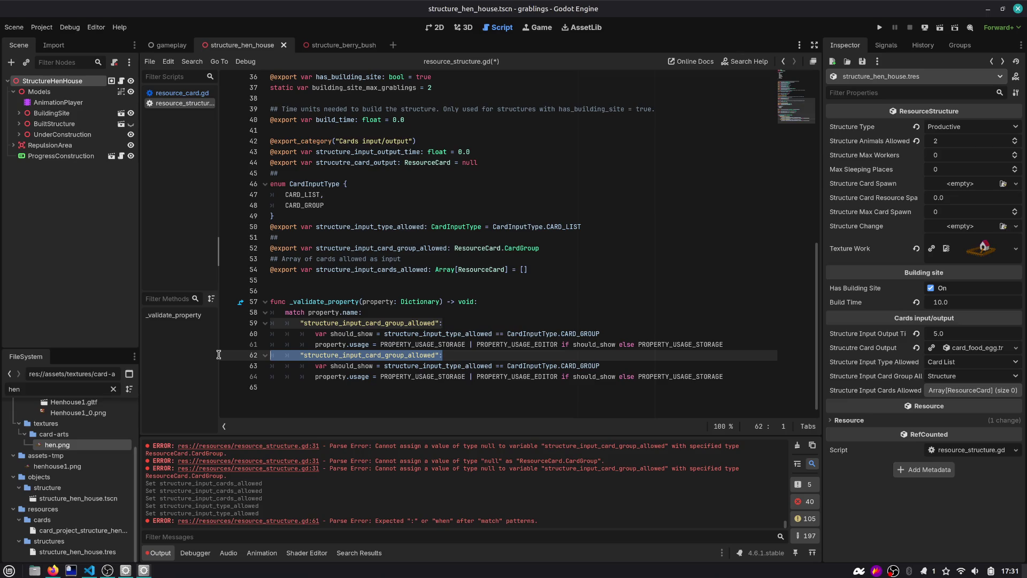
pyautogui.click(453, 355)
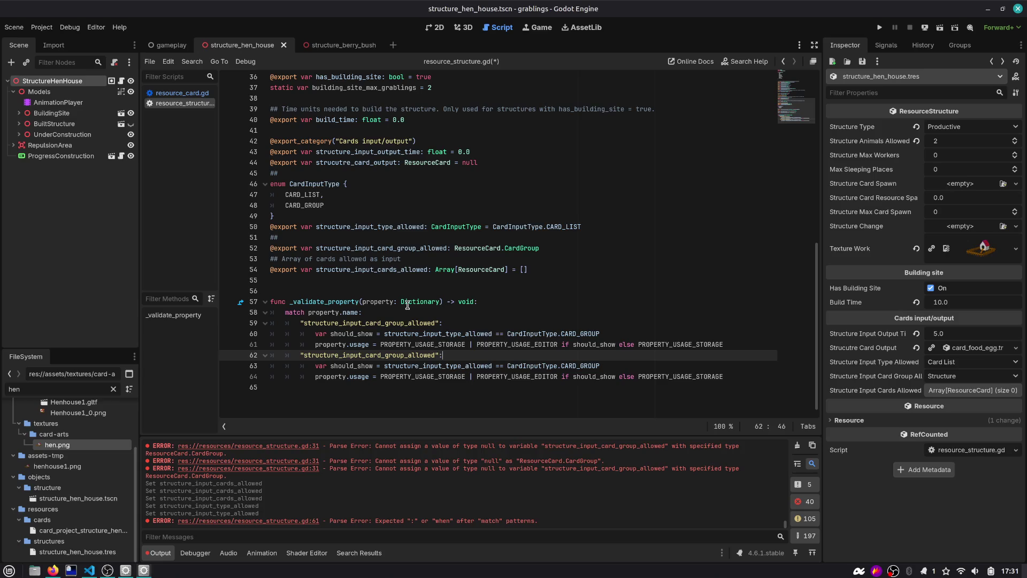
pyautogui.moveTo(408, 305)
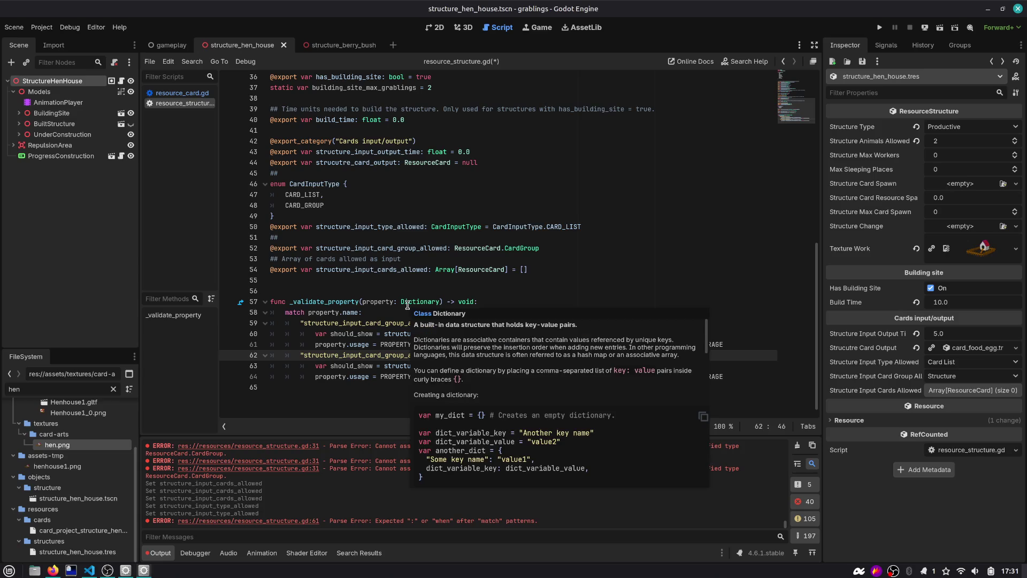
pyautogui.doubleClick(343, 355)
pyautogui.hotkey('ctrl', 'v')
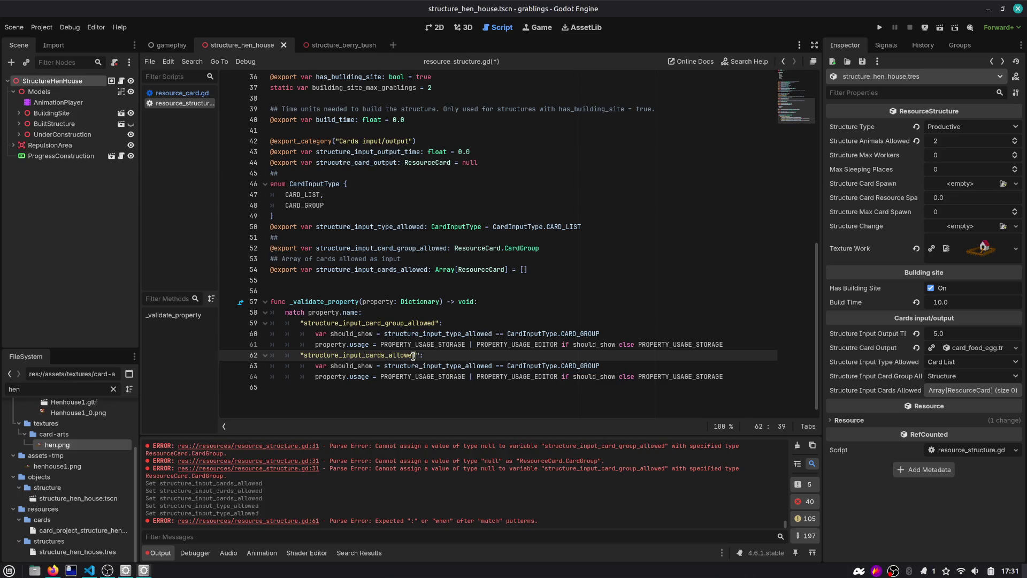
# - Change line 63's condition to compare the input type against CARD_LIST instead of CARD_GROUP
pyautogui.scroll(2, 382, 356)
pyautogui.scroll(-1, 332, 382)
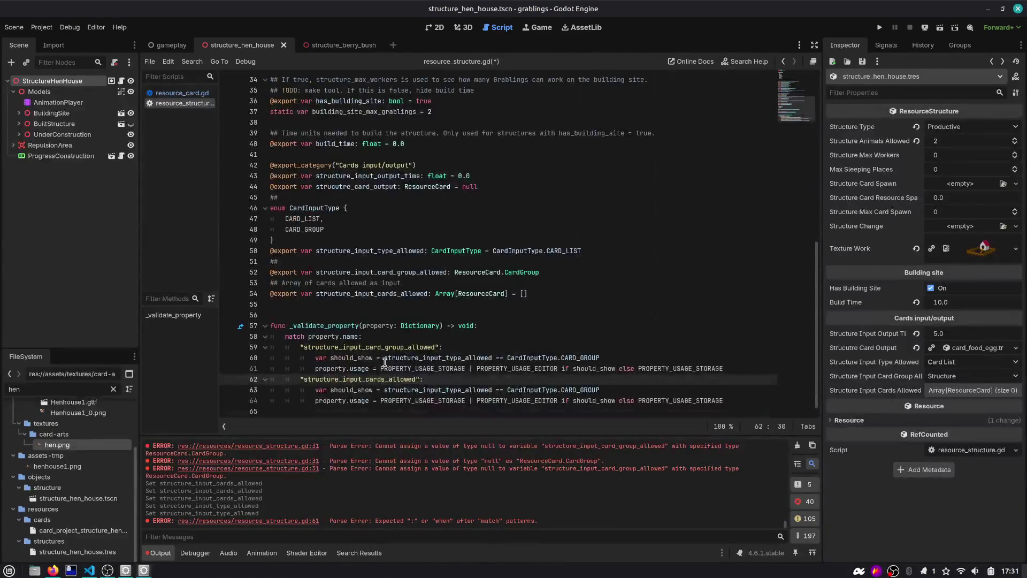
pyautogui.doubleClick(372, 380)
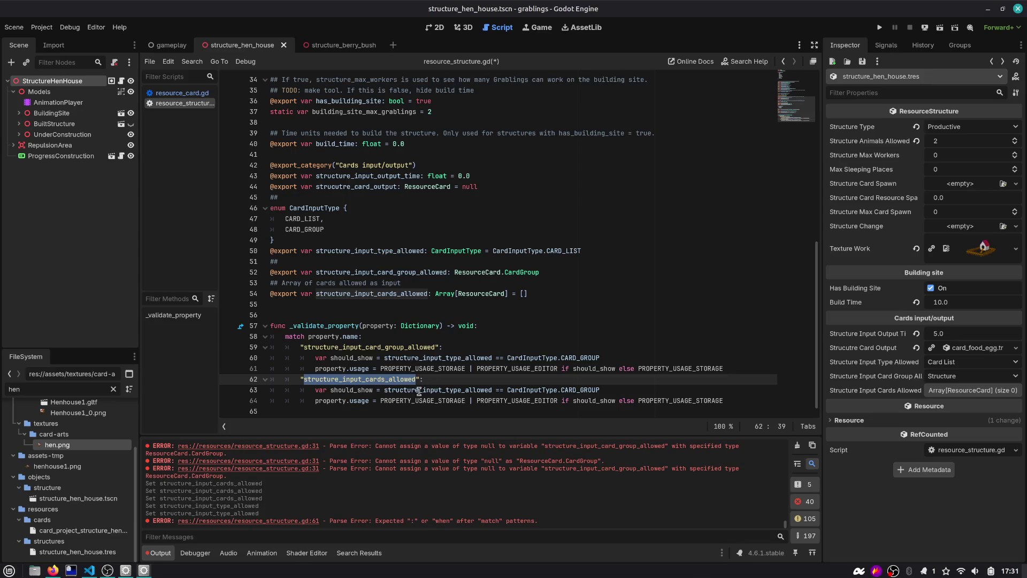
pyautogui.click(359, 392)
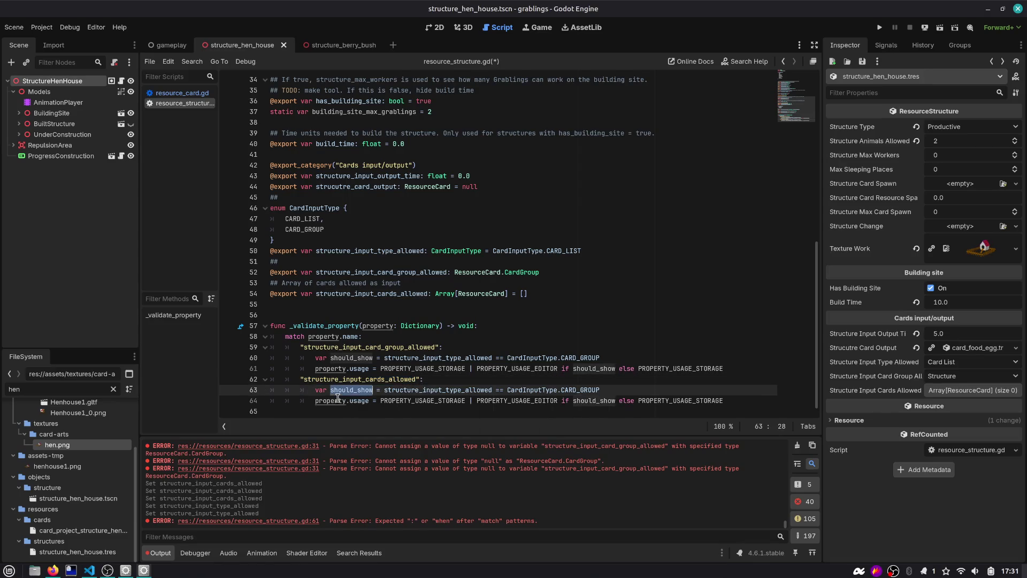
pyautogui.hotkey('ctrl', 'Right')
pyautogui.hotkey('ctrl', 'Right')
pyautogui.hotkey('ctrl', 'Right')
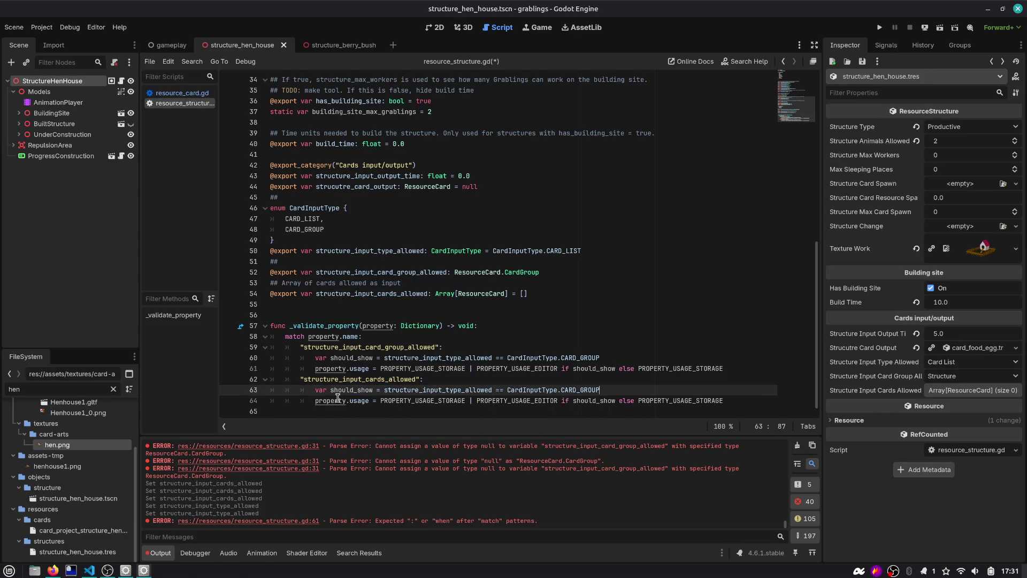
pyautogui.hotkey('ctrl', 'BackSpace')
pyautogui.press('Return')
pyautogui.doubleClick(353, 390)
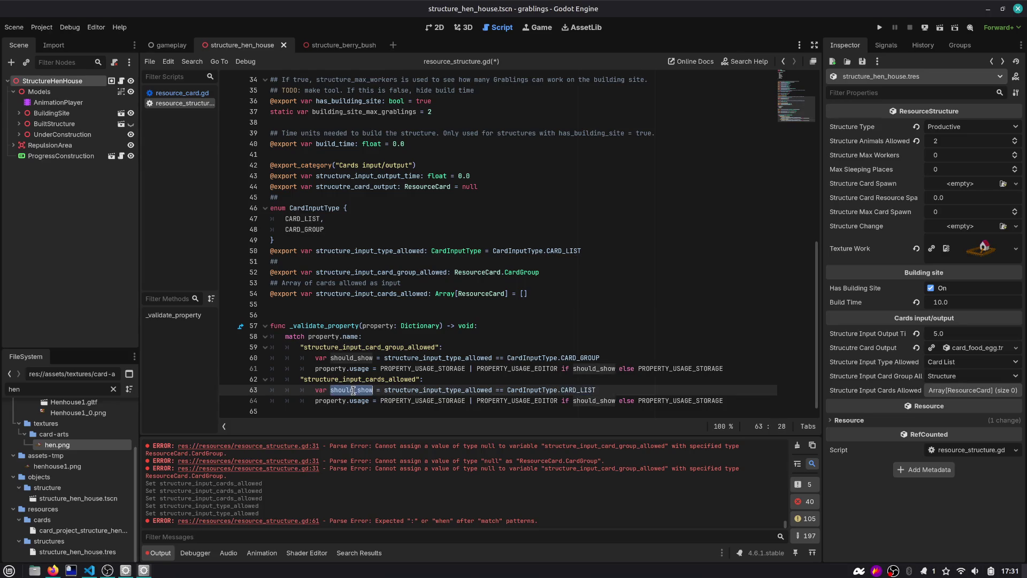
pyautogui.doubleClick(429, 390)
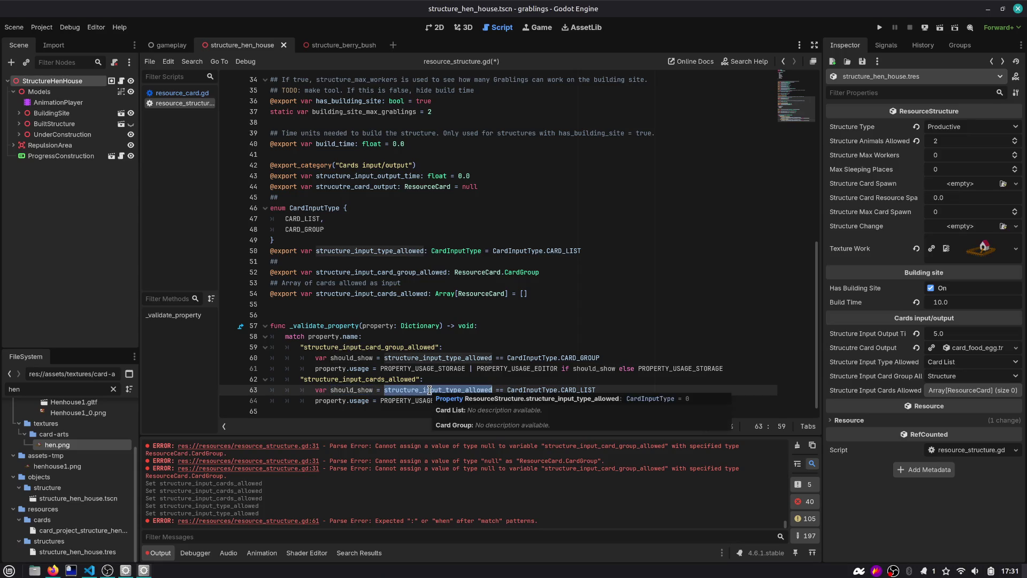
# - Review the input-type declaration and usage code, then widen the Inspector panel
pyautogui.doubleClick(352, 251)
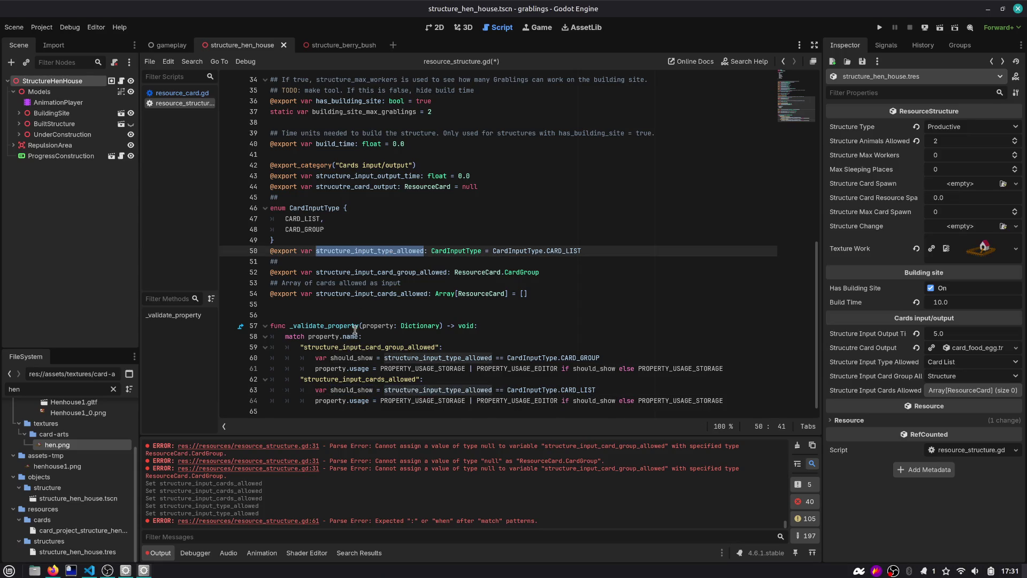
pyautogui.doubleClick(340, 402)
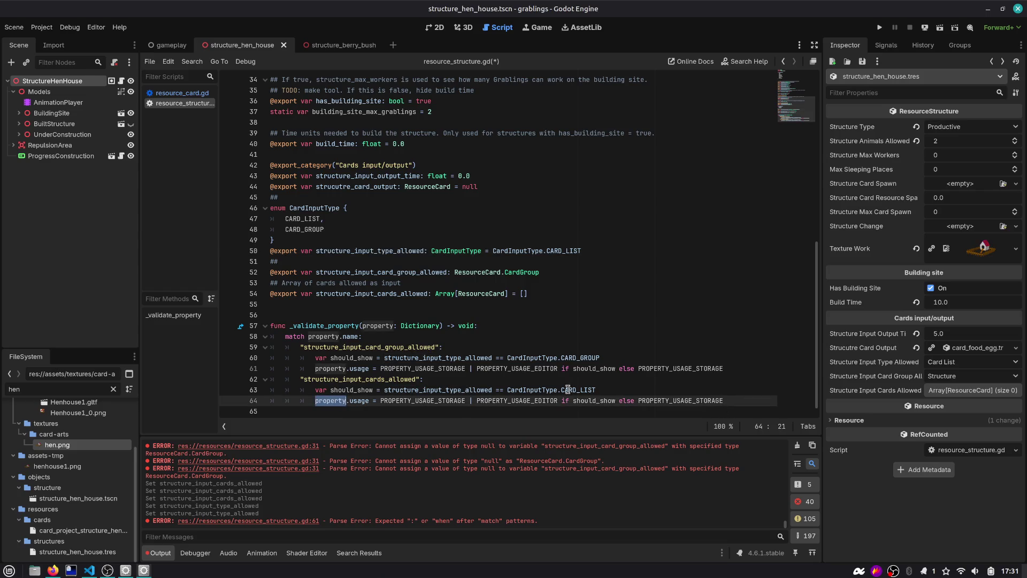
pyautogui.click(400, 369)
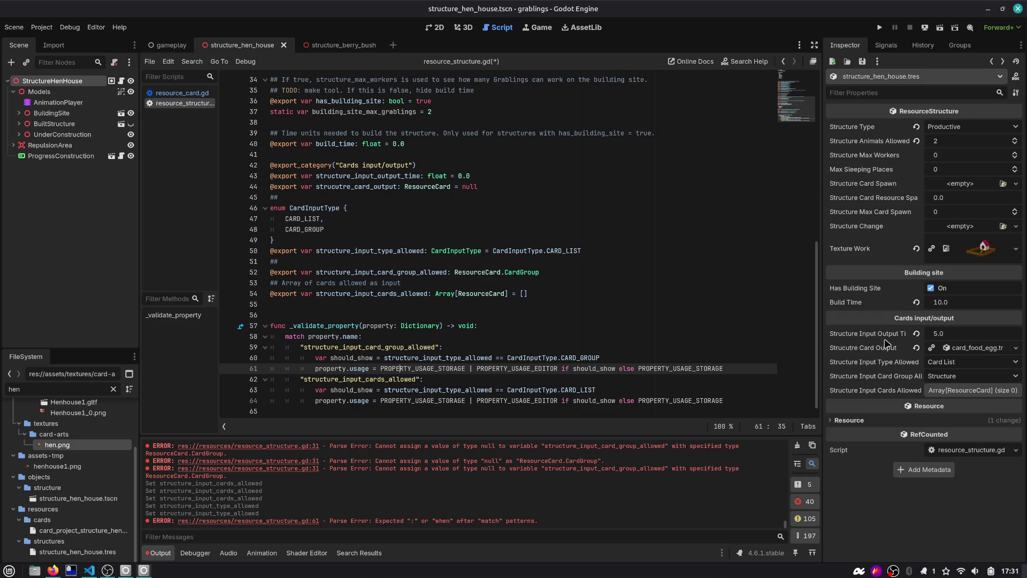
pyautogui.moveTo(816, 369); pyautogui.dragTo(750, 369)
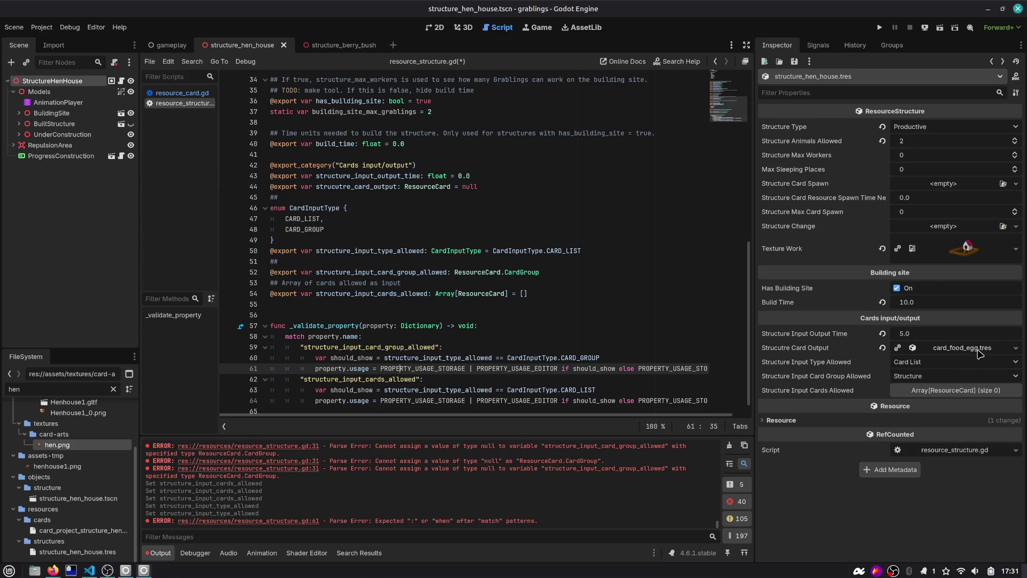
# - Switch the hen house's Structure Input Type Allowed to Card Group, then back to Card List
pyautogui.click(923, 363)
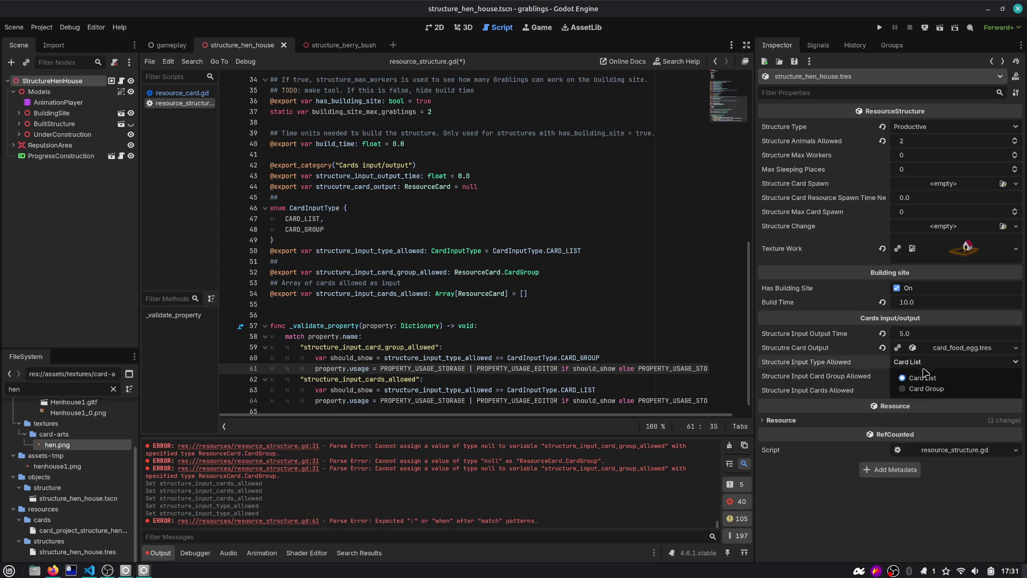
pyautogui.click(926, 388)
pyautogui.click(963, 366)
pyautogui.click(963, 379)
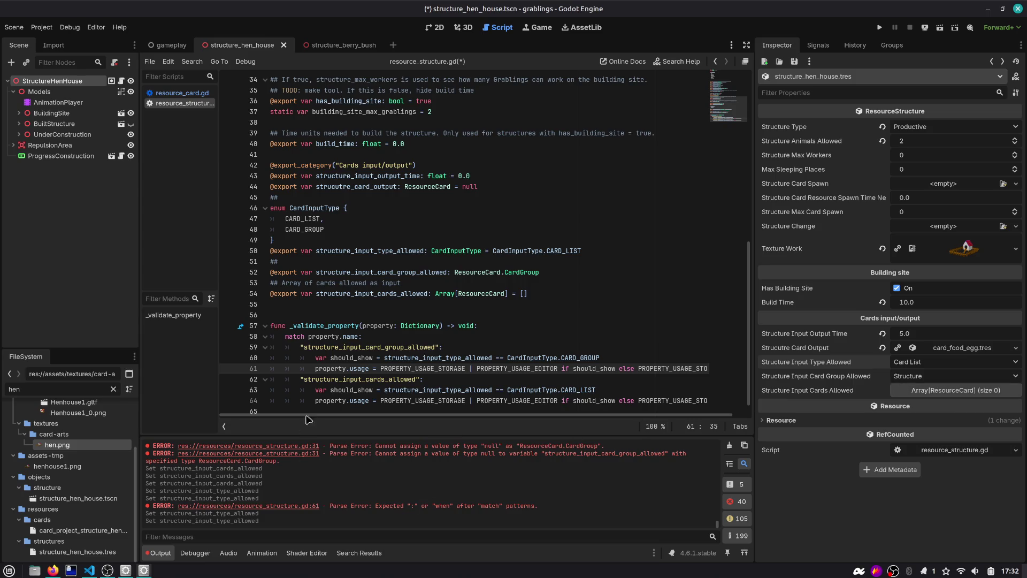
pyautogui.scroll(10, 402, 320)
pyautogui.scroll(-6, 402, 315)
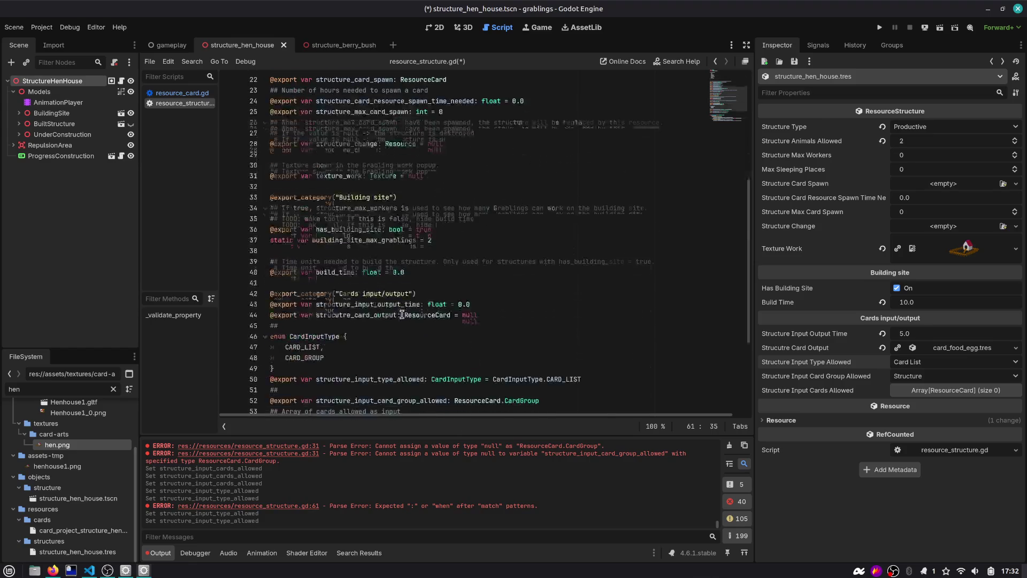
pyautogui.scroll(-4, 477, 324)
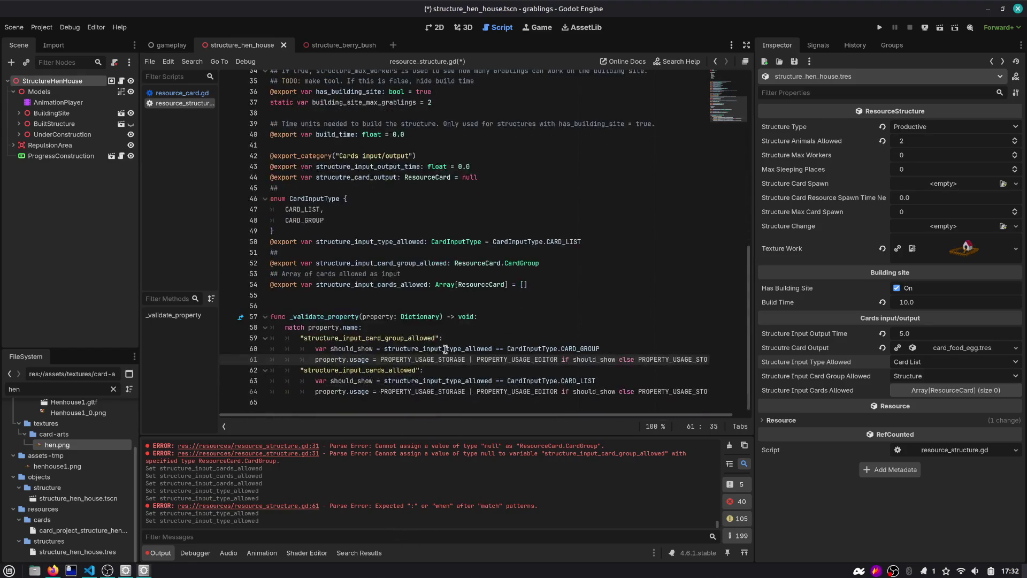
pyautogui.click(372, 392)
pyautogui.press('End')
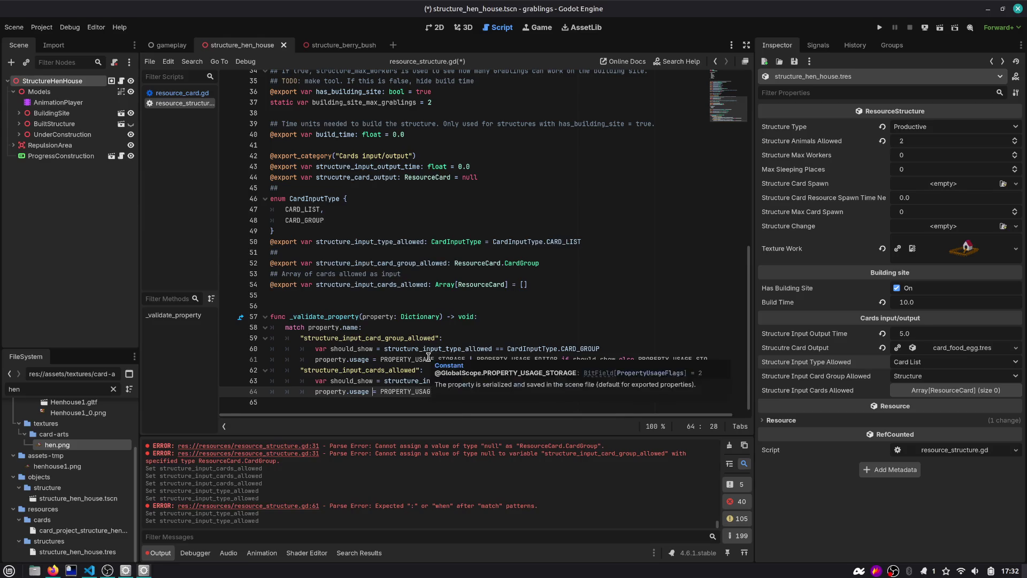
pyautogui.press('Return')
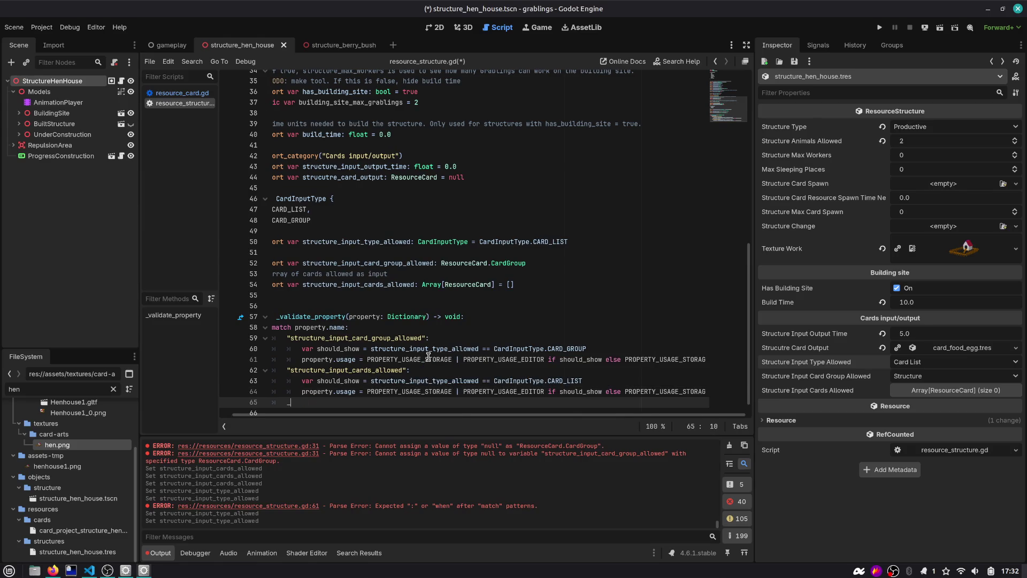
pyautogui.write(':')
pyautogui.press('Return')
pyautogui.write('pass')
pyautogui.hotkey('ctrl', 's')
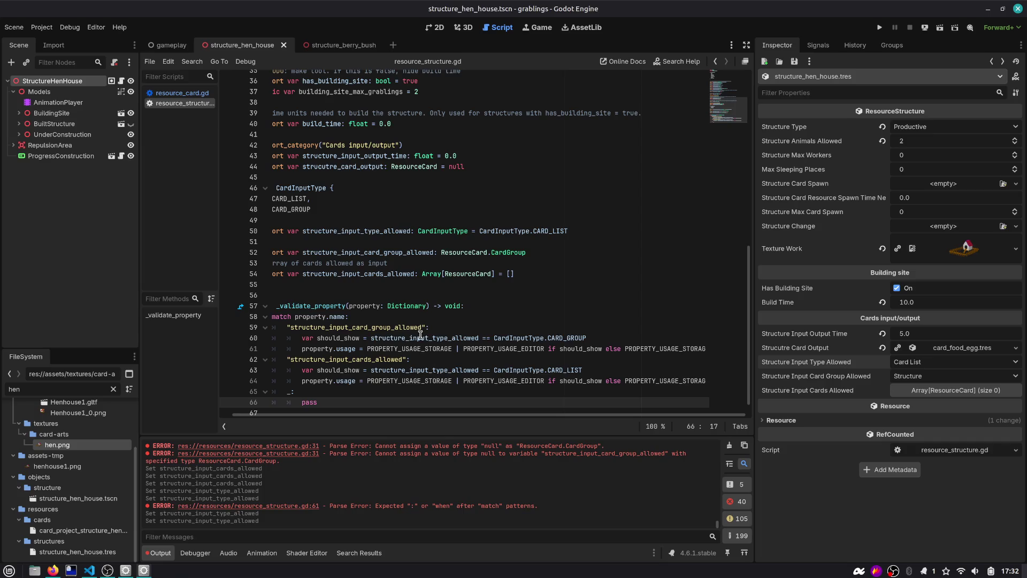
pyautogui.click(729, 446)
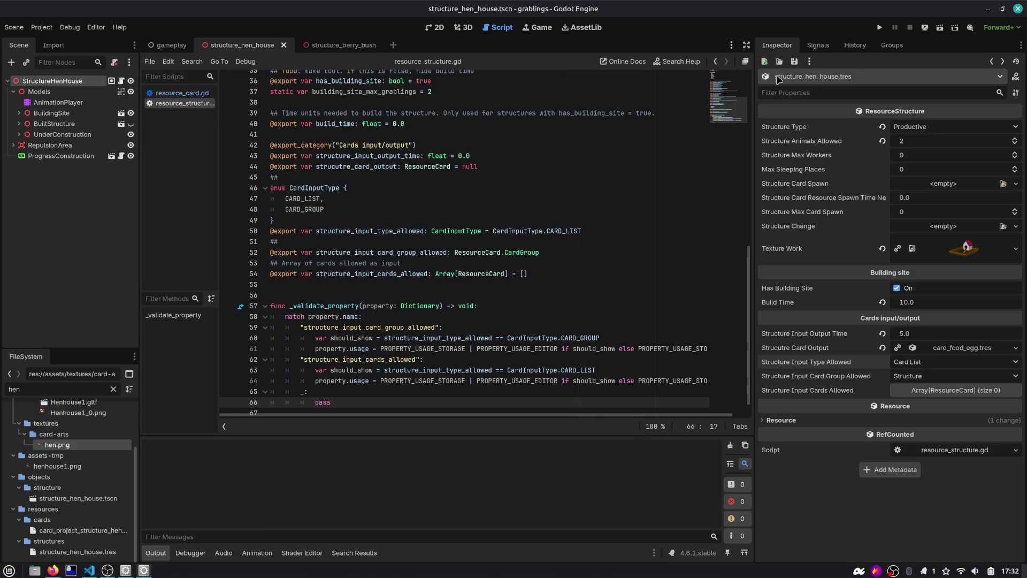
pyautogui.click(919, 364)
pyautogui.click(915, 389)
pyautogui.click(911, 364)
pyautogui.click(915, 376)
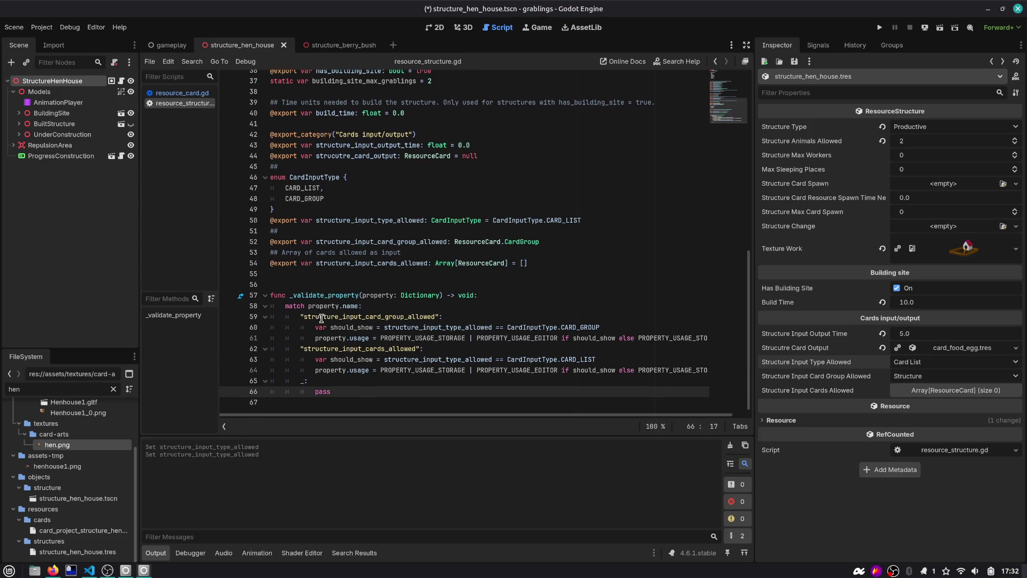
pyautogui.scroll(6, 445, 245)
pyautogui.scroll(-6, 342, 244)
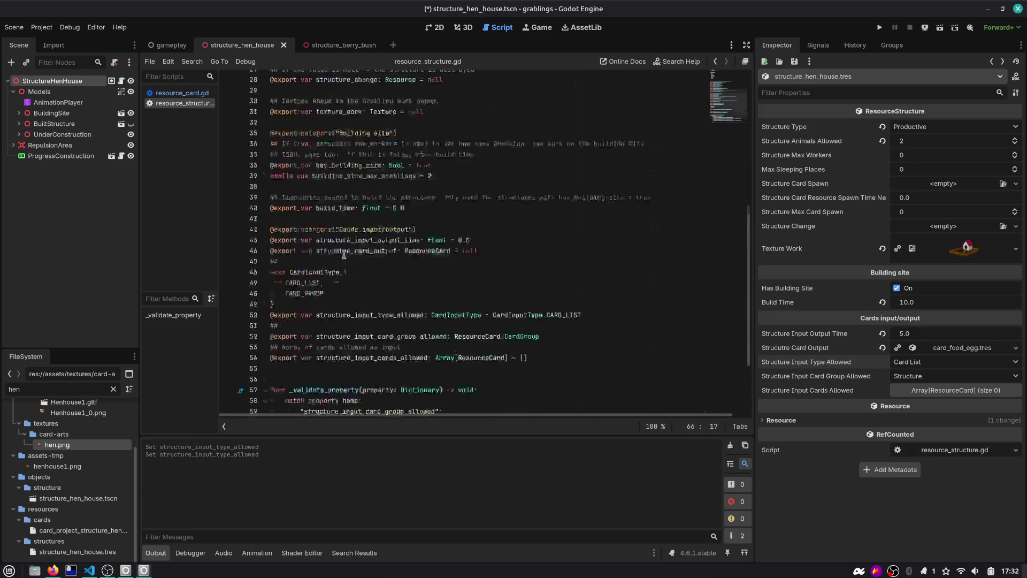
pyautogui.doubleClick(332, 317)
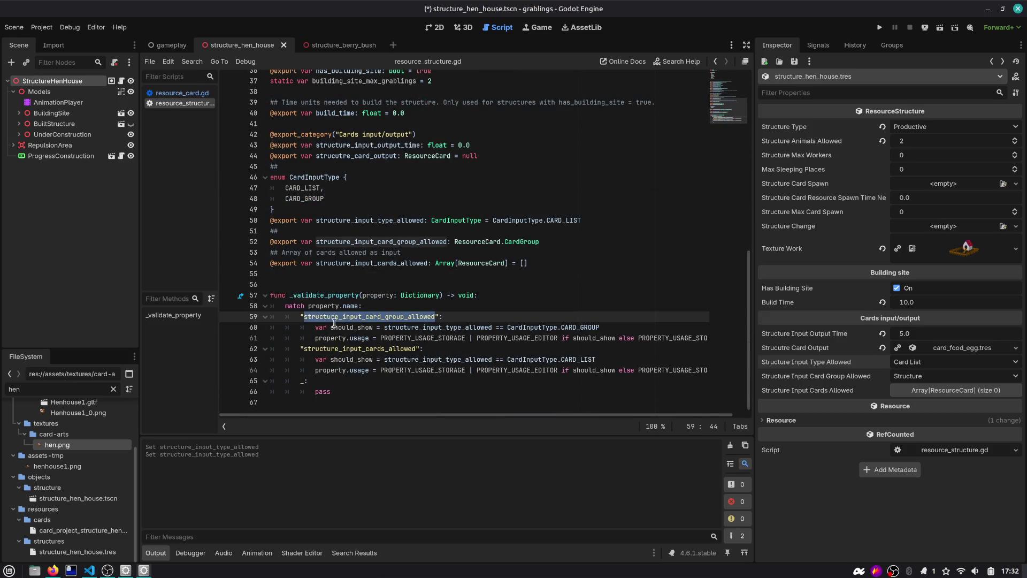
pyautogui.doubleClick(410, 328)
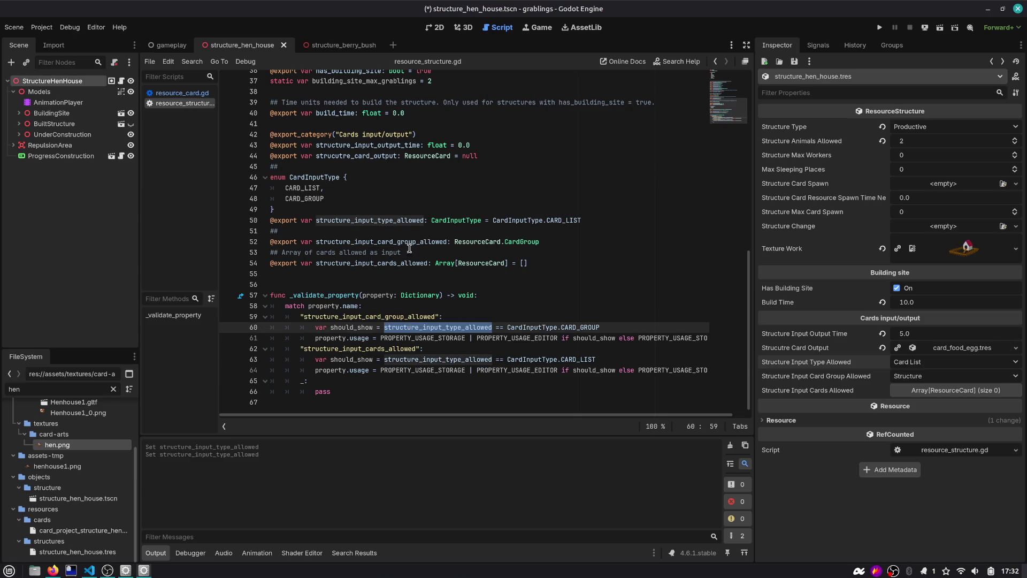
pyautogui.click(590, 224)
pyautogui.press('Return')
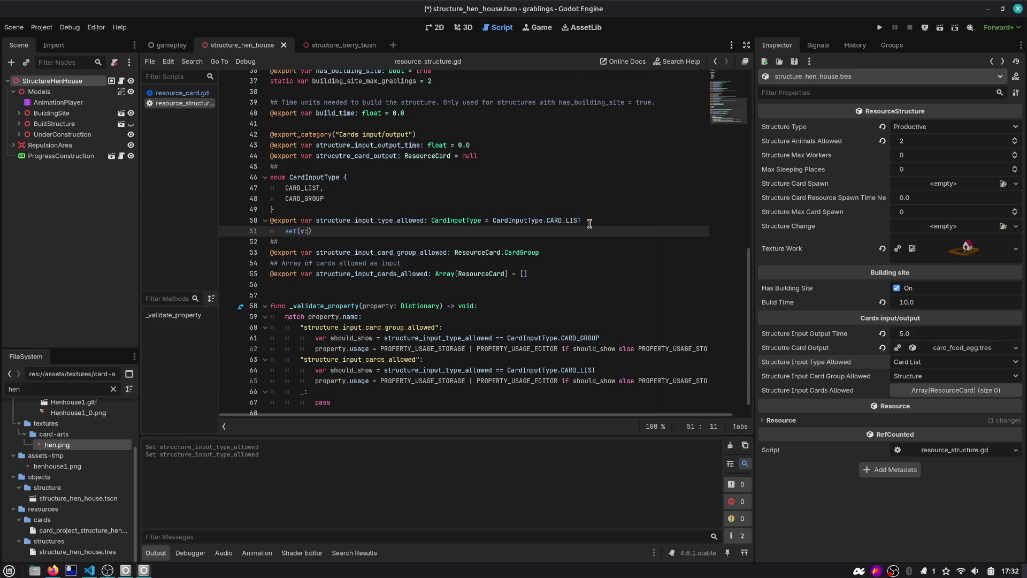
# - Write the setter body assigning v to structure_input_type_allowed
pyautogui.write('inuy')
pyautogui.press('BackSpace')
pyautogui.press('BackSpace')
pyautogui.press('BackSpace')
pyautogui.press('Return')
pyautogui.write('stru')
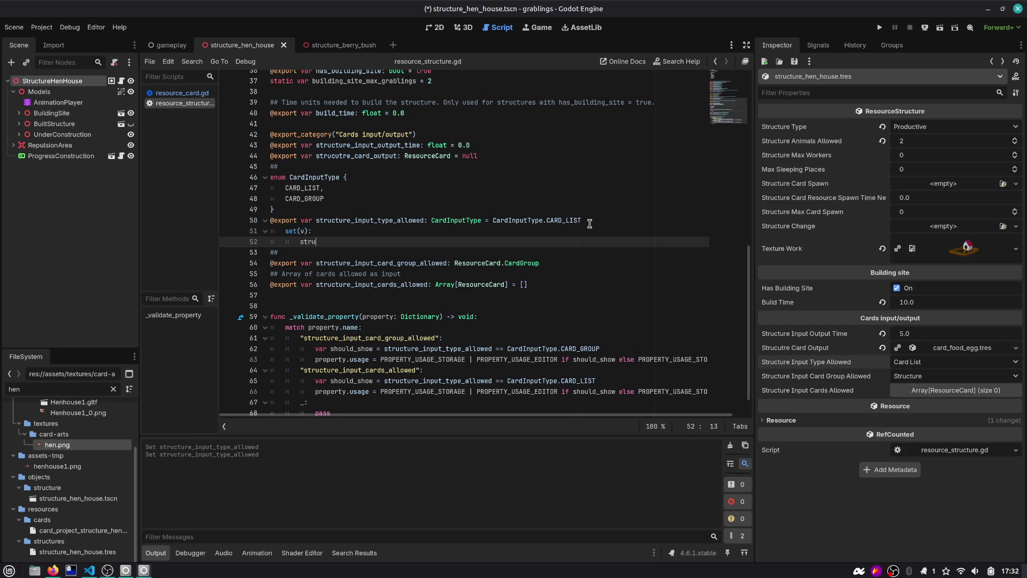
pyautogui.press('Up')
pyautogui.press('Up')
pyautogui.hotkey('ctrl', 'shift', 'Right')
pyautogui.hotkey('ctrl', 'c')
pyautogui.press('Down')
pyautogui.press('Down')
pyautogui.hotkey('ctrl', 'v')
pyautogui.press('Home')
pyautogui.press('Delete')
pyautogui.press('Delete')
pyautogui.press('Delete')
pyautogui.press('End')
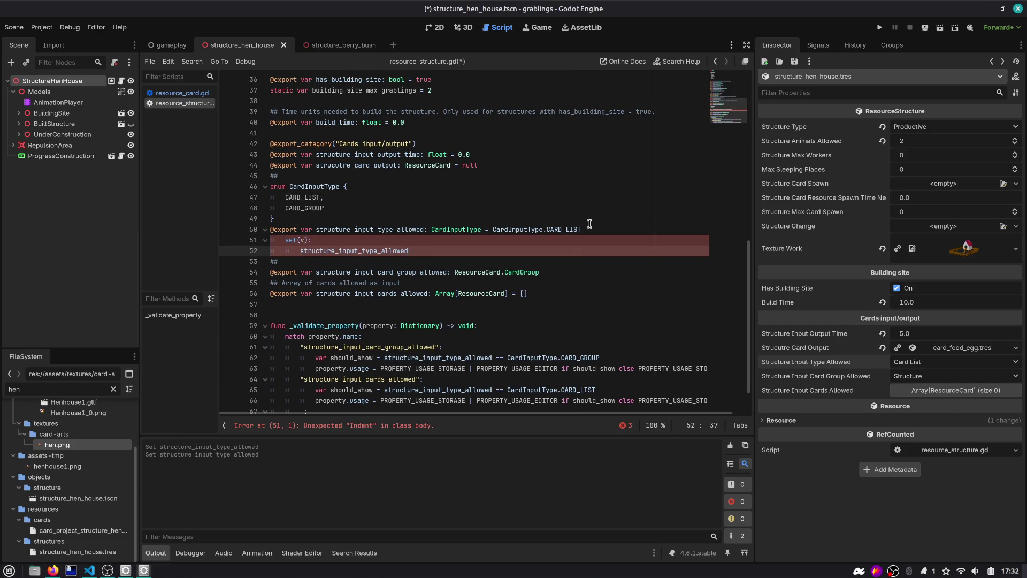
pyautogui.write('= v')
pyautogui.press('Return')
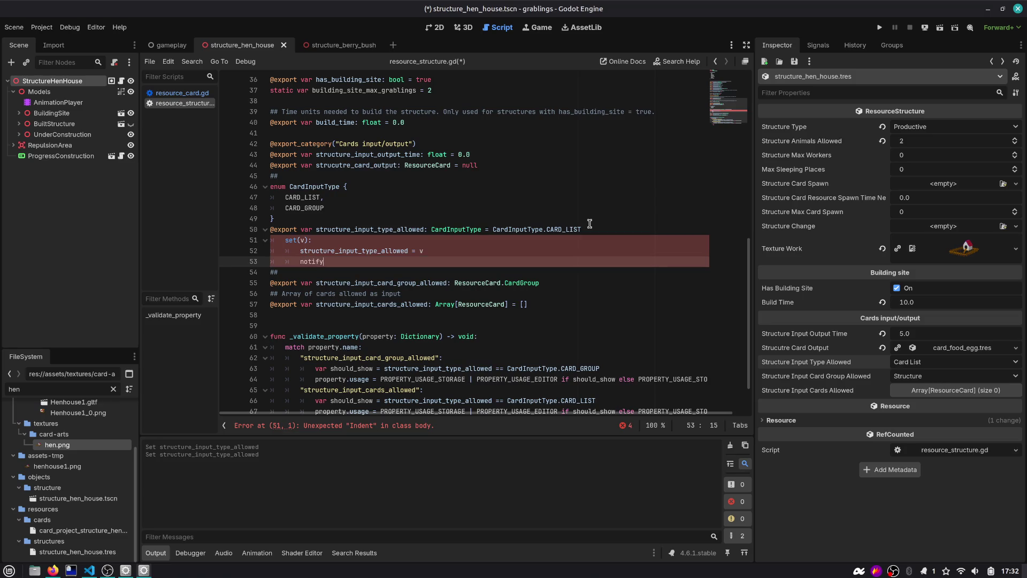
# - Check the card_group setter in resource_card.gd for reference, then return to resource_structure.gd
pyautogui.click(181, 92)
pyautogui.scroll(20, 353, 221)
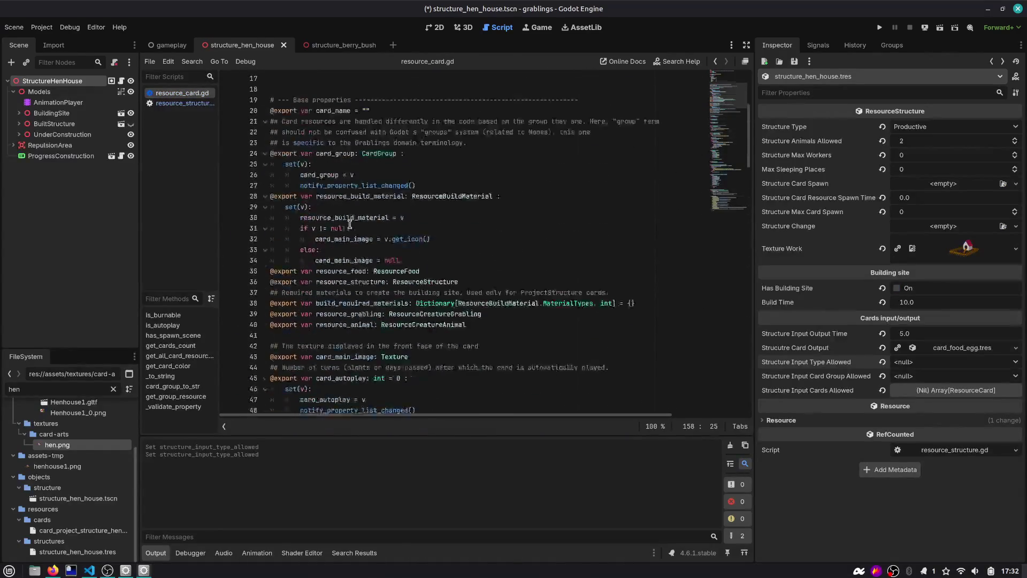
pyautogui.scroll(1, 350, 223)
pyautogui.click(399, 186)
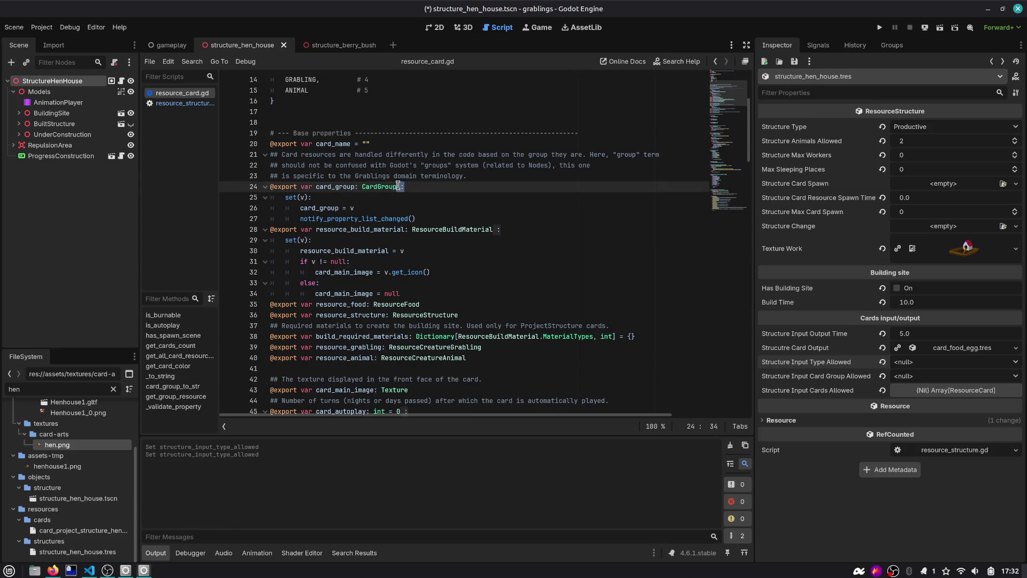
pyautogui.click(184, 103)
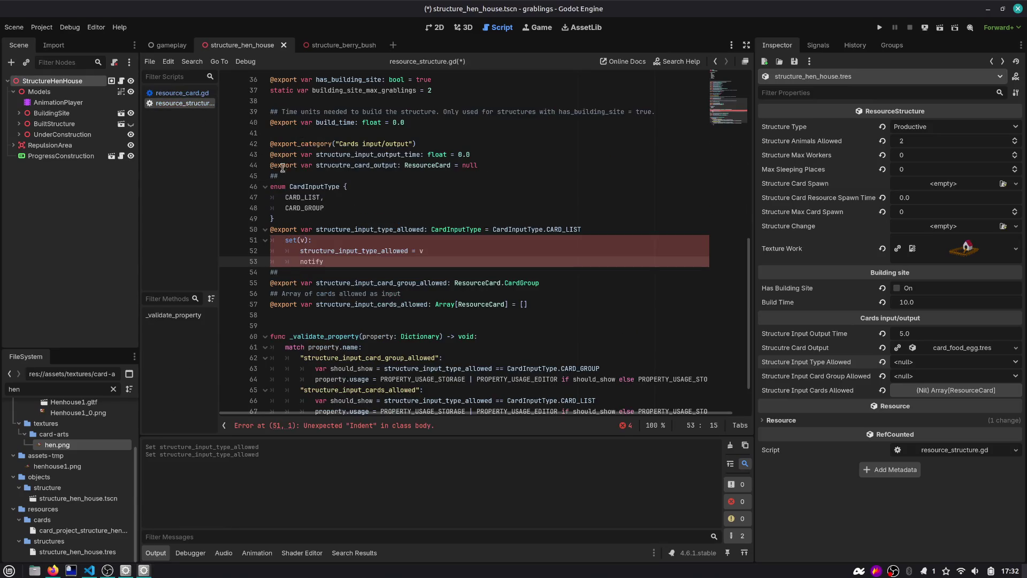
pyautogui.click(578, 228)
pyautogui.write(':')
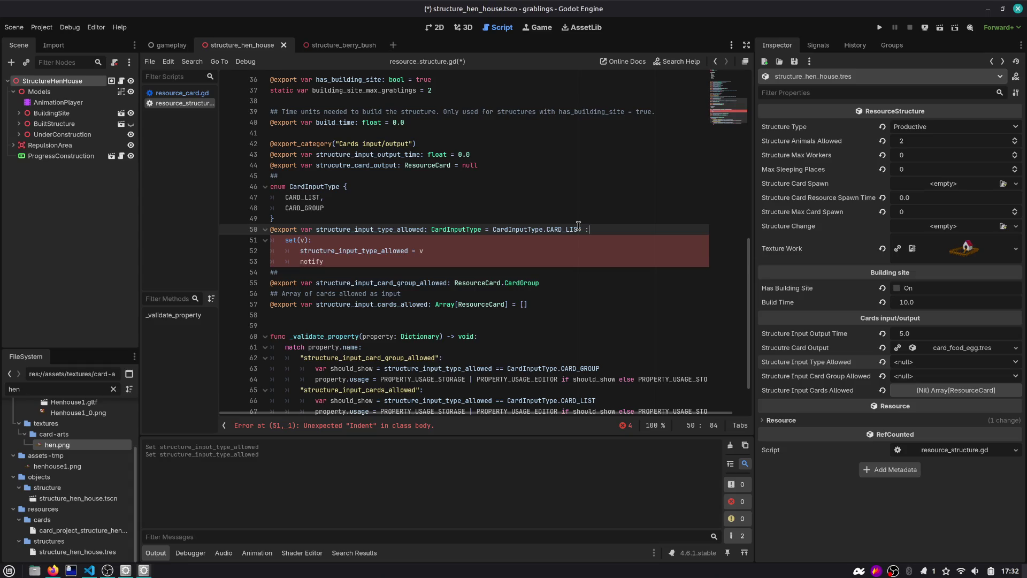
# - Add a notify_property_list_changed() call to the setter and save the script
pyautogui.click(398, 262)
pyautogui.write('_')
pyautogui.press('Return')
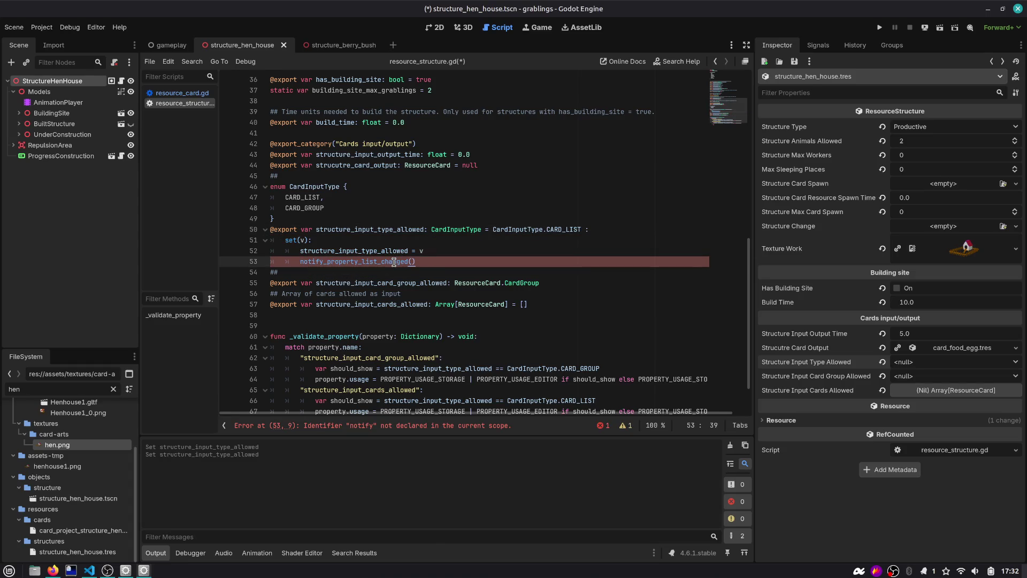
pyautogui.hotkey('ctrl', 's')
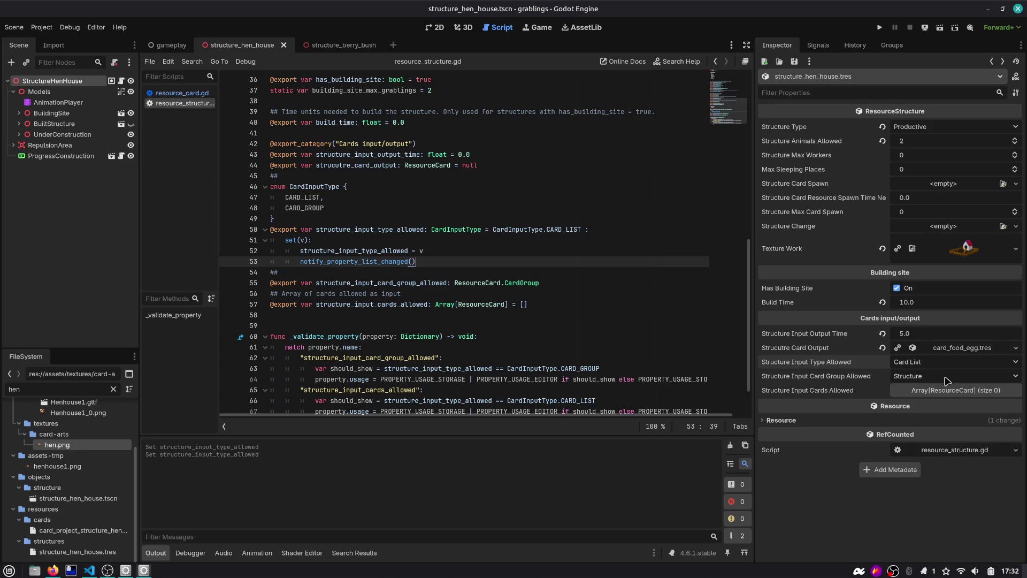
# - Test the Inspector by switching input type to Card Group and back to Card List
pyautogui.click(915, 364)
pyautogui.click(921, 388)
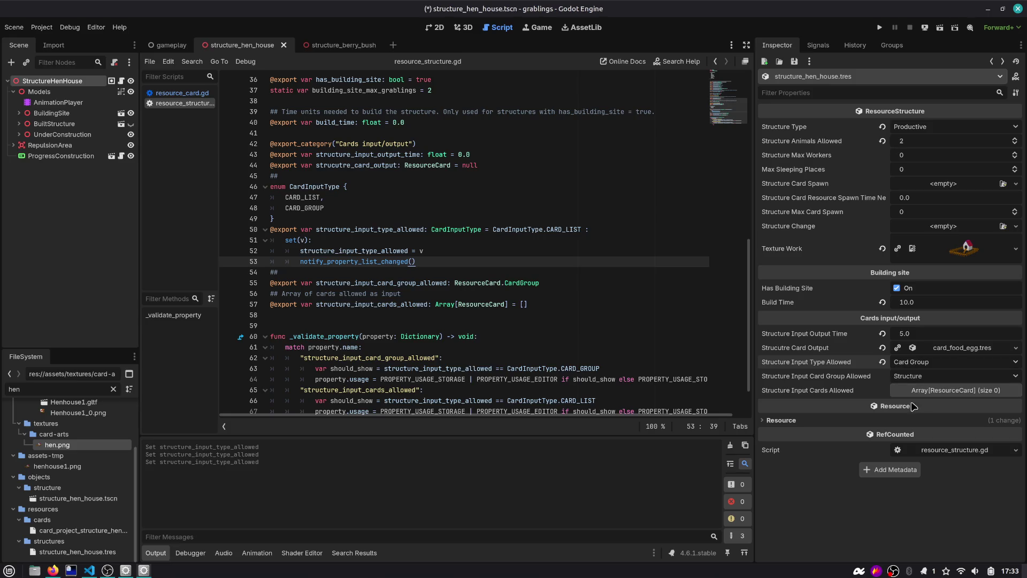
pyautogui.click(918, 363)
pyautogui.click(921, 377)
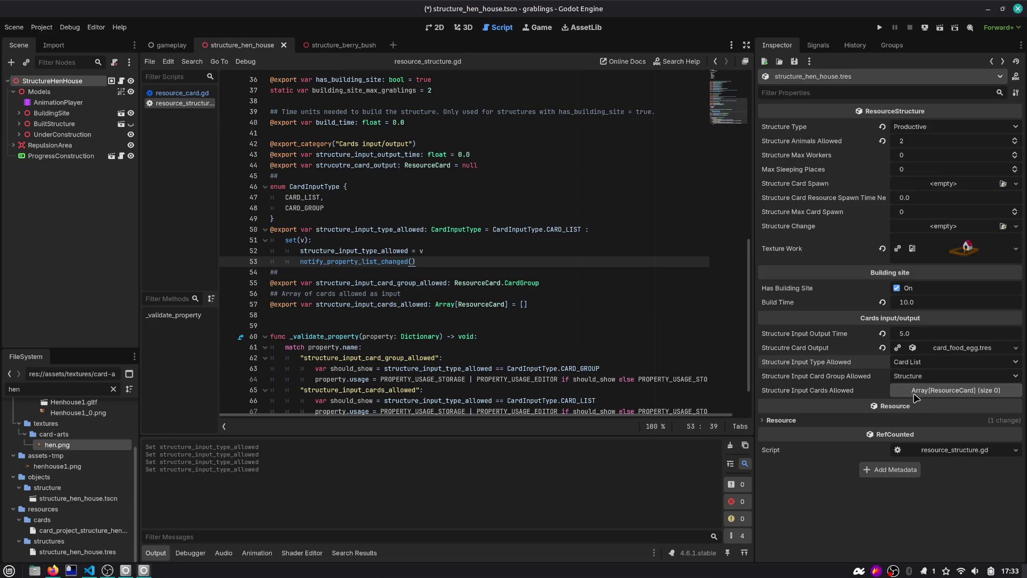
pyautogui.scroll(-2, 516, 325)
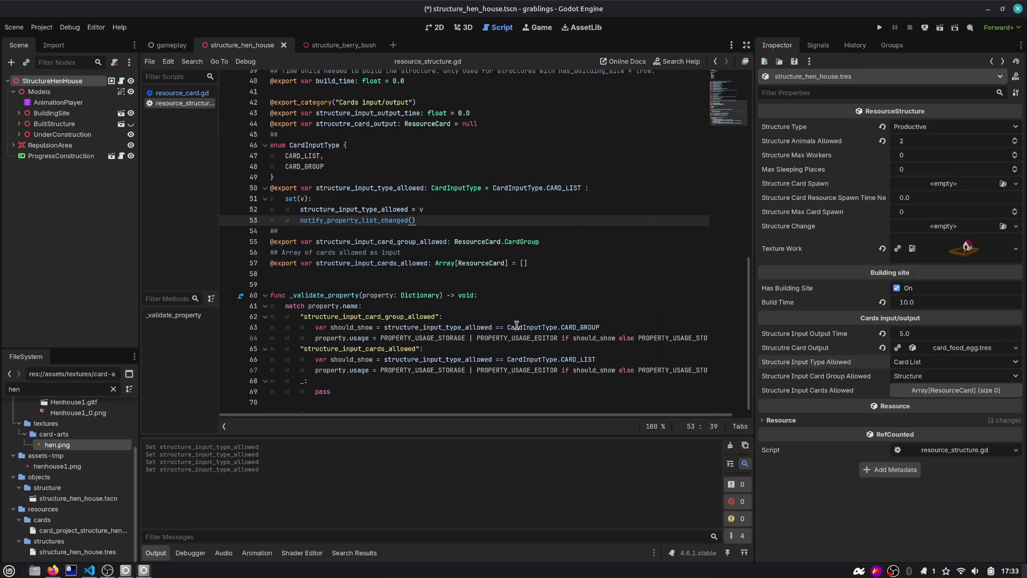
# - Look over should_show's uses and close the structure_berry_bush scene
pyautogui.click(353, 382)
pyautogui.doubleClick(348, 359)
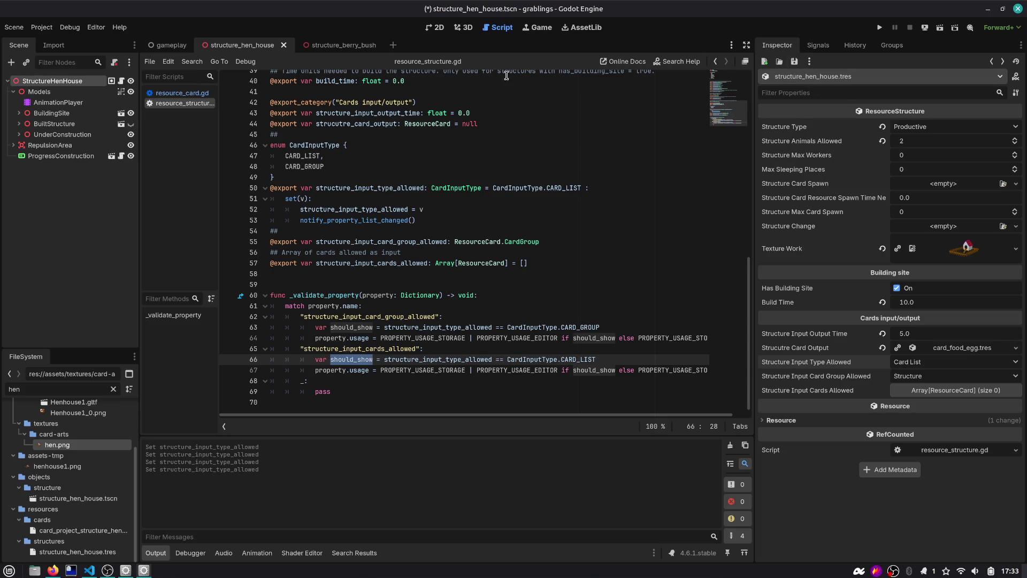
pyautogui.middleClick(347, 53)
pyautogui.click(52, 446)
pyautogui.hotkey('ctrl', 's')
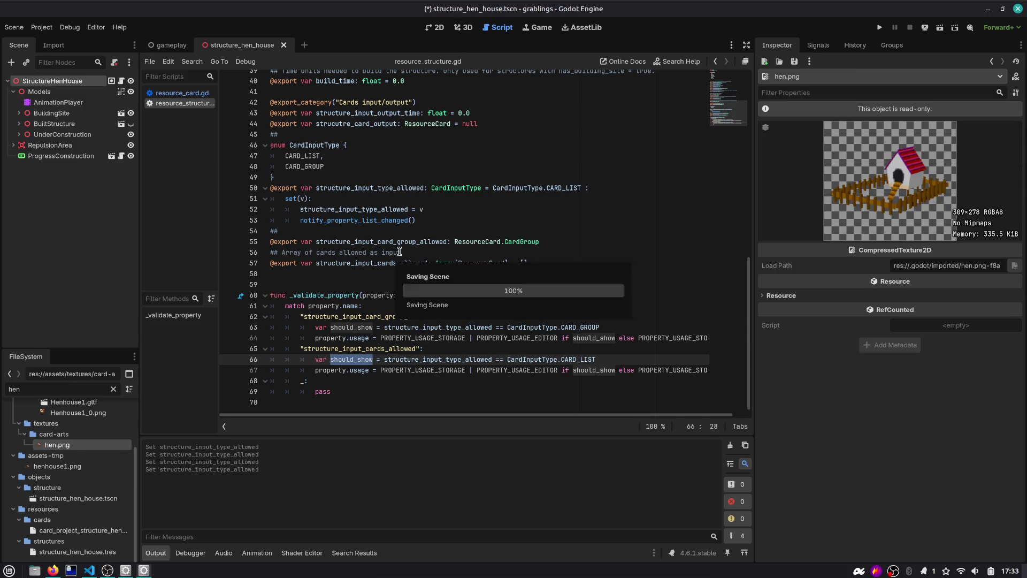
pyautogui.doubleClick(67, 387)
pyautogui.write('resource_struct')
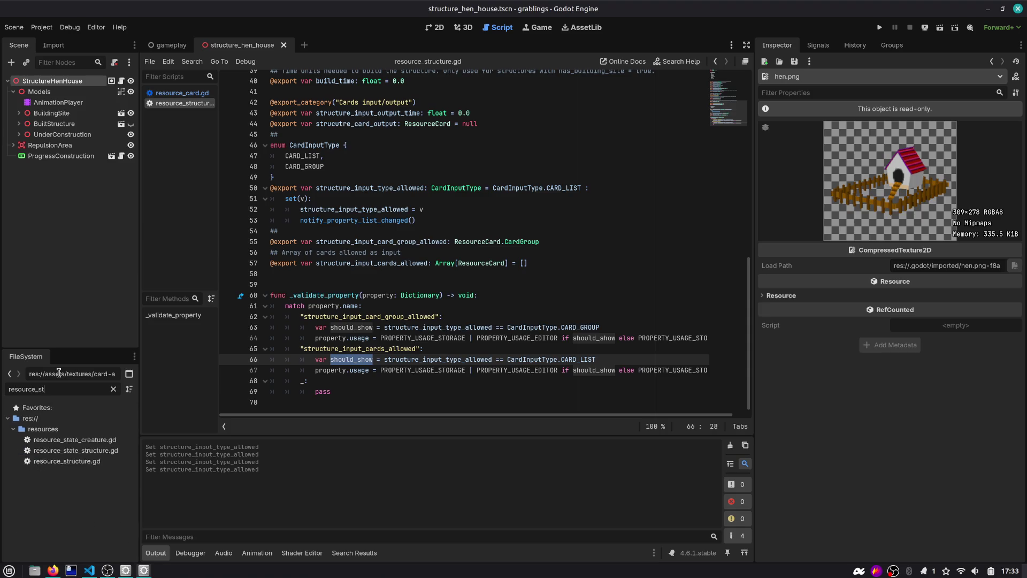
pyautogui.hotkey('ctrl', 'a')
pyautogui.write('structure')
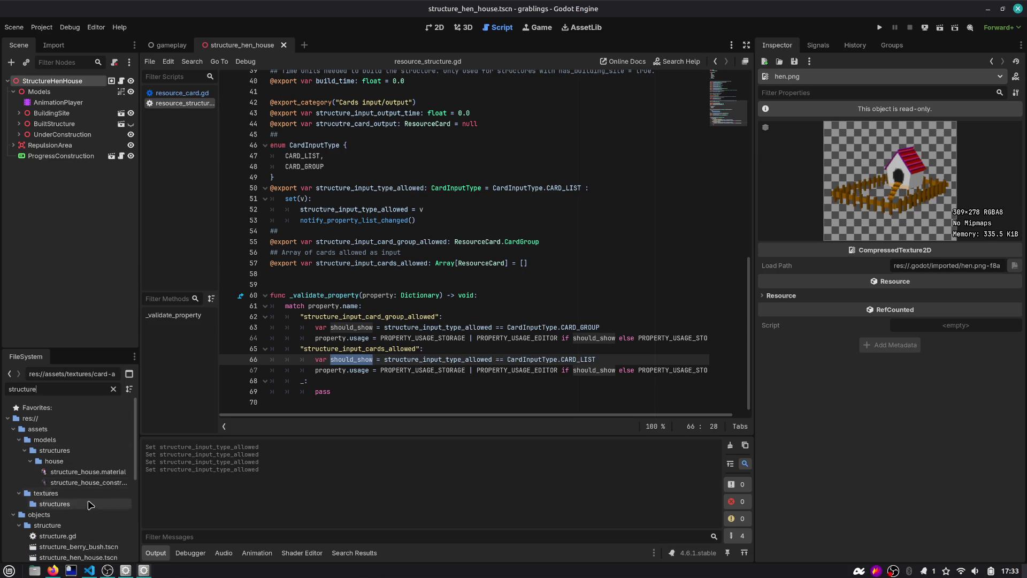
pyautogui.scroll(-3, 75, 481)
pyautogui.scroll(-3, 77, 486)
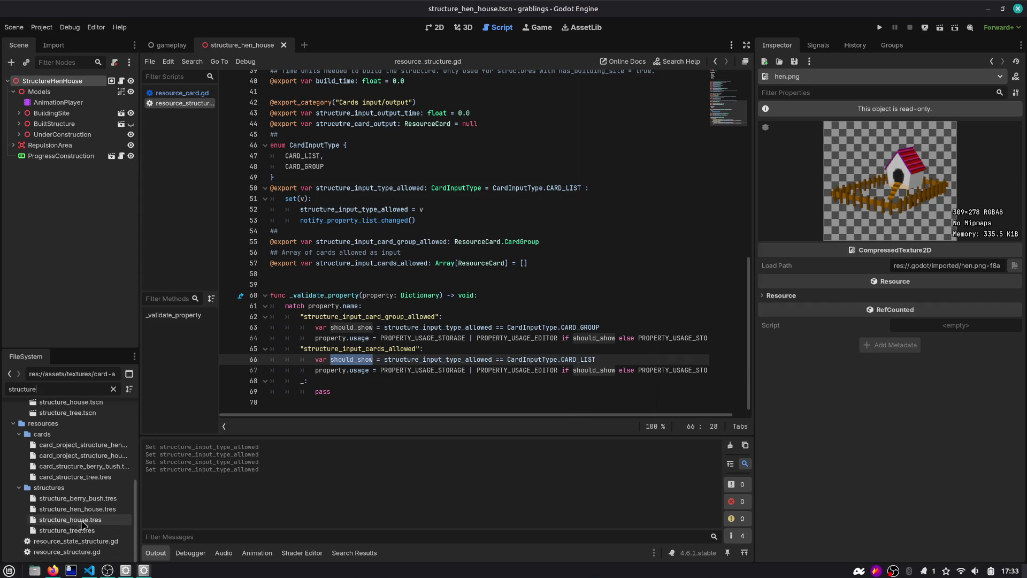
pyautogui.click(88, 511)
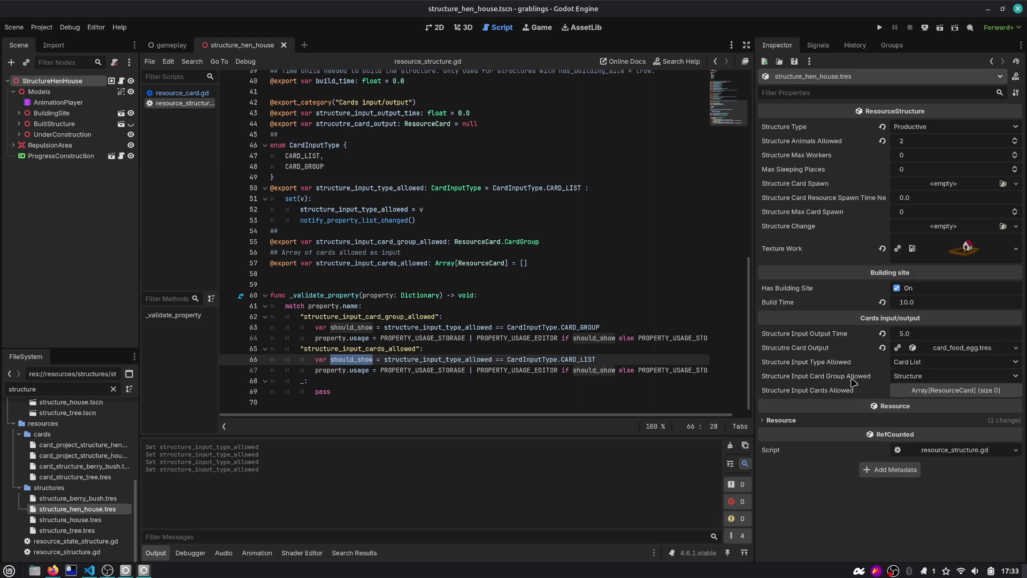
pyautogui.moveTo(822, 379)
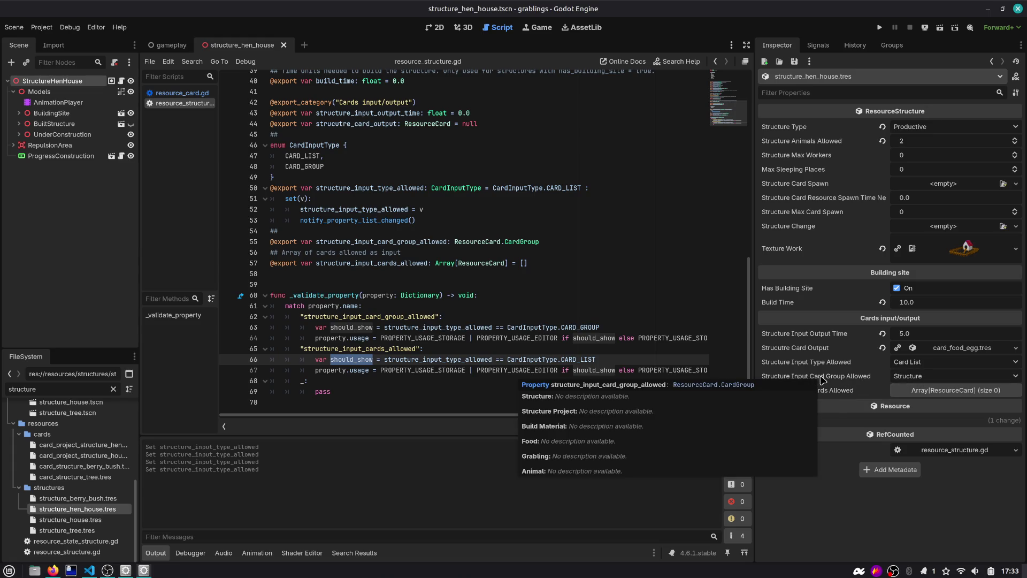
pyautogui.doubleClick(362, 348)
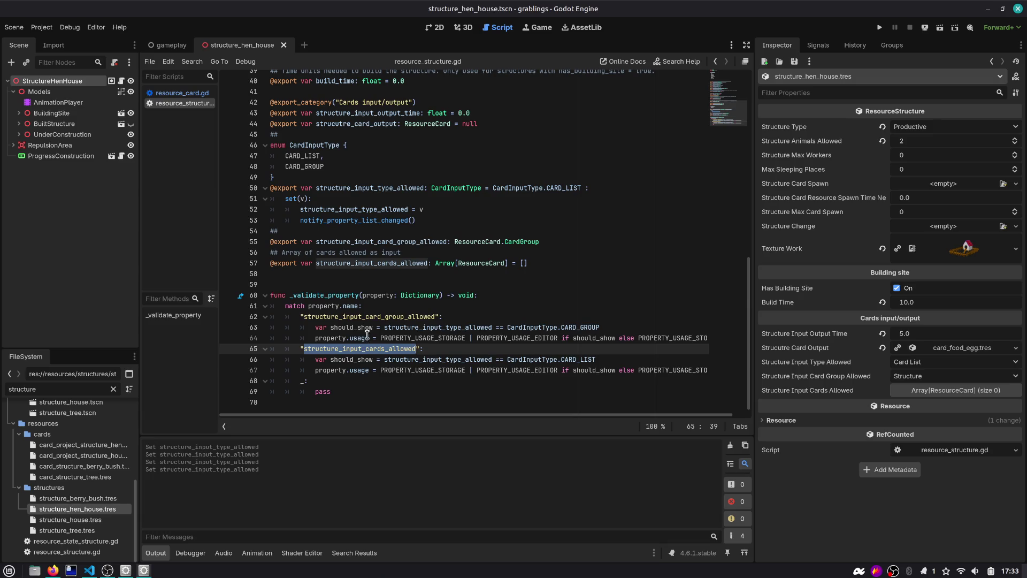
pyautogui.doubleClick(369, 316)
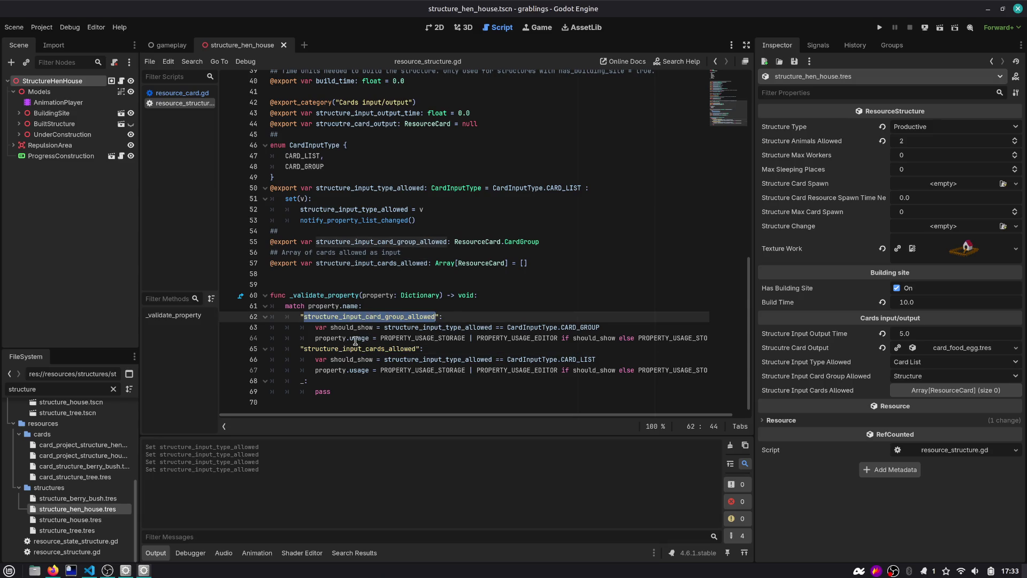
pyautogui.doubleClick(447, 327)
pyautogui.doubleClick(580, 328)
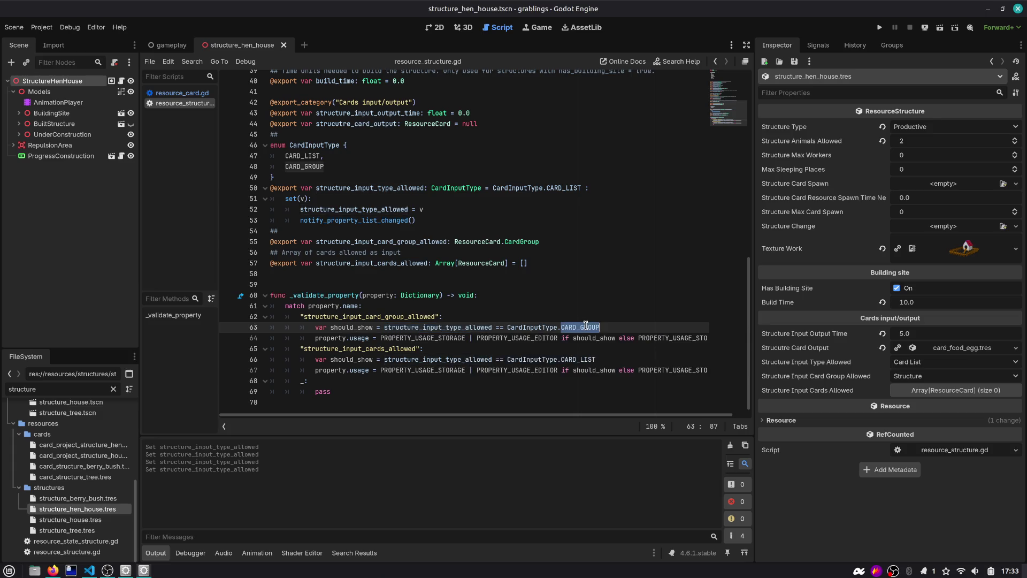
pyautogui.click(939, 361)
pyautogui.click(963, 387)
pyautogui.click(939, 362)
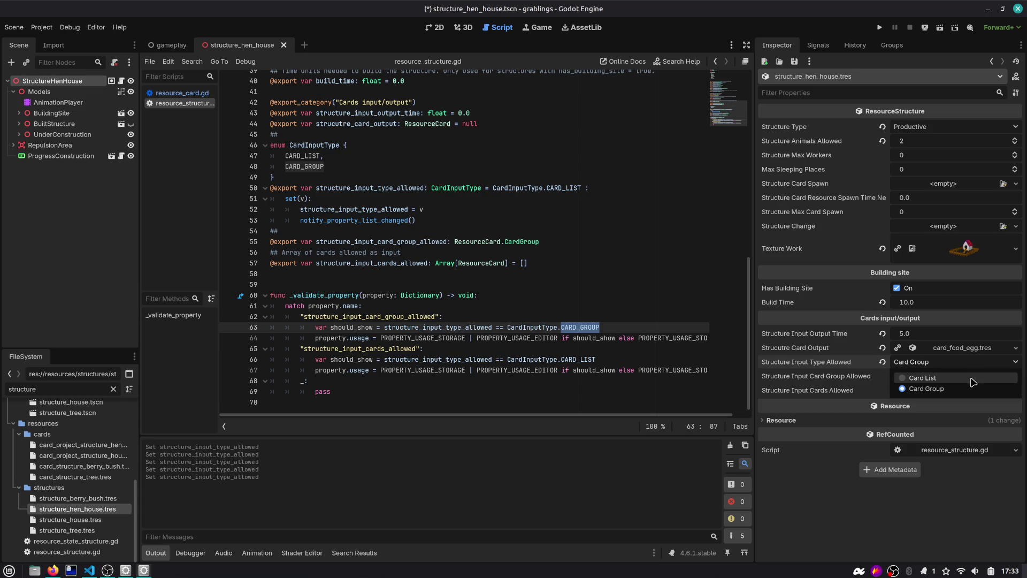
pyautogui.click(909, 374)
pyautogui.scroll(6, 520, 263)
pyautogui.scroll(-6, 521, 262)
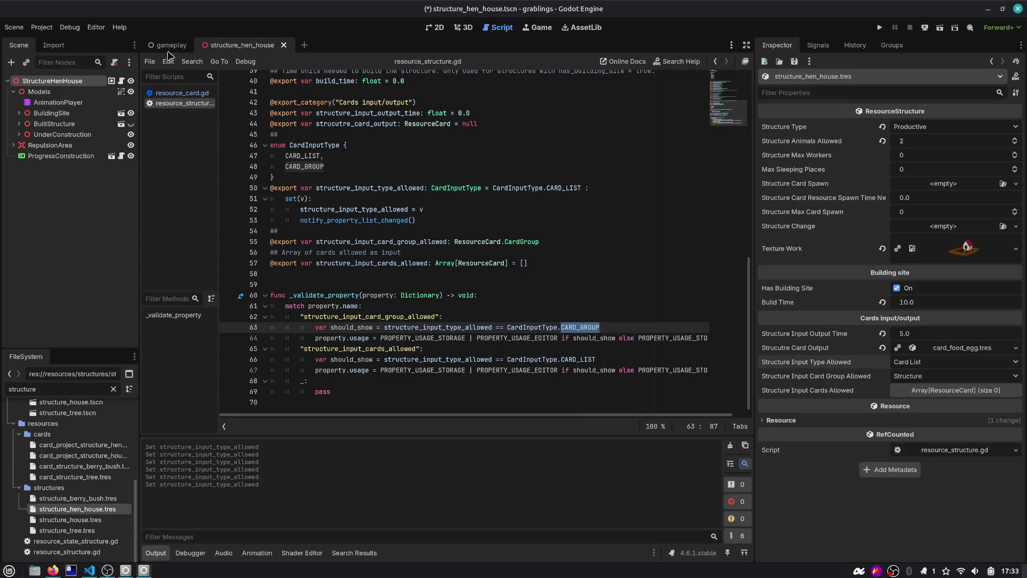
pyautogui.click(176, 92)
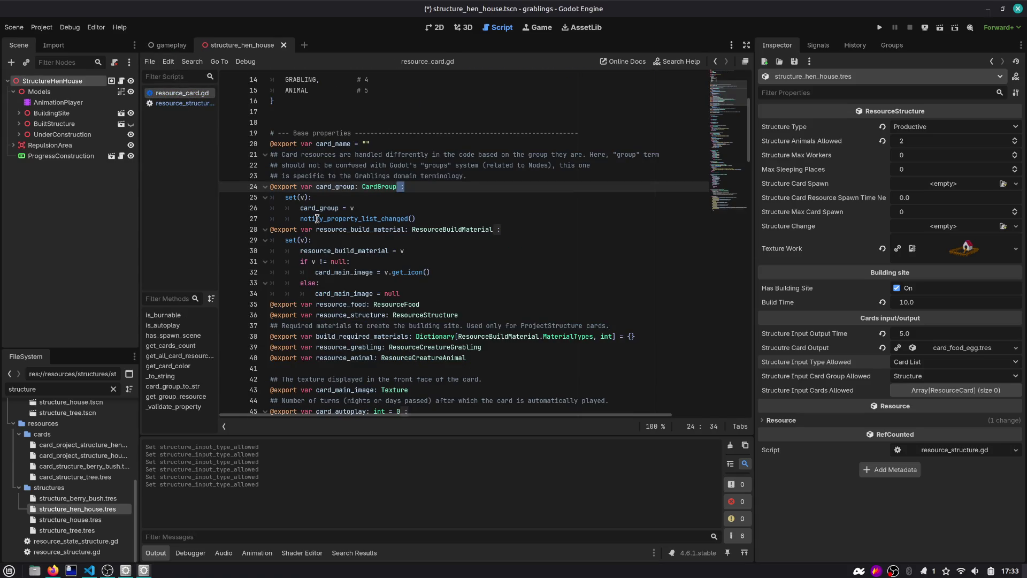
pyautogui.doubleClick(353, 218)
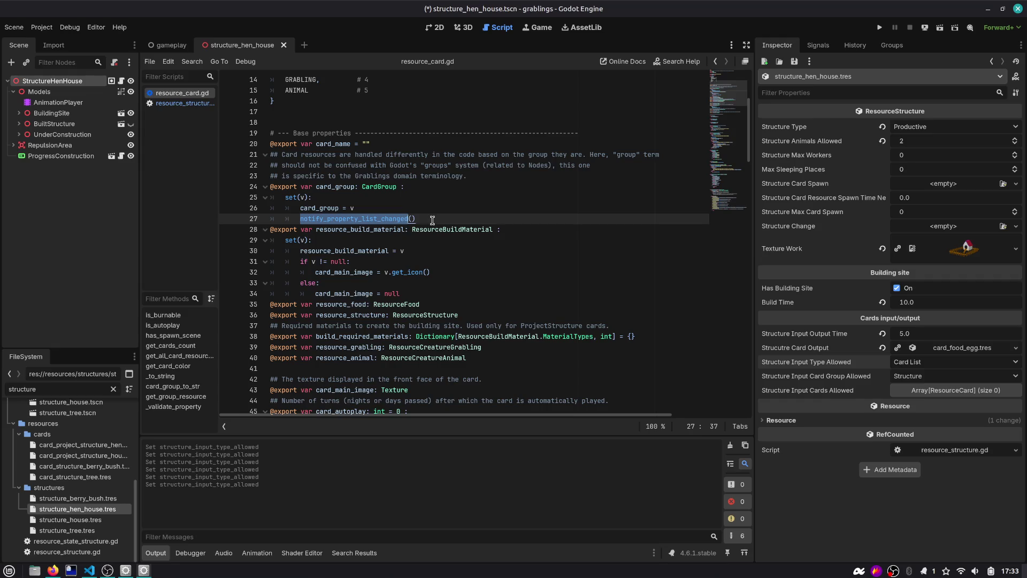
pyautogui.click(181, 103)
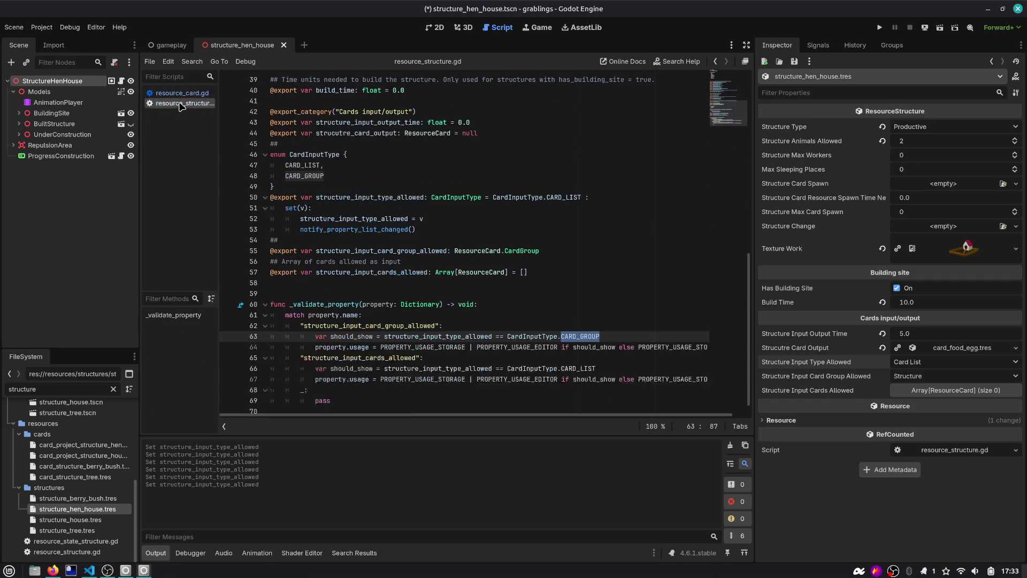
pyautogui.click(351, 231)
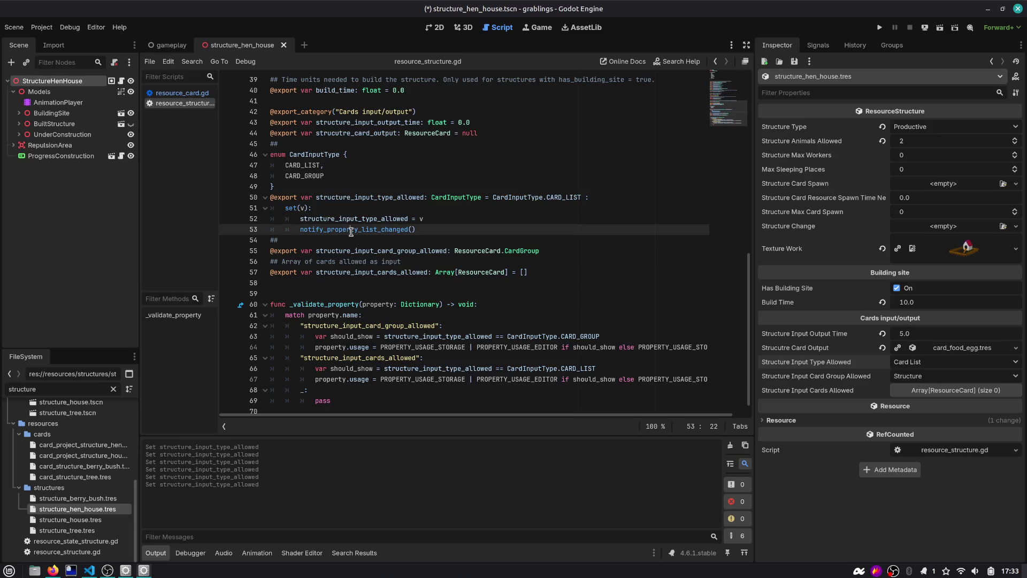
pyautogui.doubleClick(351, 231)
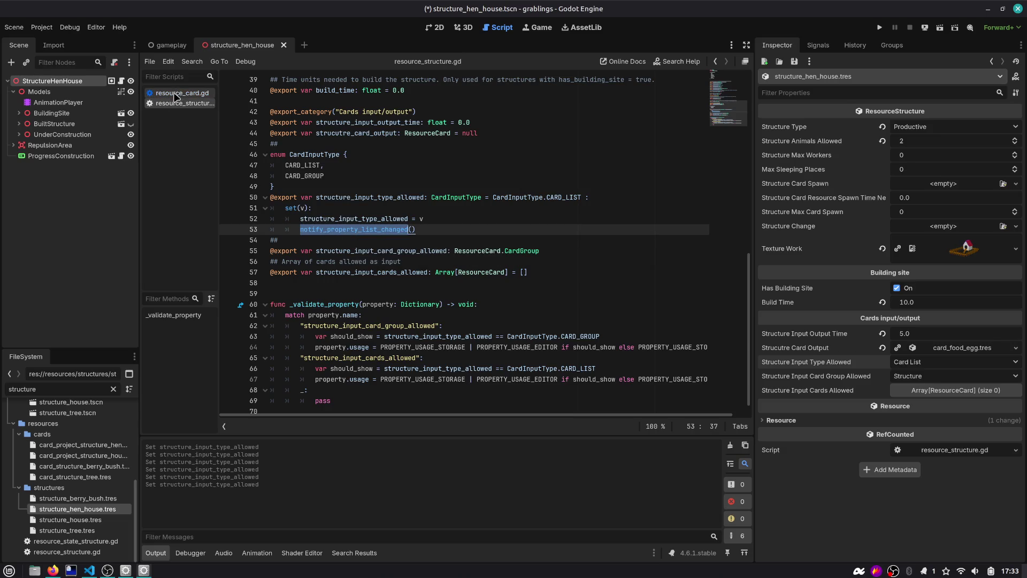
# - Delete the CardInputType.CARD_LIST default from structure_input_type_allowed on line 50 and save
pyautogui.doubleClick(405, 198)
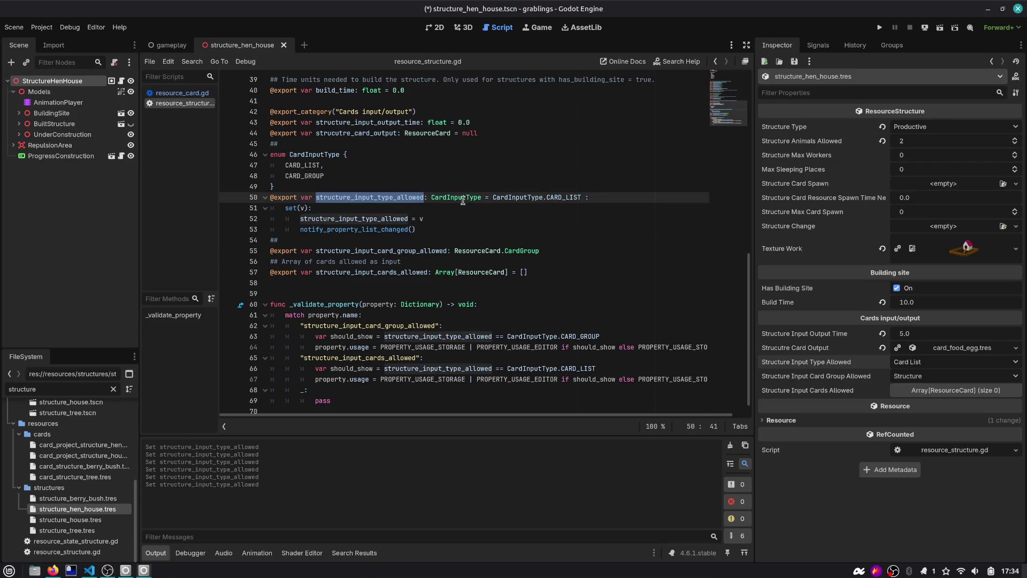
pyautogui.click(181, 93)
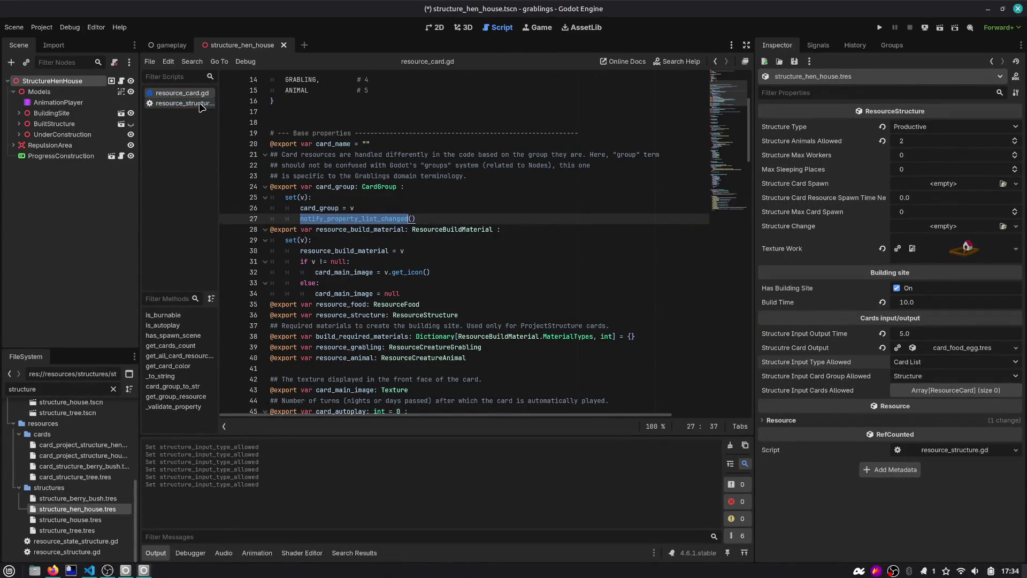
pyautogui.click(181, 103)
pyautogui.doubleClick(523, 197)
pyautogui.hotkey('shift', 'ctrl', 'Right')
pyautogui.hotkey('shift', 'ctrl', 'Right')
pyautogui.press('BackSpace')
pyautogui.hotkey('ctrl', 's')
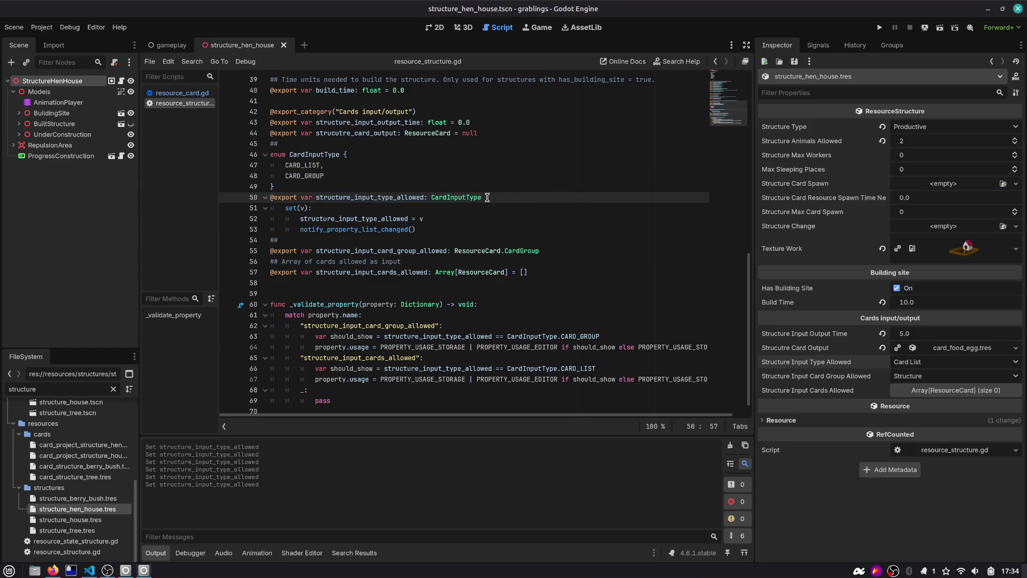
# - In resource_card.gd, check how PROPERTY_USAGE_NONE is used around line 174
pyautogui.click(182, 93)
pyautogui.scroll(-4, 340, 184)
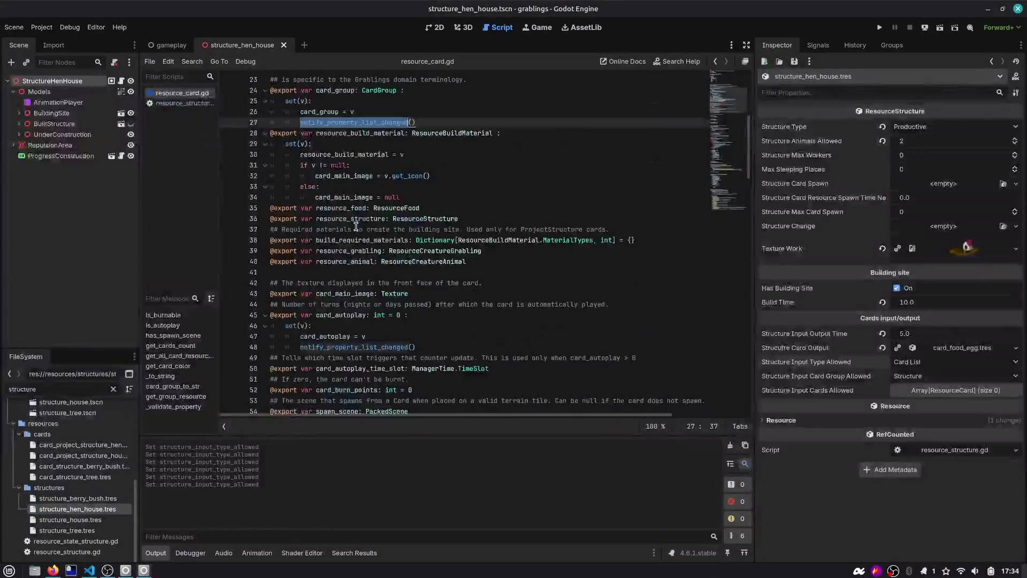
pyautogui.scroll(-20, 378, 151)
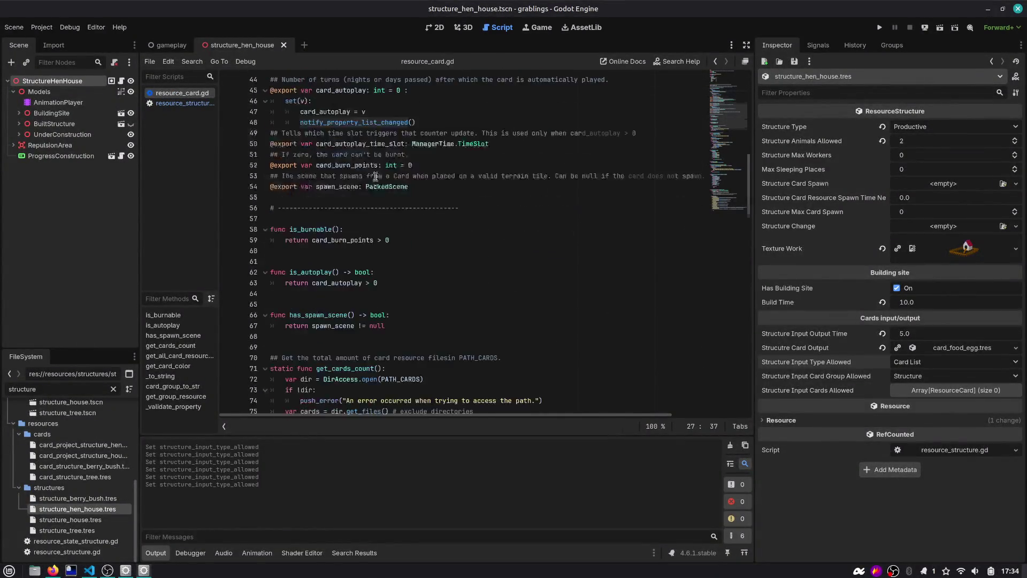
pyautogui.scroll(-5, 449, 279)
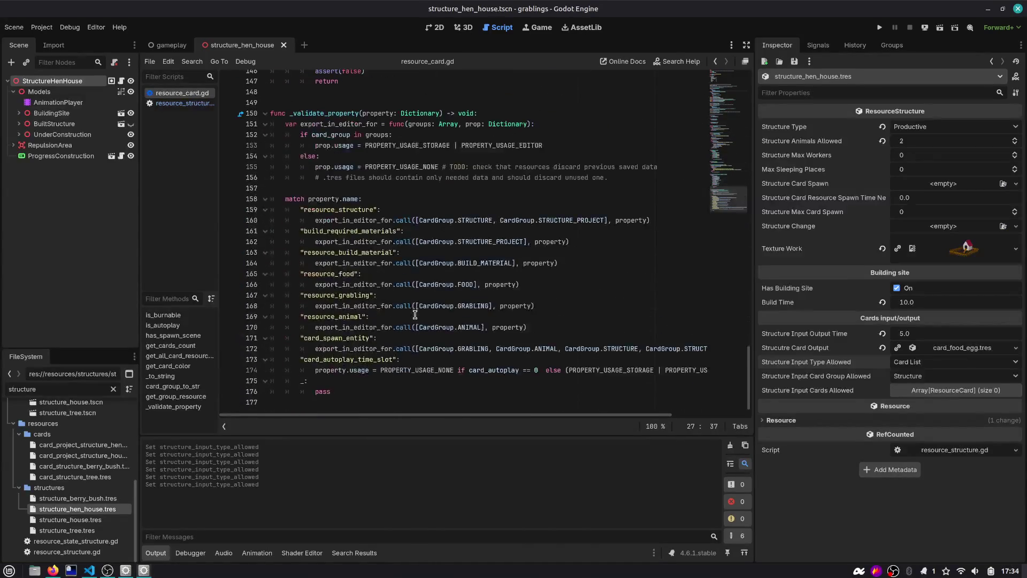
pyautogui.doubleClick(430, 371)
pyautogui.click(715, 63)
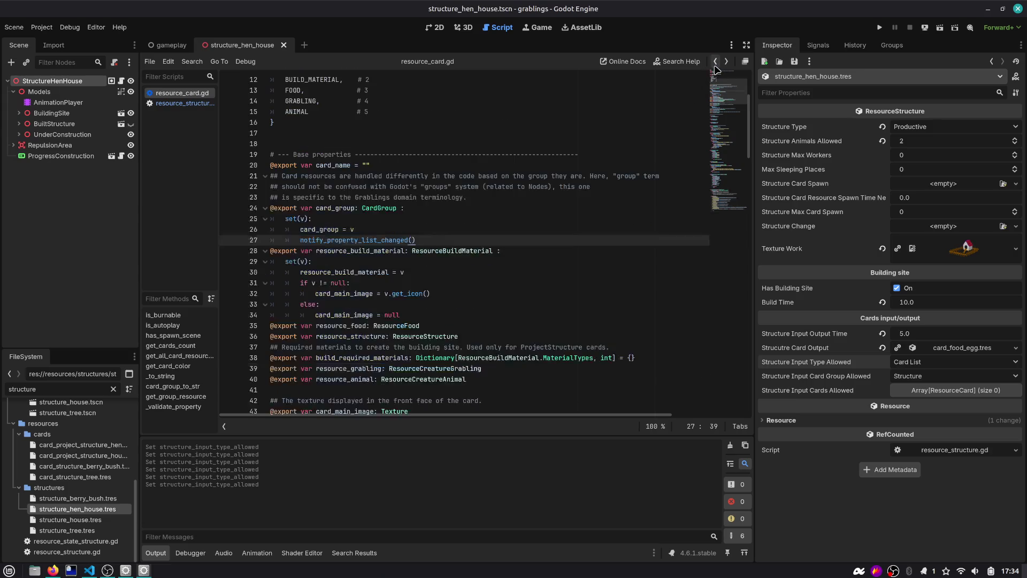
# - Replace the trailing PROPERTY_USAGE_STORAGE with PROPERTY_USAGE_NONE on lines 64 and 67 of resource_structure.gd
pyautogui.click(715, 62)
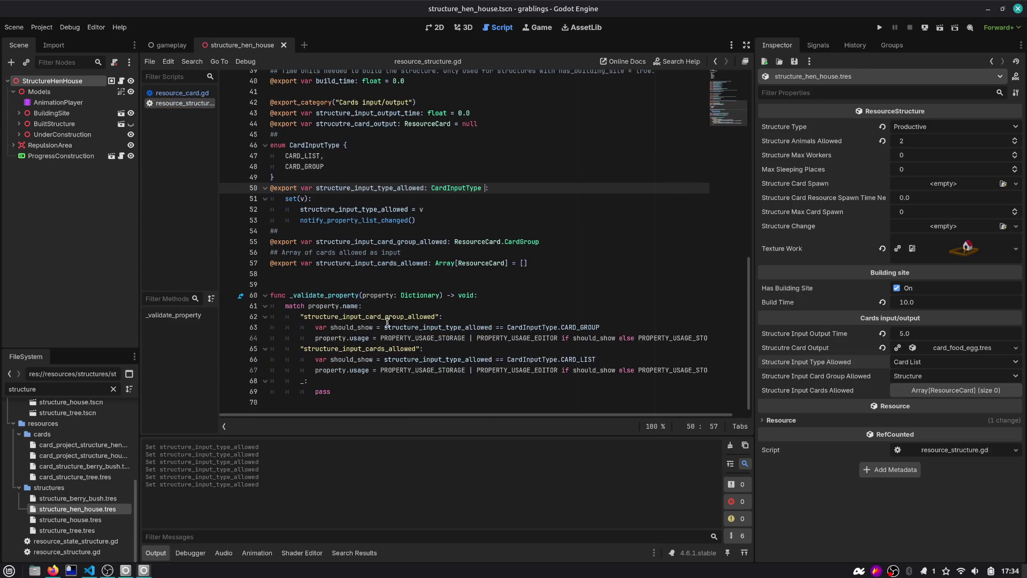
pyautogui.click(608, 338)
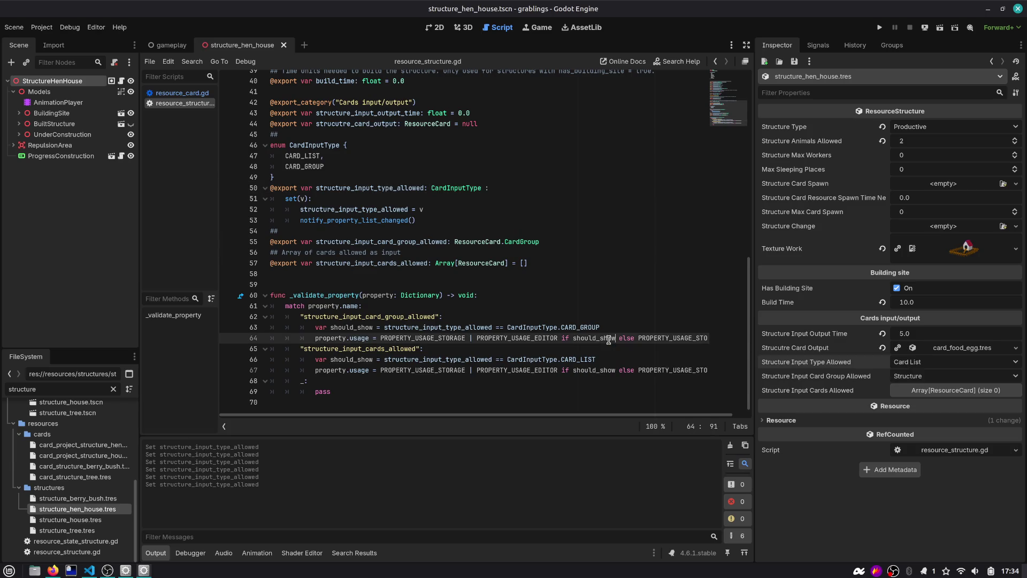
pyautogui.hotkey('ctrl', 'd')
pyautogui.hotkey('ctrl', 'd')
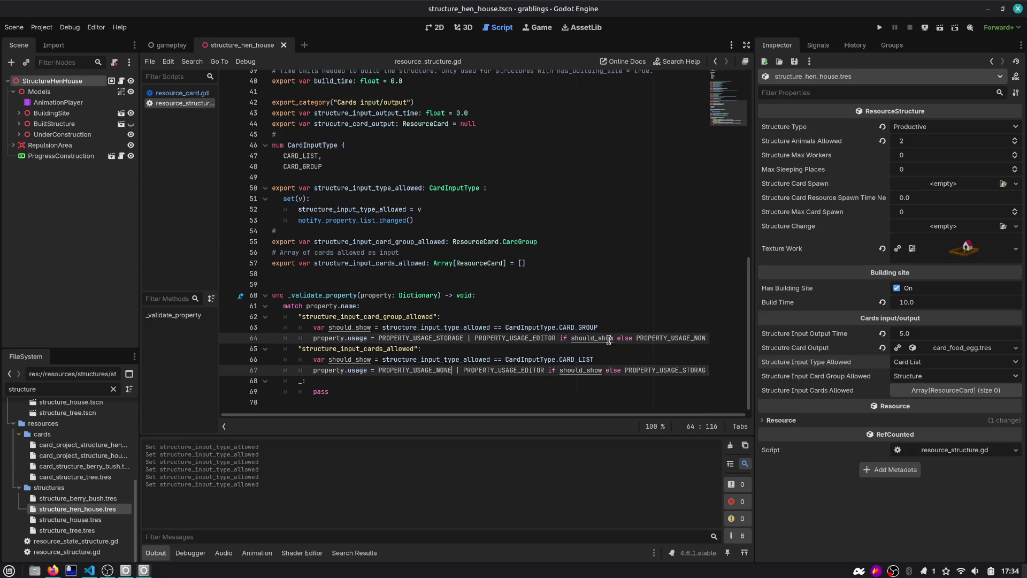
pyautogui.write('PROPERTY_USAGE_NONE')
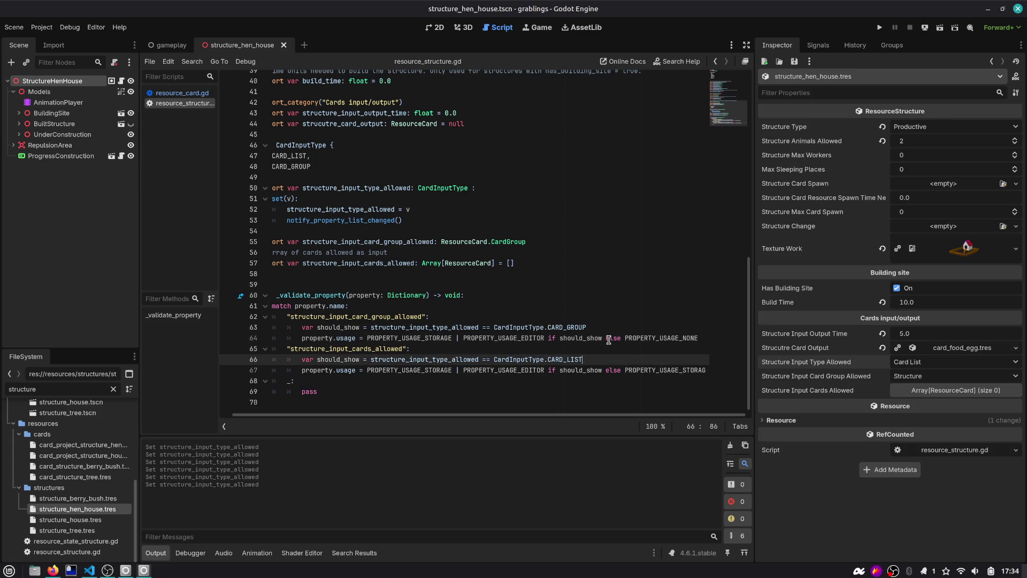
pyautogui.press('Down')
pyautogui.press('Down')
pyautogui.press('Down')
pyautogui.hotkey('ctrl', 'd')
pyautogui.write('PROPERTY_USAGE_NONE')
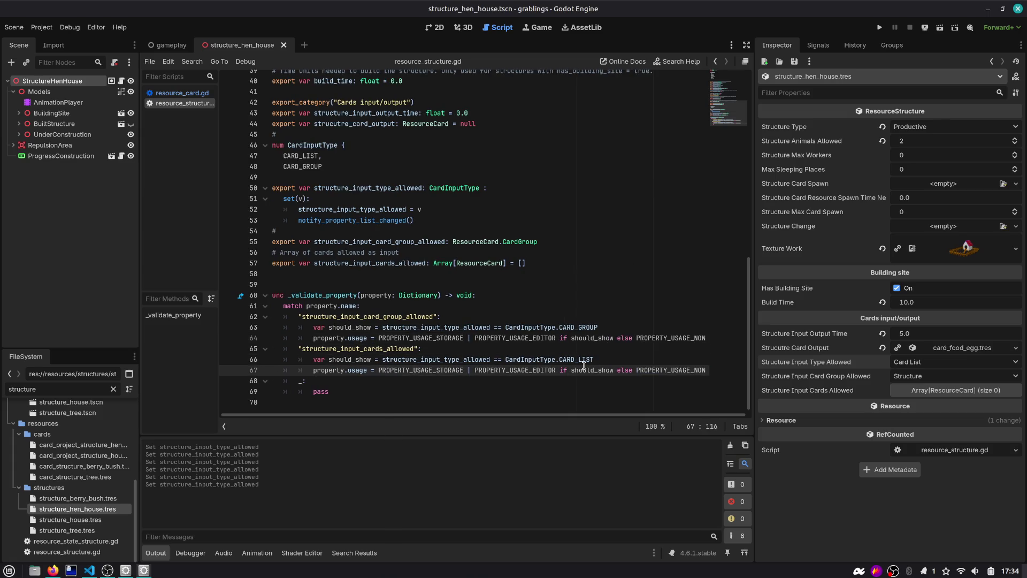
# - Switch Structure Input Type Allowed to Card Group and back to Card List, then save
pyautogui.click(538, 388)
pyautogui.click(927, 362)
pyautogui.click(928, 396)
pyautogui.click(928, 362)
pyautogui.click(928, 376)
pyautogui.click(578, 370)
pyautogui.hotkey('ctrl', 's')
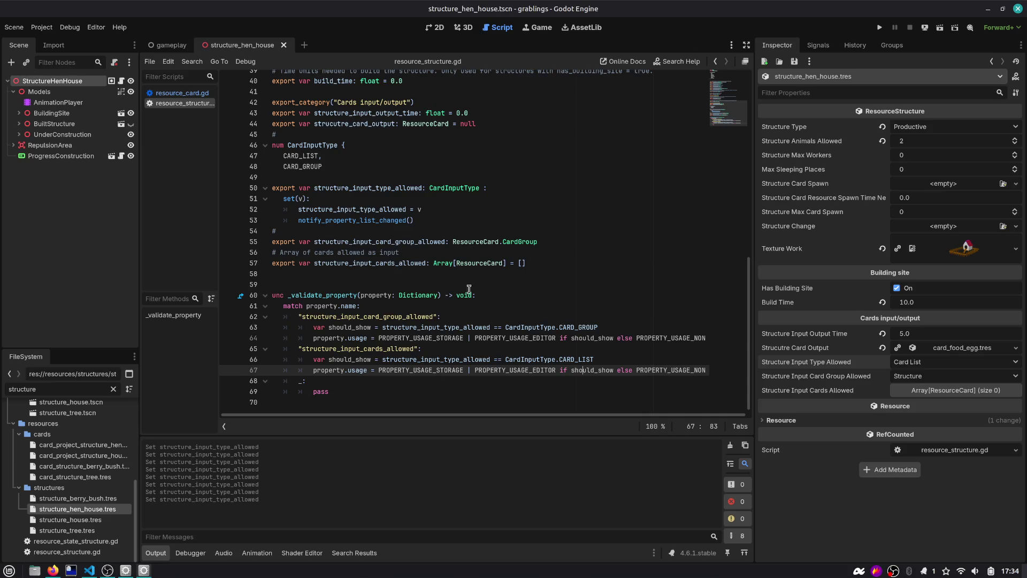
# - Reload the current project with Ctrl+Shift+Q
pyautogui.click(818, 45)
pyautogui.click(781, 50)
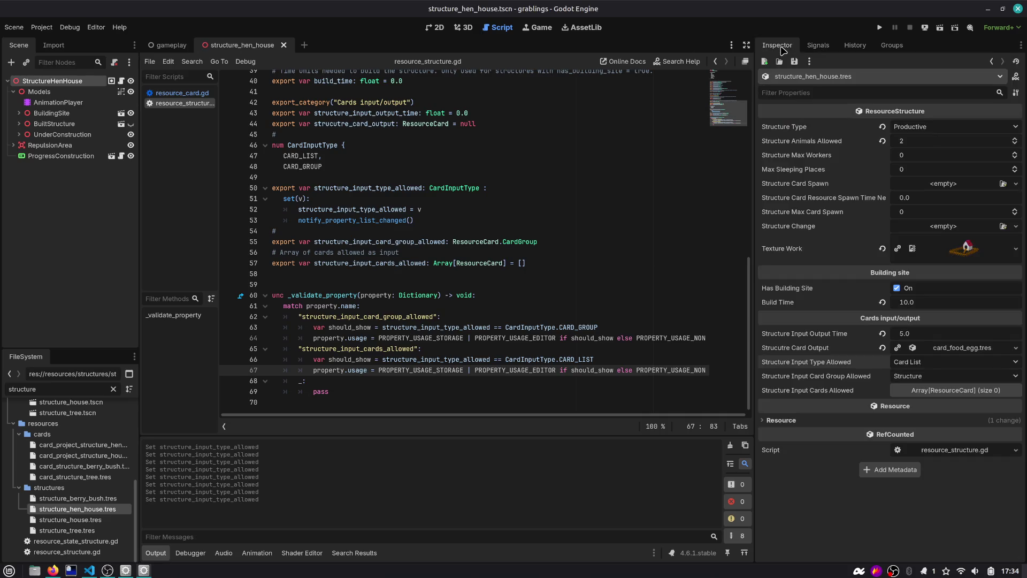
pyautogui.click(535, 252)
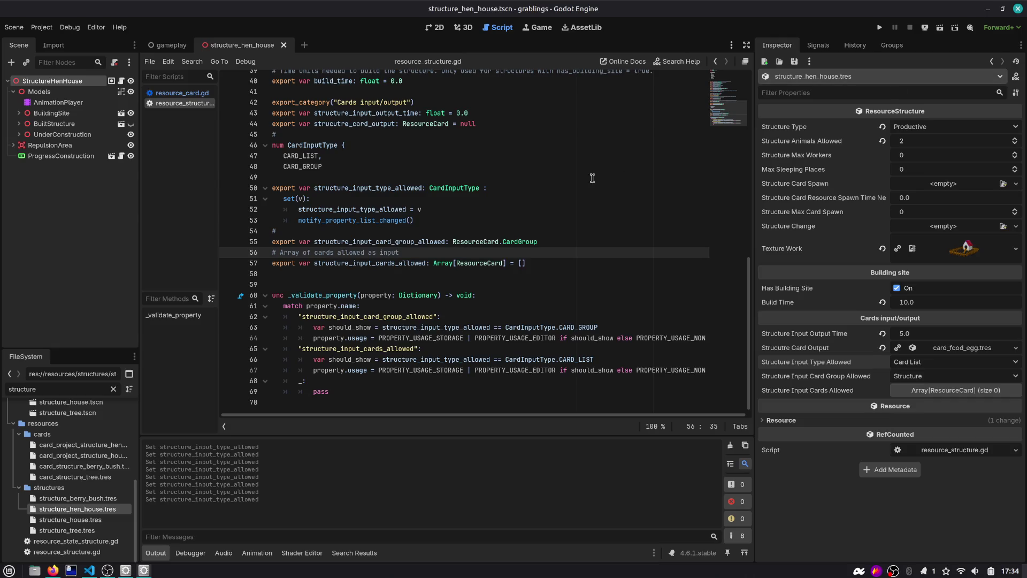
pyautogui.hotkey('ctrl', 'shift', 'q')
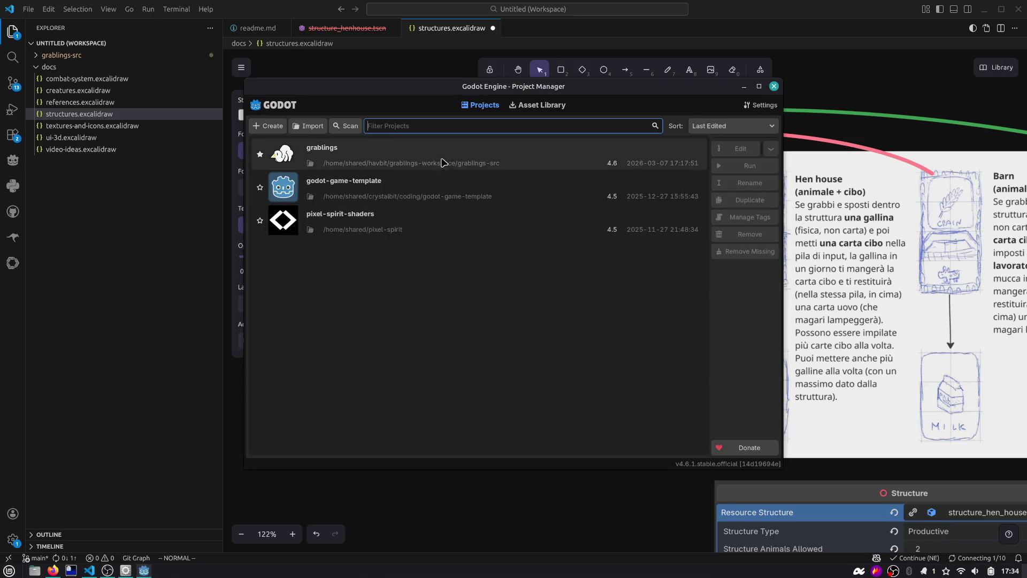
# - Open the grablings project and check the Structure Input Type Allowed options without changing them
pyautogui.doubleClick(444, 160)
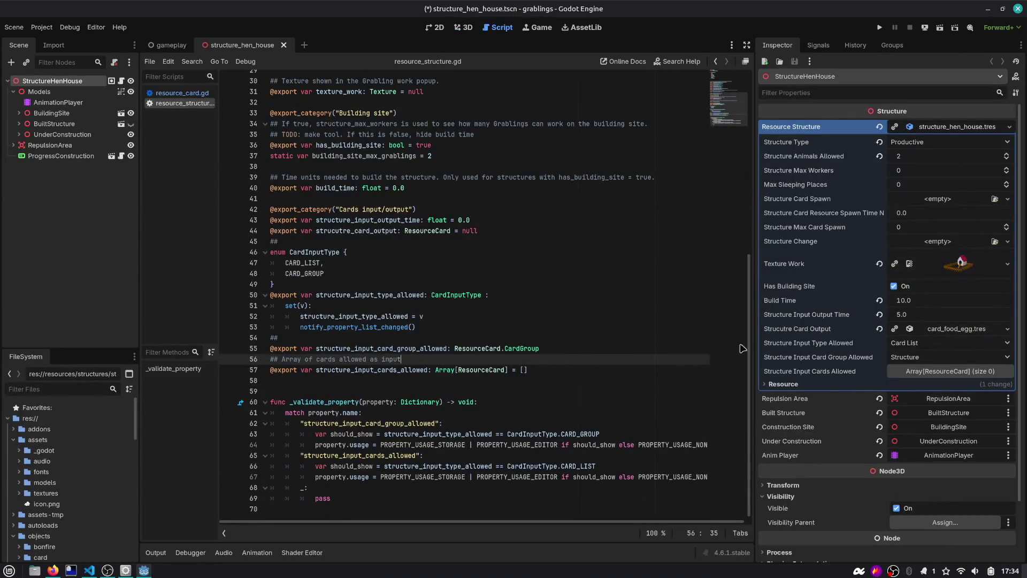
pyautogui.scroll(-3, 853, 402)
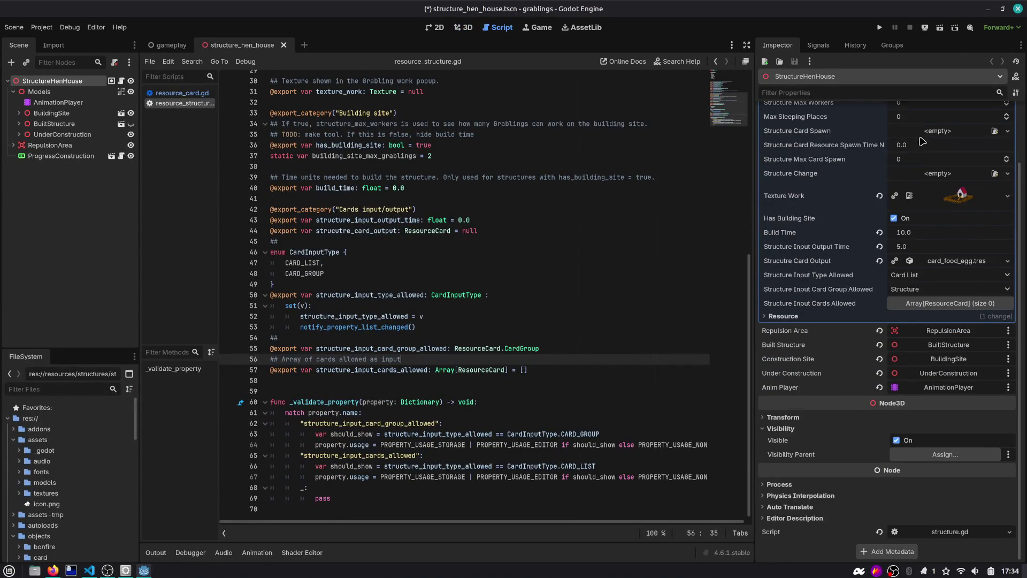
pyautogui.click(918, 279)
pyautogui.click(882, 281)
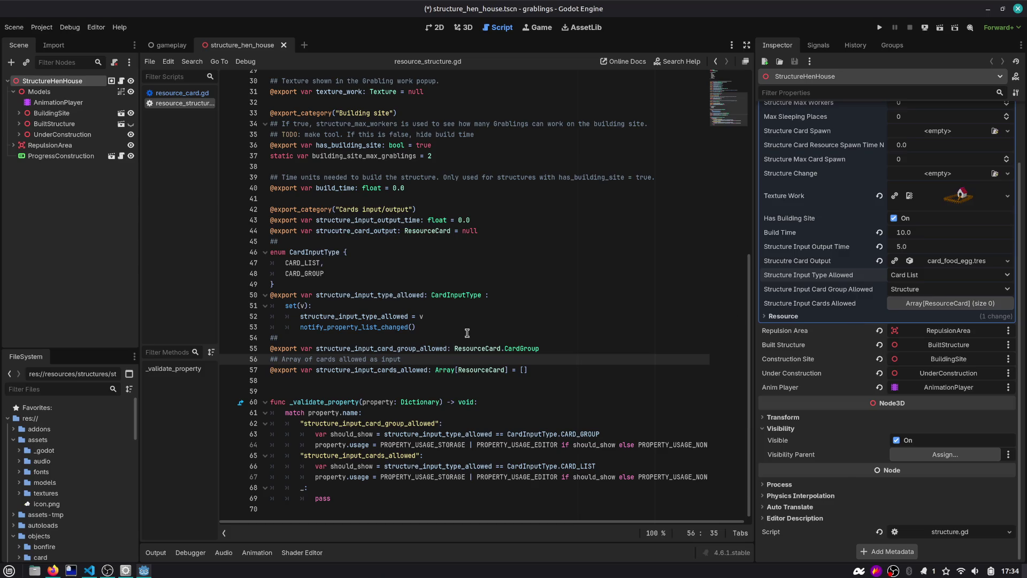
pyautogui.scroll(10, 467, 329)
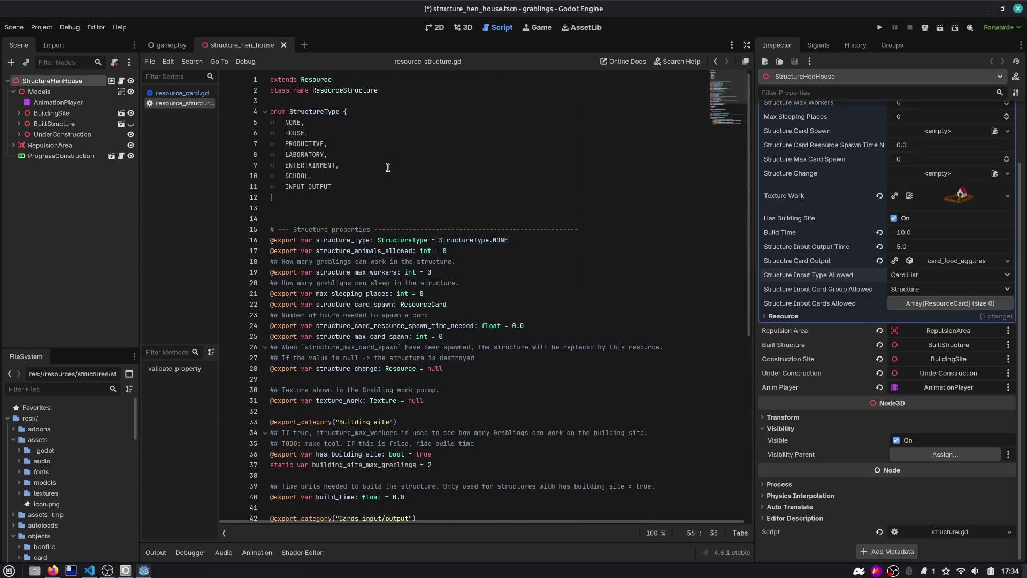
pyautogui.click(355, 80)
pyautogui.press('Return')
pyautogui.write('@tool')
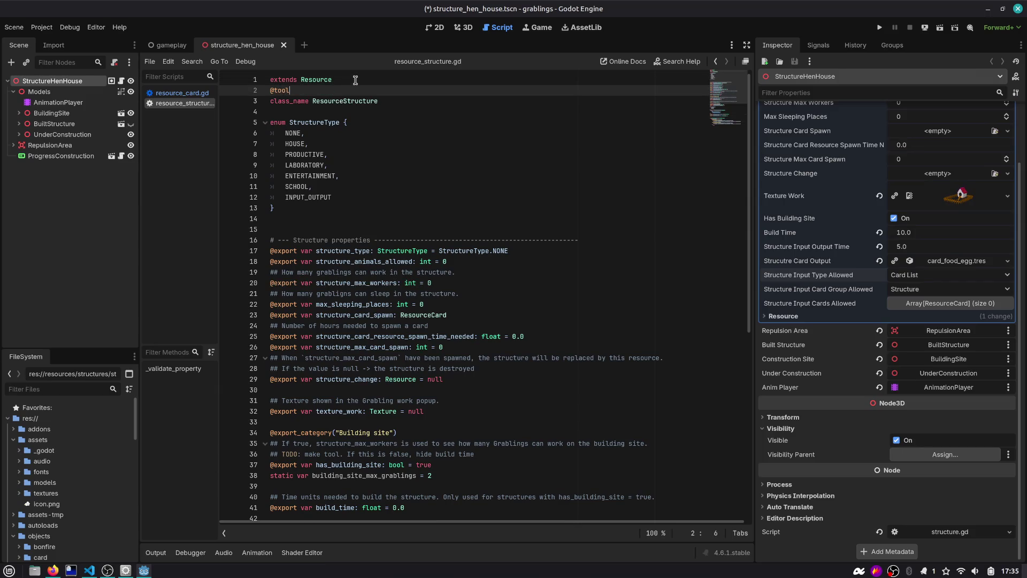
pyautogui.hotkey('alt', 'Up')
pyautogui.hotkey('ctrl', 's')
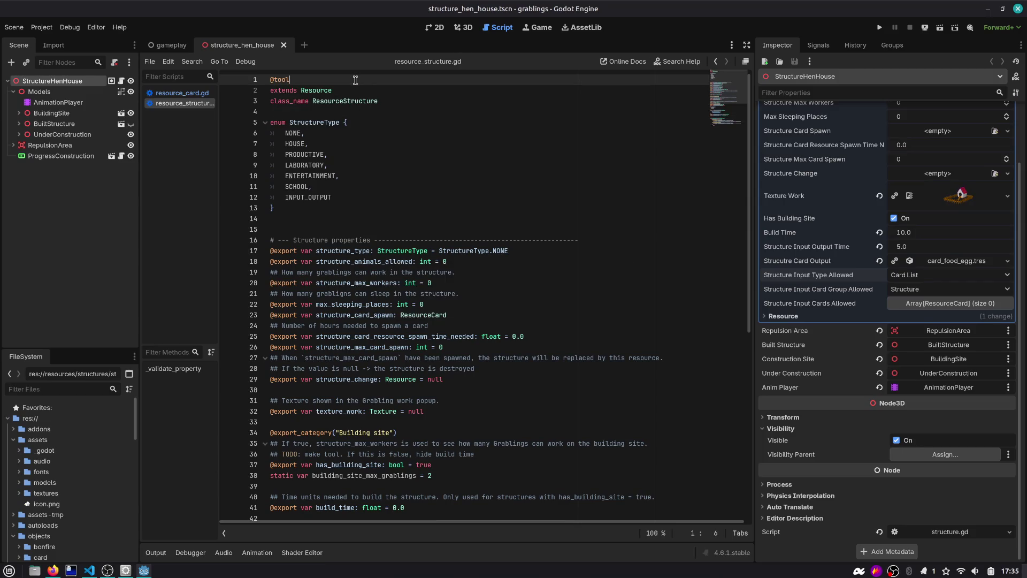
# - Toggle Structure Input Type Allowed to Card Group, then back to Card List
pyautogui.scroll(-10, 409, 155)
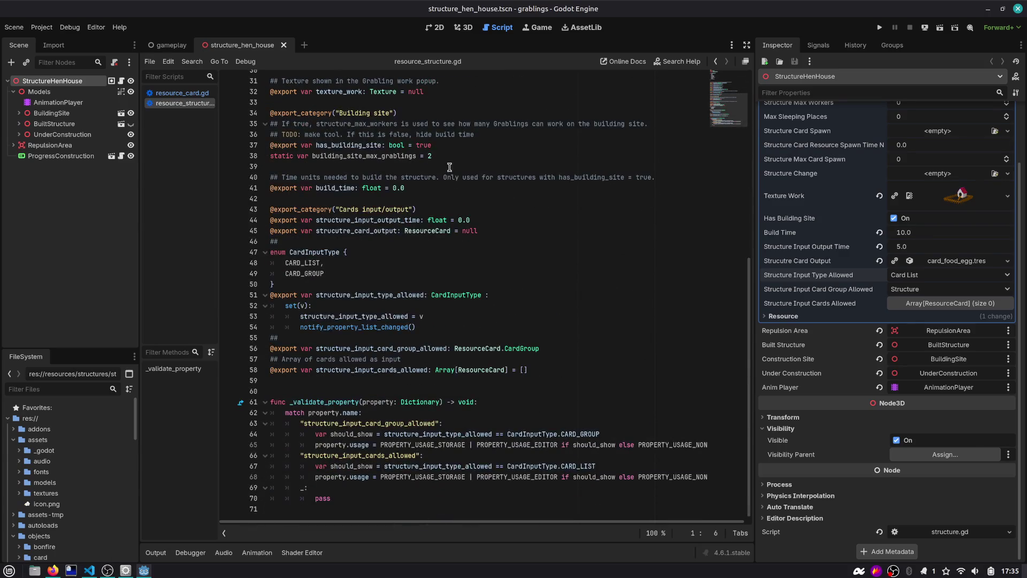
pyautogui.click(920, 275)
pyautogui.click(924, 301)
pyautogui.click(931, 276)
pyautogui.click(927, 292)
pyautogui.click(927, 279)
pyautogui.click(925, 291)
# - Collapse the embedded structure resource properties and reload the current project
pyautogui.scroll(5, 858, 116)
pyautogui.click(935, 129)
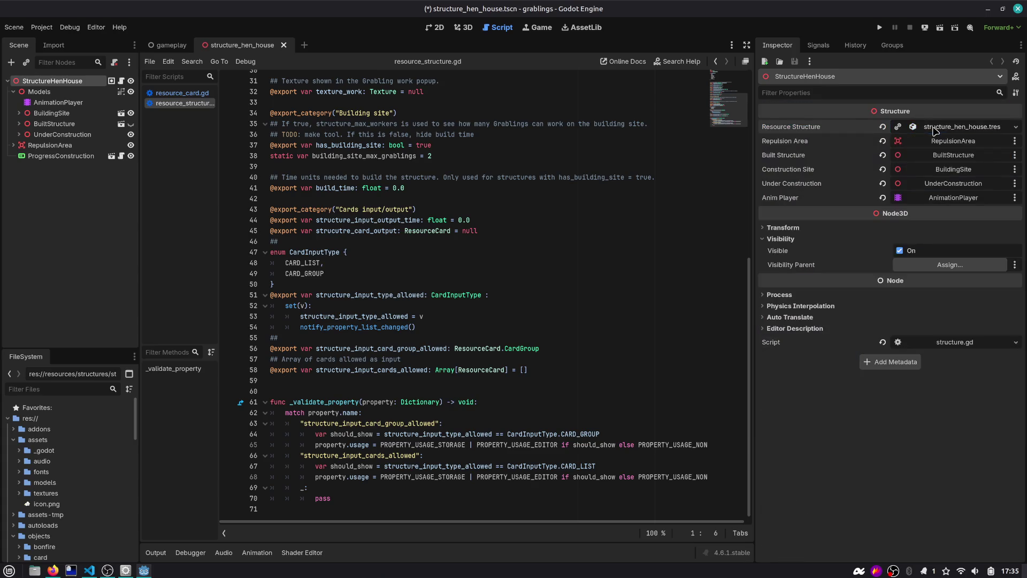
pyautogui.click(476, 155)
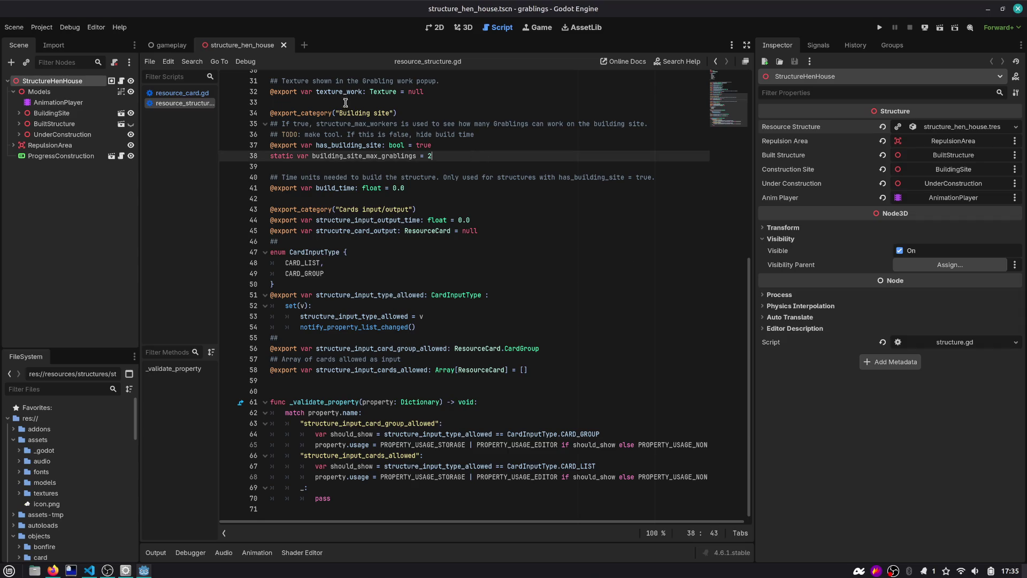
pyautogui.scroll(10, 417, 183)
pyautogui.hotkey('ctrl', 'shift', 'q')
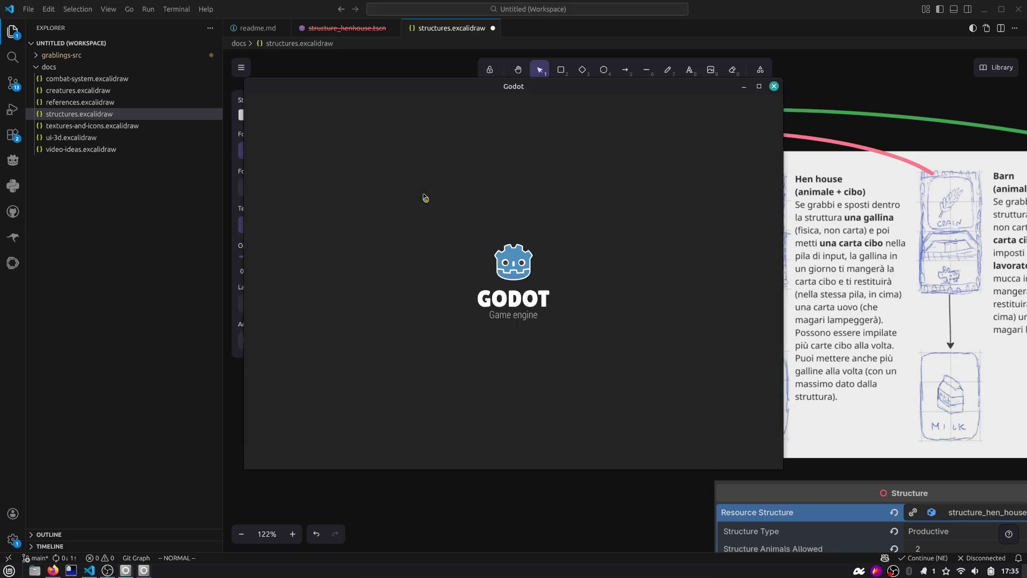
# - Open the grablings project, filter FileSystem for 'hen', and open structure_hen_house.tres
pyautogui.doubleClick(399, 155)
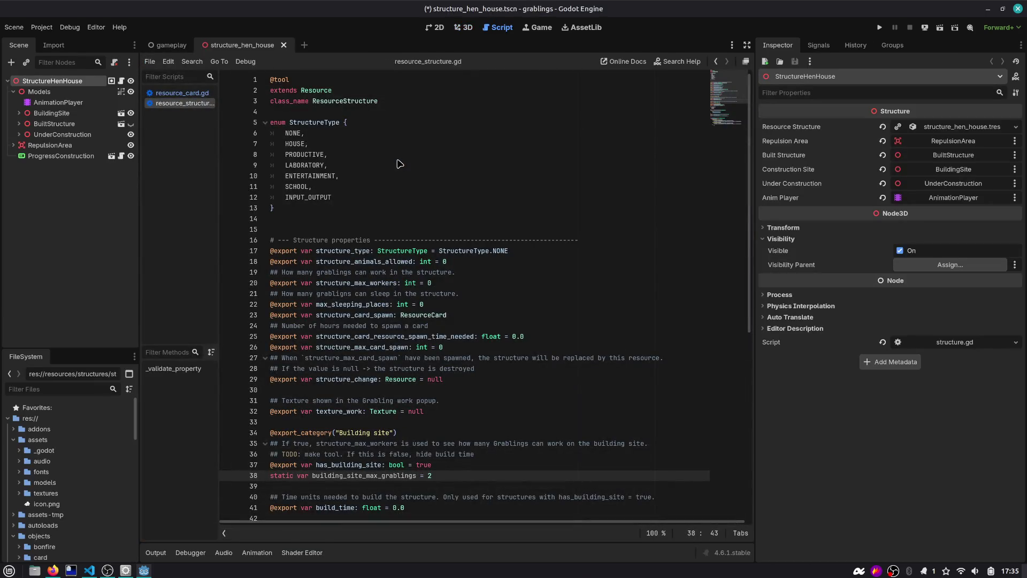
pyautogui.scroll(-10, 399, 164)
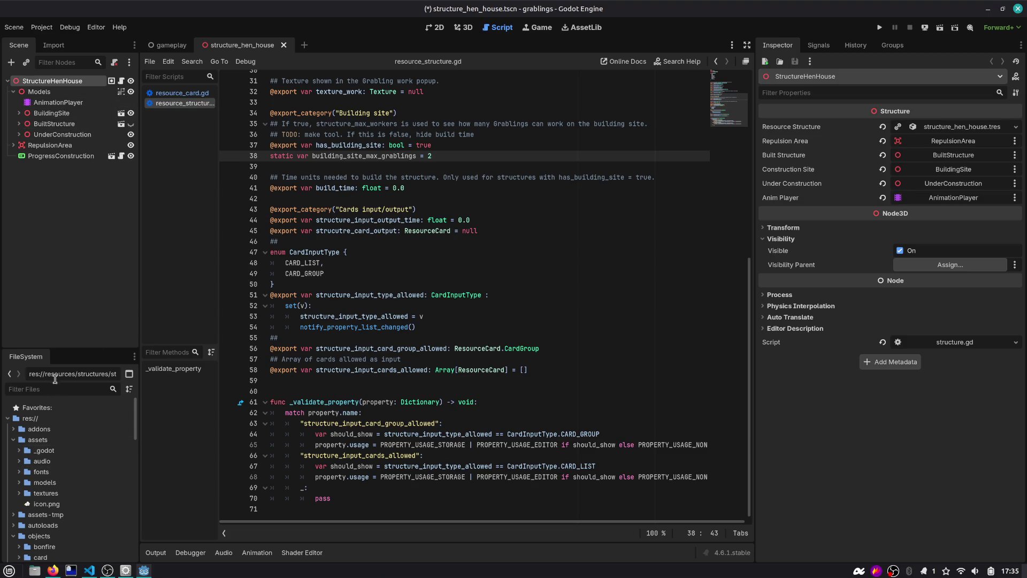
pyautogui.write('hen')
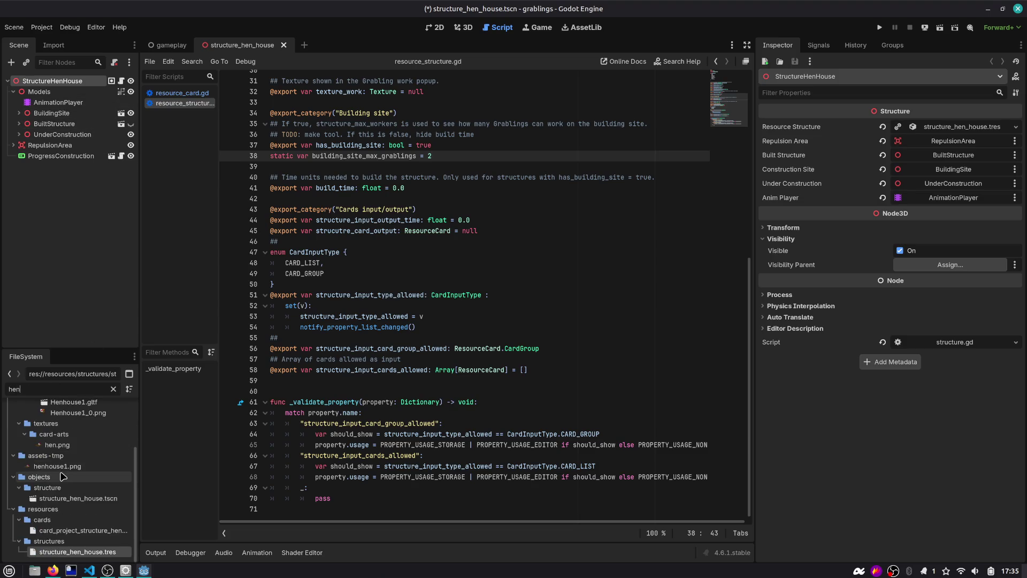
pyautogui.doubleClick(86, 552)
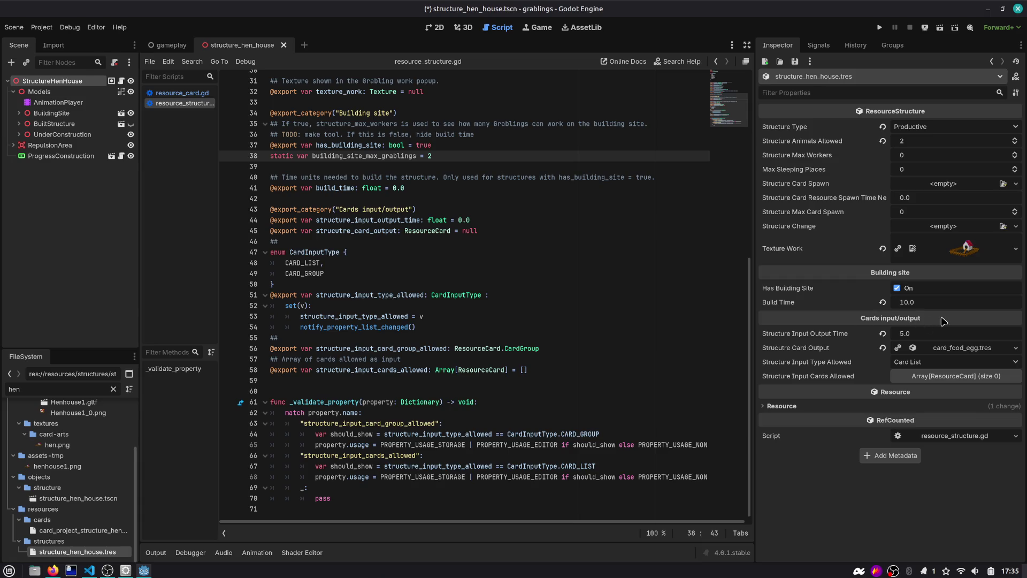
# - Set the hen house input type to Card Group and view the card group choices
pyautogui.click(937, 380)
pyautogui.click(955, 379)
pyautogui.click(952, 362)
pyautogui.click(946, 389)
pyautogui.click(919, 378)
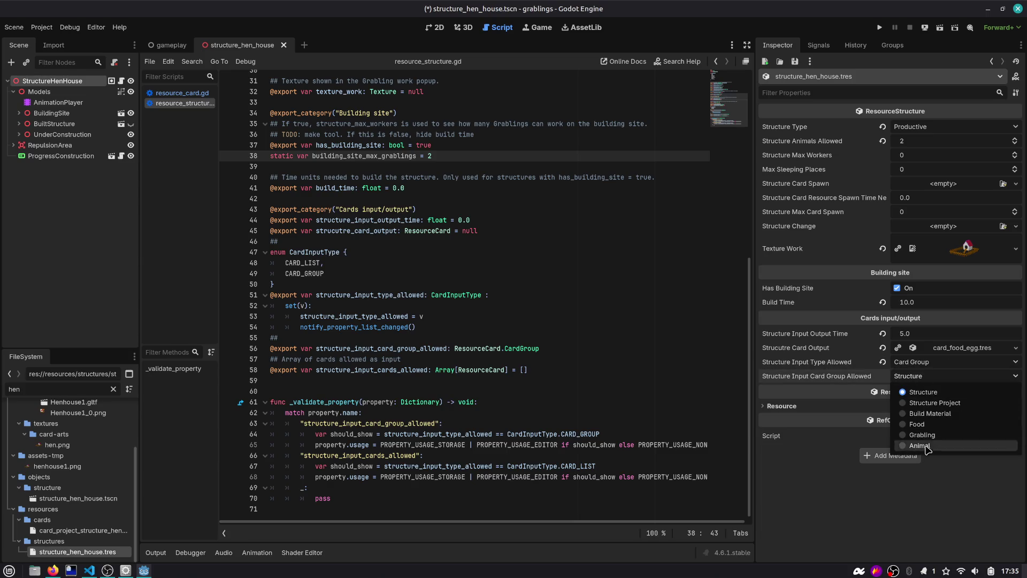
pyautogui.click(873, 379)
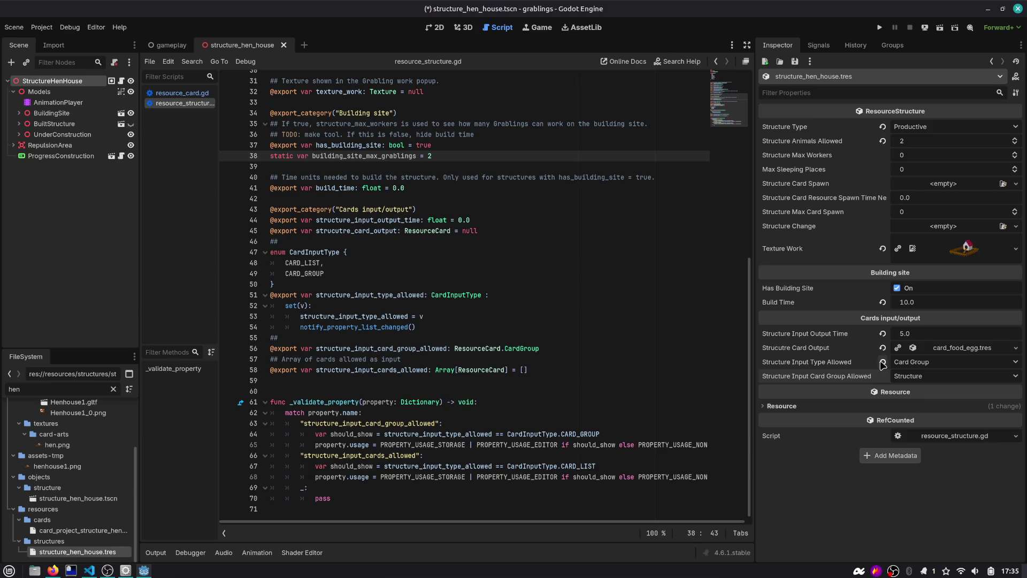
# - Revert the input type to Card List, leaving only Structure Input Cards Allowed shown
pyautogui.click(882, 362)
pyautogui.click(956, 365)
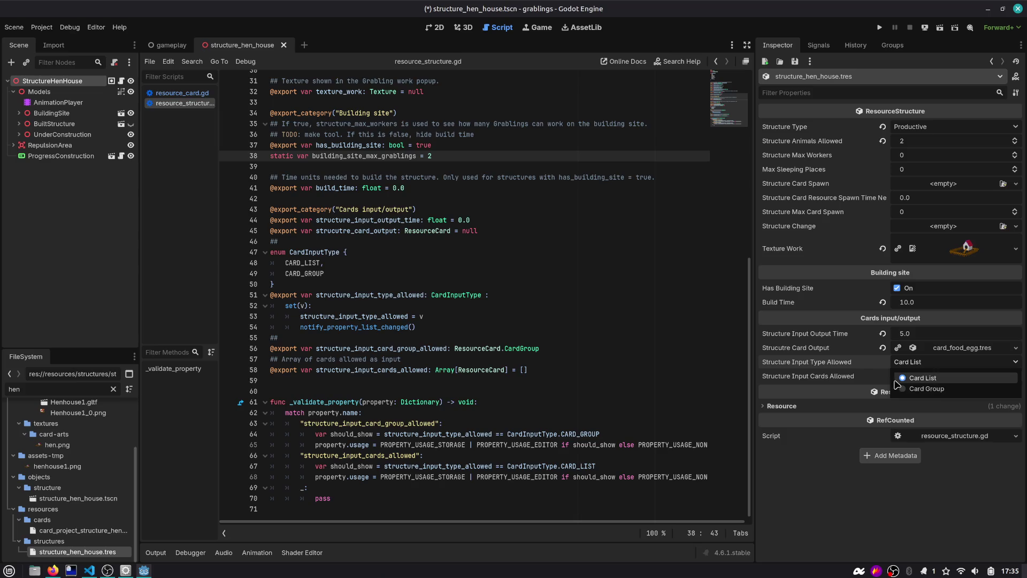
pyautogui.click(810, 463)
pyautogui.click(912, 364)
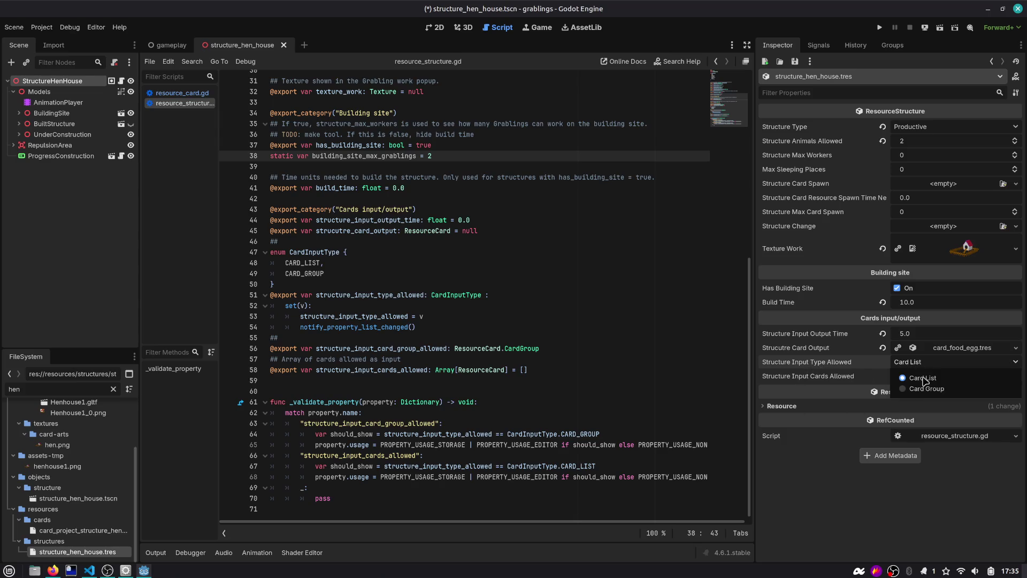
pyautogui.click(840, 366)
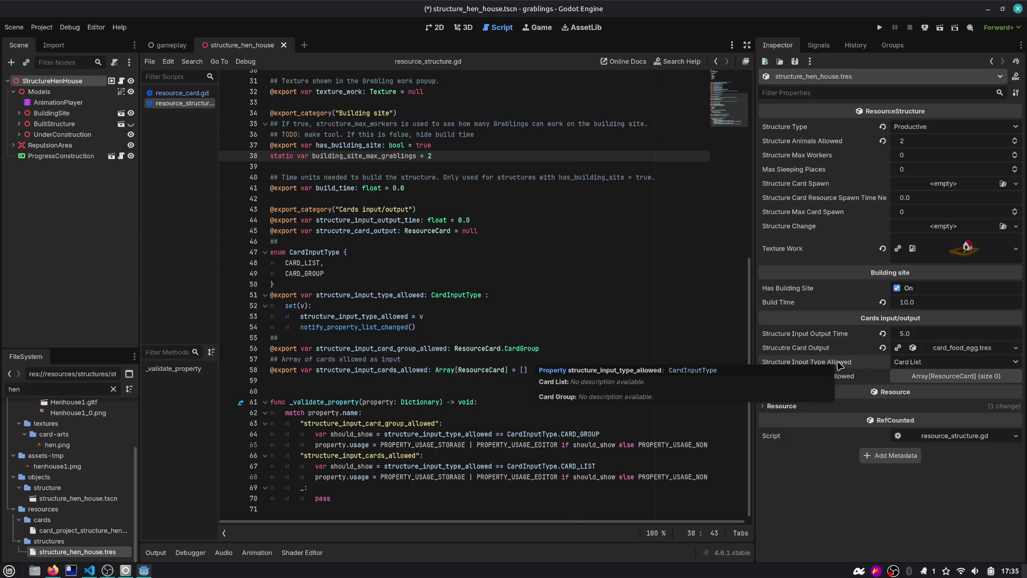
pyautogui.press('Print')
pyautogui.press('Escape')
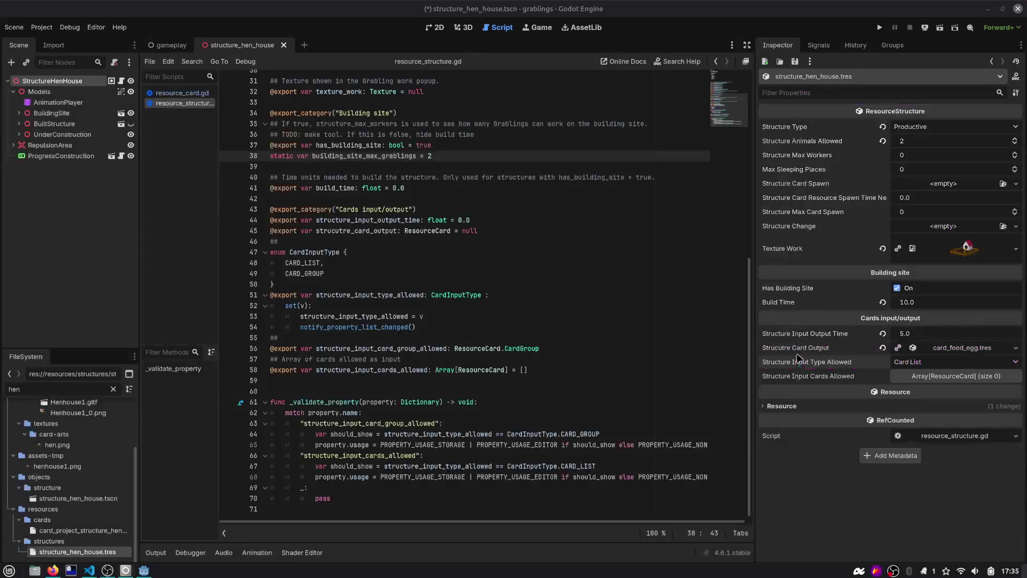
# - Capture a region screenshot of the Card List inspector property rows
pyautogui.press('Print')
pyautogui.moveTo(782, 304)
pyautogui.mouseDown()
pyautogui.moveTo(775, 537)
pyautogui.moveTo(807, 541)
pyautogui.mouseUp()
pyautogui.moveTo(719, 345); pyautogui.dragTo(860, 505)
pyautogui.moveTo(1011, 510)
pyautogui.mouseDown()
pyautogui.moveTo(906, 322)
pyautogui.moveTo(1024, 348)
pyautogui.mouseUp()
pyautogui.moveTo(985, 381); pyautogui.dragTo(982, 378)
pyautogui.moveTo(750, 396); pyautogui.dragTo(755, 389)
pyautogui.press('Return')
# - Paste the screenshot into structures.excalidraw beside the hen house diagram, resized, then return to Godot
pyautogui.hotkey('alt', 'Tab')
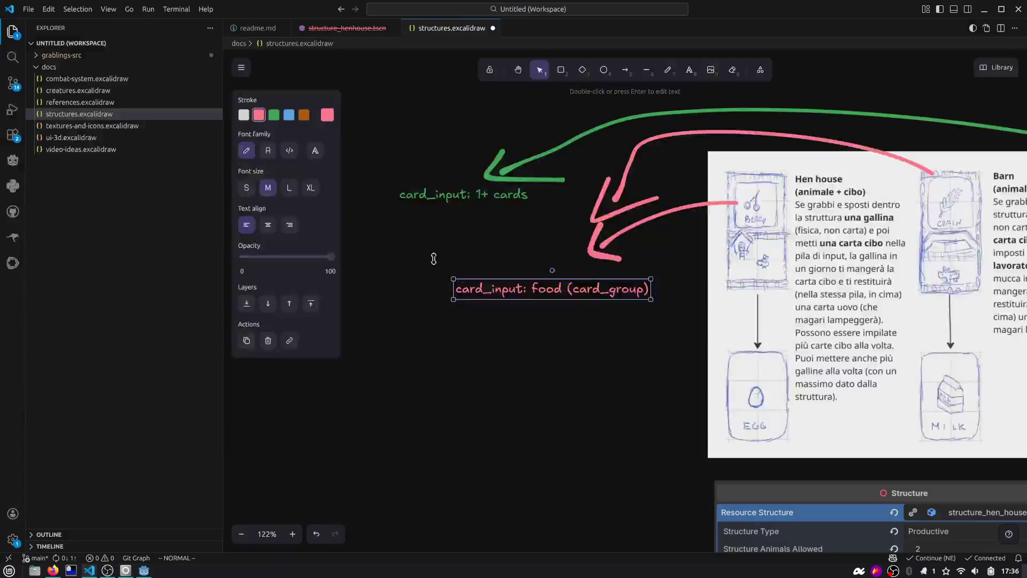
pyautogui.scroll(-5, 481, 310)
pyautogui.hotkey('ctrl', 'v')
pyautogui.moveTo(522, 350)
pyautogui.mouseDown()
pyautogui.moveTo(356, 342)
pyautogui.moveTo(359, 365)
pyautogui.mouseUp()
pyautogui.scroll(-5, 389, 317)
pyautogui.scroll(-1, 402, 293)
pyautogui.moveTo(355, 277)
pyautogui.mouseDown()
pyautogui.moveTo(892, 258)
pyautogui.moveTo(890, 244)
pyautogui.moveTo(318, 256)
pyautogui.mouseUp()
pyautogui.moveTo(452, 273)
pyautogui.mouseDown()
pyautogui.moveTo(375, 263)
pyautogui.moveTo(478, 261)
pyautogui.moveTo(450, 255)
pyautogui.mouseUp()
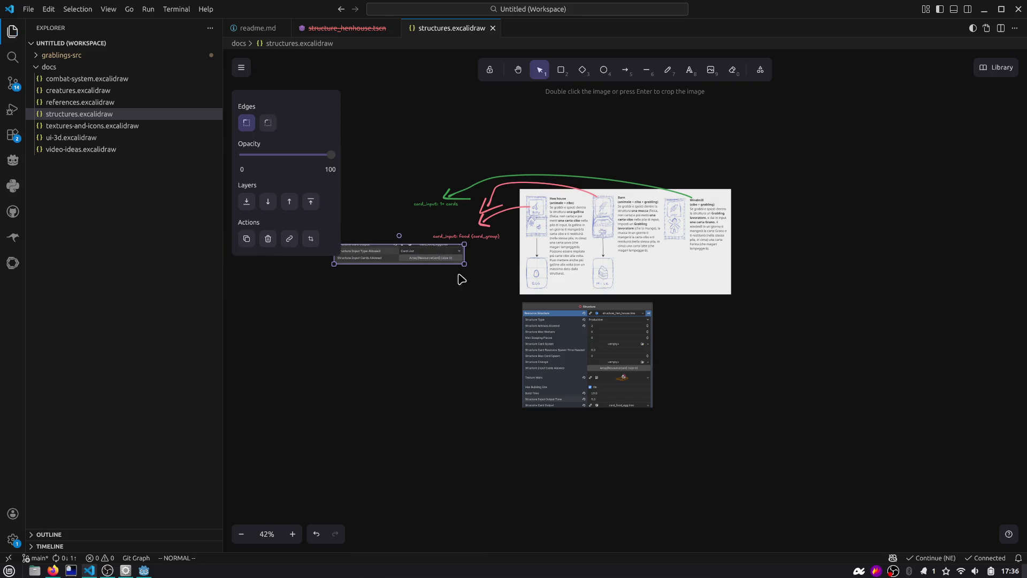
pyautogui.click(487, 303)
pyautogui.hotkey('alt', 'Tab')
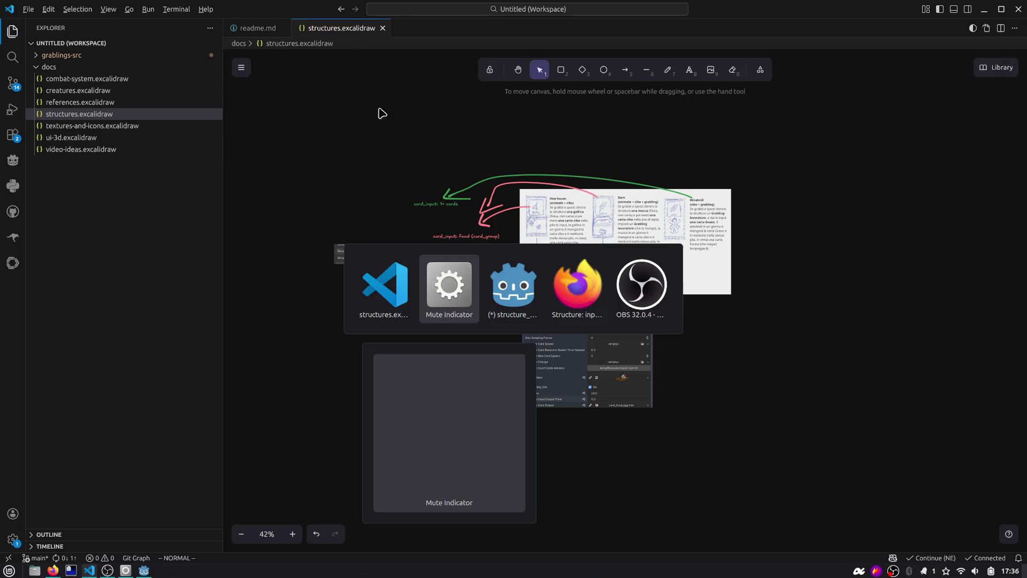
pyautogui.hotkey('alt', 'Tab')
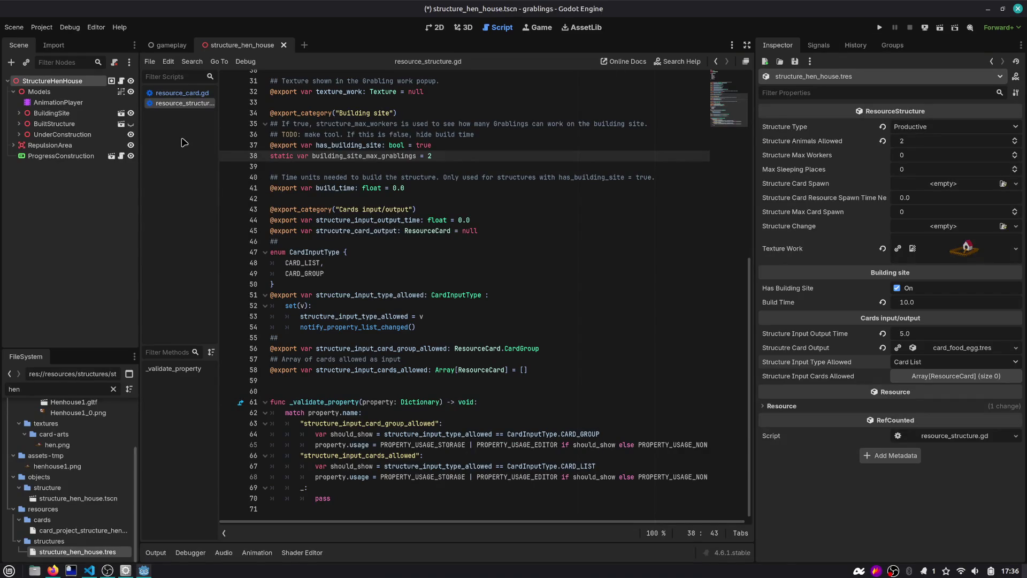
# - In the gameplay scene, filter nodes for 'deck' and select CardDeck
pyautogui.click(75, 531)
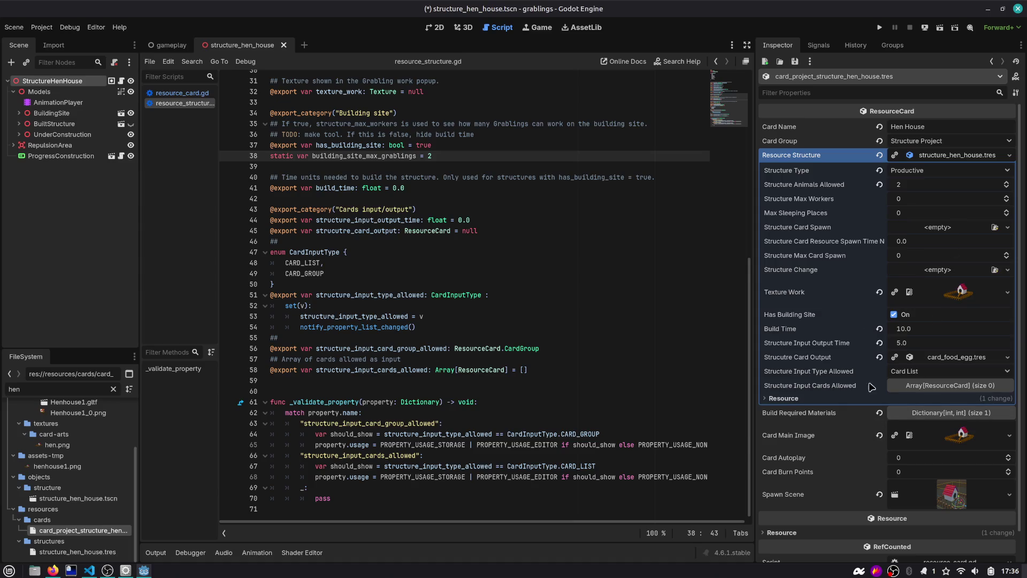
pyautogui.click(167, 44)
pyautogui.click(57, 62)
pyautogui.write('deck')
pyautogui.click(38, 81)
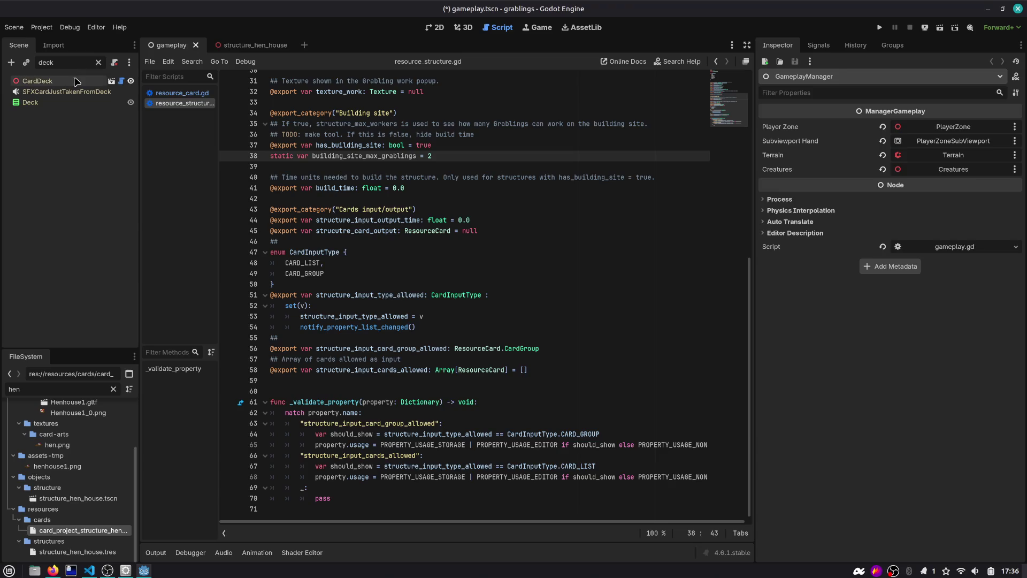
# - Add an empty Cards slot at the top and move the berry and build material cards up
pyautogui.click(908, 400)
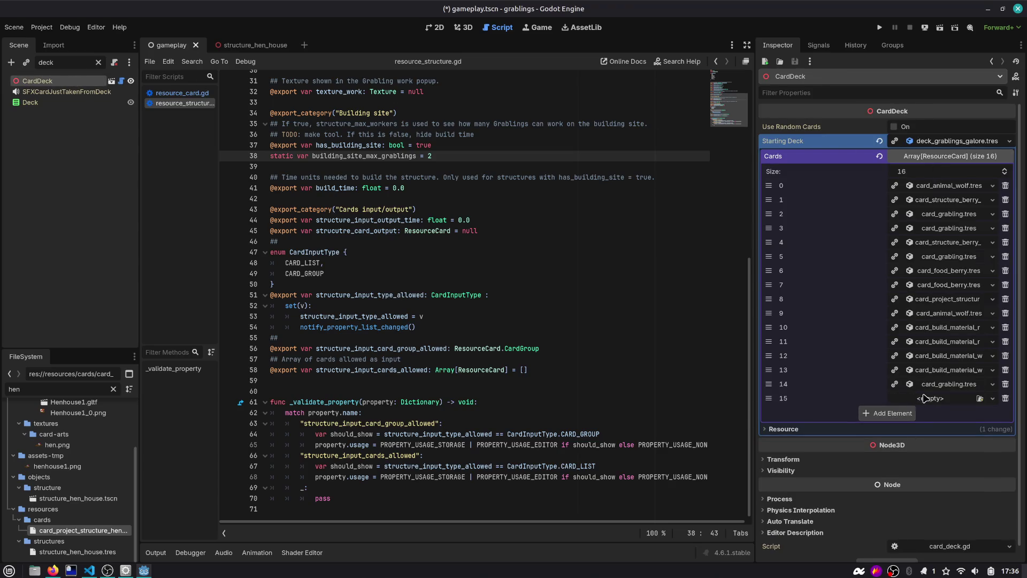
pyautogui.moveTo(770, 398)
pyautogui.mouseDown()
pyautogui.moveTo(771, 182)
pyautogui.moveTo(768, 356)
pyautogui.mouseUp()
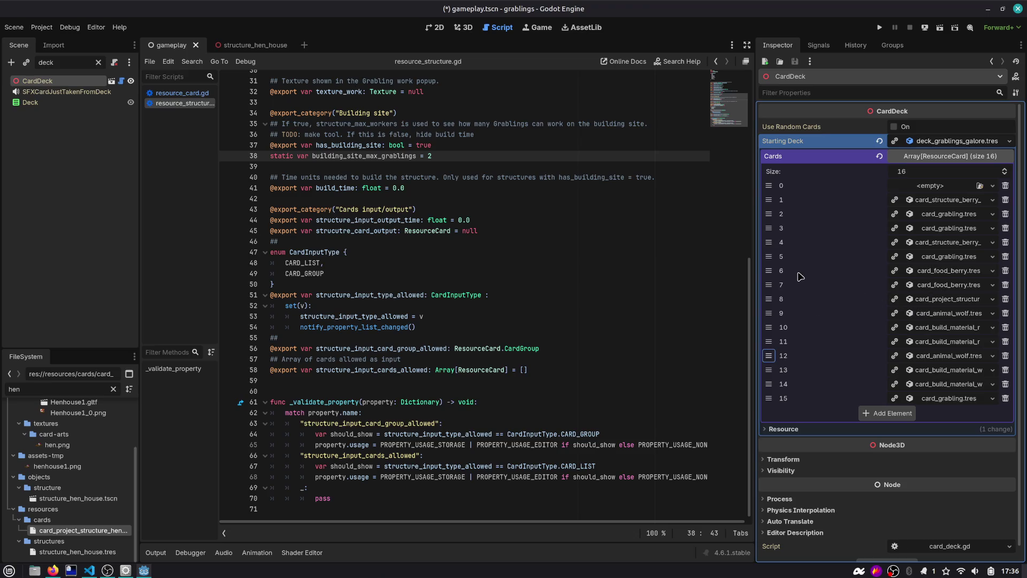
pyautogui.moveTo(769, 273)
pyautogui.mouseDown()
pyautogui.moveTo(768, 228)
pyautogui.moveTo(769, 256)
pyautogui.mouseUp()
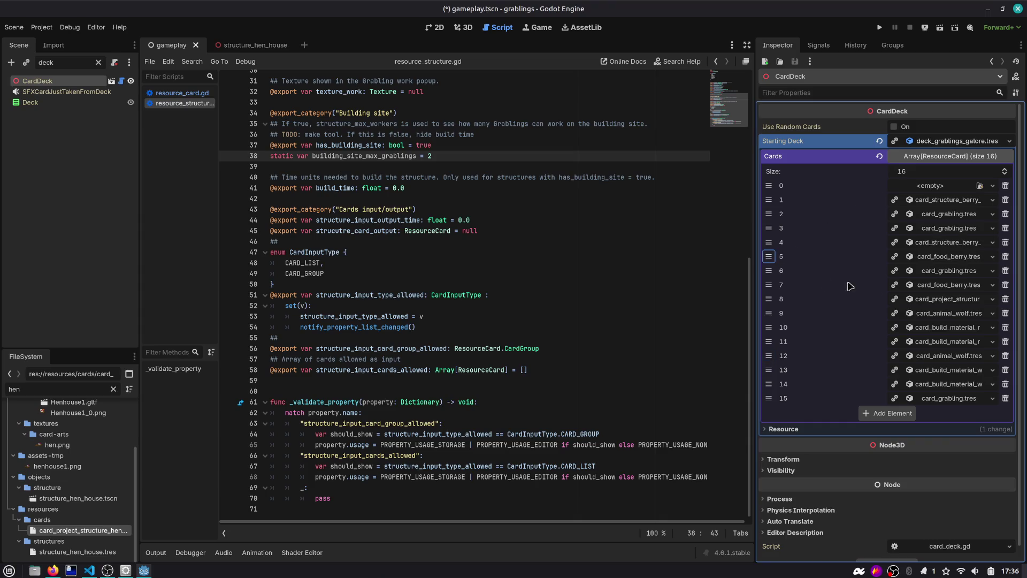
pyautogui.moveTo(769, 370); pyautogui.dragTo(769, 215)
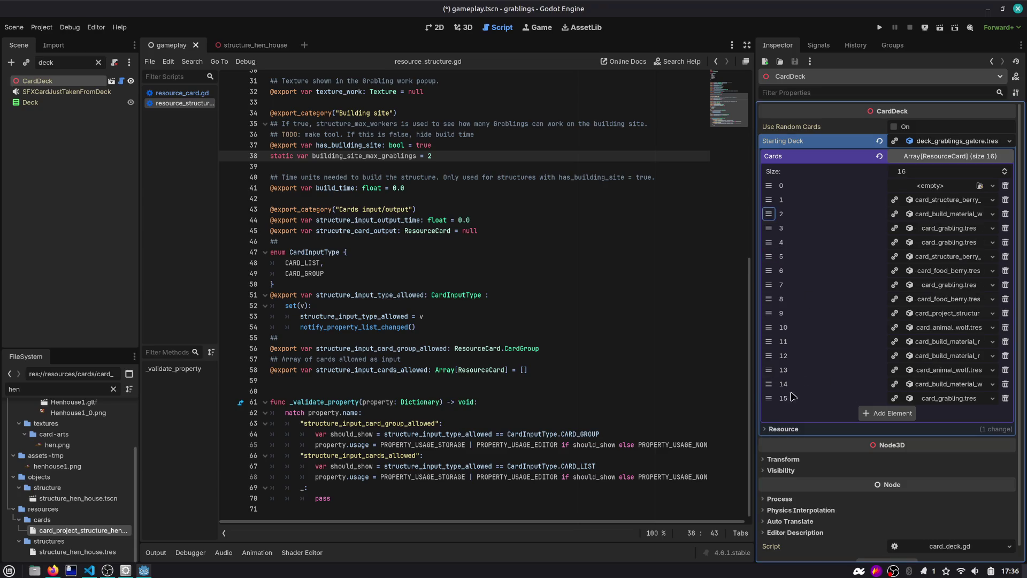
pyautogui.moveTo(767, 384); pyautogui.dragTo(770, 223)
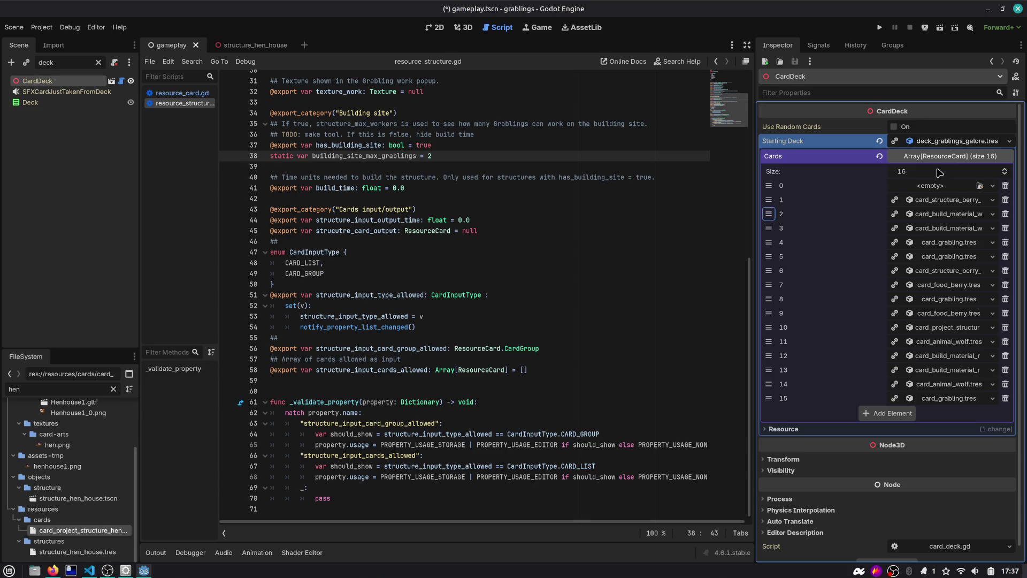
# - Load card_project_structure_hen_house.tres into slot 0, save the scene, and run the game
pyautogui.click(980, 186)
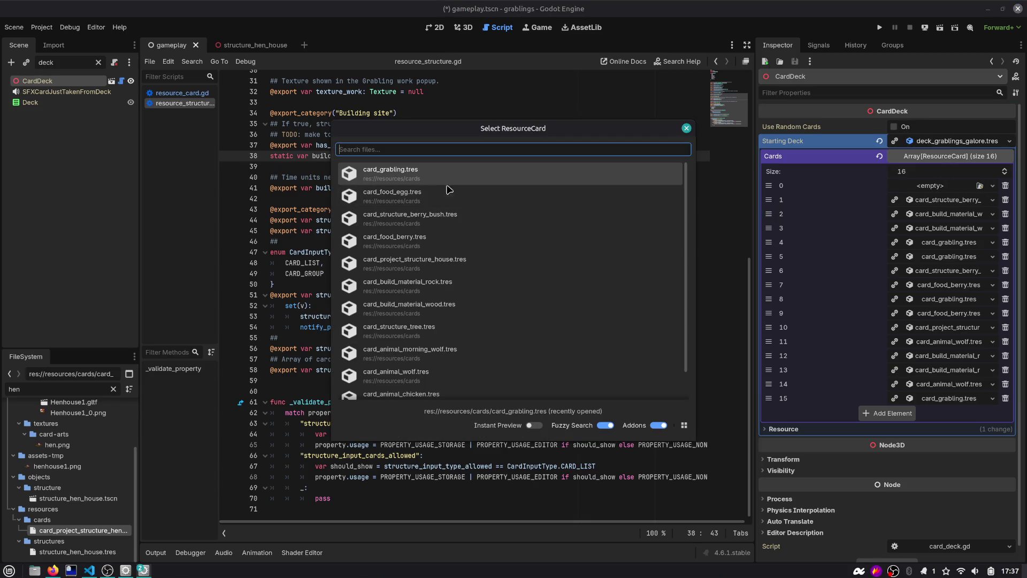
pyautogui.write('hen')
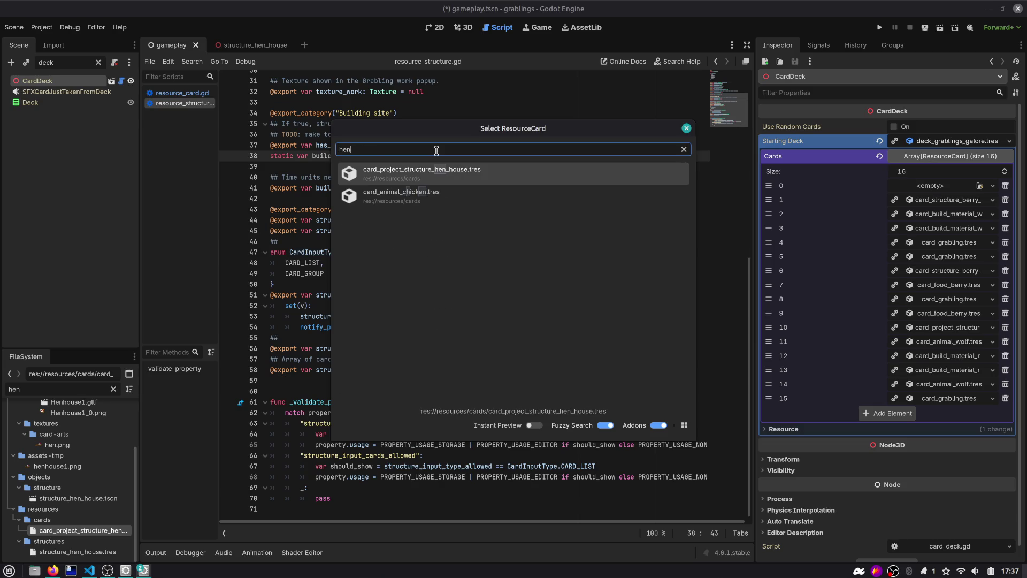
pyautogui.click(447, 171)
pyautogui.hotkey('ctrl', 's')
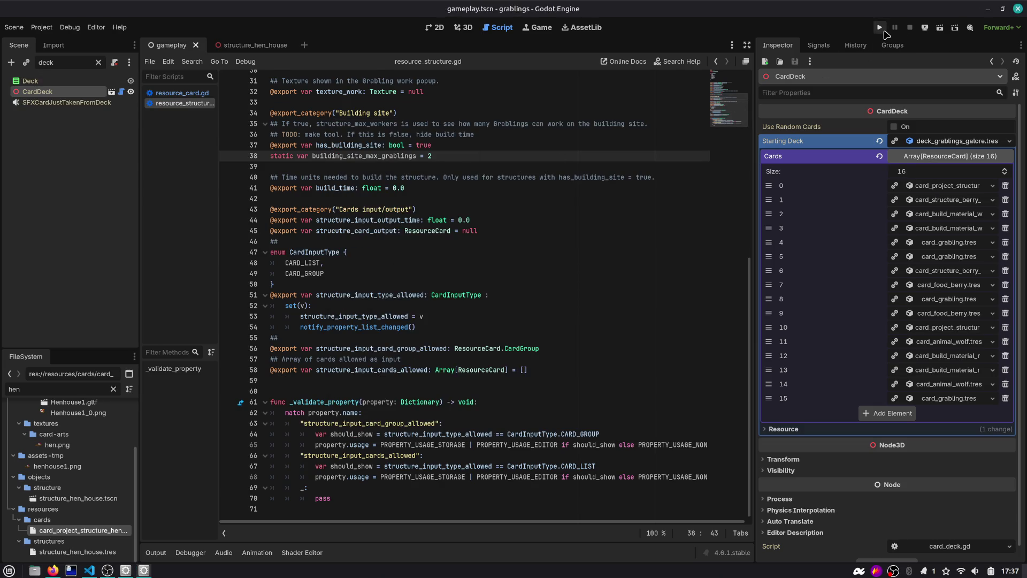
pyautogui.rightClick(947, 142)
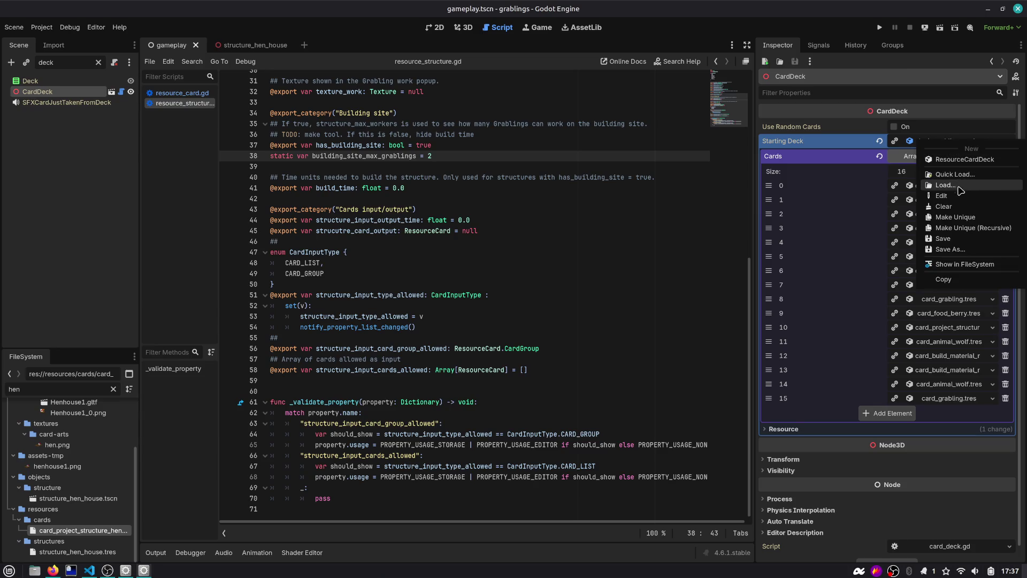
pyautogui.press('Escape')
pyautogui.press('F5')
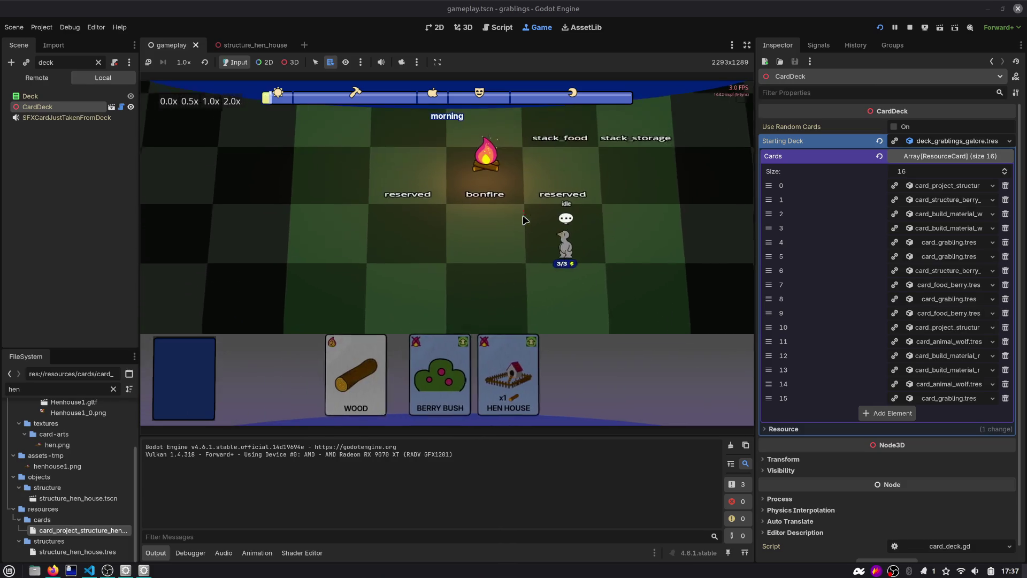
# - Build the hen house with the Hen House and Wood cards, then stop and open structure_hen_house
pyautogui.moveTo(524, 379)
pyautogui.mouseDown()
pyautogui.moveTo(420, 276)
pyautogui.moveTo(415, 218)
pyautogui.mouseUp()
pyautogui.moveTo(414, 375); pyautogui.dragTo(401, 214)
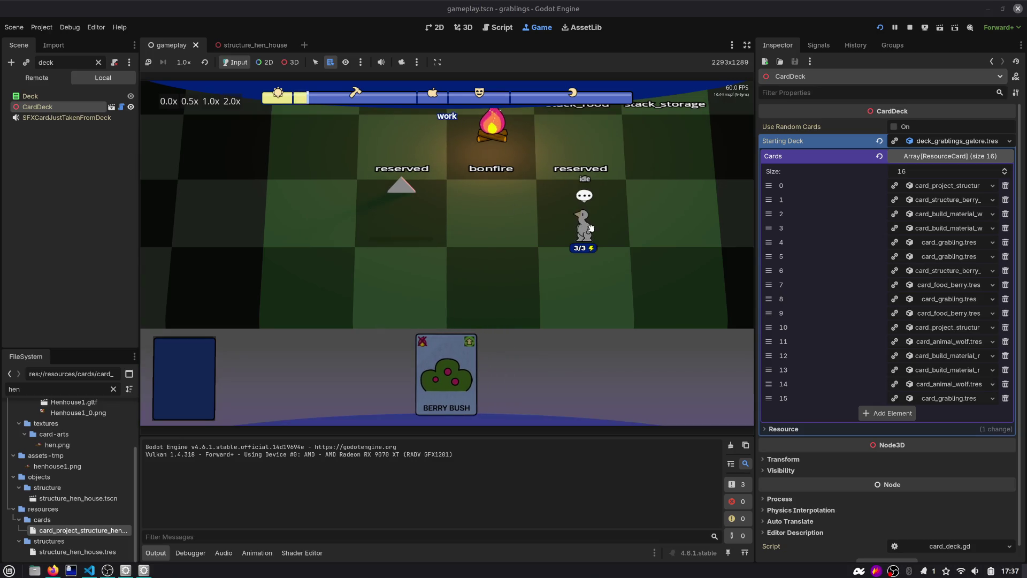
pyautogui.scroll(3, 460, 210)
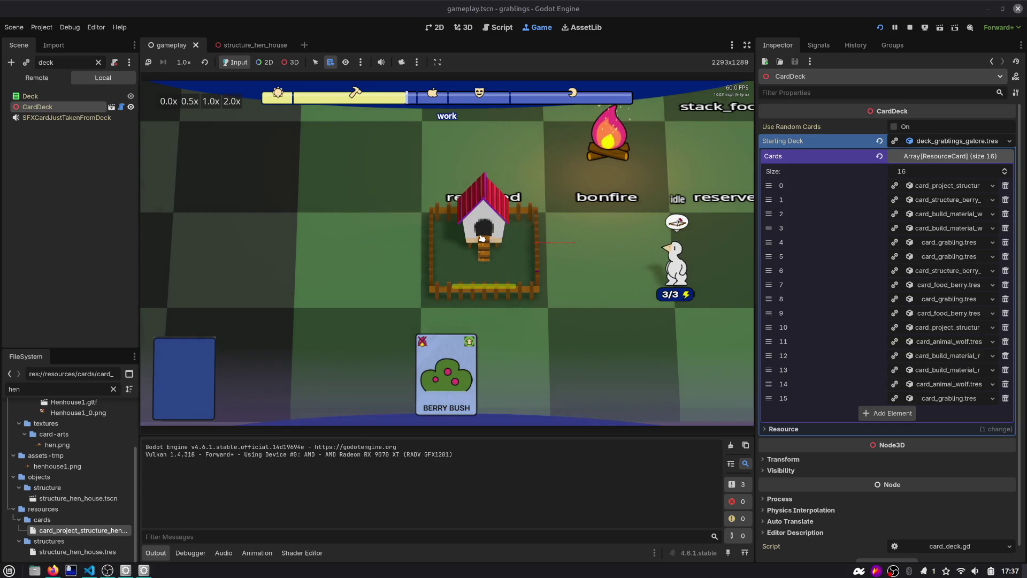
pyautogui.click(521, 232)
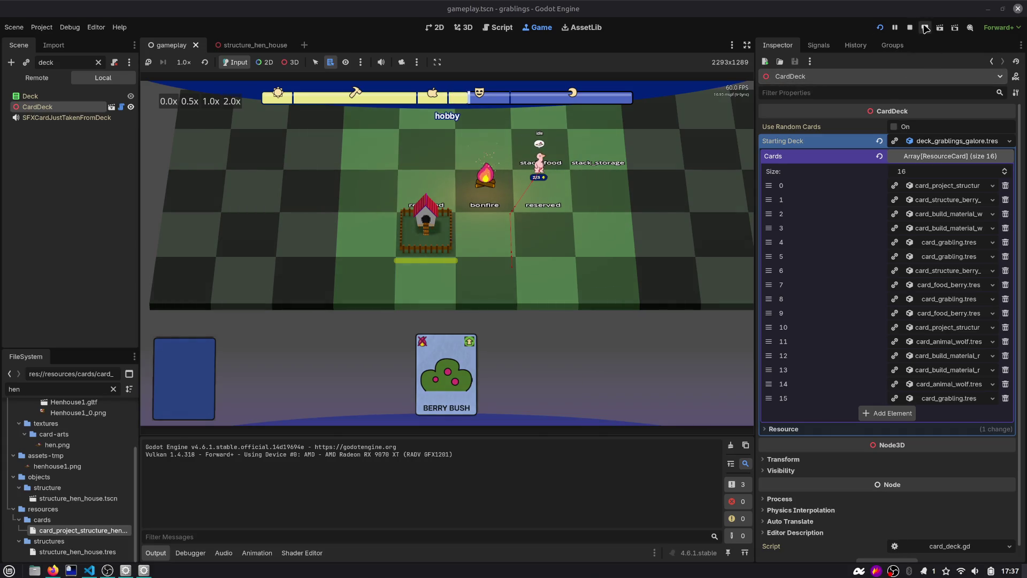
pyautogui.click(909, 28)
pyautogui.click(257, 45)
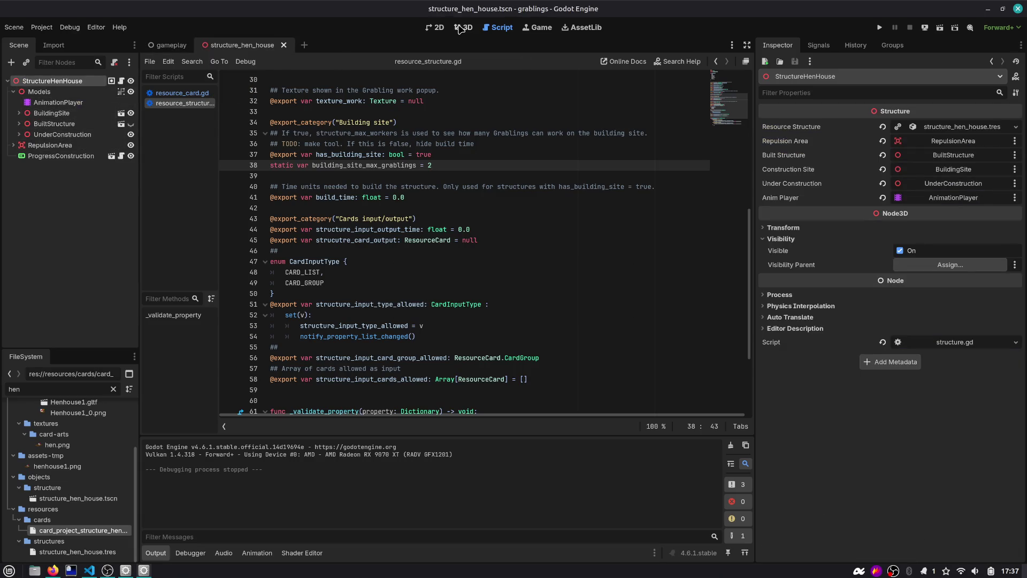
# - Copy the debug tile nodes from tile.tscn and paste them under the hen house's Models node
pyautogui.hotkey('ctrl', 'F2')
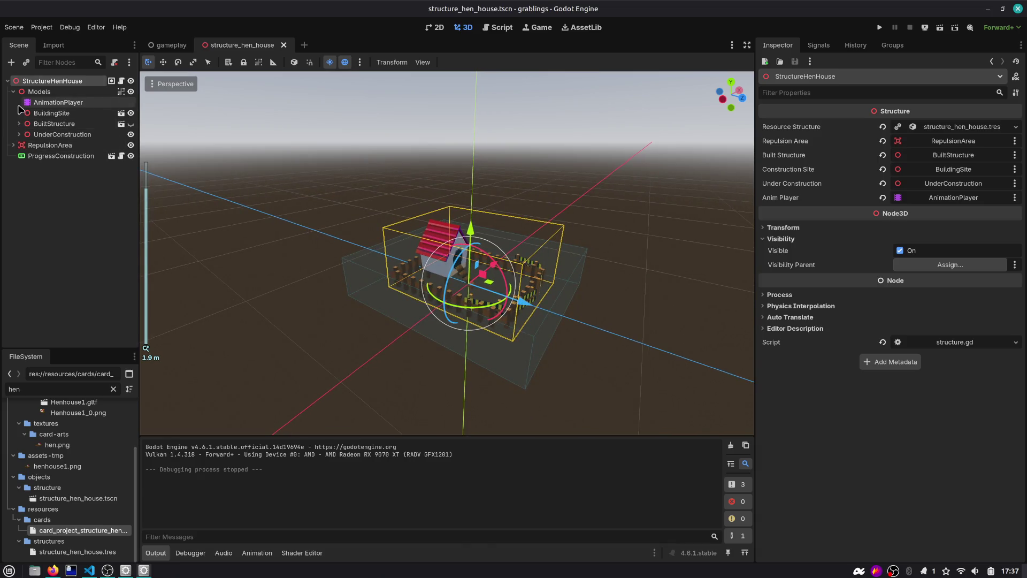
pyautogui.click(32, 94)
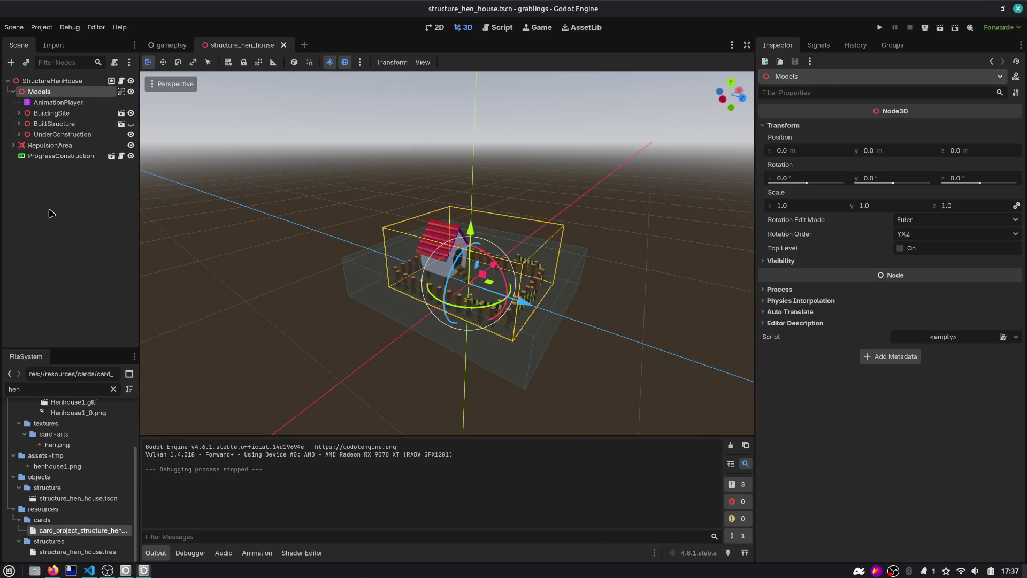
pyautogui.click(26, 62)
pyautogui.write('tile')
pyautogui.press('Return')
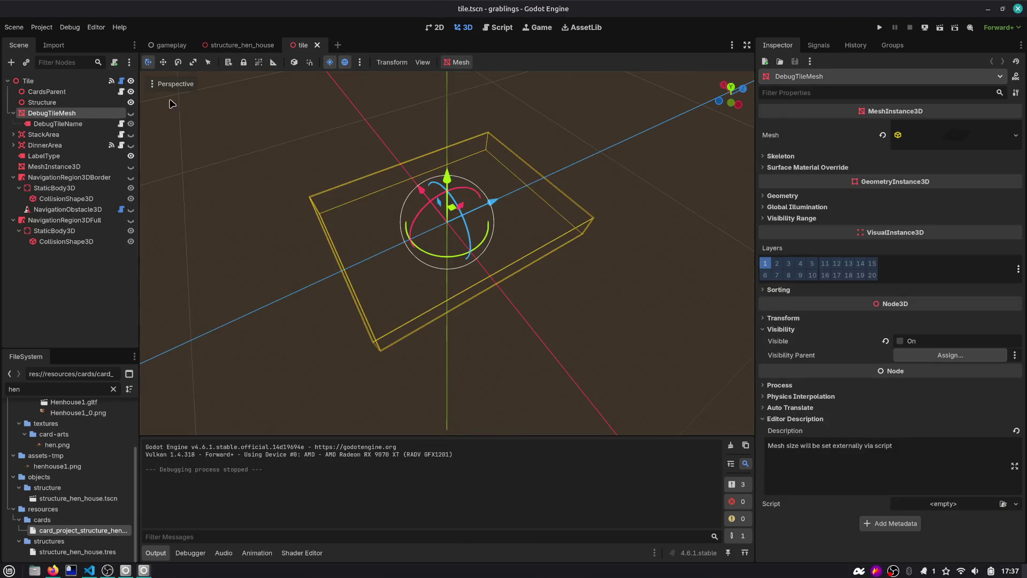
pyautogui.click(58, 124)
pyautogui.click(52, 113)
pyautogui.middleClick(306, 49)
pyautogui.hotkey('ctrl', 'v')
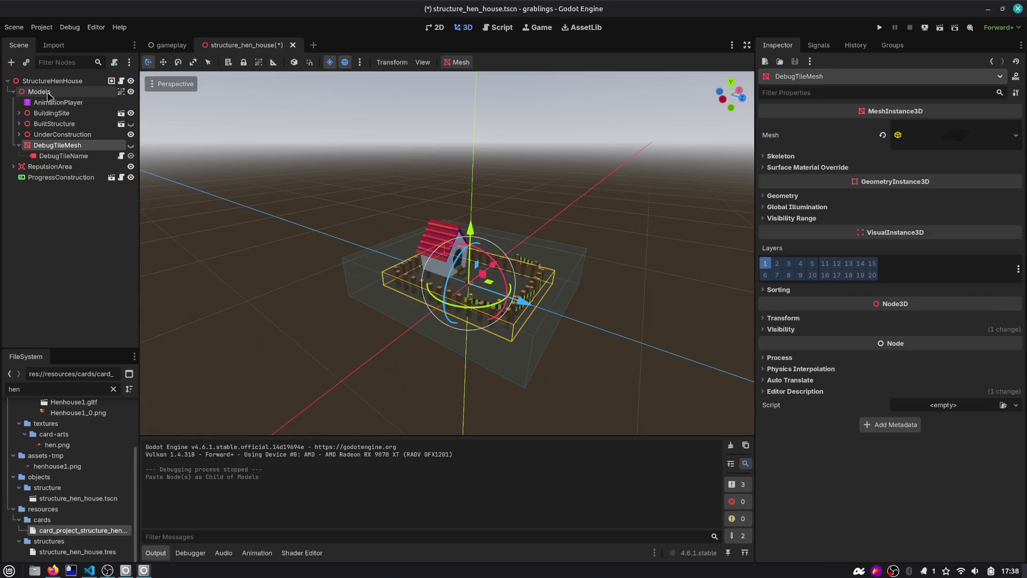
# - Make the pasted DebugTileMesh visible and move it beside the hen house
pyautogui.click(99, 157)
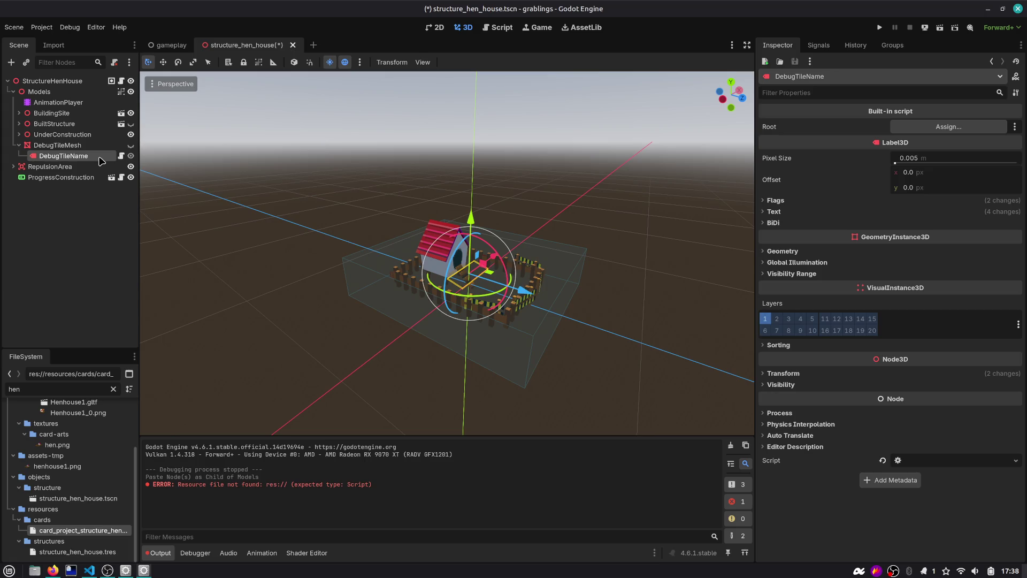
pyautogui.click(130, 145)
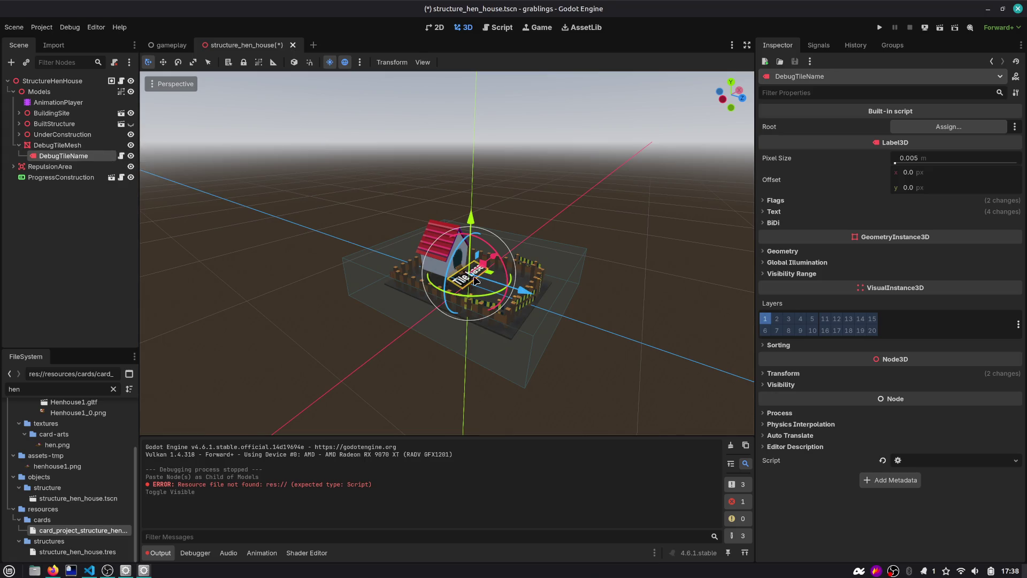
pyautogui.moveTo(529, 297); pyautogui.dragTo(444, 270)
pyautogui.hotkey('ctrl', 'z')
pyautogui.click(443, 271)
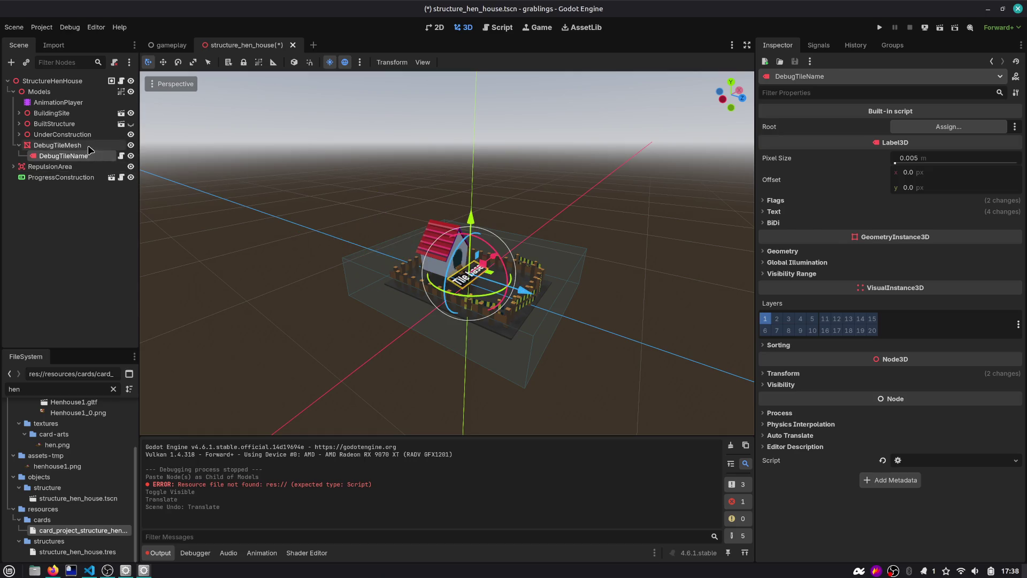
pyautogui.moveTo(479, 302); pyautogui.dragTo(388, 264)
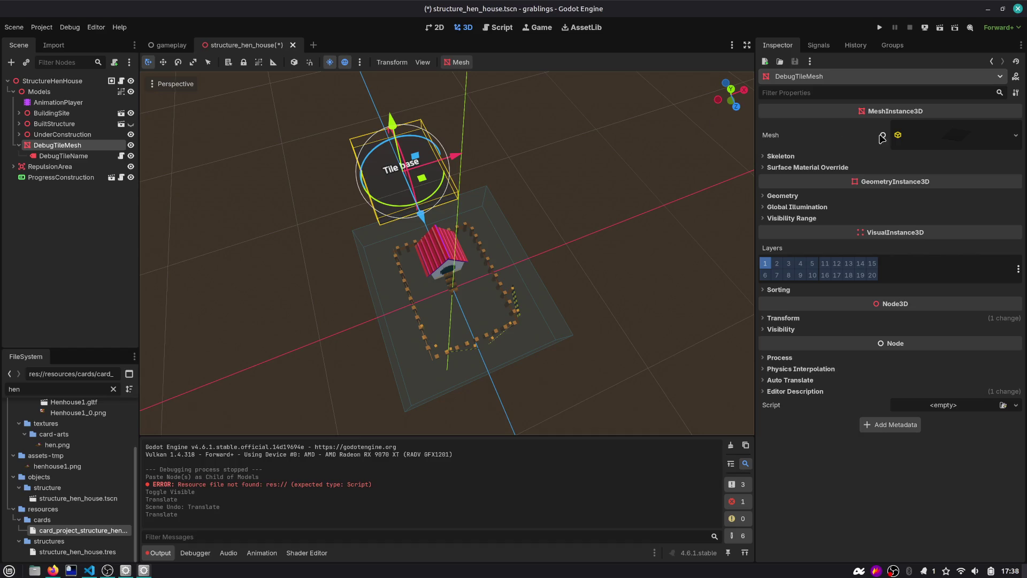
# - Change the DebugTileName label text to 'Placeholder' and run the game
pyautogui.click(66, 157)
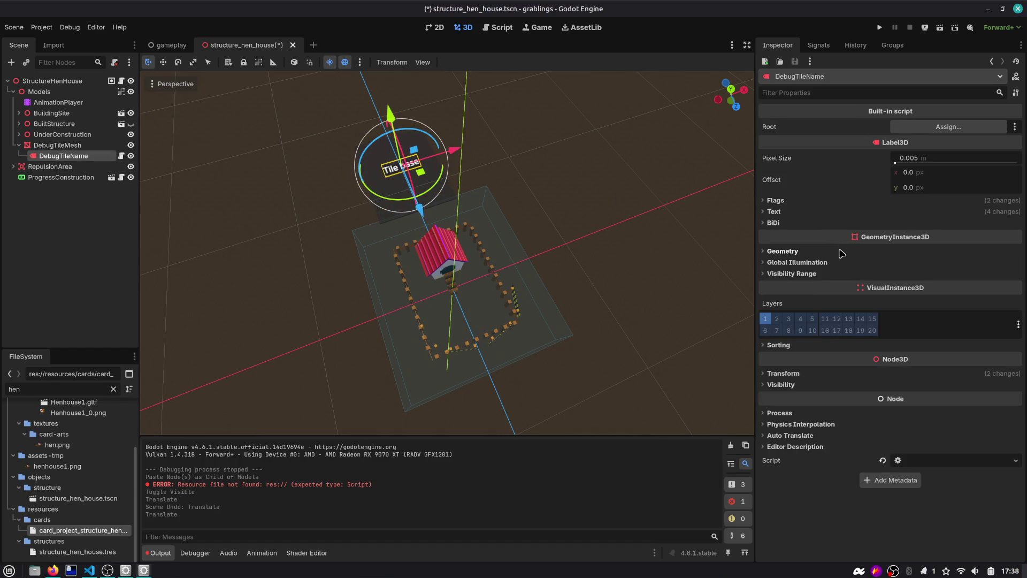
pyautogui.click(810, 211)
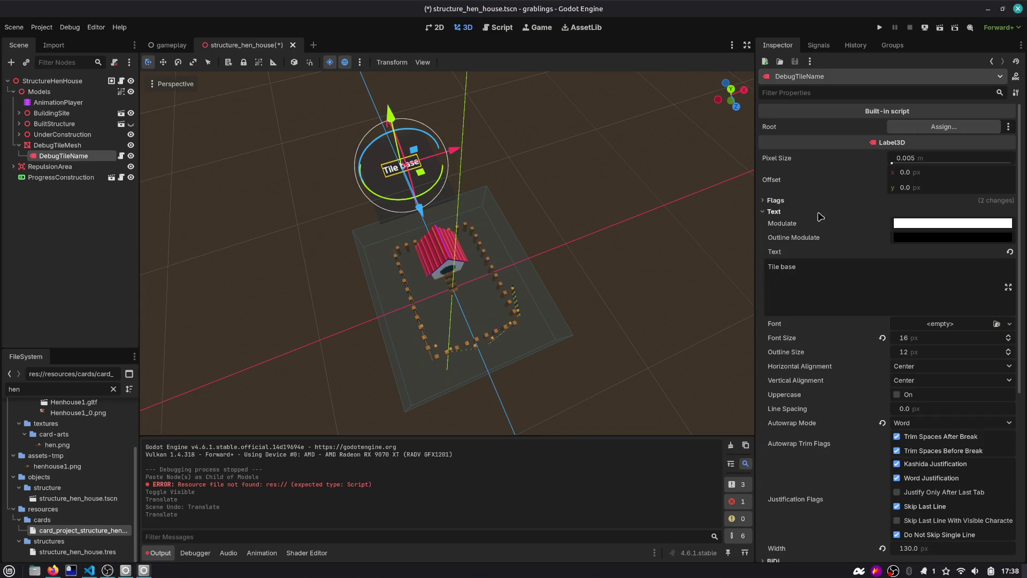
pyautogui.click(856, 273)
pyautogui.hotkey('ctrl', 'shift', 'Left')
pyautogui.write('pl')
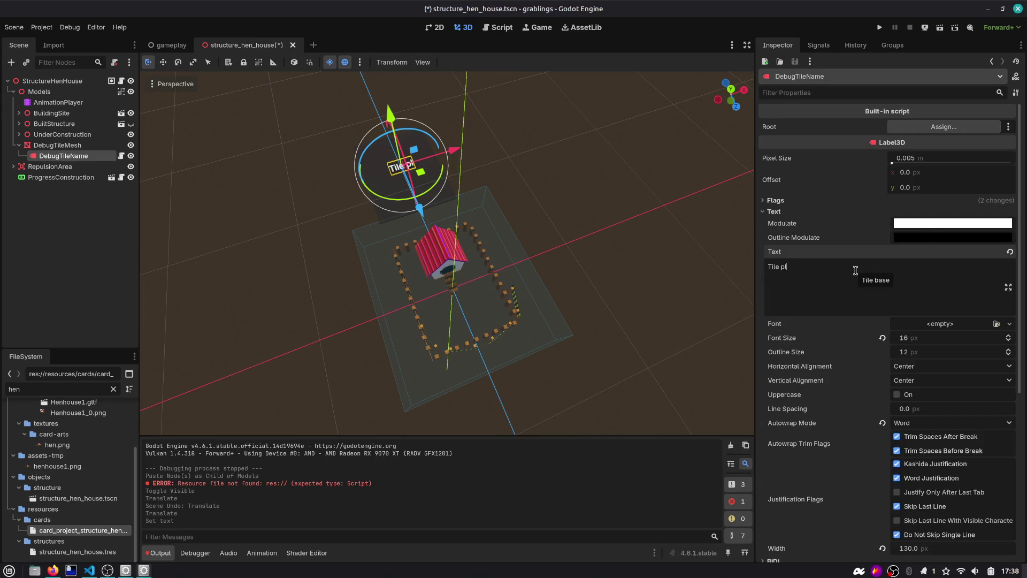
pyautogui.write('Pleacholder')
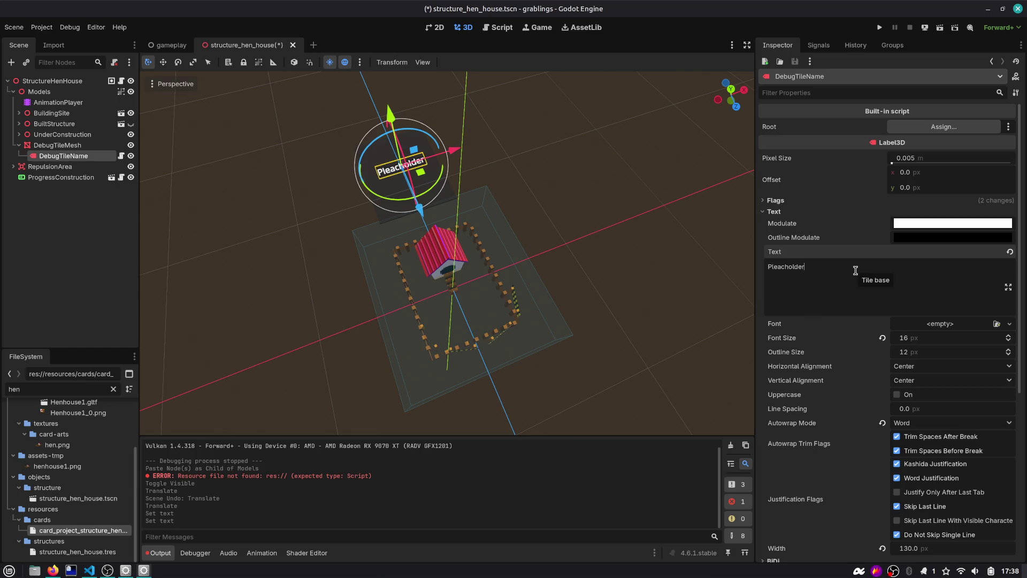
pyautogui.press('Delete')
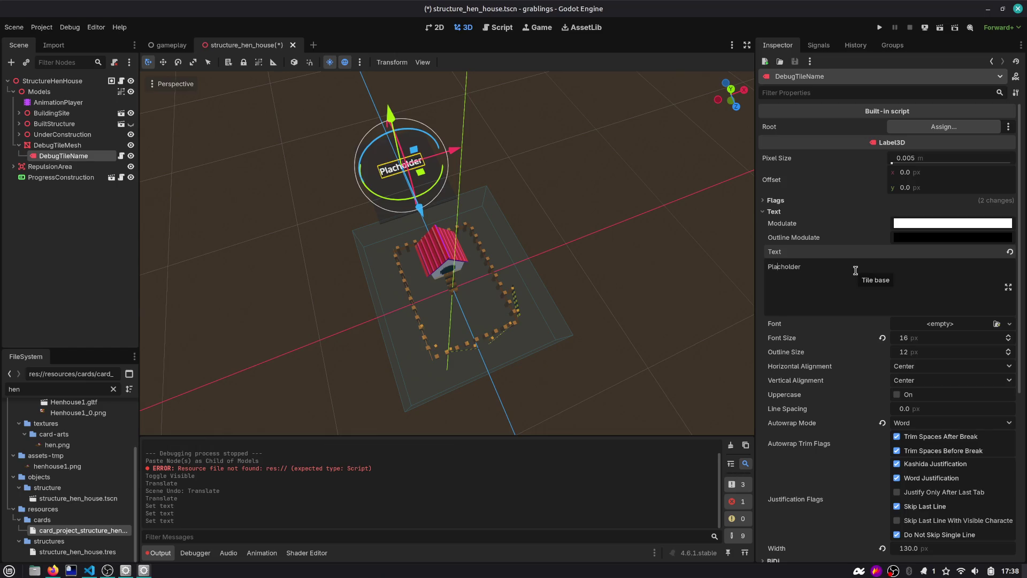
pyautogui.write('eolde')
pyautogui.press('Delete')
pyautogui.press('Right')
pyautogui.write('h')
pyautogui.press('F5')
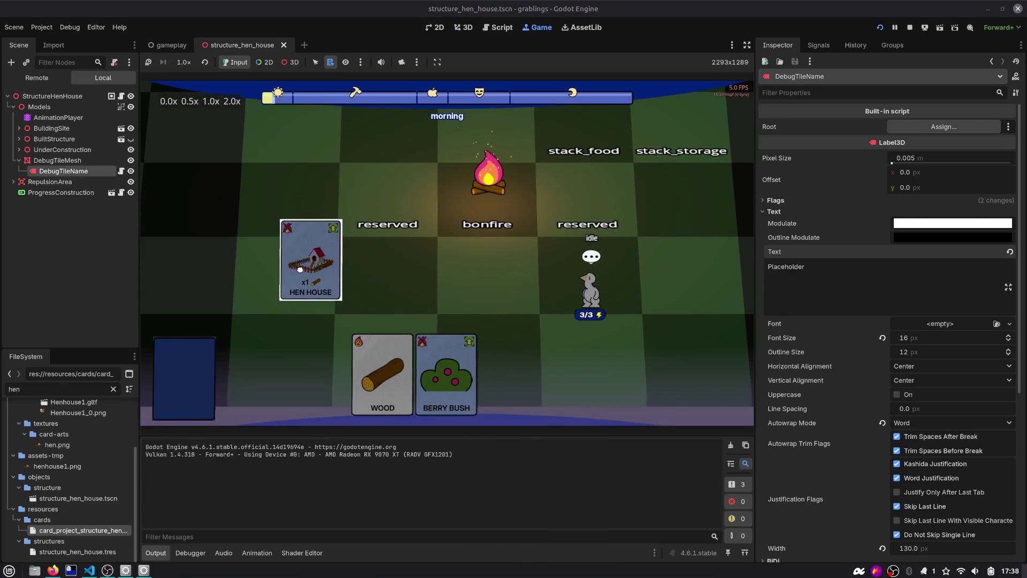
# - Send two hens to the Placeholder hen house, play a Grabling card near the bonfire, then pause
pyautogui.moveTo(591, 295); pyautogui.dragTo(377, 233)
pyautogui.moveTo(699, 328)
pyautogui.mouseDown()
pyautogui.moveTo(424, 256)
pyautogui.moveTo(451, 277)
pyautogui.mouseUp()
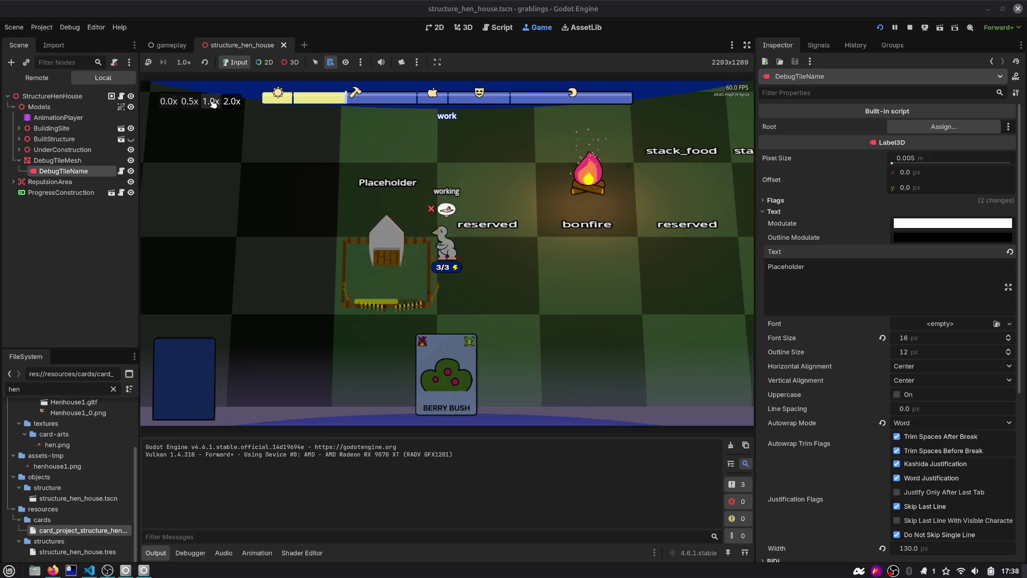
pyautogui.moveTo(411, 370)
pyautogui.mouseDown()
pyautogui.moveTo(486, 262)
pyautogui.moveTo(454, 247)
pyautogui.mouseUp()
pyautogui.moveTo(524, 237); pyautogui.dragTo(623, 270)
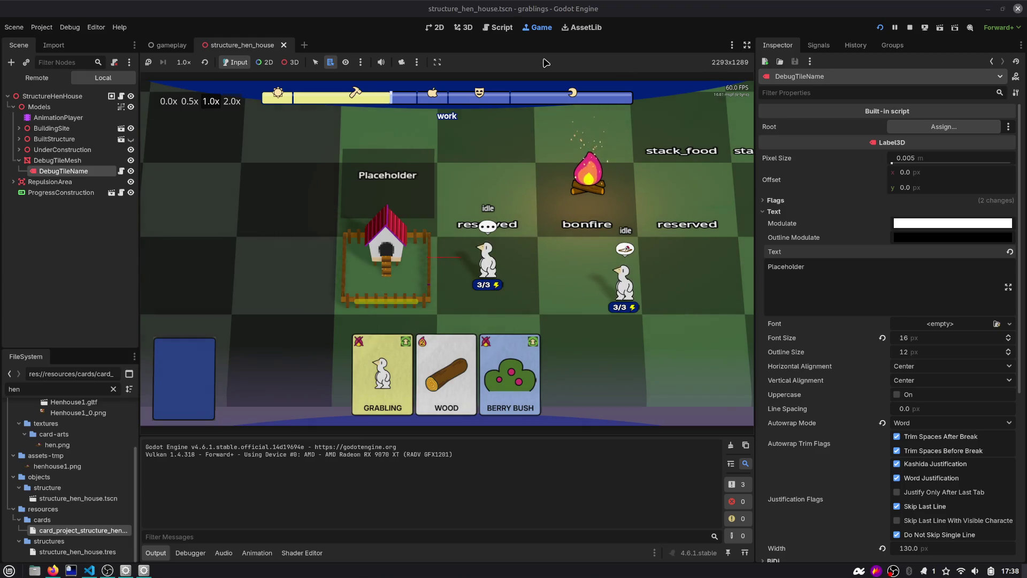
pyautogui.click(894, 27)
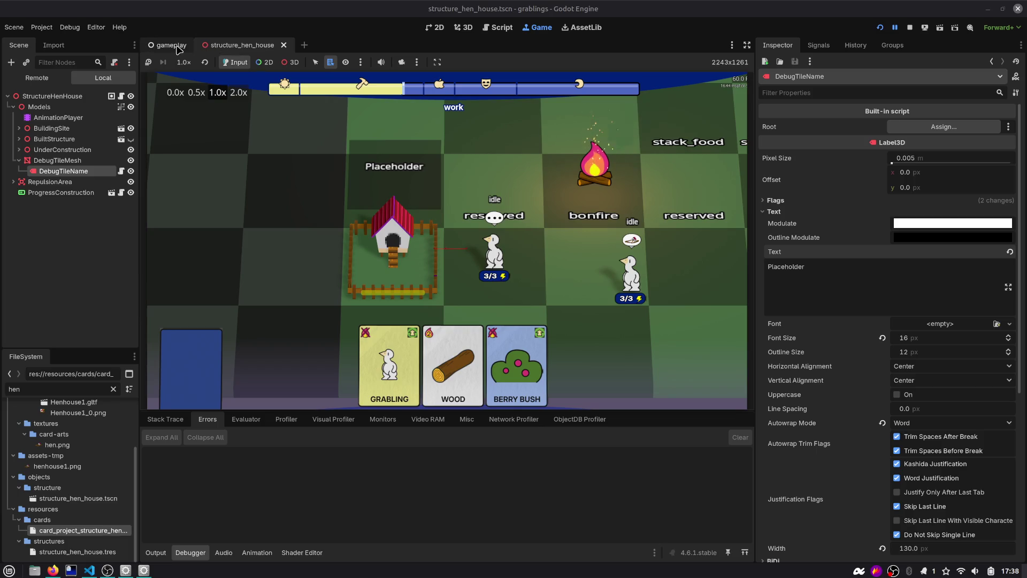
# - Inspect the hen house from front and rear in the 3D view, selecting the Models node
pyautogui.click(464, 29)
pyautogui.click(736, 106)
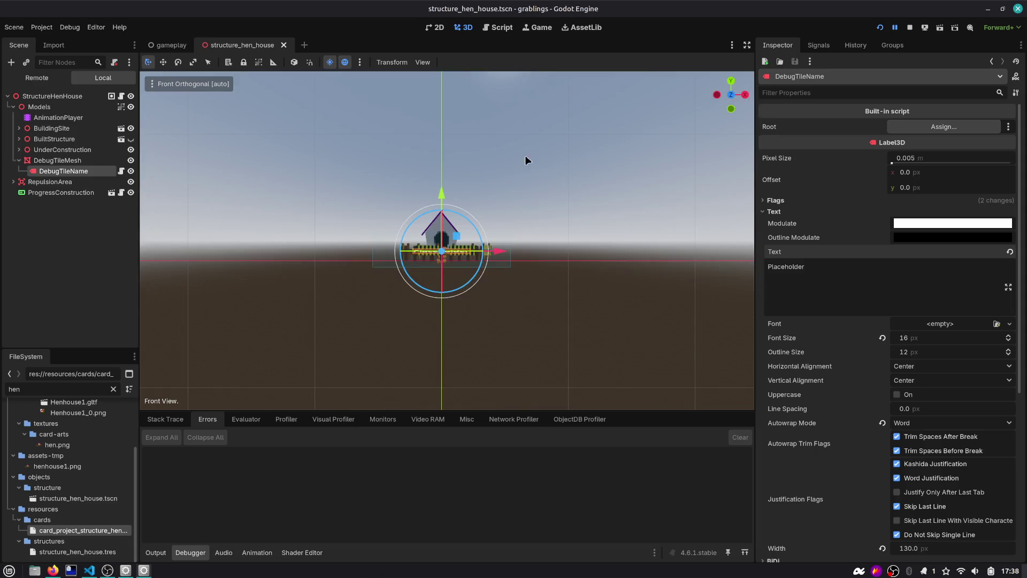
pyautogui.scroll(8, 387, 254)
pyautogui.scroll(-8, 388, 254)
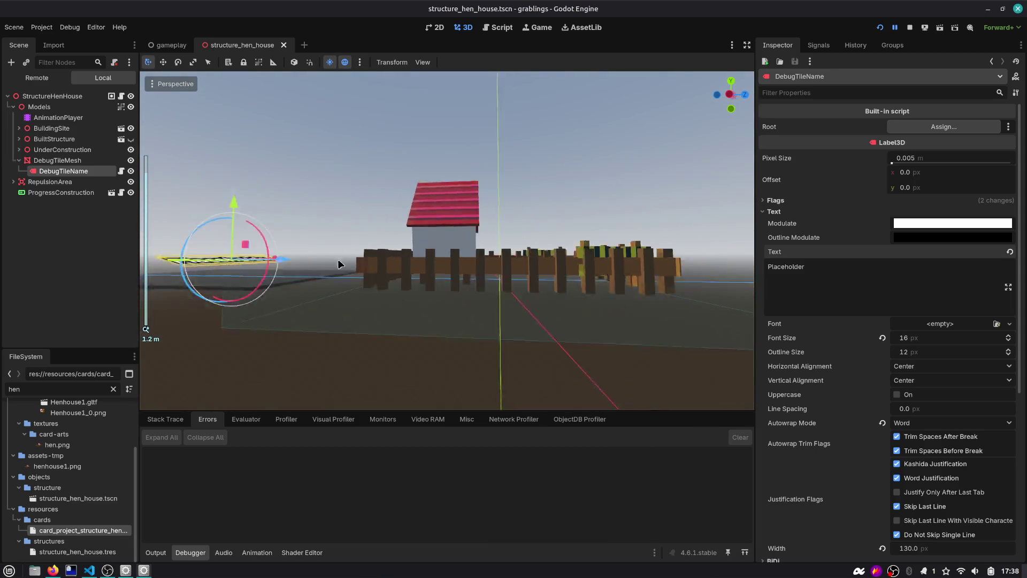
pyautogui.moveTo(412, 262)
pyautogui.mouseDown()
pyautogui.moveTo(417, 273)
pyautogui.moveTo(468, 268)
pyautogui.moveTo(467, 279)
pyautogui.moveTo(458, 236)
pyautogui.moveTo(409, 251)
pyautogui.mouseUp()
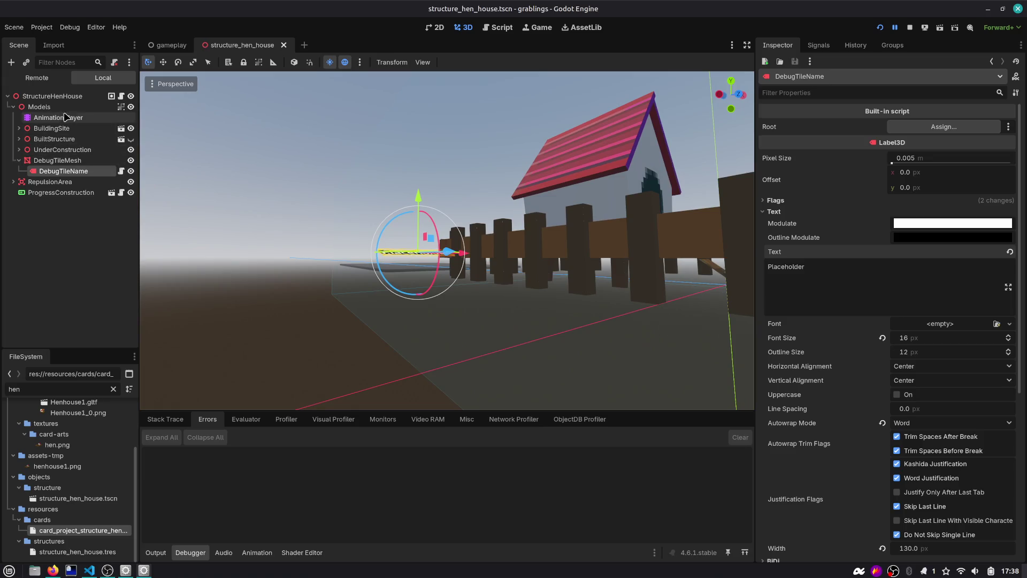
pyautogui.click(62, 107)
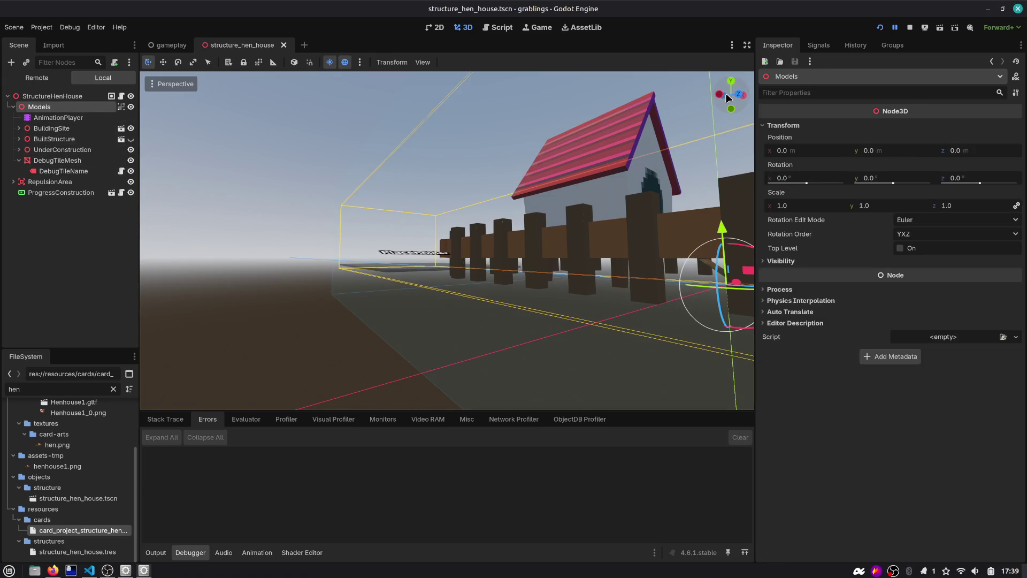
pyautogui.click(726, 95)
pyautogui.scroll(3, 502, 172)
pyautogui.moveTo(612, 213)
pyautogui.mouseDown()
pyautogui.moveTo(522, 198)
pyautogui.moveTo(489, 216)
pyautogui.moveTo(467, 284)
pyautogui.moveTo(396, 238)
pyautogui.moveTo(412, 268)
pyautogui.moveTo(491, 191)
pyautogui.moveTo(508, 241)
pyautogui.mouseUp()
pyautogui.scroll(2, 512, 252)
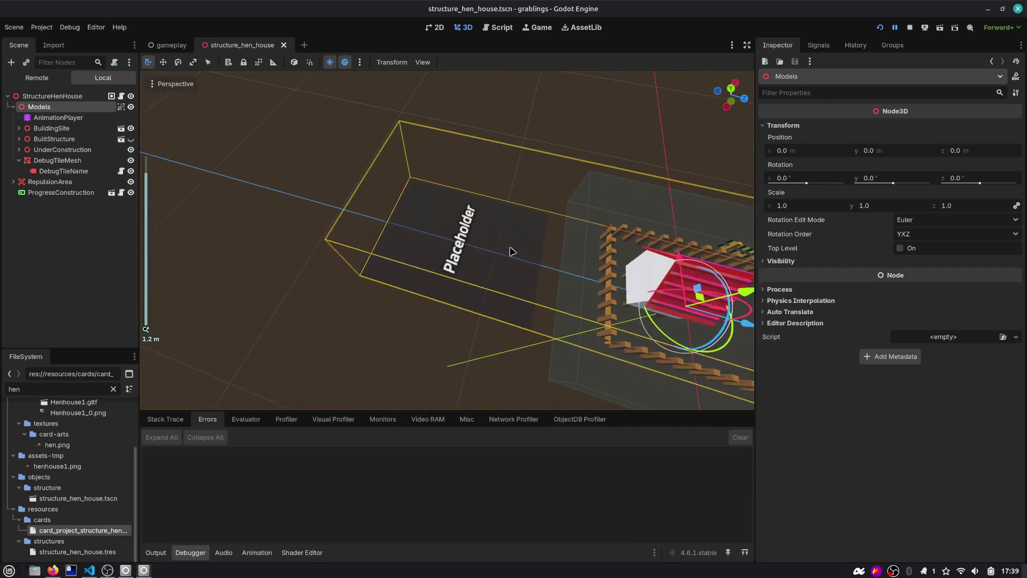
# - Shift the DebugTileMesh placeholder slightly along the Z axis and save the scene
pyautogui.click(538, 27)
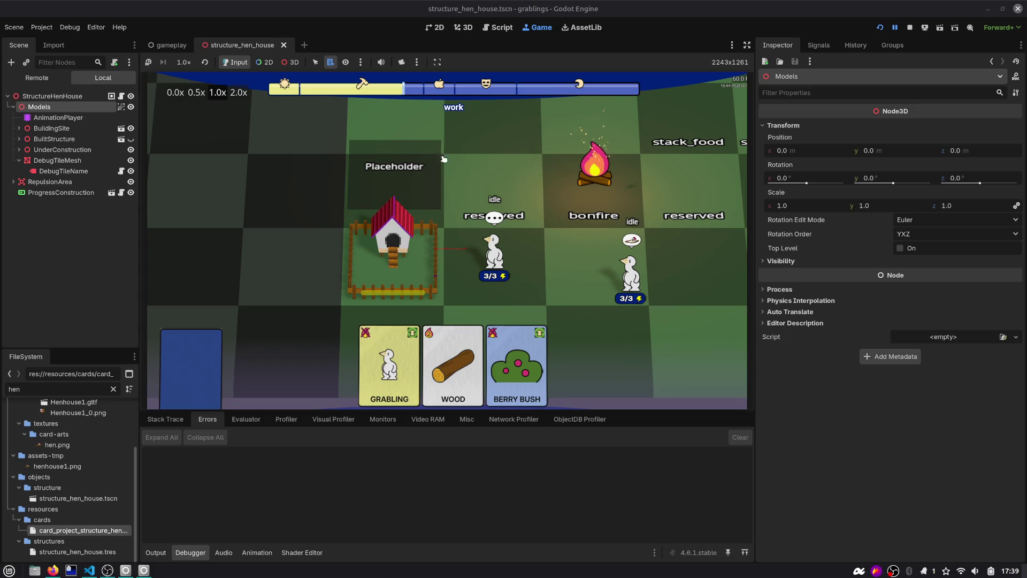
pyautogui.click(465, 30)
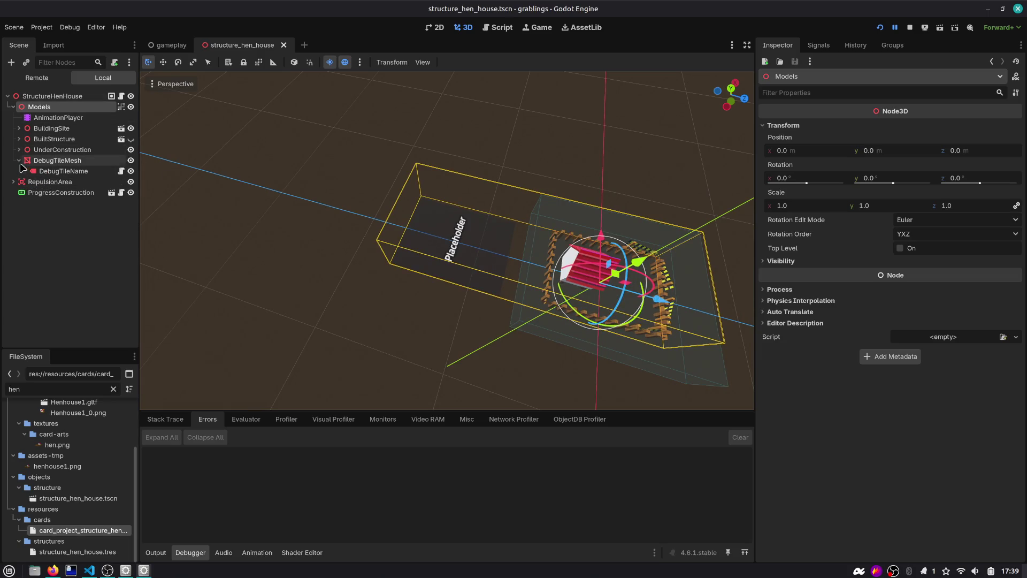
pyautogui.click(63, 160)
pyautogui.moveTo(512, 258); pyautogui.dragTo(522, 260)
pyautogui.hotkey('ctrl', 's')
pyautogui.click(542, 27)
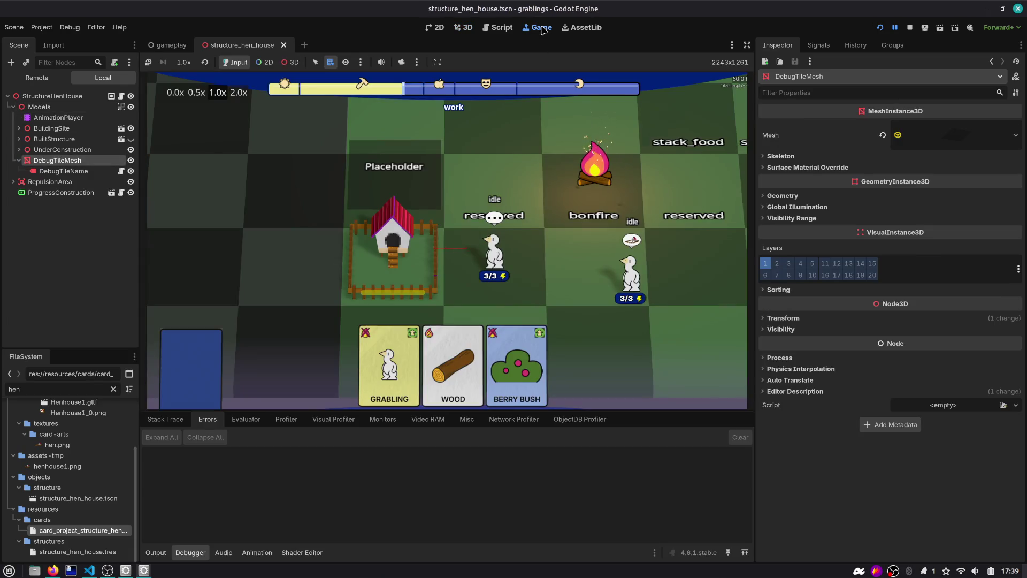
# - Slide the placeholder tile further along Z, save, and resume the playtest
pyautogui.click(895, 28)
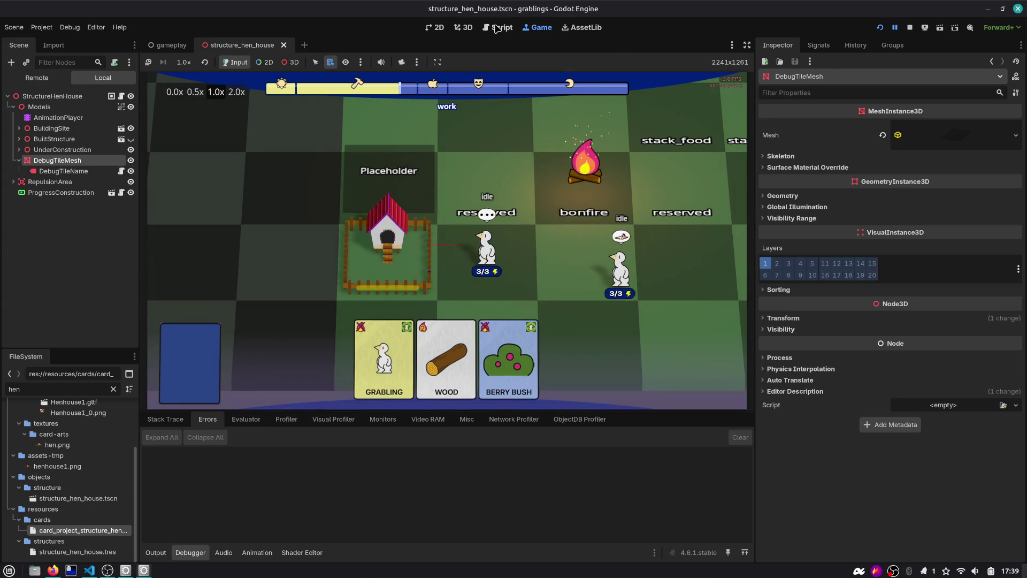
pyautogui.click(463, 28)
pyautogui.moveTo(517, 255); pyautogui.dragTo(527, 261)
pyautogui.hotkey('ctrl', 's')
pyautogui.click(536, 28)
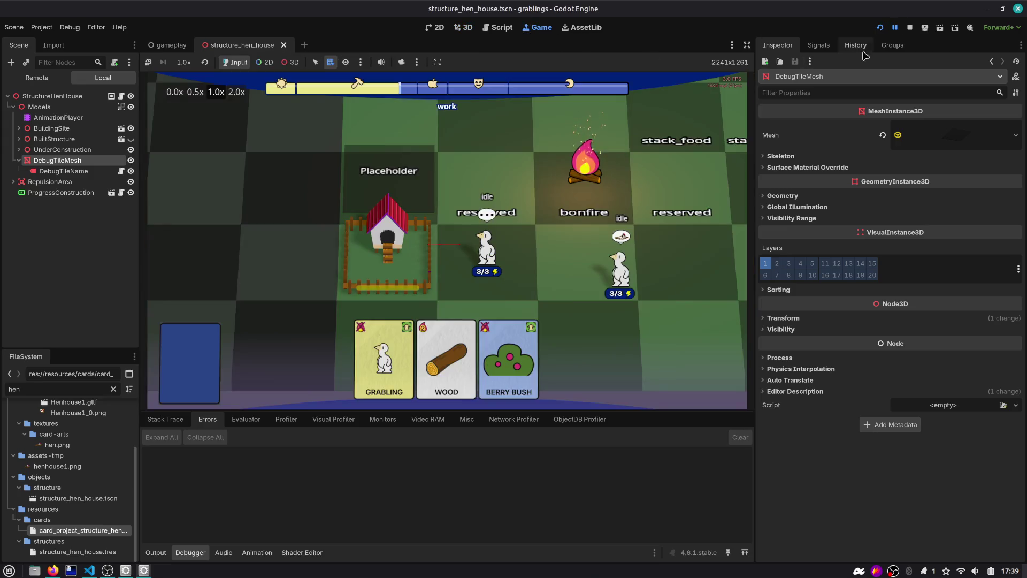
pyautogui.click(895, 28)
# - Change the DebugTileMesh material's albedo colour from dark blue to a translucent brown
pyautogui.click(894, 27)
pyautogui.click(464, 27)
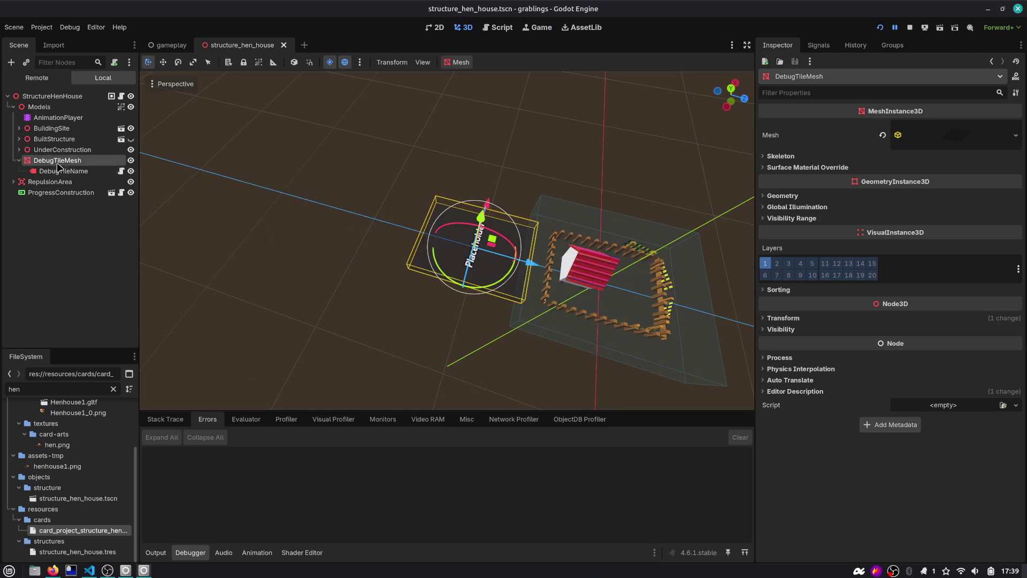
pyautogui.click(956, 136)
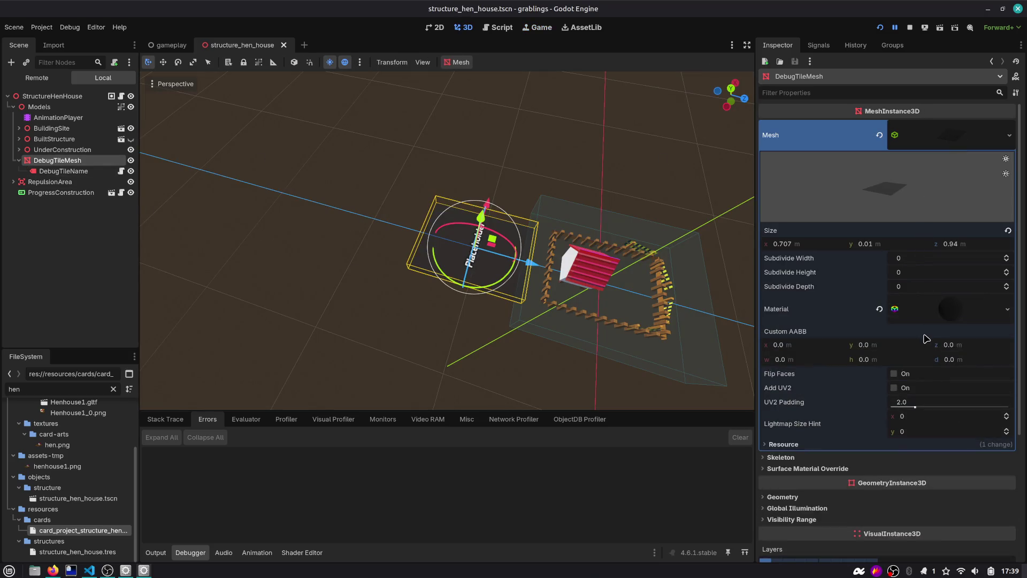
pyautogui.click(951, 311)
pyautogui.scroll(-5, 815, 353)
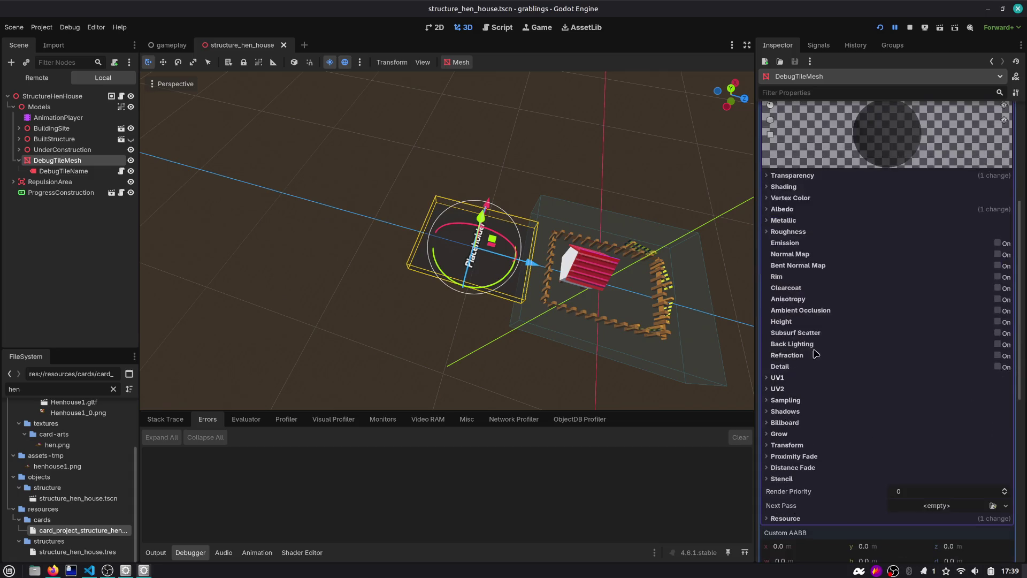
pyautogui.click(799, 209)
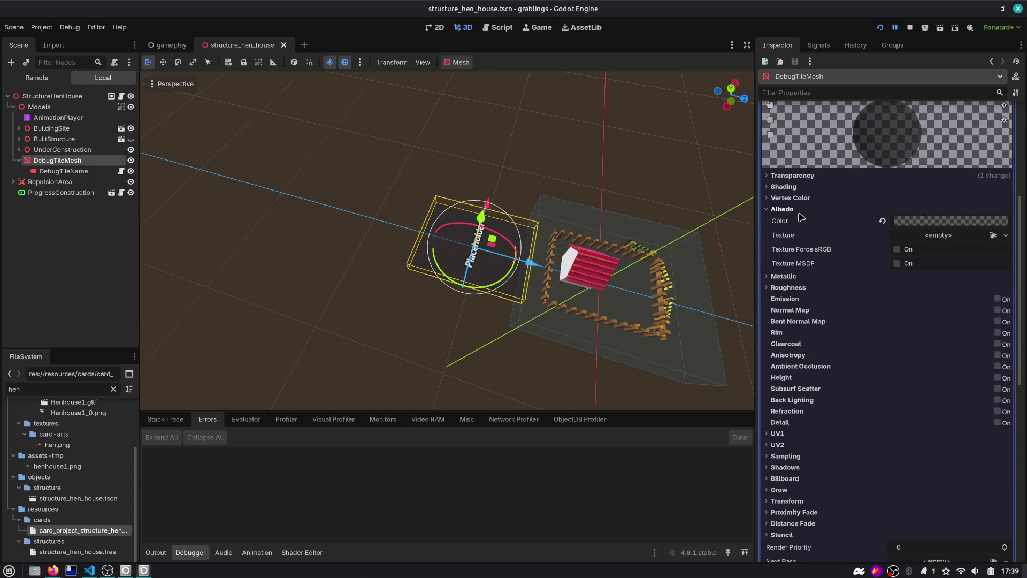
pyautogui.click(930, 222)
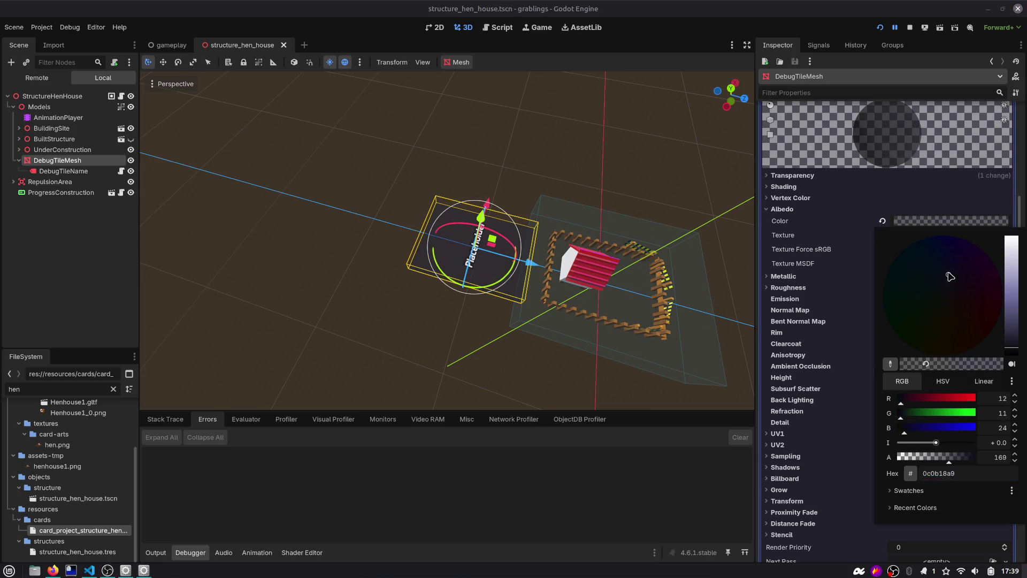
pyautogui.click(1016, 315)
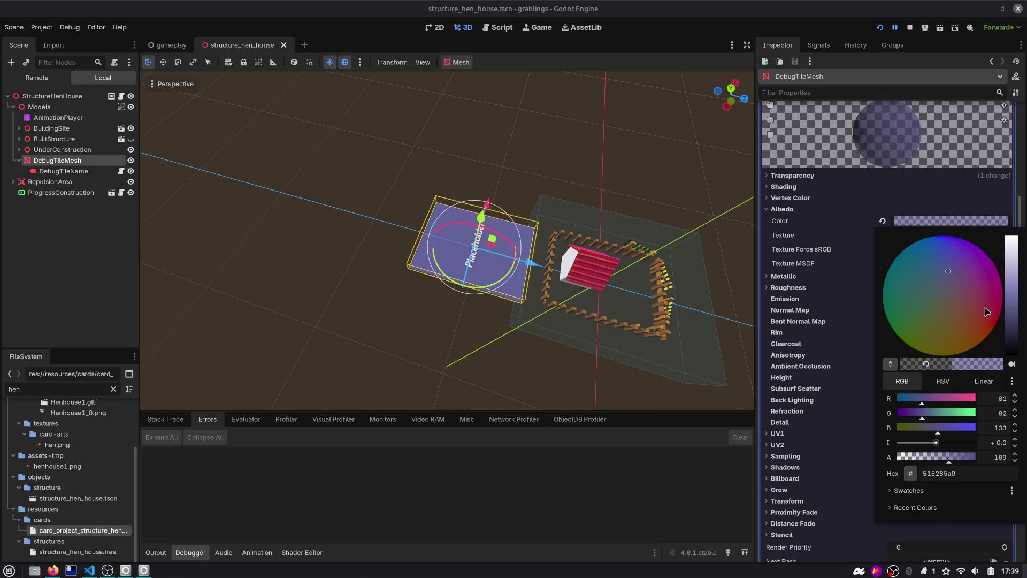
pyautogui.moveTo(935, 307); pyautogui.dragTo(961, 319)
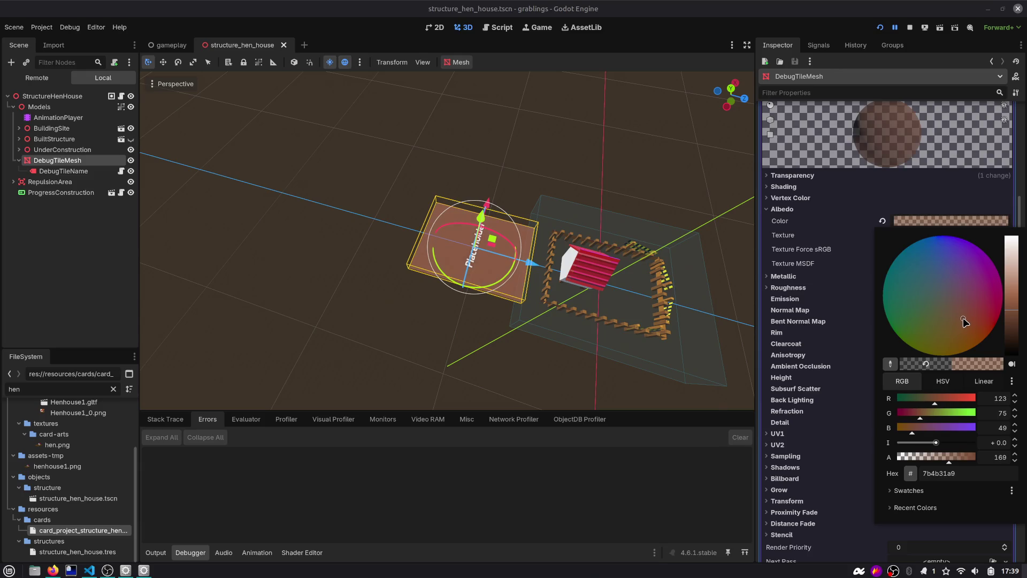
pyautogui.click(878, 27)
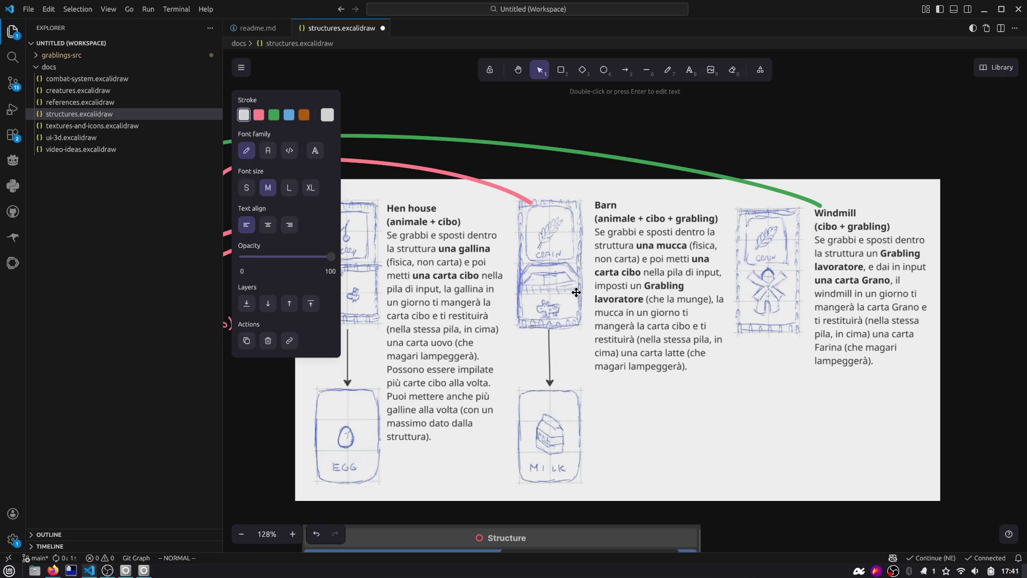
pyautogui.moveTo(444, 328); pyautogui.dragTo(525, 316)
pyautogui.hscroll(-3, 526, 316)
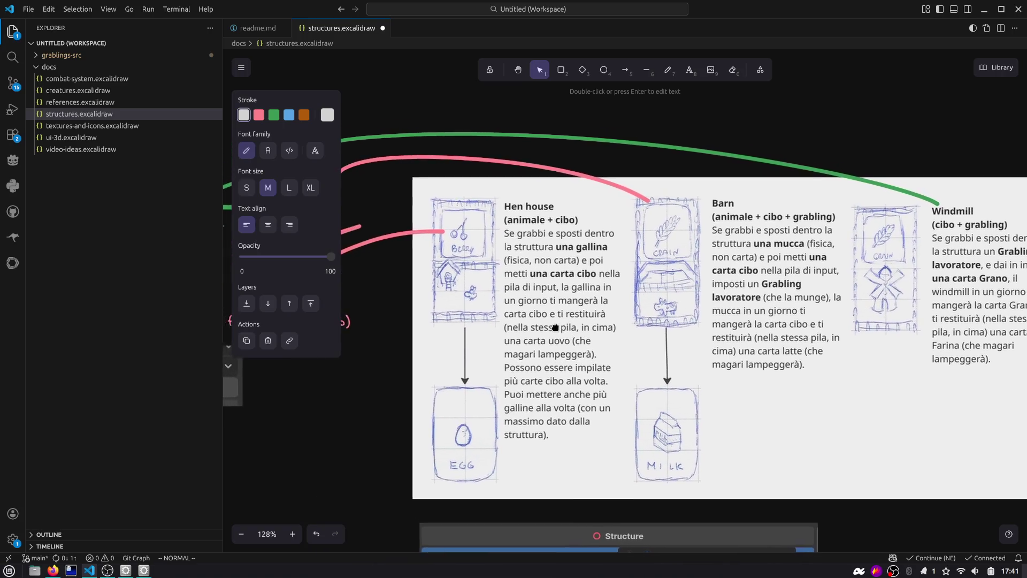
pyautogui.hotkey('alt', 'Tab')
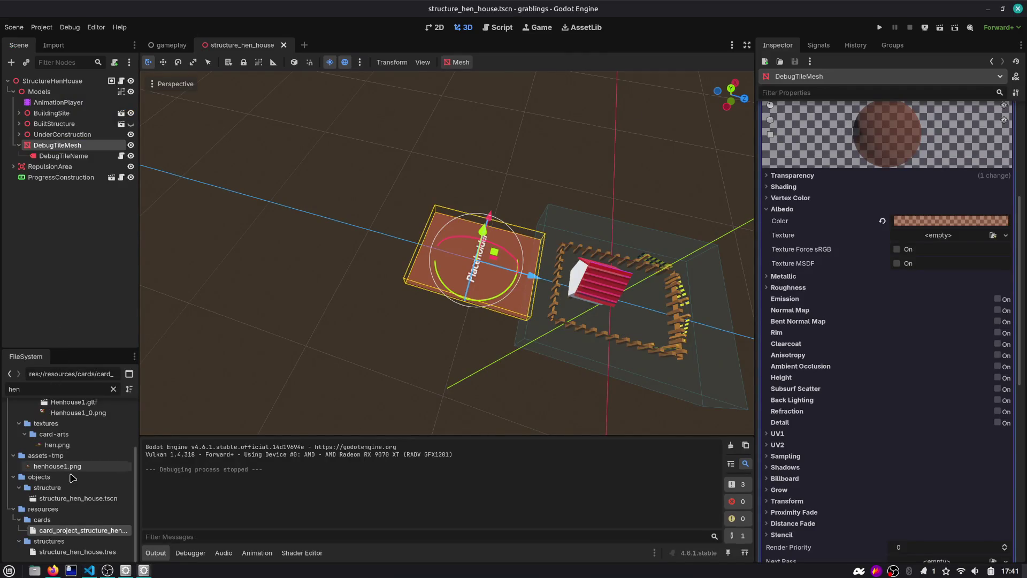
# - Run the game and start a hen house by combining Wood with the Hen House card and assigning a grabling
pyautogui.click(88, 552)
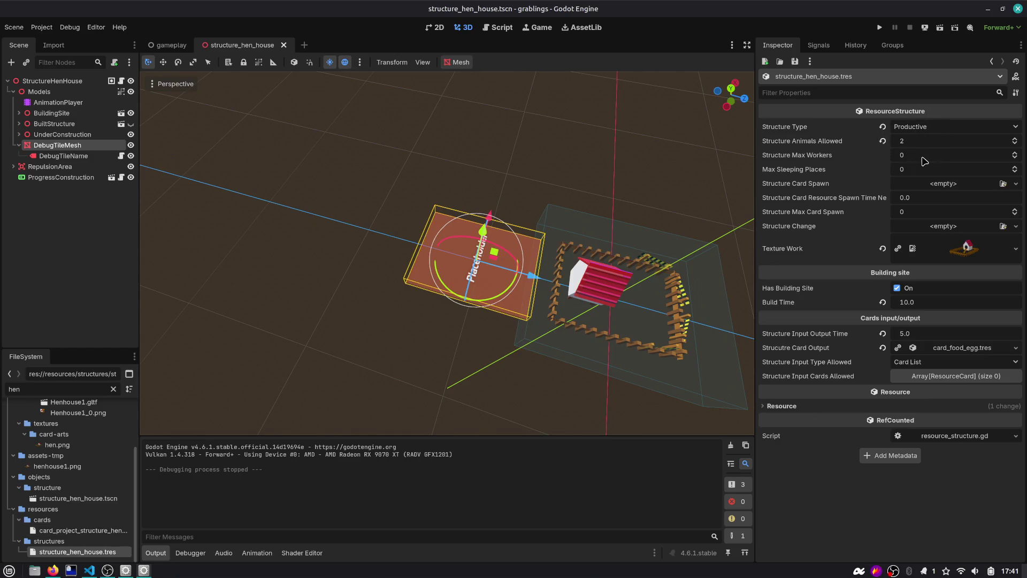
pyautogui.click(879, 27)
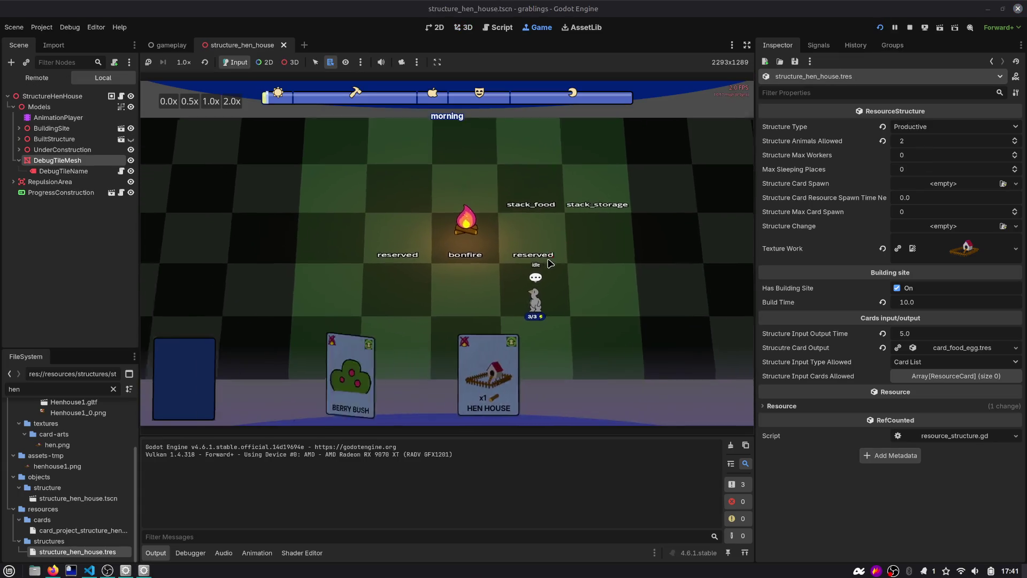
pyautogui.moveTo(383, 374); pyautogui.dragTo(439, 230)
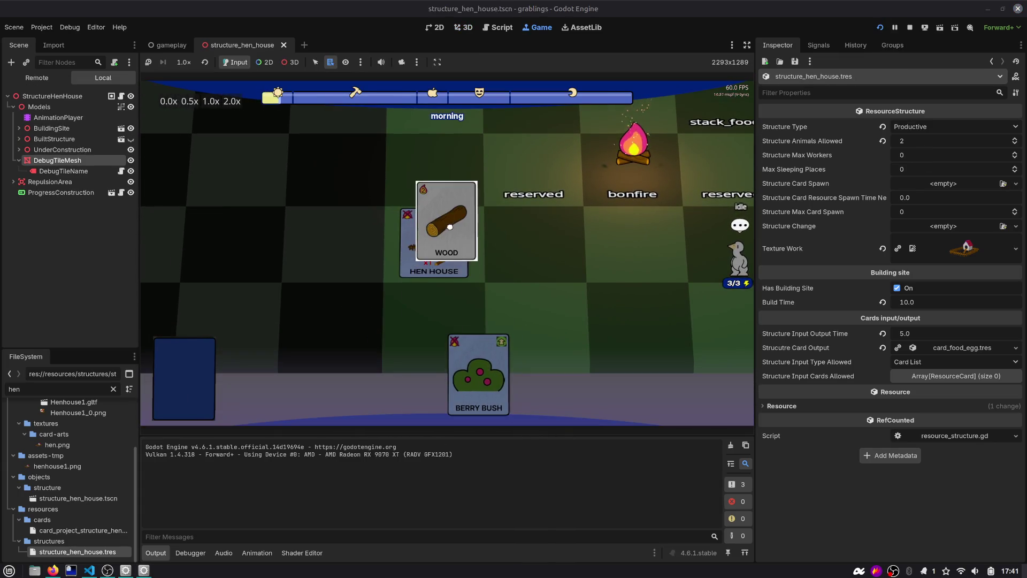
pyautogui.click(450, 233)
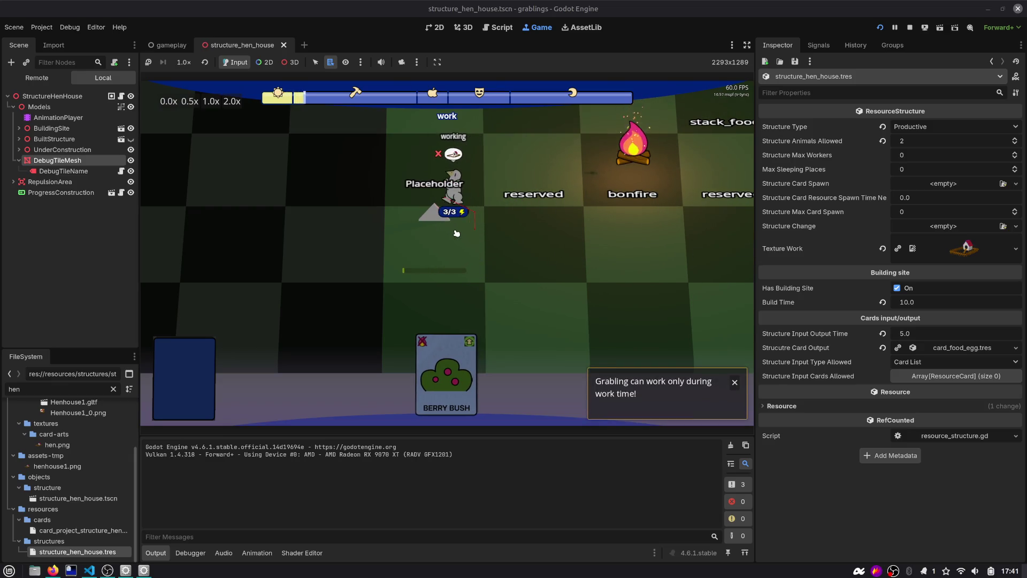
# - Pause the game with F7 and open resource_structure.gd in the script editor
pyautogui.press('F7')
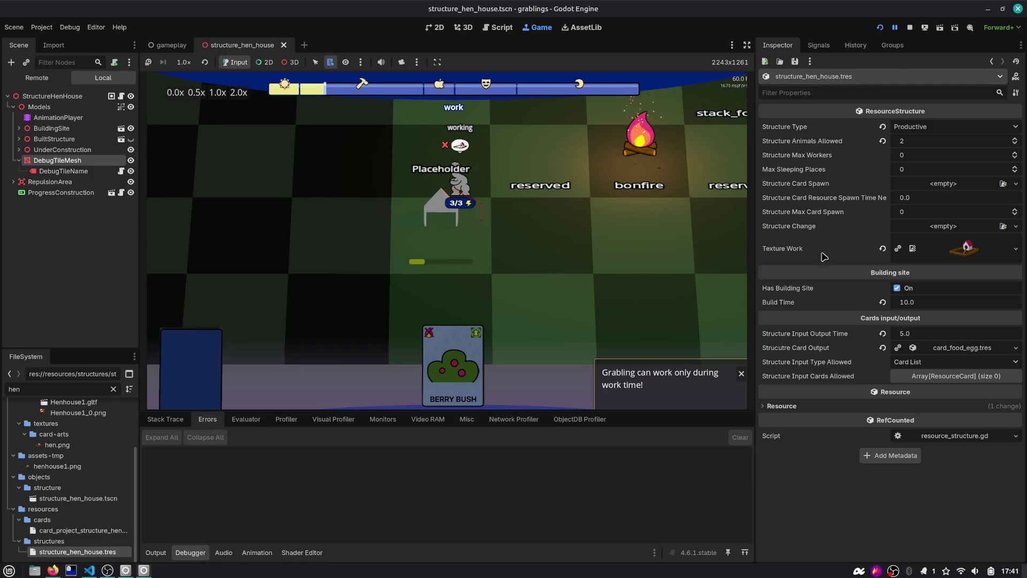
pyautogui.moveTo(851, 159)
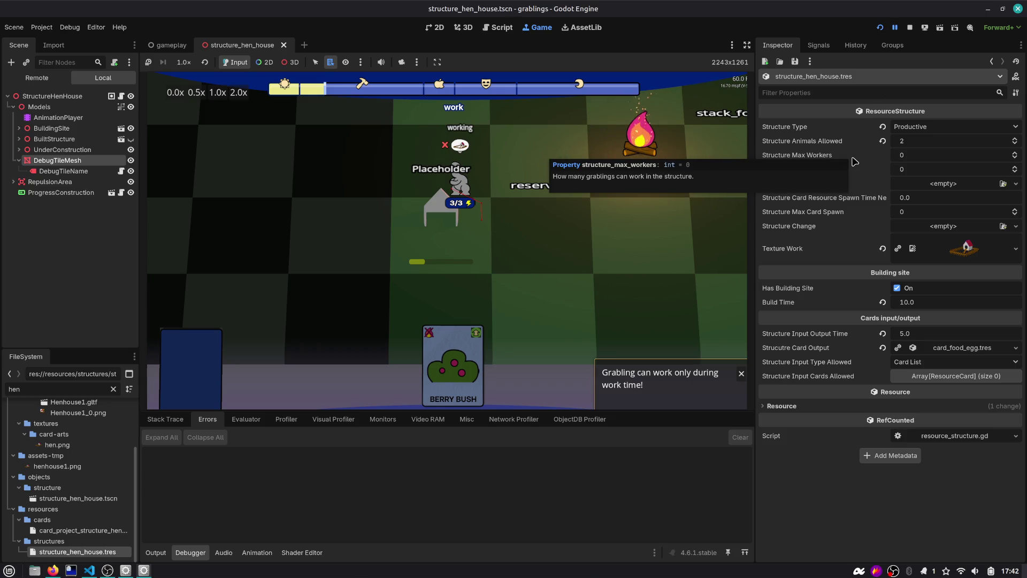
pyautogui.click(500, 29)
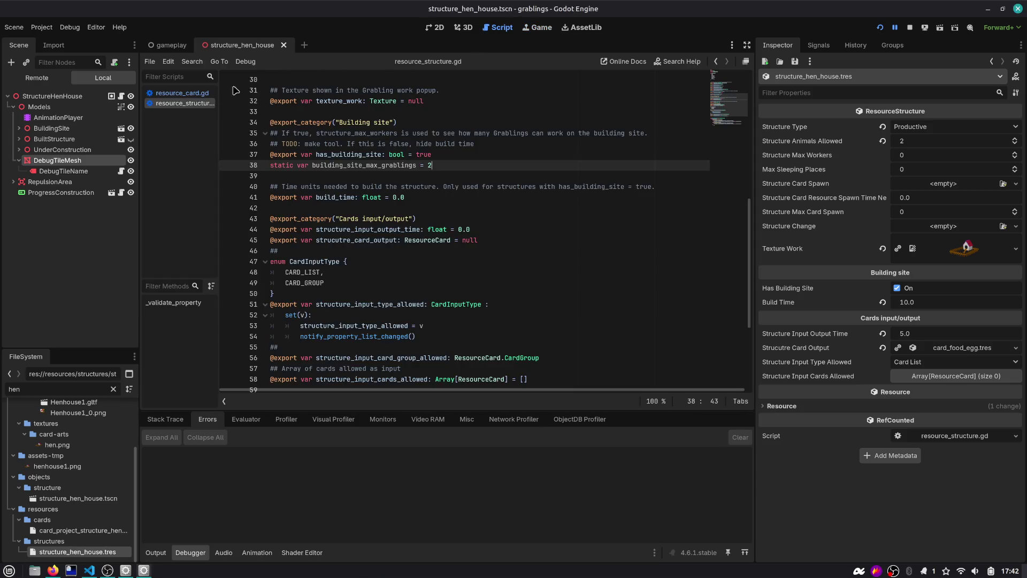
# - Replace 'once built' in the structure_max_workers comment so it reads 'work in the built structure'
pyautogui.scroll(10, 393, 196)
pyautogui.scroll(-2, 377, 221)
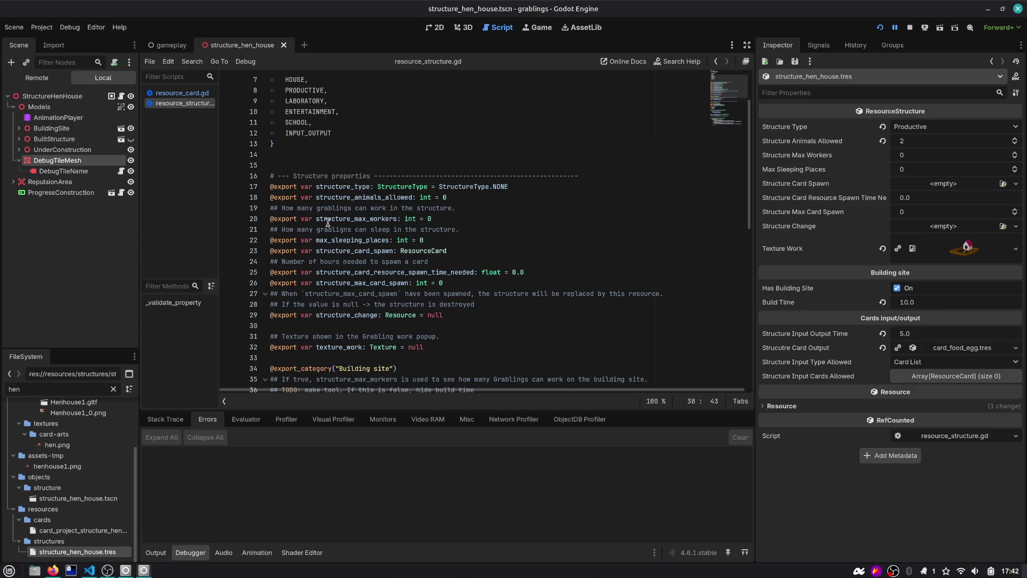
pyautogui.click(479, 212)
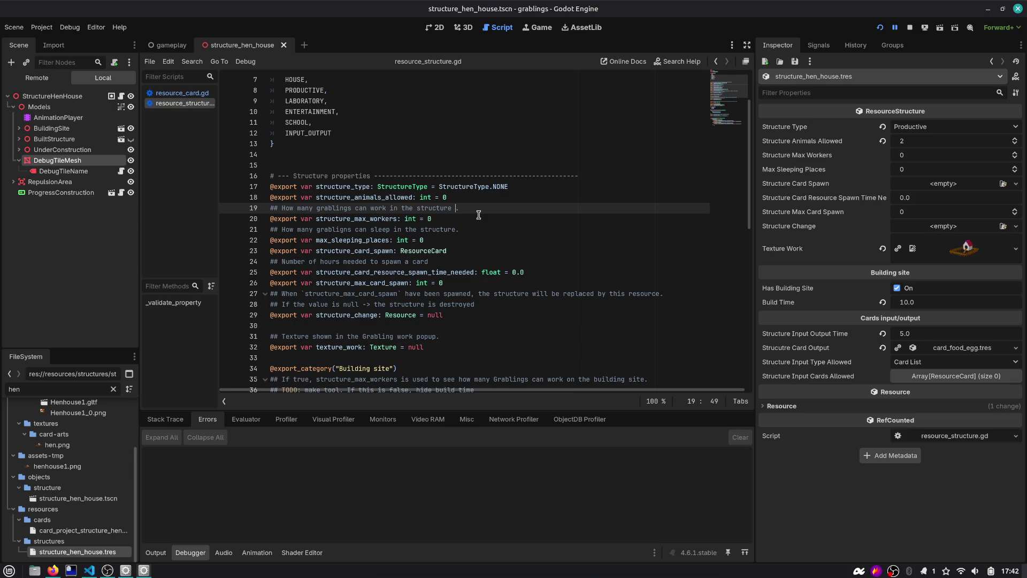
pyautogui.write('once built')
pyautogui.hotkey('ctrl', 'shift', 'Left')
pyautogui.hotkey('ctrl', 'shift', 'Left')
pyautogui.press('BackSpace')
pyautogui.hotkey('ctrl', 'Left')
pyautogui.write('built')
pyautogui.doubleClick(469, 212)
pyautogui.doubleClick(428, 207)
# - Play Grabling cards onto the field and hen house so grablings gather around it
pyautogui.click(468, 29)
pyautogui.click(539, 27)
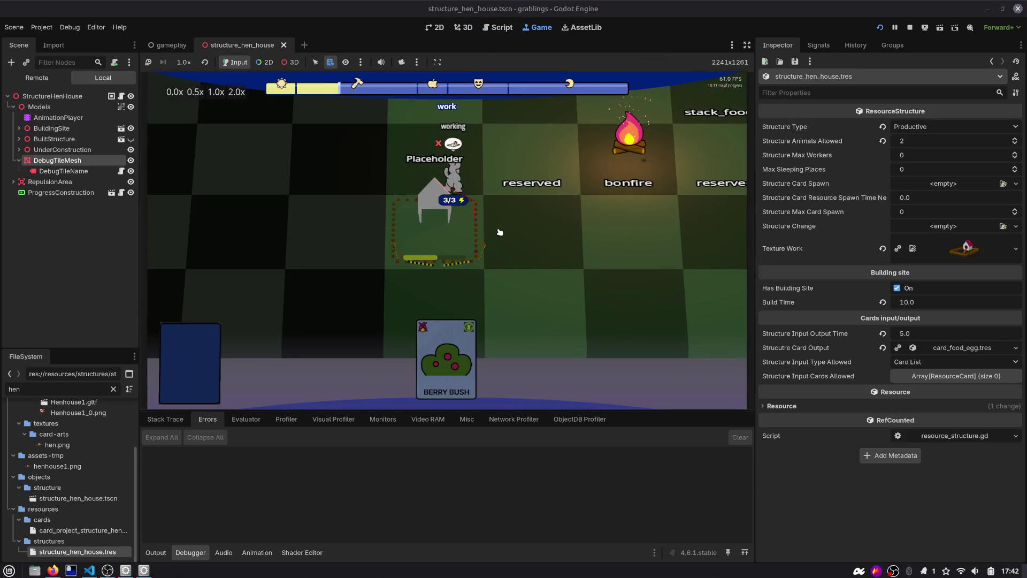
pyautogui.moveTo(406, 358); pyautogui.dragTo(527, 230)
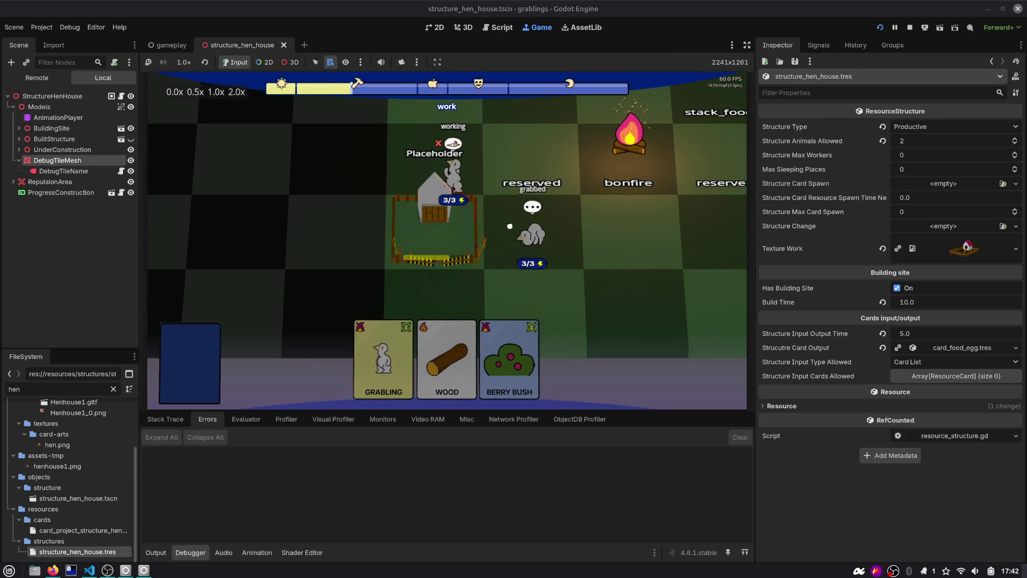
pyautogui.moveTo(396, 347)
pyautogui.mouseDown()
pyautogui.moveTo(527, 235)
pyautogui.moveTo(434, 209)
pyautogui.mouseUp()
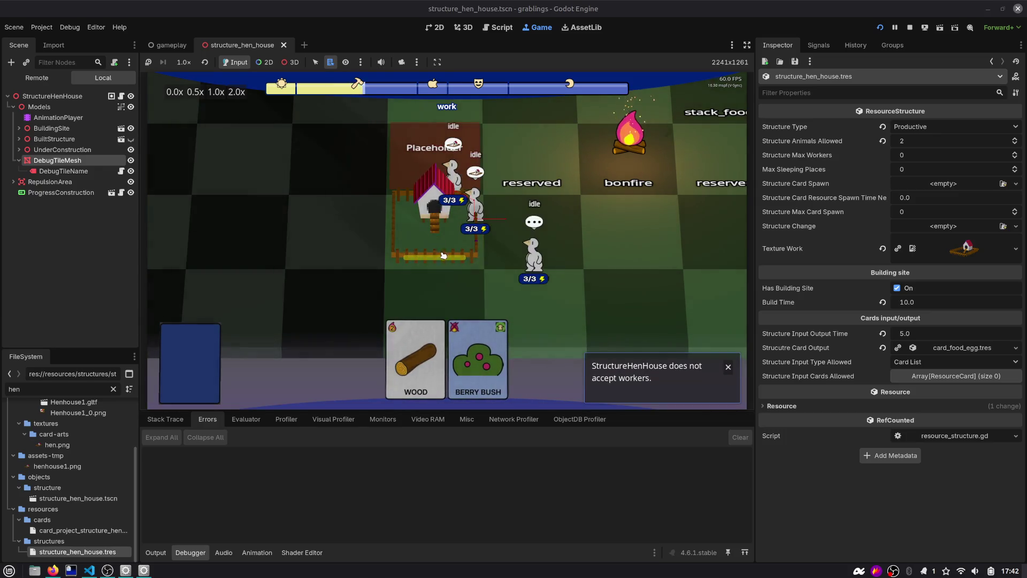
pyautogui.moveTo(534, 252); pyautogui.dragTo(438, 216)
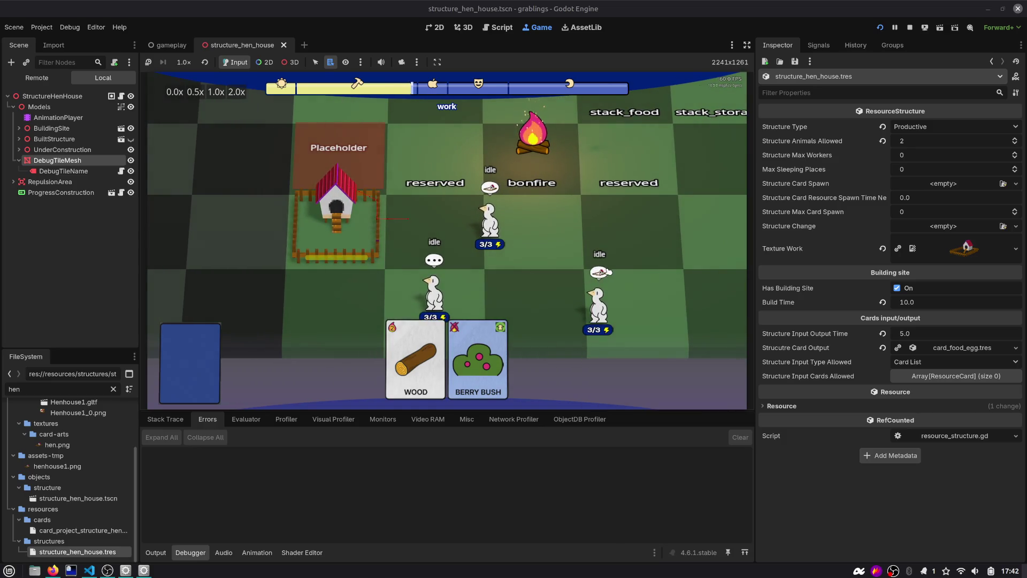
pyautogui.moveTo(608, 276); pyautogui.dragTo(633, 247)
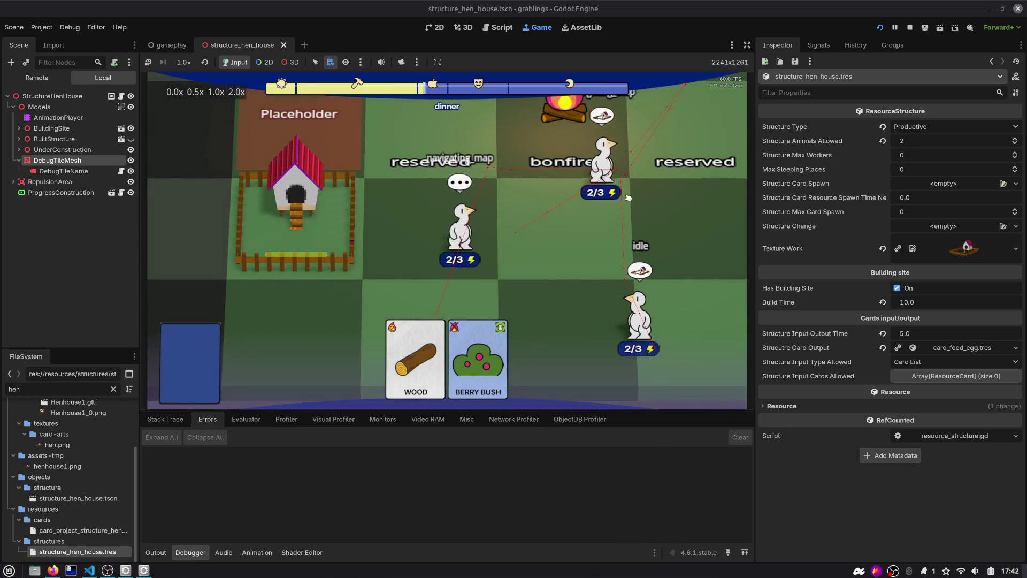
pyautogui.scroll(-3, 515, 199)
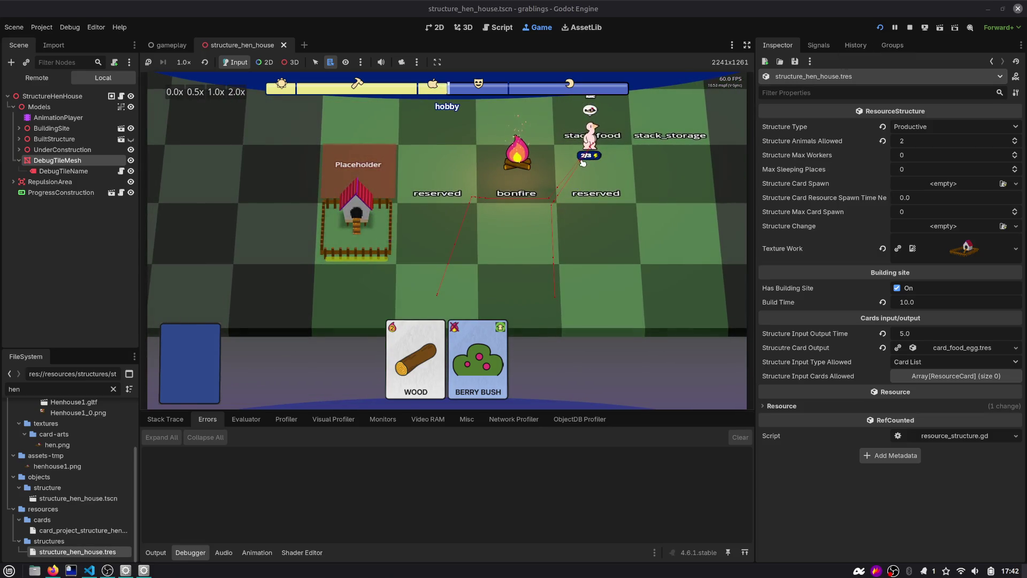
# - Bring the to-do notes in structures.excalidraw into view and start editing the note
pyautogui.hotkey('alt', 'Tab')
pyautogui.scroll(-5, 382, 346)
pyautogui.moveTo(408, 329)
pyautogui.mouseDown()
pyautogui.moveTo(511, 329)
pyautogui.moveTo(597, 291)
pyautogui.moveTo(656, 209)
pyautogui.mouseUp()
pyautogui.doubleClick(591, 368)
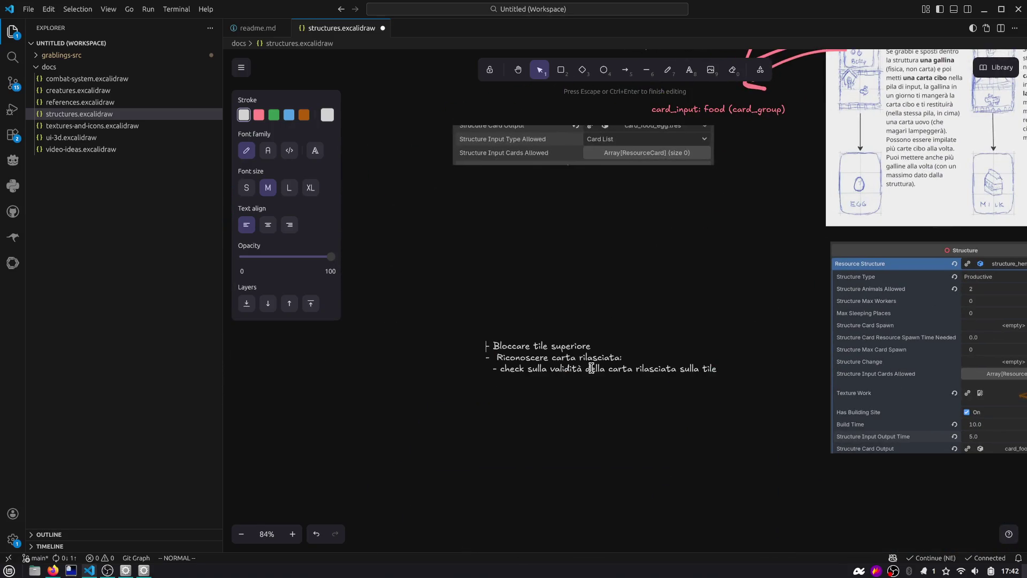
# - Stop the running game in Godot and undo the stray character on line 84
pyautogui.press('Return')
pyautogui.write('- Una volta costruita una struttura, contro')
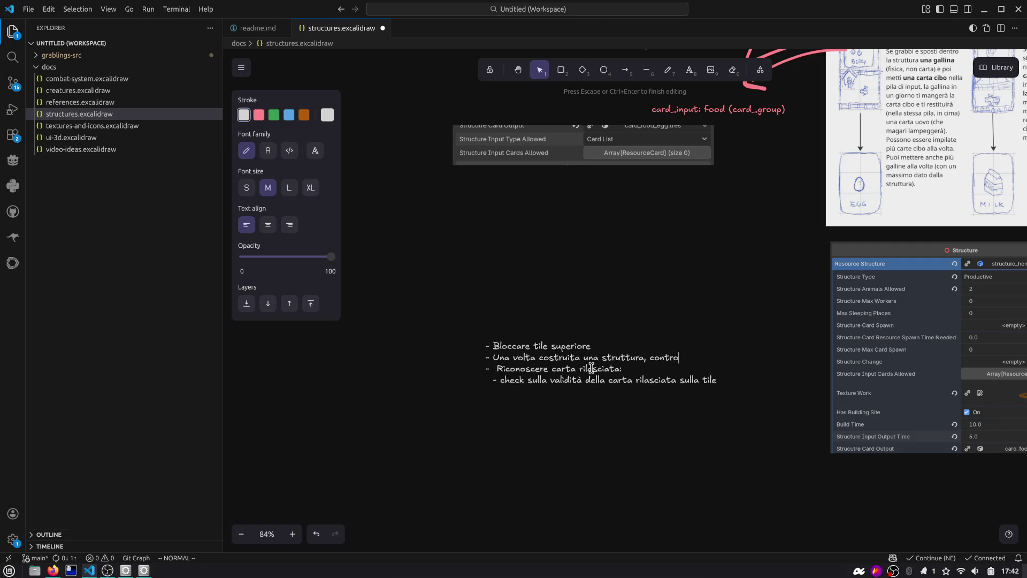
pyautogui.write('s')
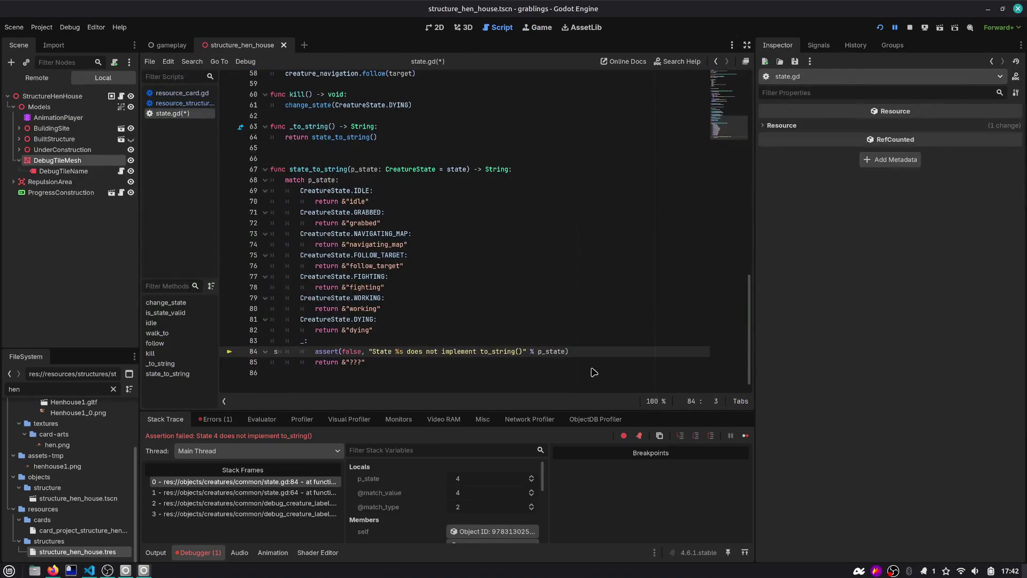
pyautogui.click(917, 26)
pyautogui.click(580, 285)
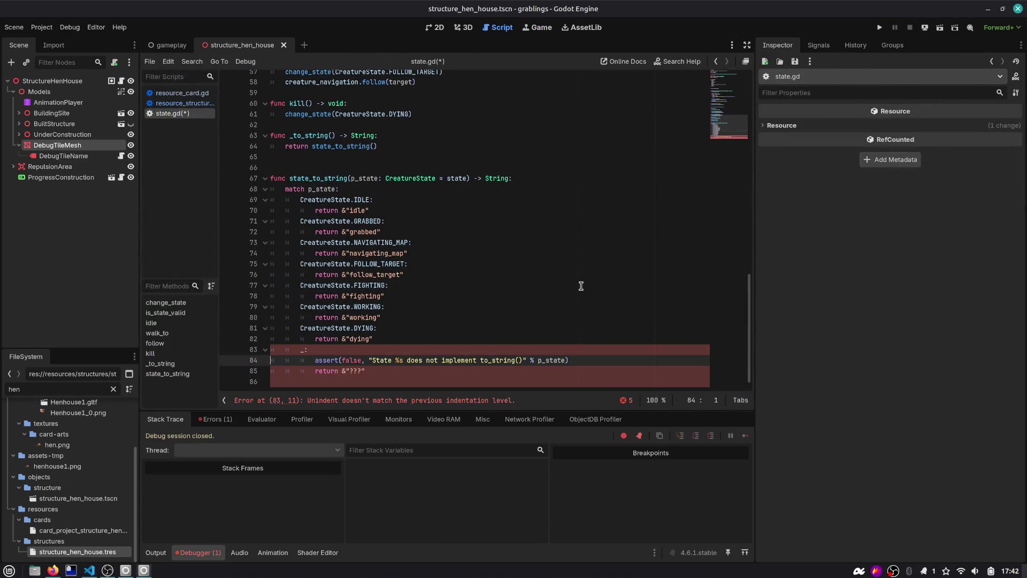
pyautogui.hotkey('ctrl', 'z')
# - Locate the to-do note in structures.excalidraw and open it for text editing
pyautogui.hotkey('alt', 'Tab')
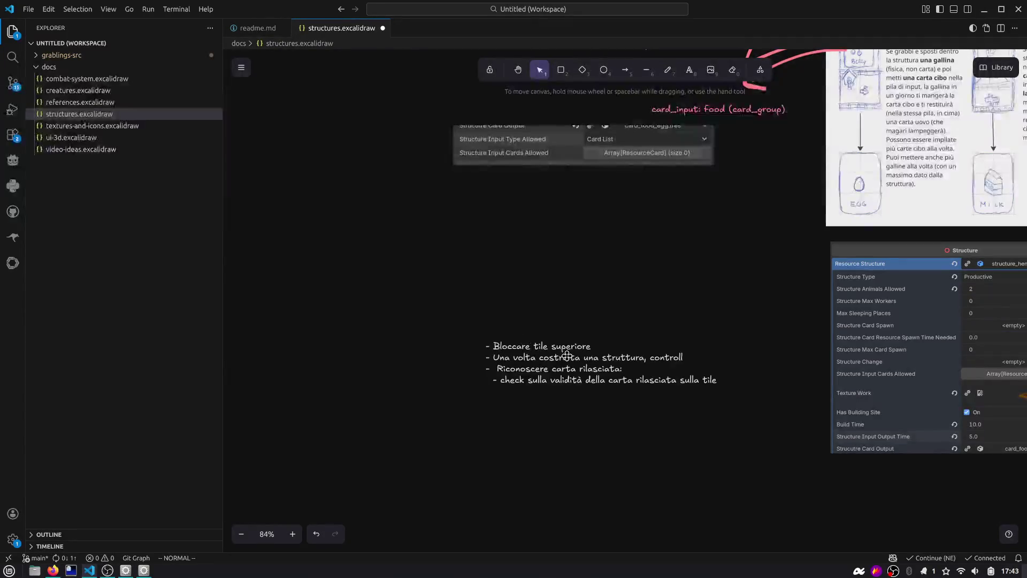
pyautogui.scroll(1, 551, 346)
pyautogui.doubleClick(575, 345)
pyautogui.scroll(5, 583, 349)
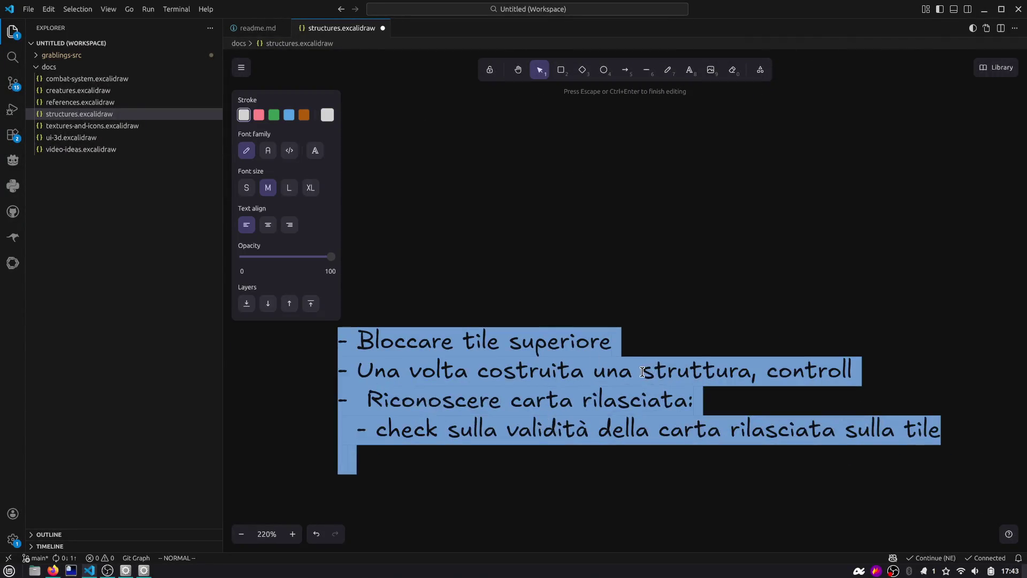
pyautogui.click(449, 367)
pyautogui.moveTo(449, 367); pyautogui.dragTo(700, 262)
pyautogui.hscroll(-5, 666, 333)
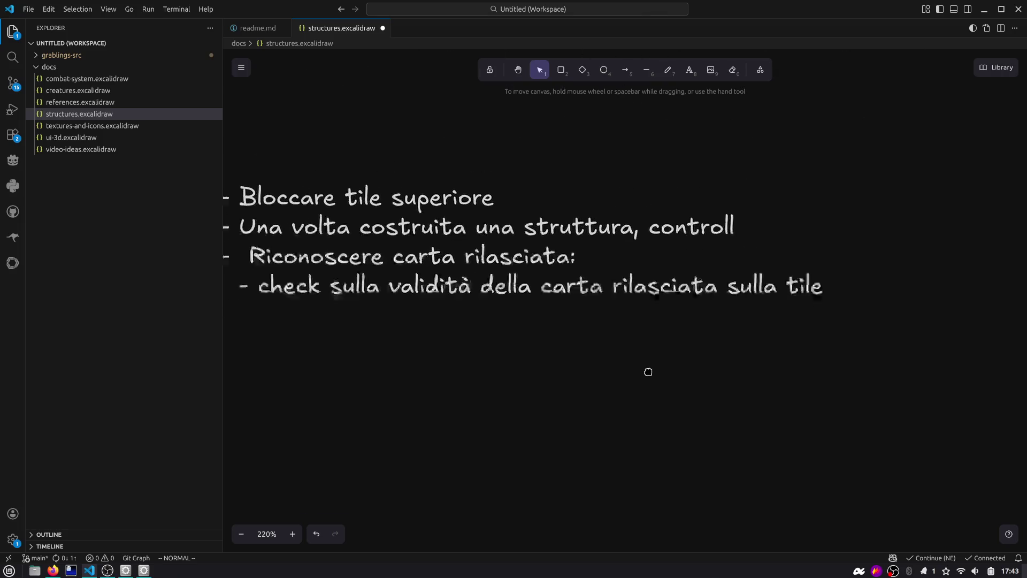
pyautogui.click(846, 249)
pyautogui.doubleClick(846, 250)
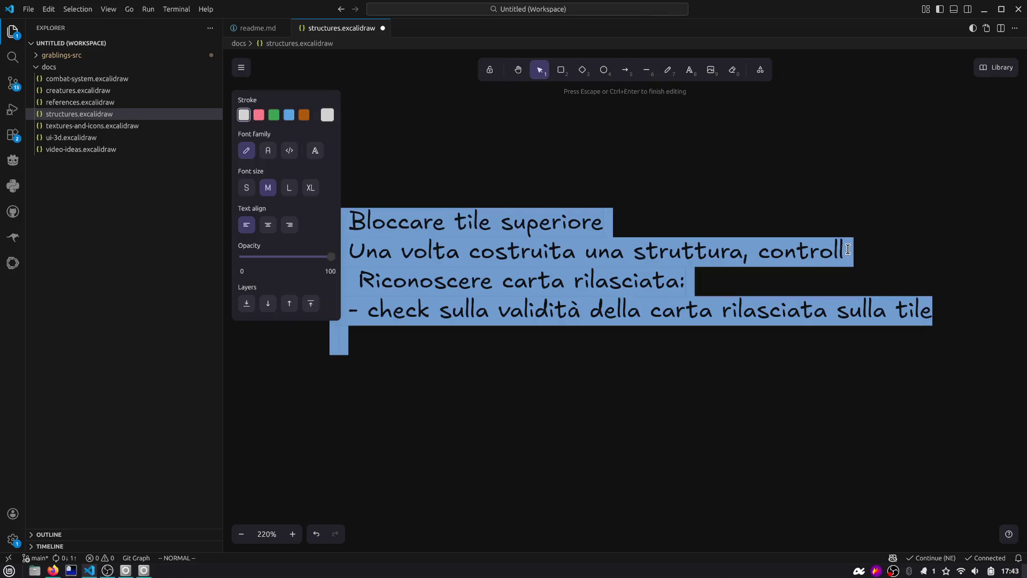
pyautogui.scroll(-3, 848, 249)
pyautogui.click(717, 284)
pyautogui.scroll(2, 717, 282)
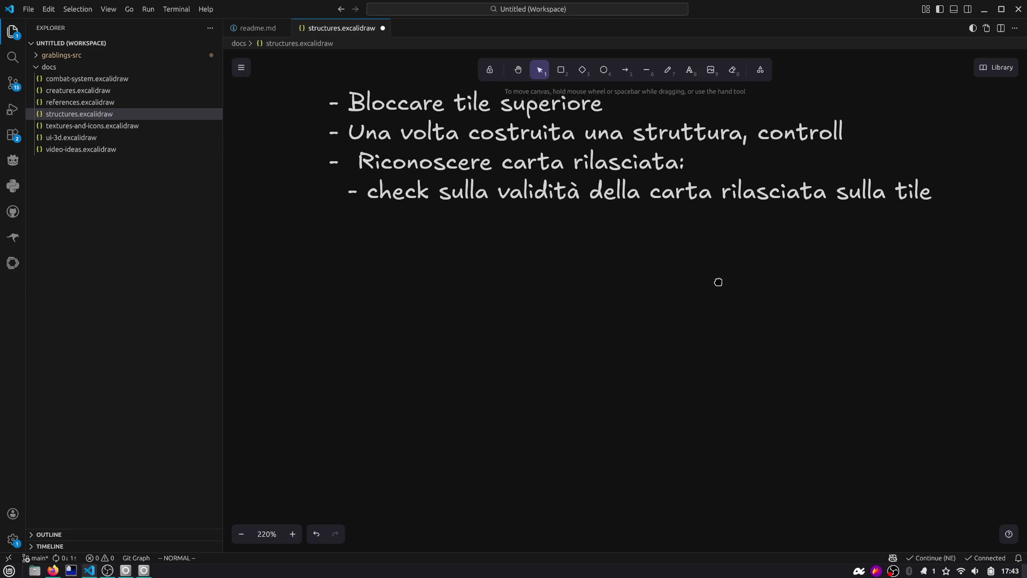
pyautogui.click(820, 205)
pyautogui.doubleClick(820, 205)
pyautogui.press('Down')
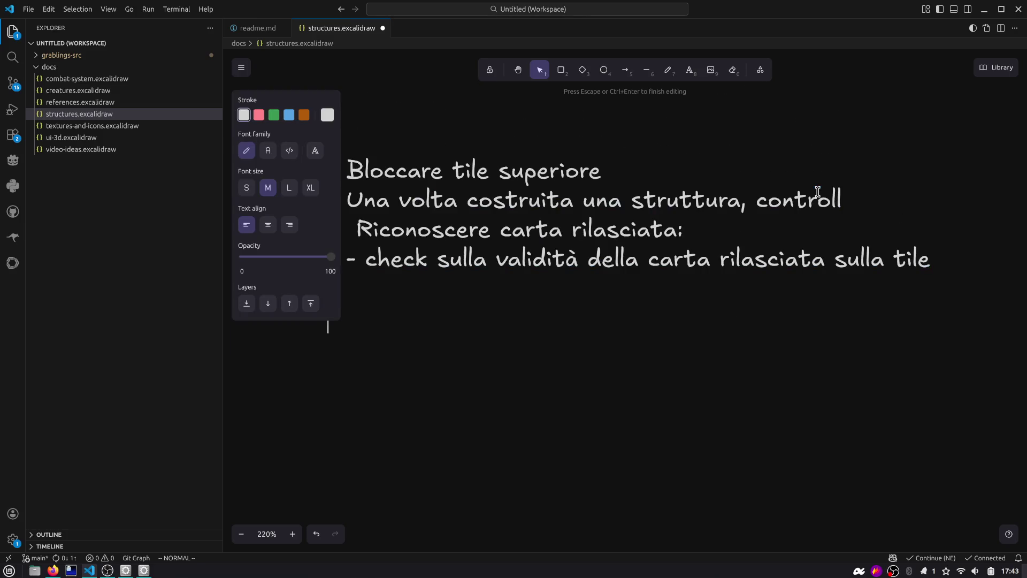
# - Rewrite the note's second line to end 'rimuovere il lavoro assegnato.'
pyautogui.click(834, 194)
pyautogui.write('are se a')
pyautogui.write('ccetta ')
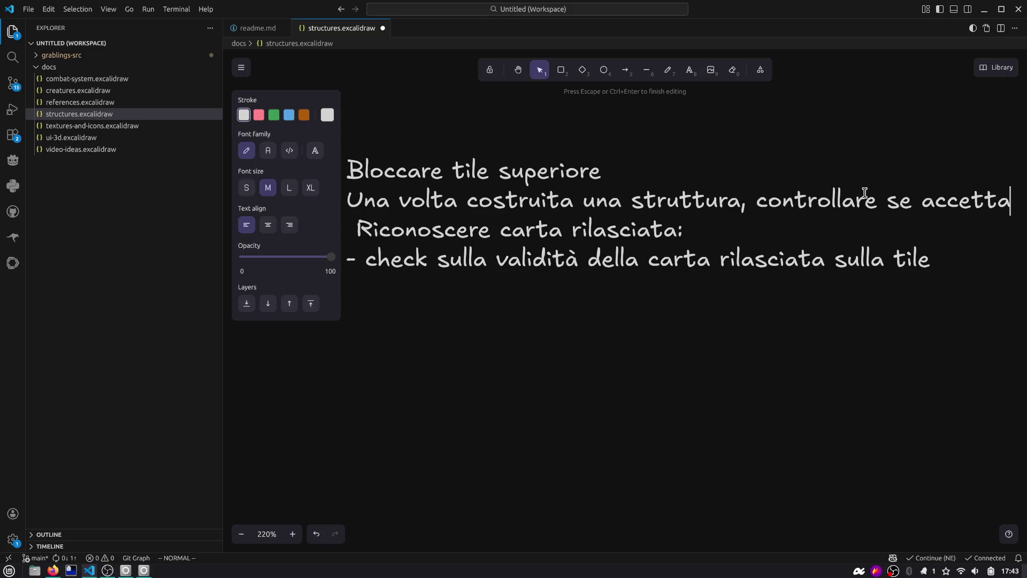
pyautogui.write('lavo')
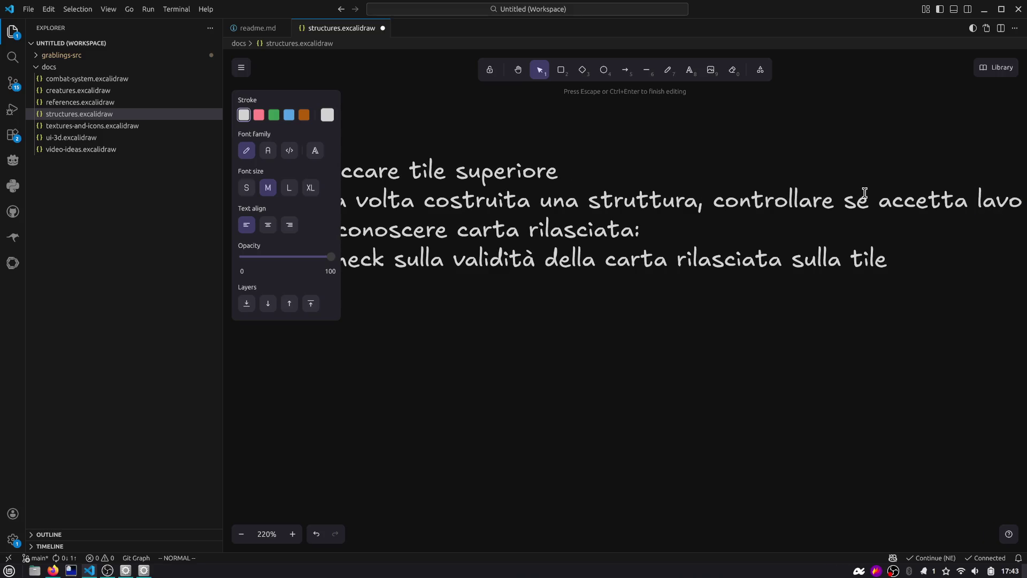
pyautogui.hotkey('ctrl', 'shift', 'Left')
pyautogui.hotkey('ctrl', 'shift', 'Left')
pyautogui.hotkey('ctrl', 'shift', 'Left')
pyautogui.write('rimuovere il lavoroa')
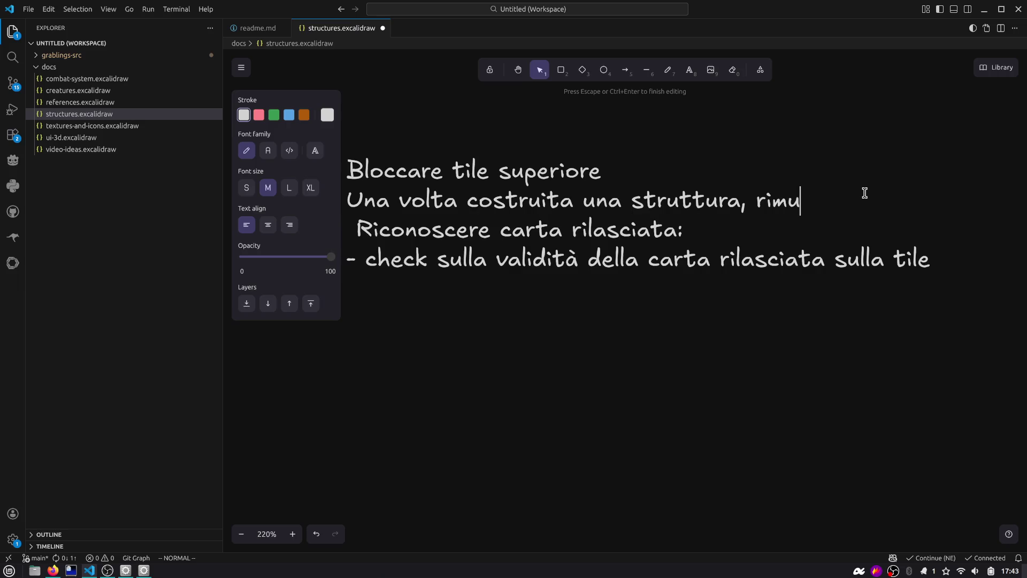
pyautogui.press('BackSpace')
pyautogui.write('assegnato.')
pyautogui.press('Return')
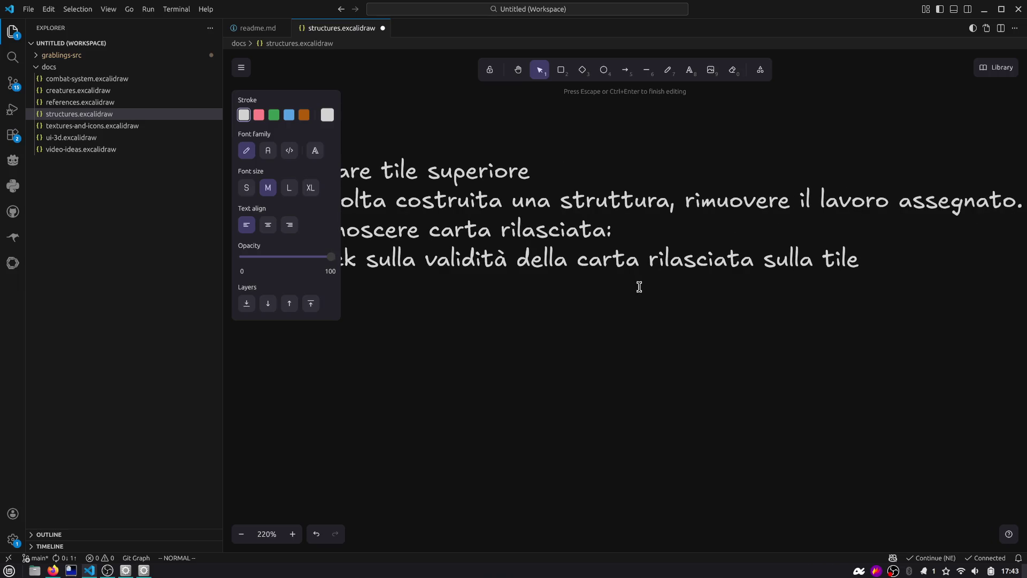
# - Delete the extra space before 'Riconoscere' and pan over the structure sketches
pyautogui.keyDown('ctrl'); pyautogui.scroll(-10, 604, 289); pyautogui.keyUp('ctrl')
pyautogui.click(558, 264)
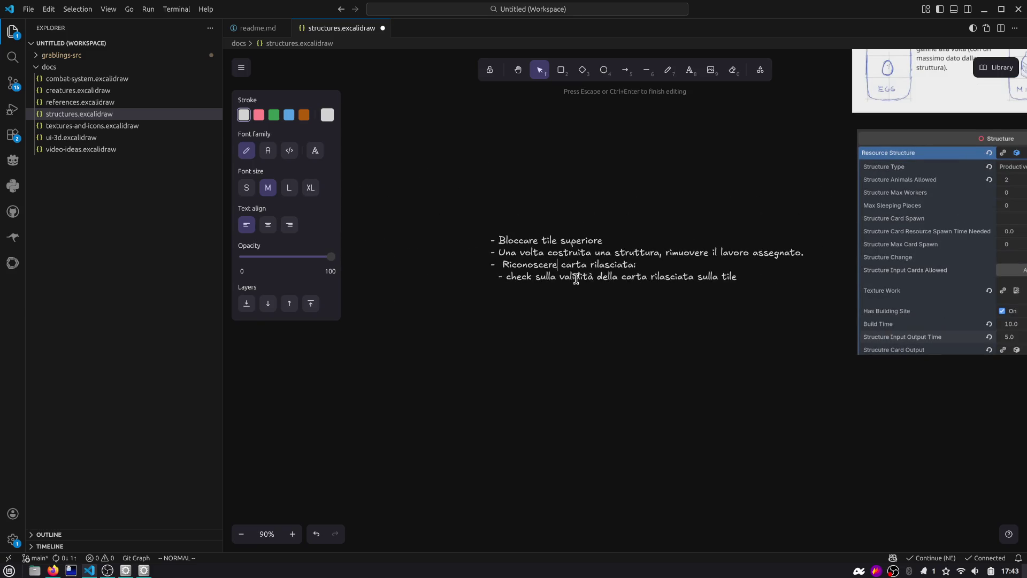
pyautogui.press('BackSpace')
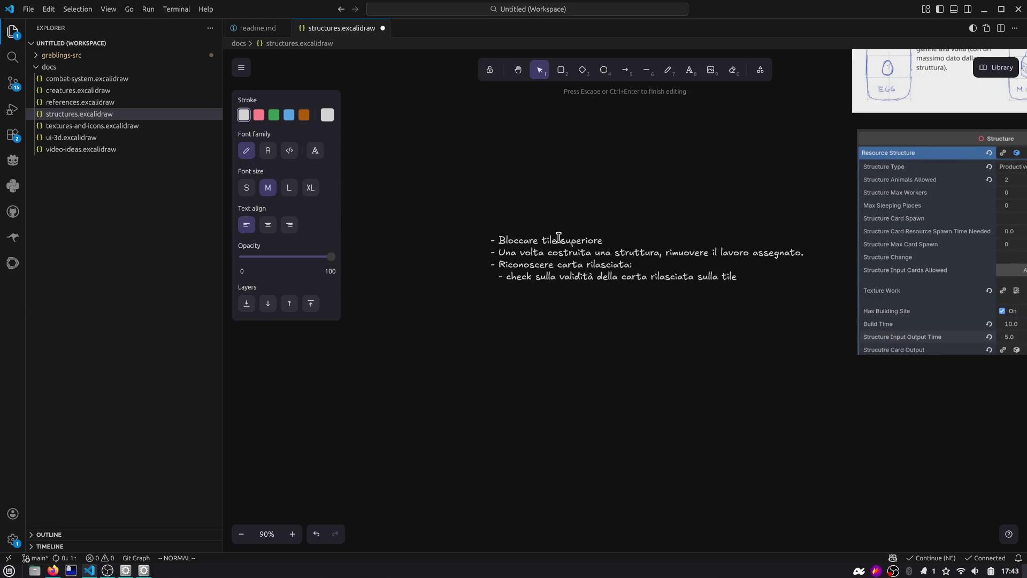
pyautogui.moveTo(582, 333)
pyautogui.mouseDown()
pyautogui.moveTo(696, 279)
pyautogui.moveTo(230, 383)
pyautogui.moveTo(180, 466)
pyautogui.mouseUp()
pyautogui.scroll(2, 452, 232)
pyautogui.keyDown('ctrl'); pyautogui.scroll(5, 592, 241); pyautogui.keyUp('ctrl')
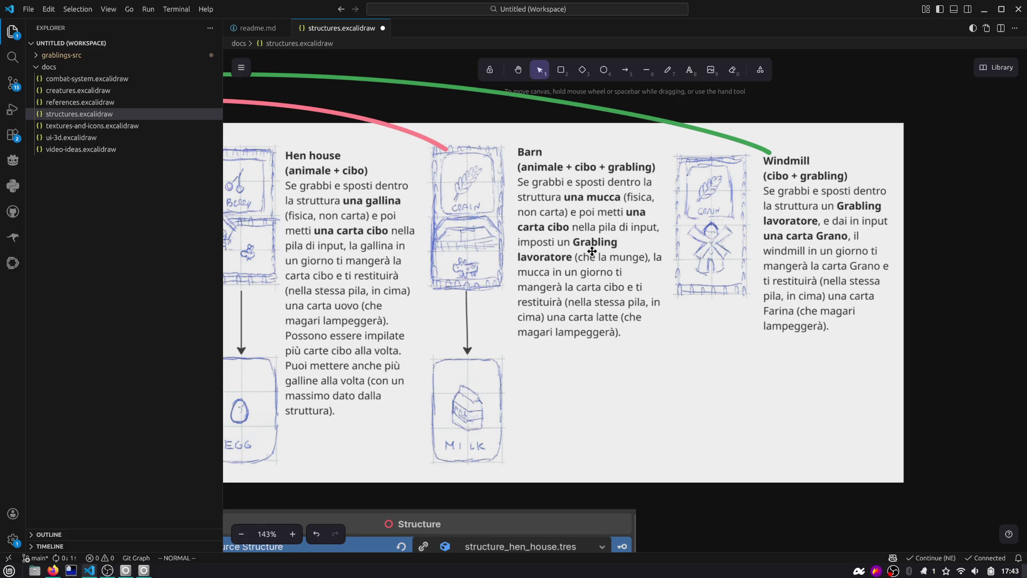
pyautogui.hotkey('alt', 'Tab')
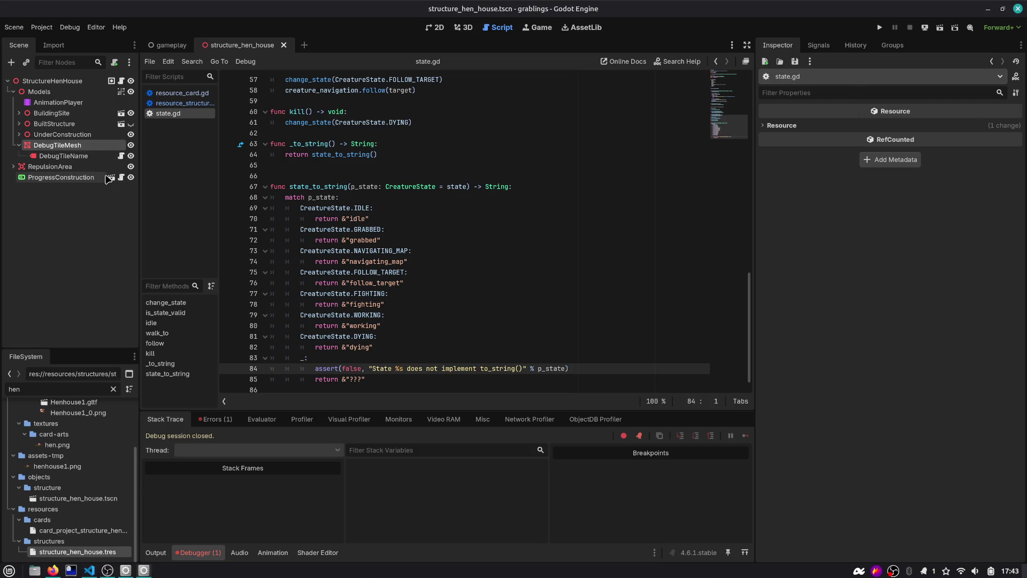
# - Expand StructureHenHouse's Resource Structure in the Inspector, edit Structure Max Workers, and widen the panel
pyautogui.click(52, 81)
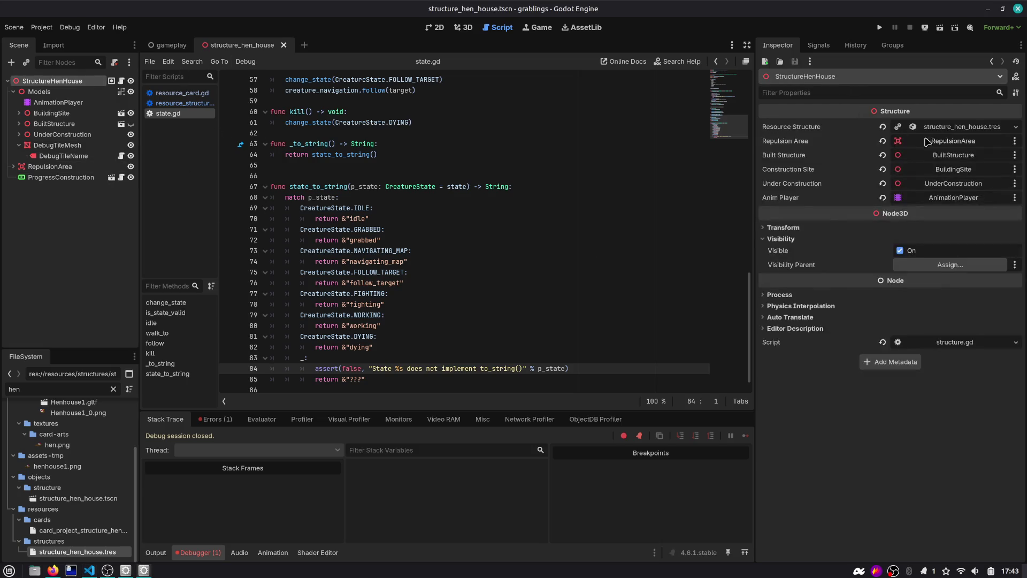
pyautogui.click(946, 127)
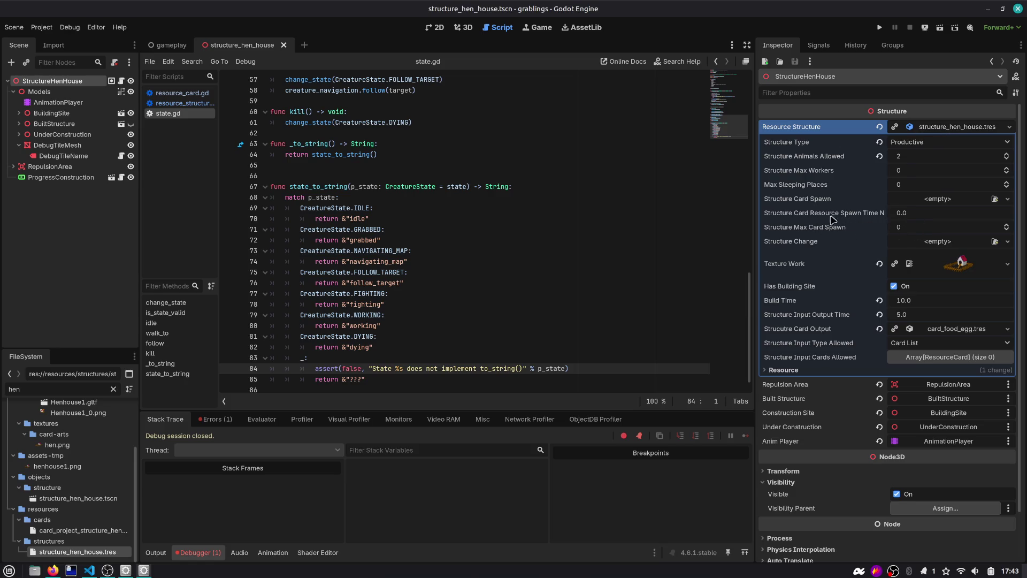
pyautogui.click(1009, 168)
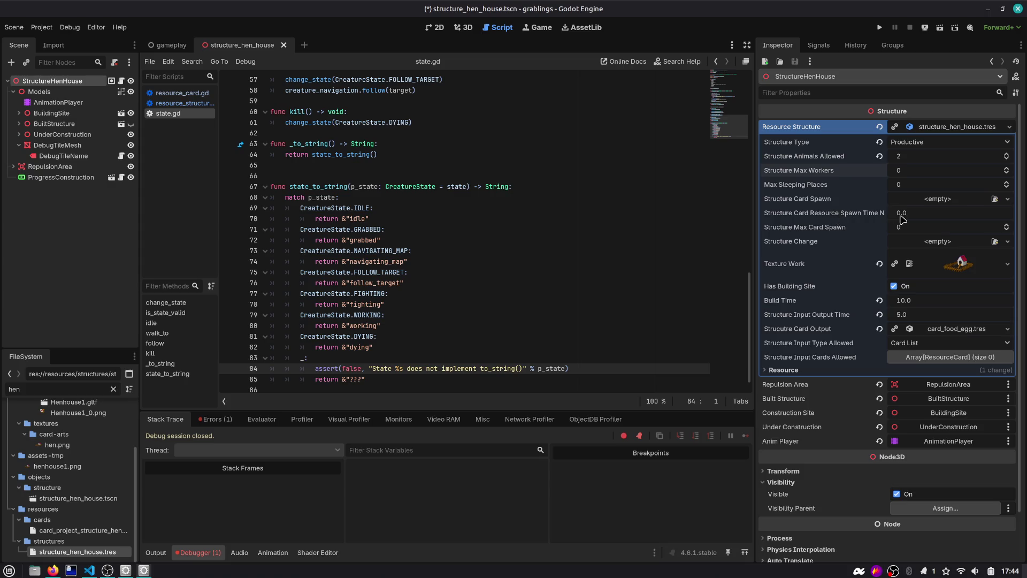
pyautogui.moveTo(755, 214); pyautogui.dragTo(682, 214)
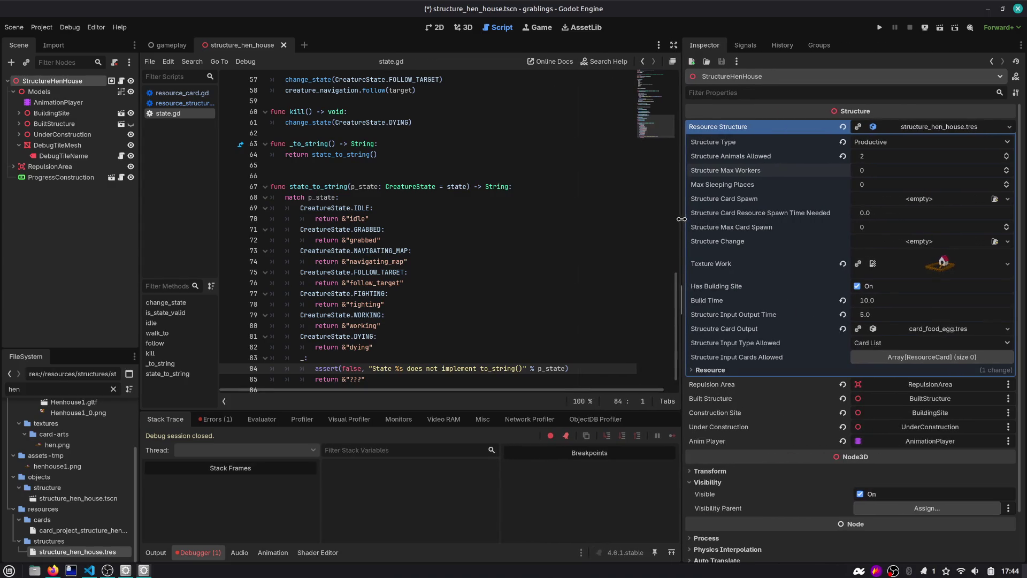
pyautogui.moveTo(795, 242)
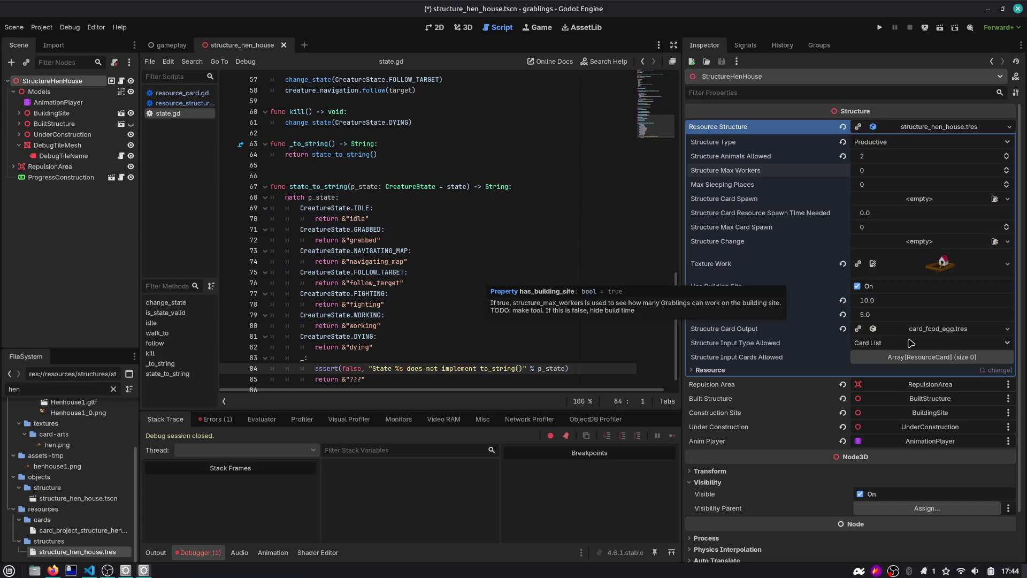
pyautogui.hotkey('alt', 'Tab')
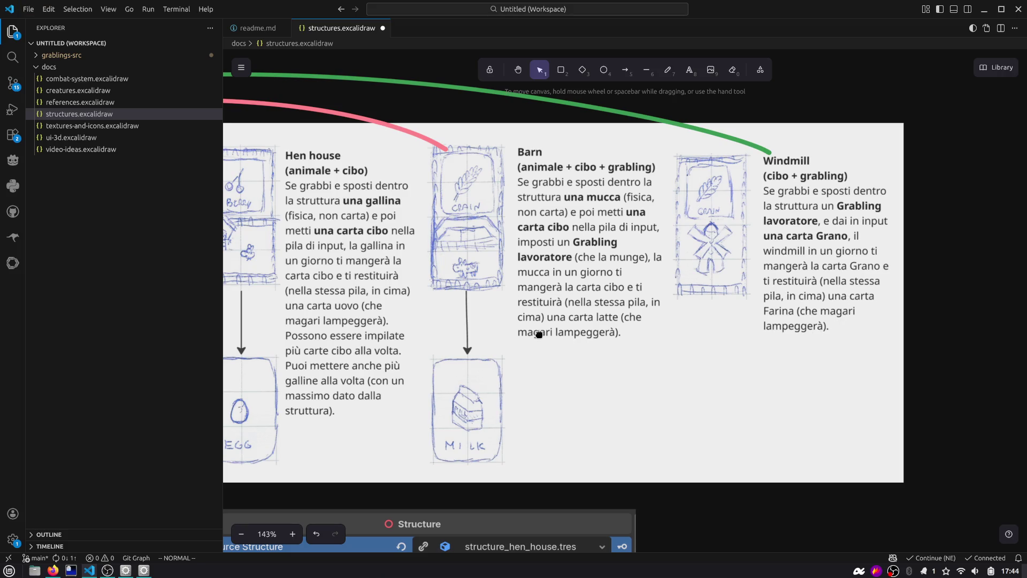
# - Pan to the hen house and barn sketches, then save structure_hen_house.tscn in Godot
pyautogui.moveTo(539, 334); pyautogui.dragTo(652, 366)
pyautogui.moveTo(424, 326); pyautogui.dragTo(499, 263)
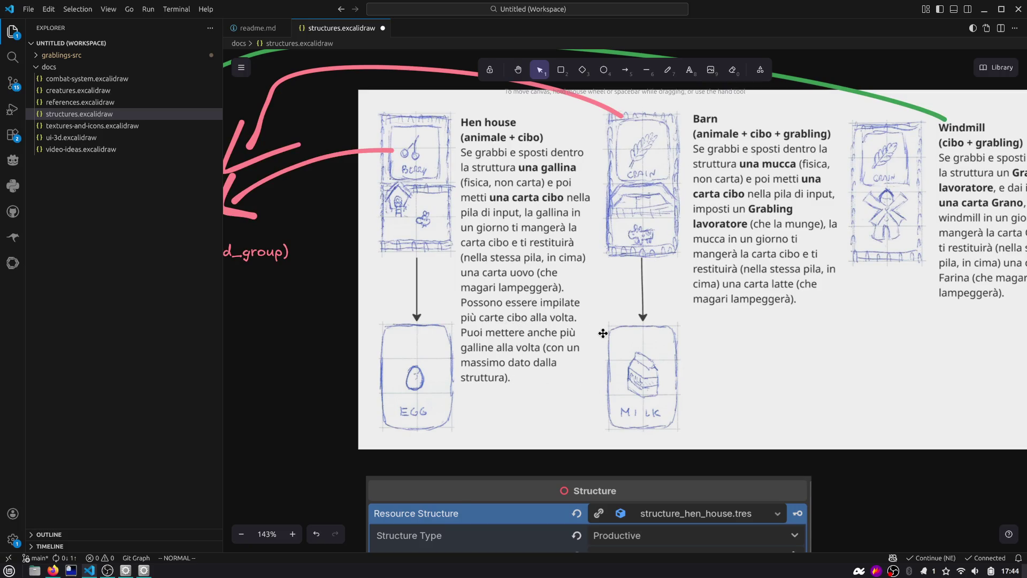
pyautogui.hotkey('alt', 'Tab')
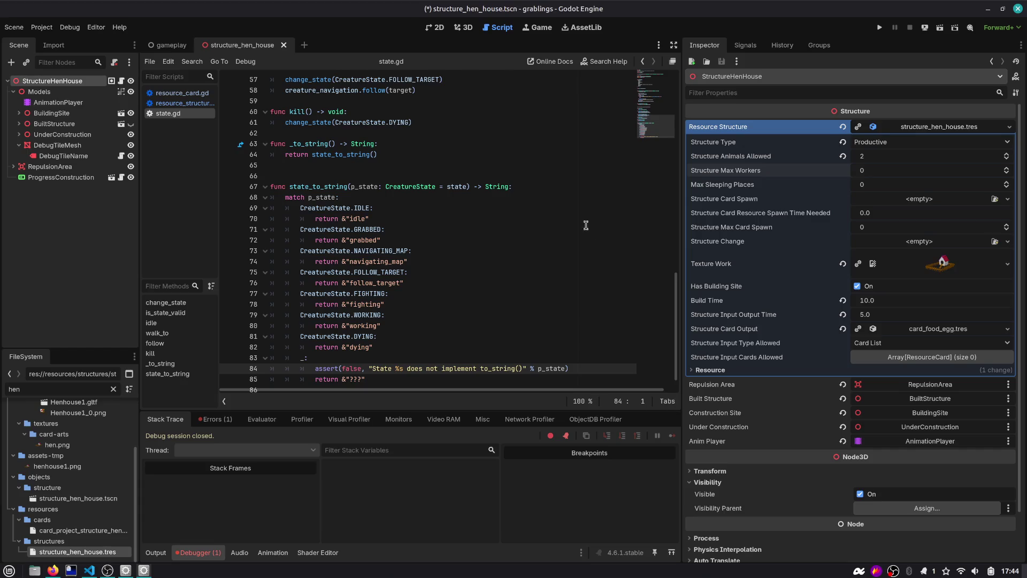
pyautogui.click(512, 186)
pyautogui.hotkey('ctrl', 's')
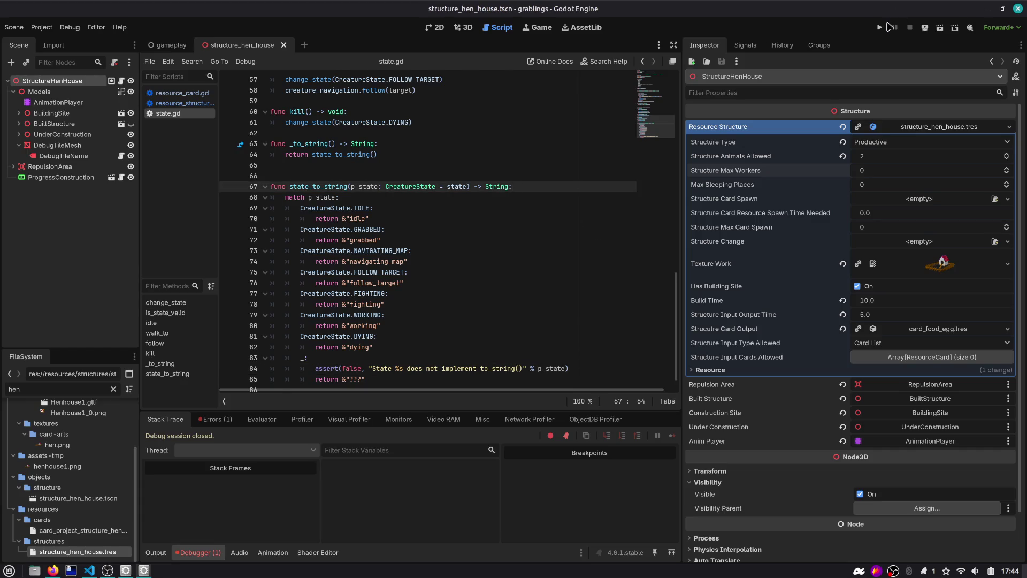